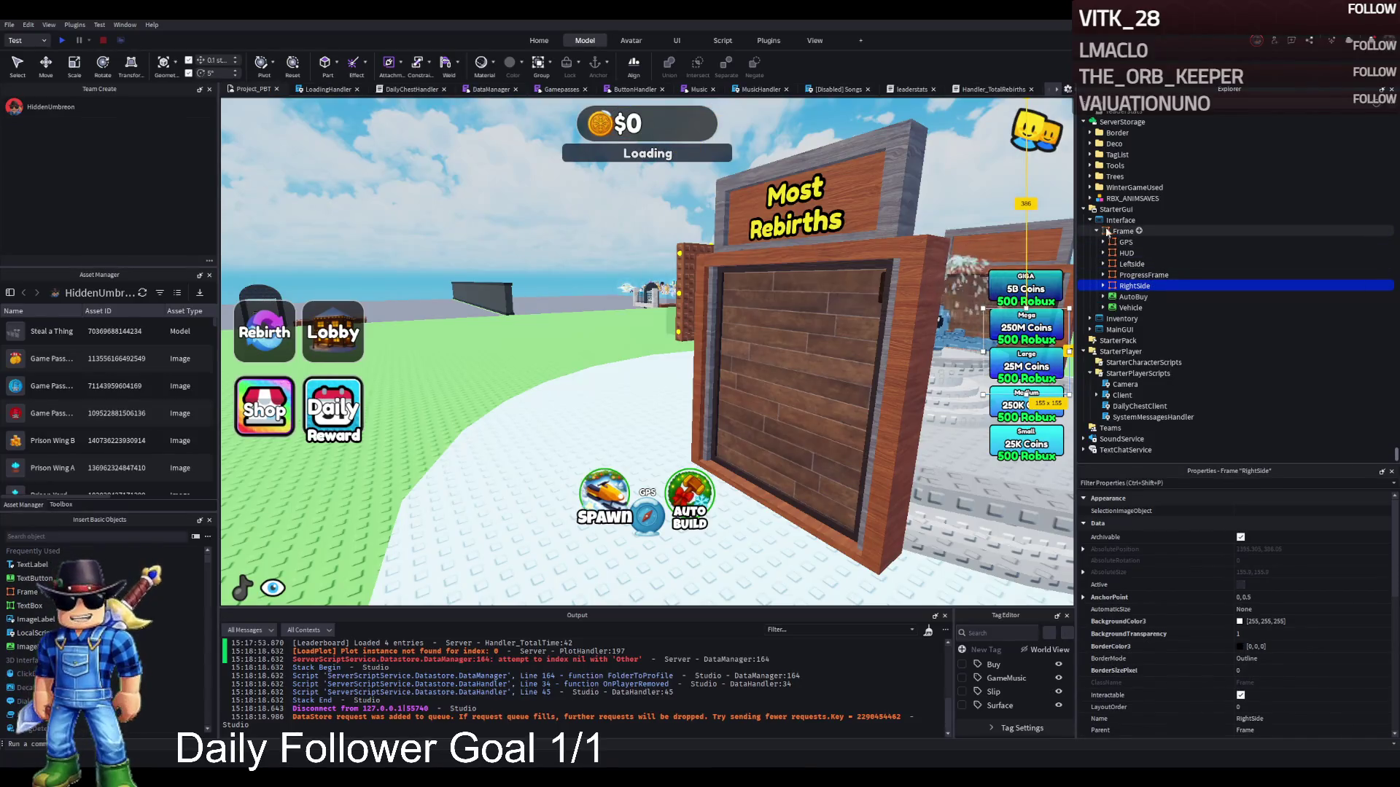
Browse the Interface Frame and HUD groups in Explorer down to the MoneyLabel.
{"action": "left_click", "coordinate": [1096, 231]}
{"action": "left_click", "coordinate": [1096, 304]}
{"action": "left_click", "coordinate": [1115, 315]}
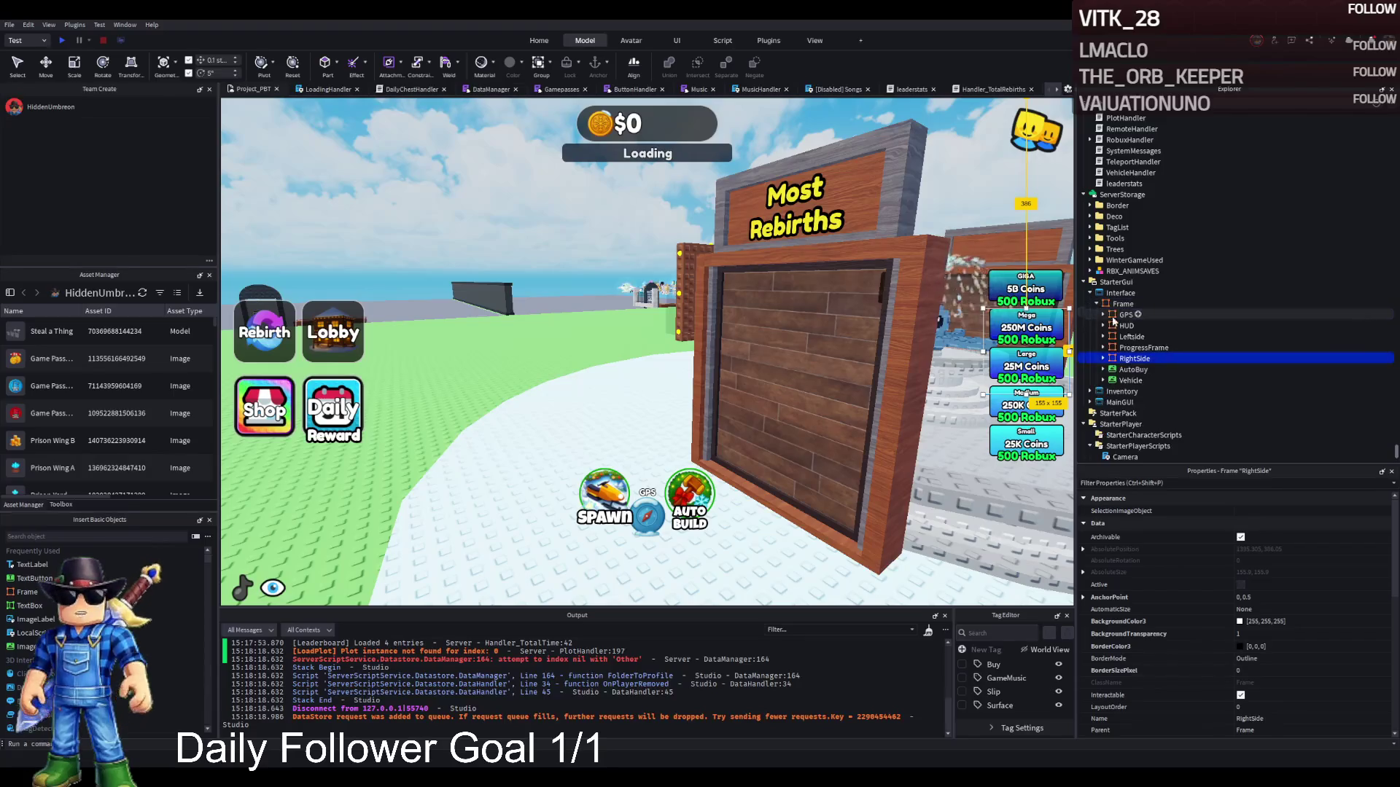
{"action": "key", "text": "Down"}
{"action": "key", "text": "Down"}
{"action": "key", "text": "Down"}
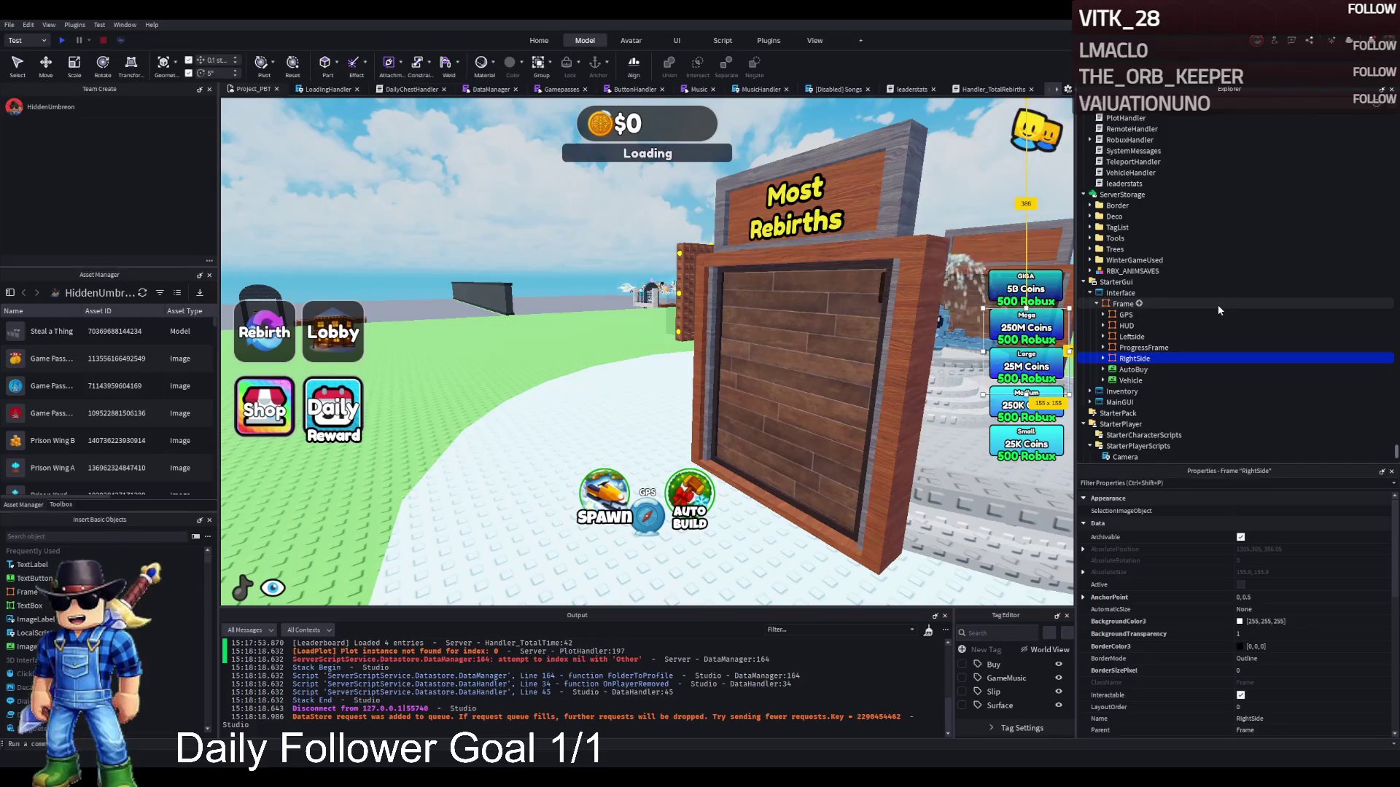
{"action": "key", "text": "Down"}
{"action": "key", "text": "Down"}
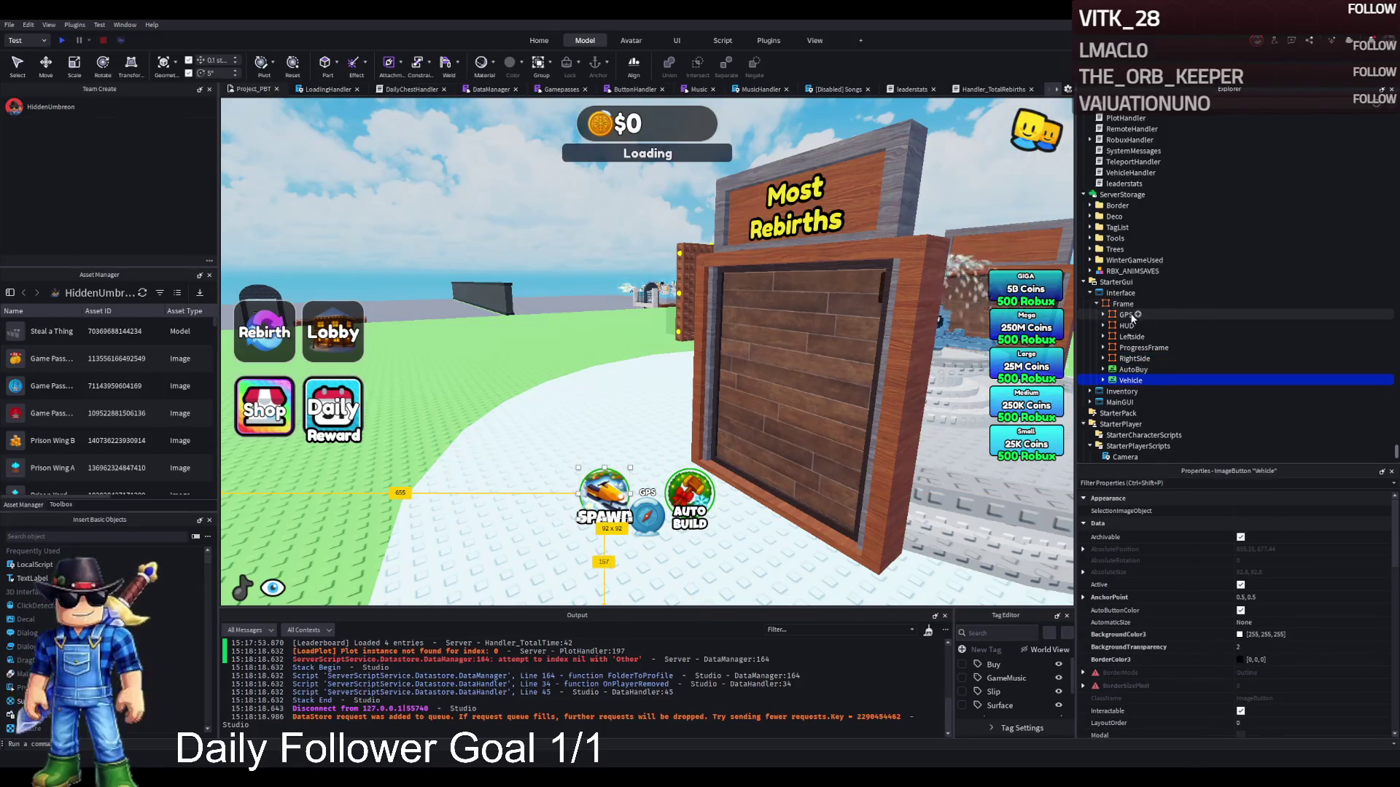
{"action": "left_click", "coordinate": [1127, 325]}
{"action": "left_click", "coordinate": [1103, 326]}
{"action": "key", "text": "Down"}
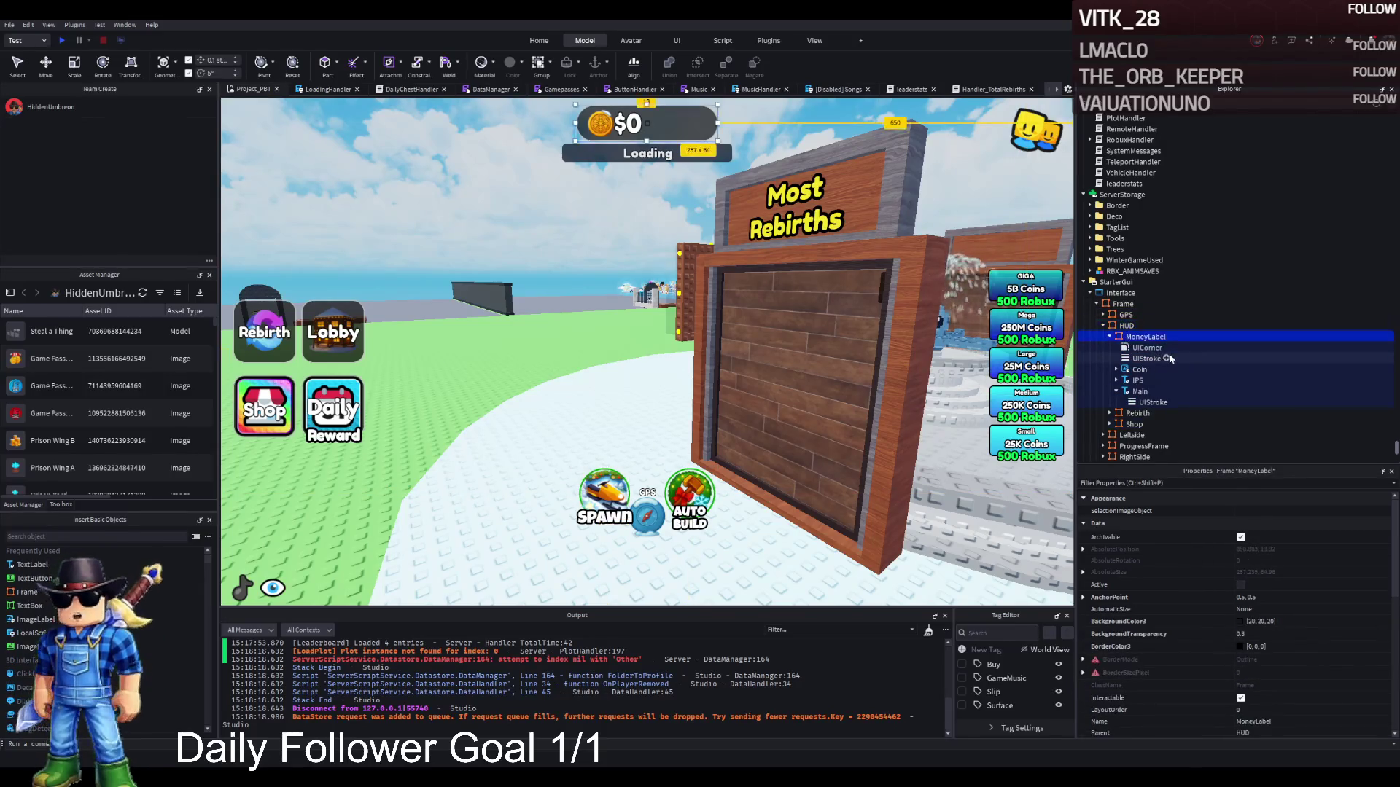
Filter the Explorer by 'mon', shorten the term, and collapse the matching top-level branches.
{"action": "left_click", "coordinate": [1196, 102]}
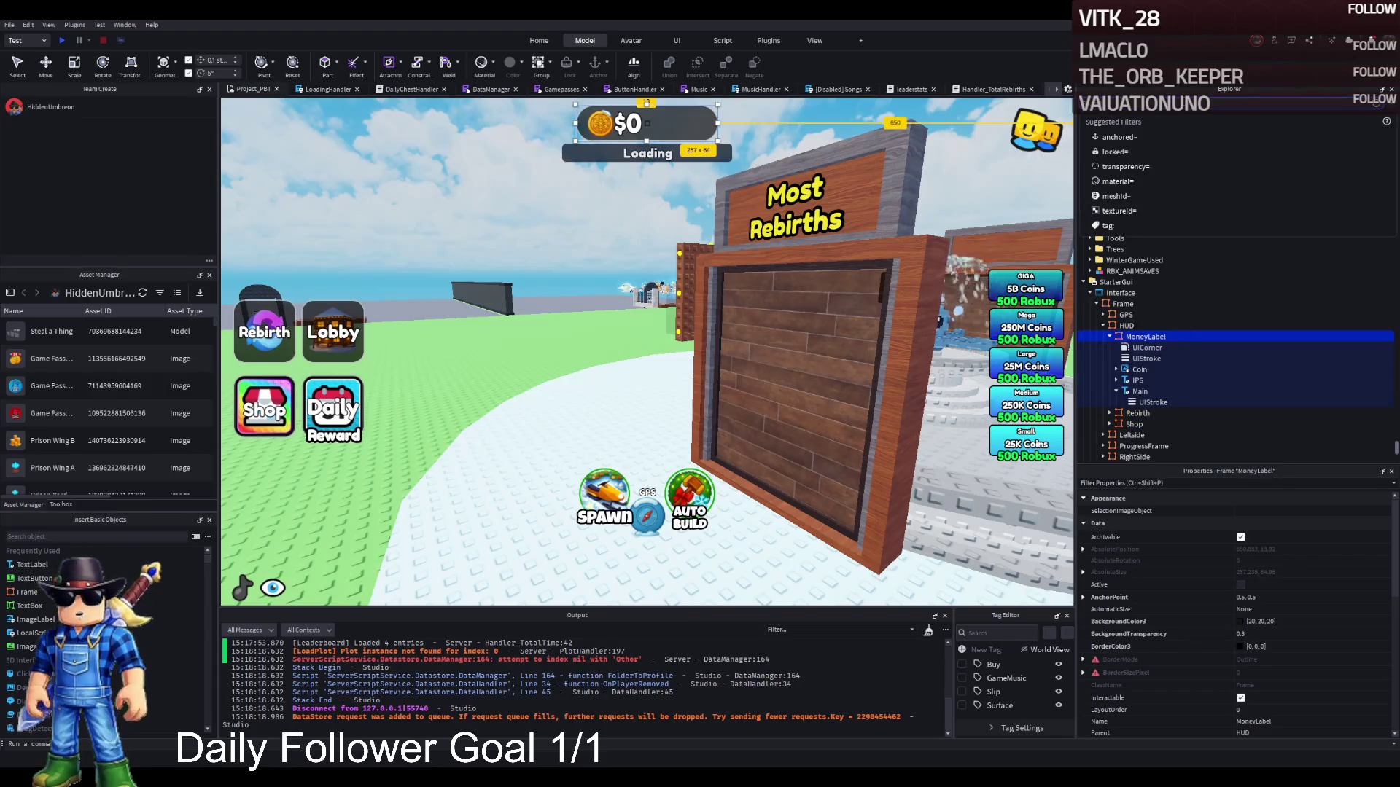
{"action": "type", "text": "mon"}
{"action": "key", "text": "BackSpace"}
{"action": "key", "text": "BackSpace"}
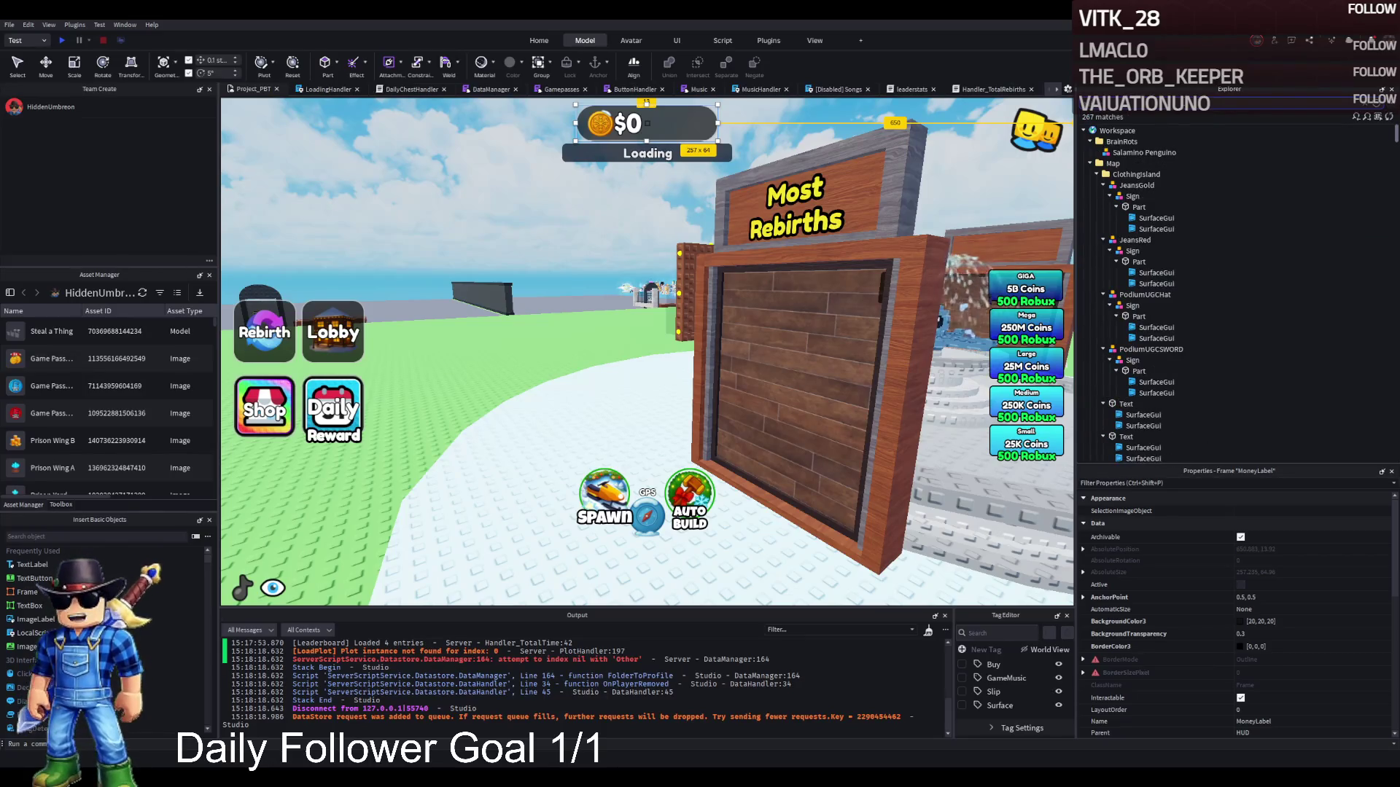
{"action": "left_click", "coordinate": [1090, 141]}
{"action": "left_click", "coordinate": [1090, 152]}
{"action": "left_click", "coordinate": [1090, 163]}
{"action": "left_click", "coordinate": [1090, 174]}
Shorten the search further and review the BrainRots, Map, Plots and TemplatePlot results.
{"action": "left_click", "coordinate": [1086, 104]}
{"action": "key", "text": "BackSpace"}
{"action": "left_click", "coordinate": [1090, 141]}
{"action": "left_click", "coordinate": [1090, 152]}
{"action": "left_click", "coordinate": [1090, 164]}
{"action": "left_click", "coordinate": [1090, 163]}
{"action": "left_click", "coordinate": [1090, 174]}
{"action": "scroll", "coordinate": [1142, 261], "scroll_direction": "down", "scroll_amount": 10}
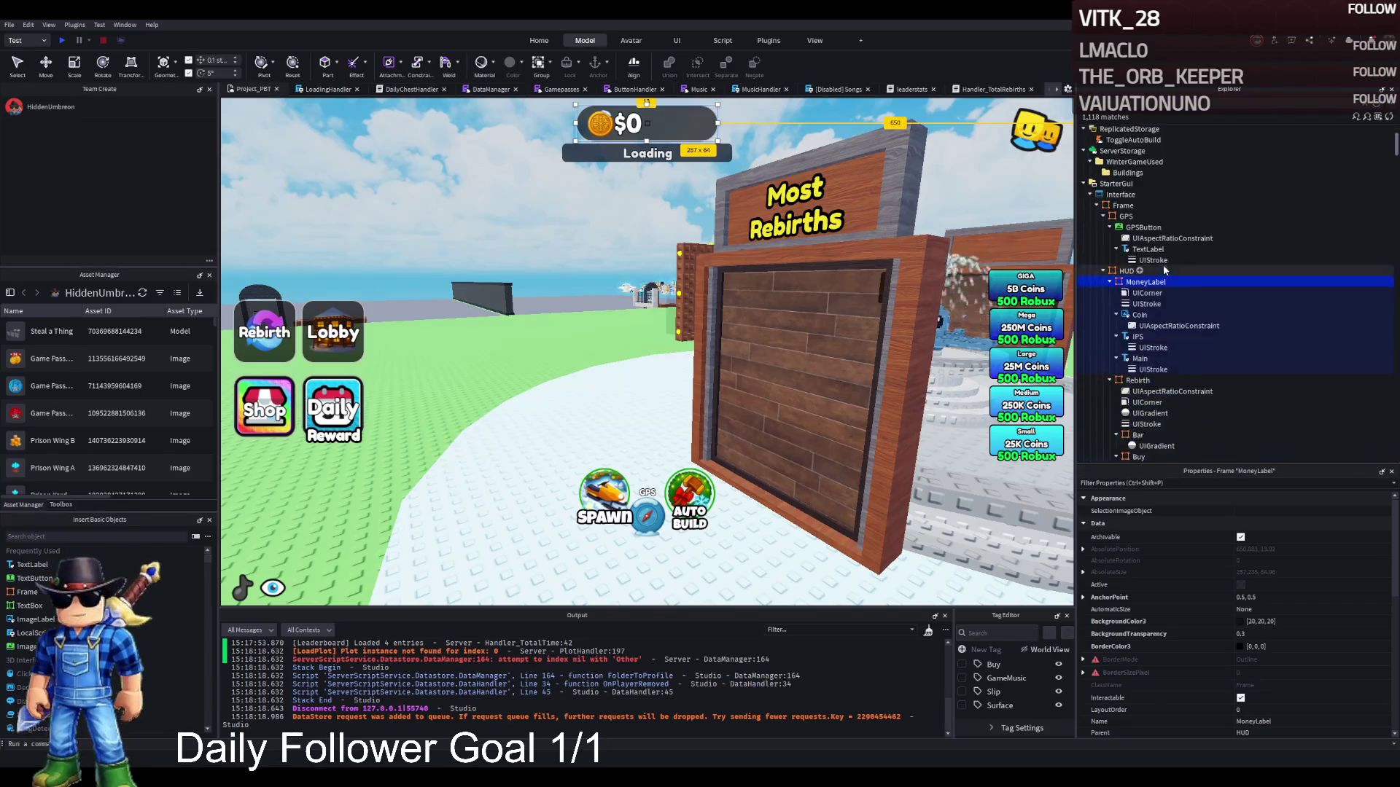
{"action": "scroll", "coordinate": [1155, 251], "scroll_direction": "up", "scroll_amount": 10}
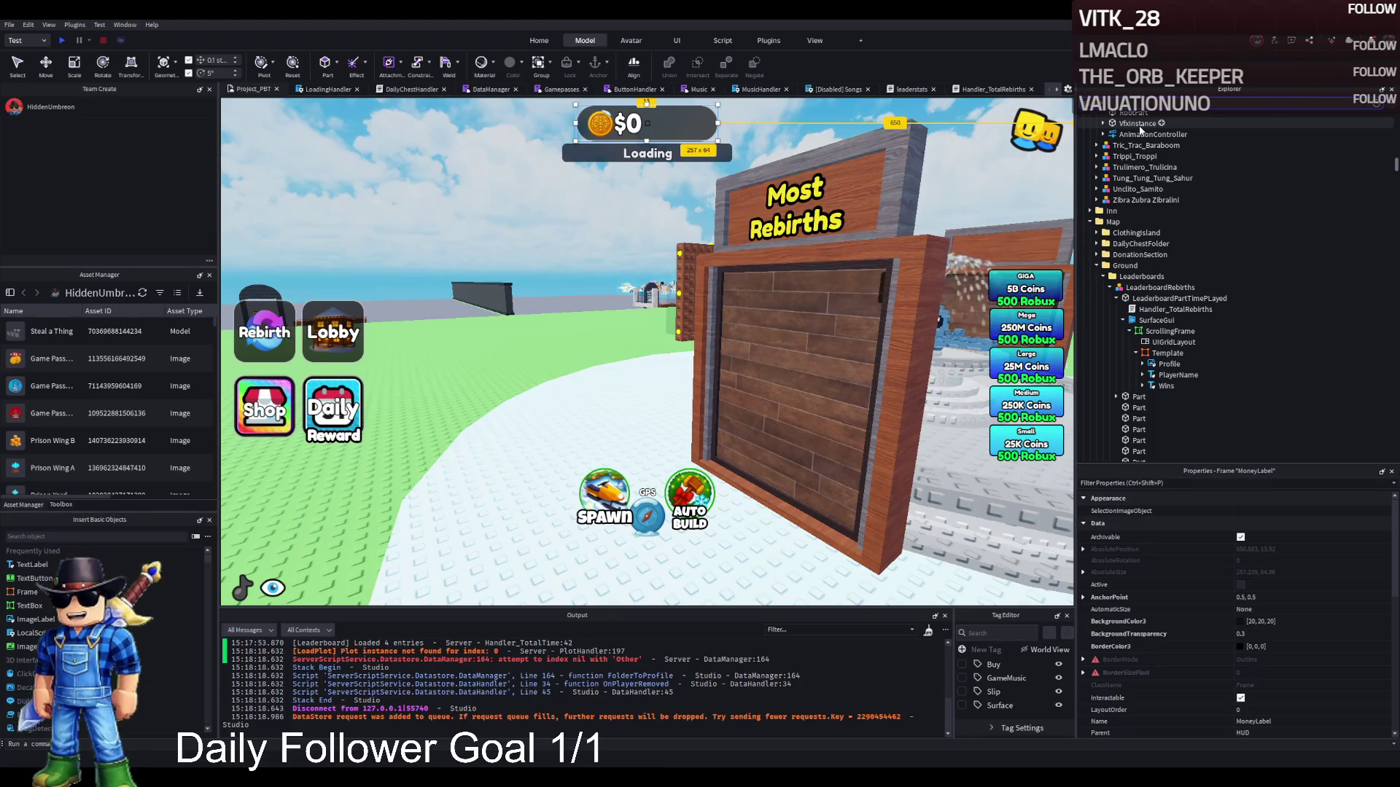
Search the Explorer for 'robux' and open the RobuxHandler script.
{"action": "left_click_drag", "start_coordinate": [868, 222], "coordinate": [926, 251]}
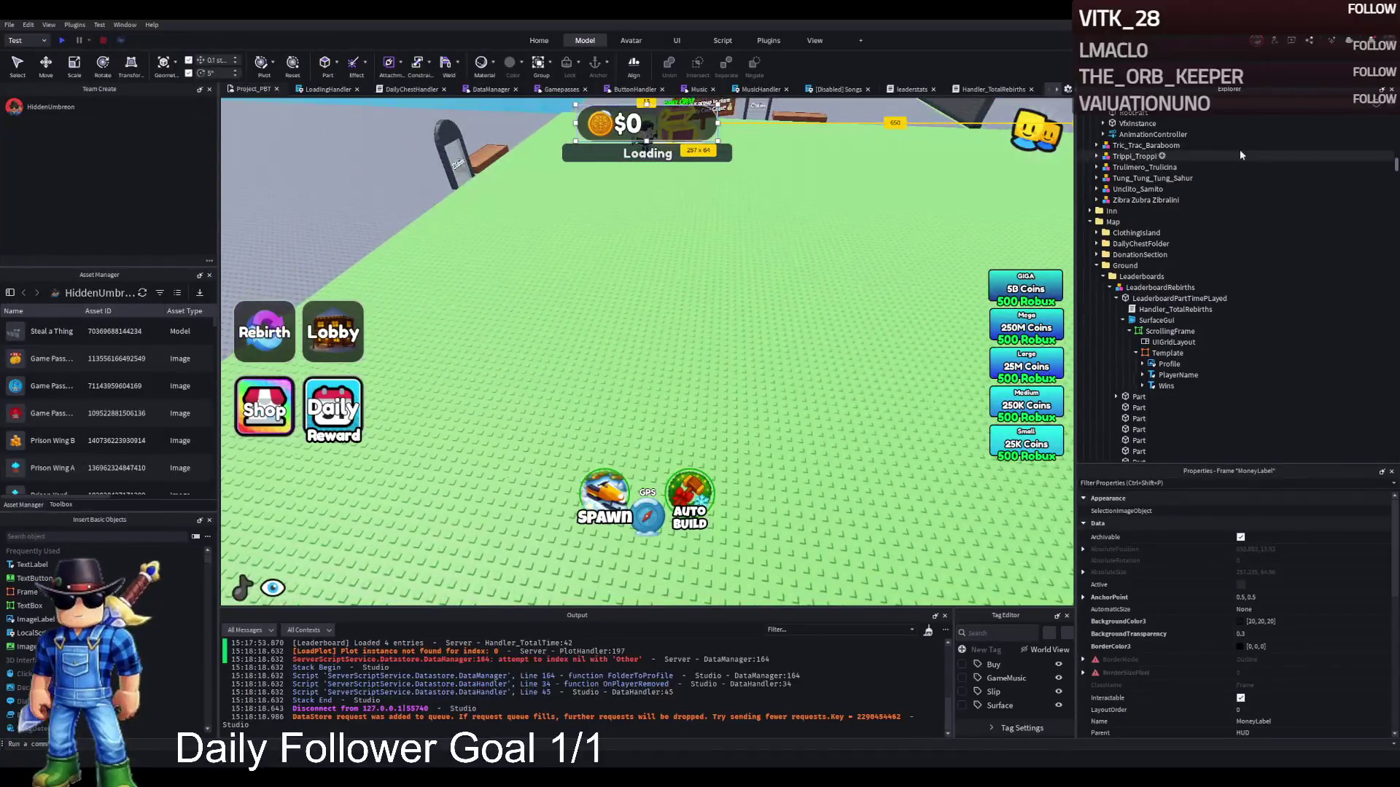
{"action": "left_click", "coordinate": [1232, 105]}
{"action": "type", "text": "robux"}
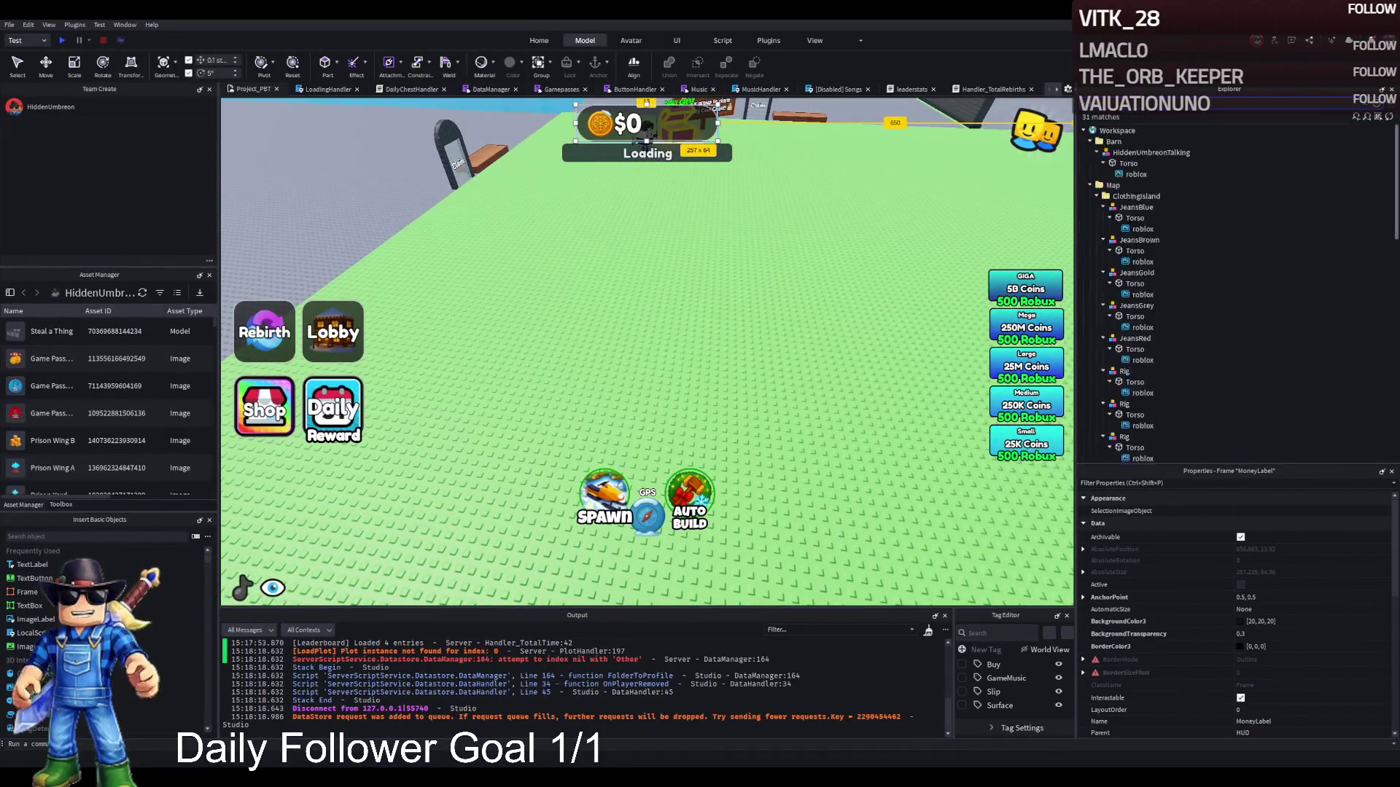
{"action": "double_click", "coordinate": [1123, 361]}
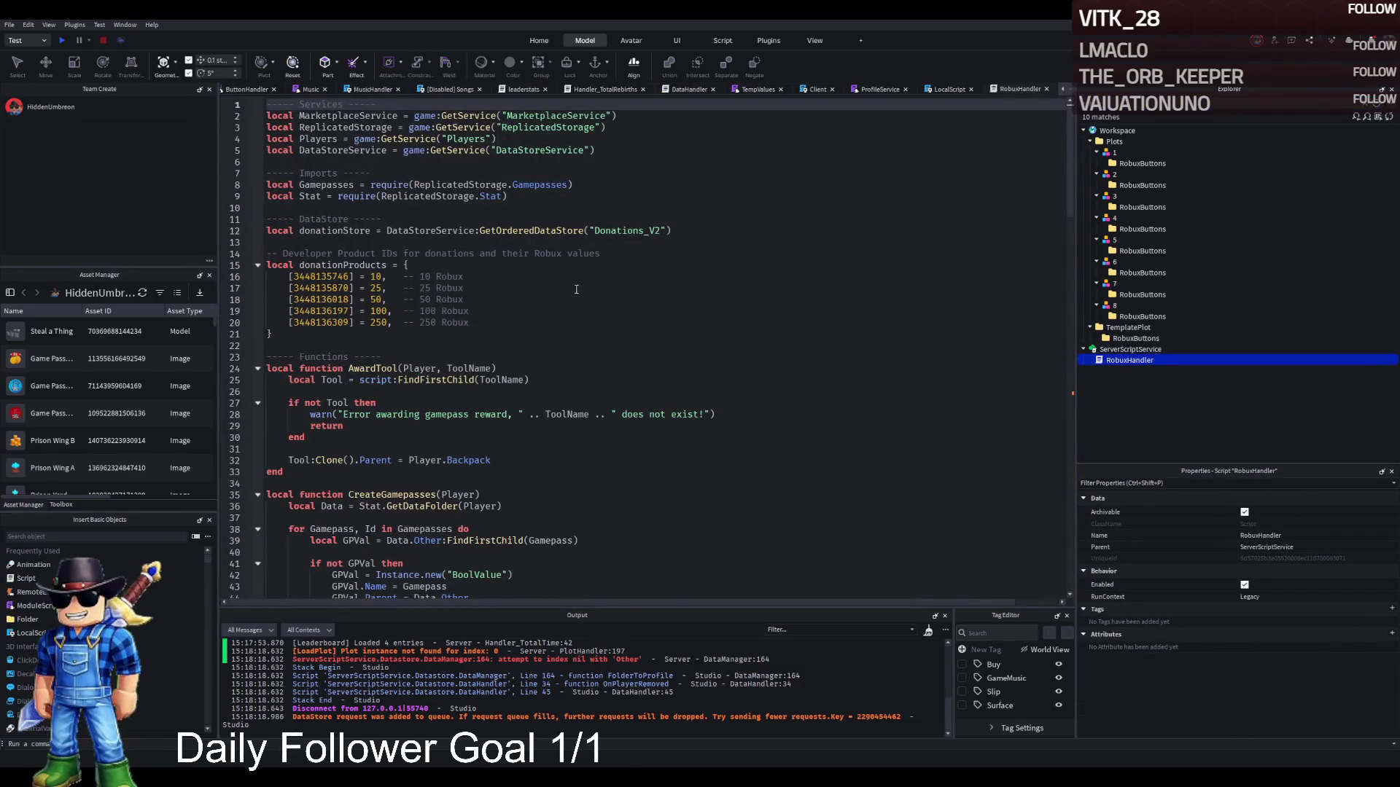
Read through RobuxHandler's code, highlighting GPVal uses and the donationProducts table.
{"action": "scroll", "coordinate": [693, 319], "scroll_direction": "down", "scroll_amount": 2}
{"action": "scroll", "coordinate": [584, 410], "scroll_direction": "down", "scroll_amount": 3}
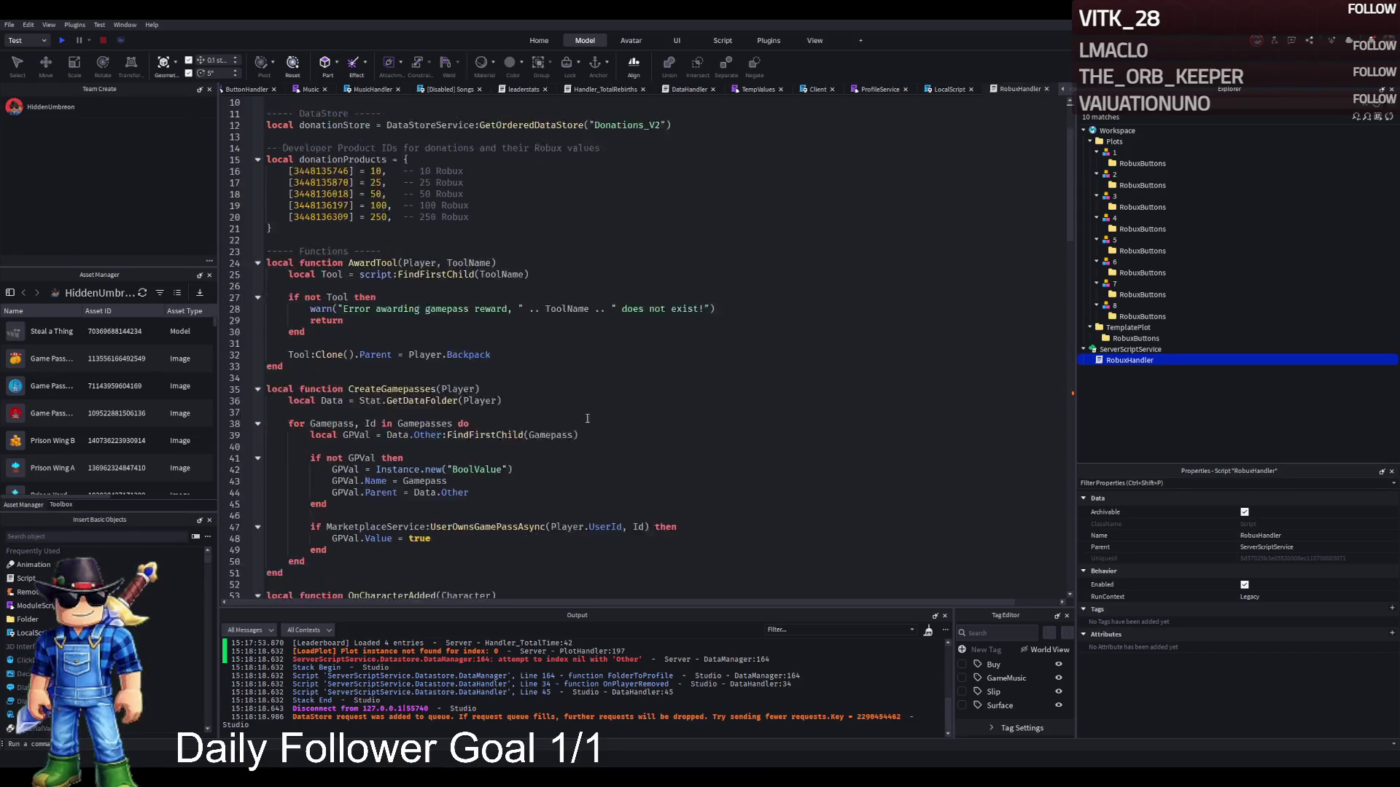
{"action": "left_click", "coordinate": [358, 400]}
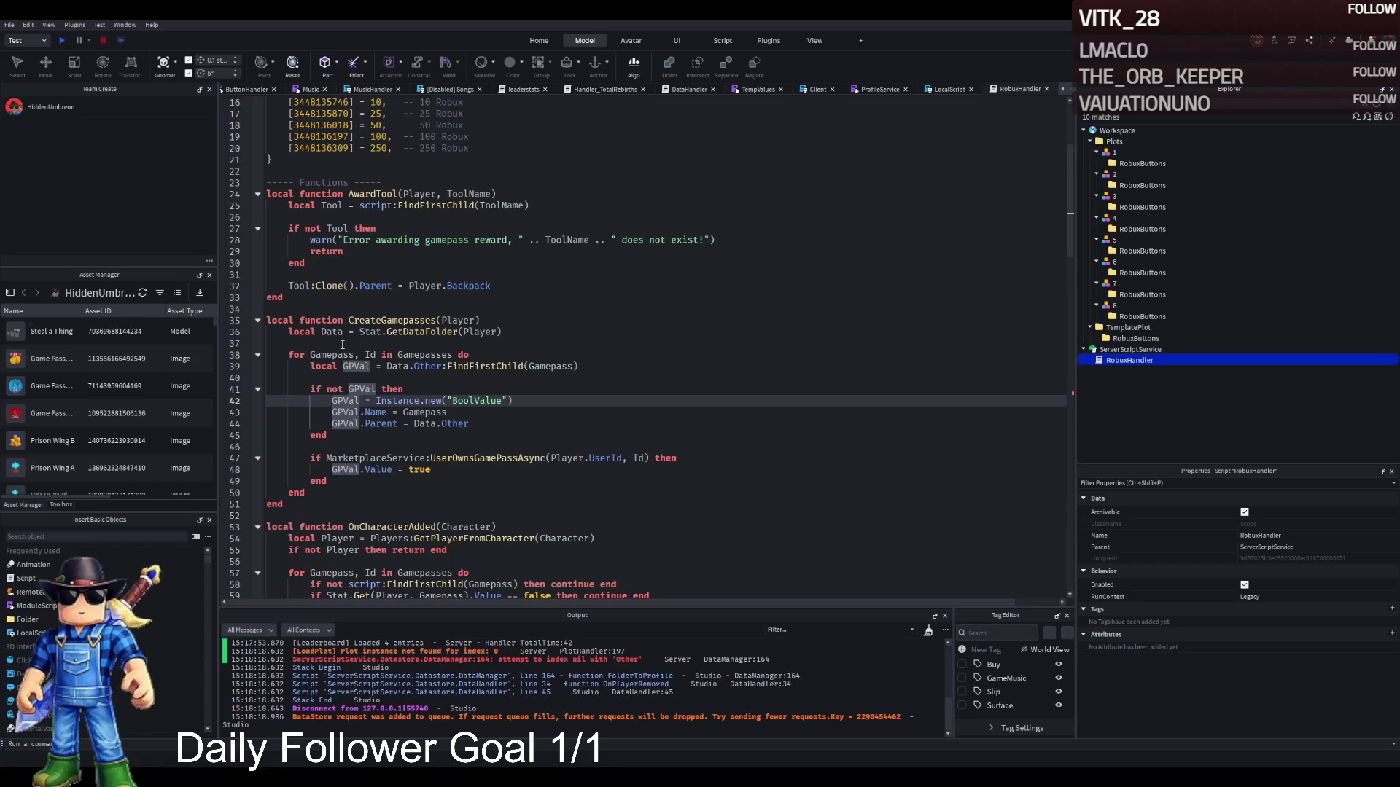
{"action": "scroll", "coordinate": [397, 324], "scroll_direction": "down", "scroll_amount": 5}
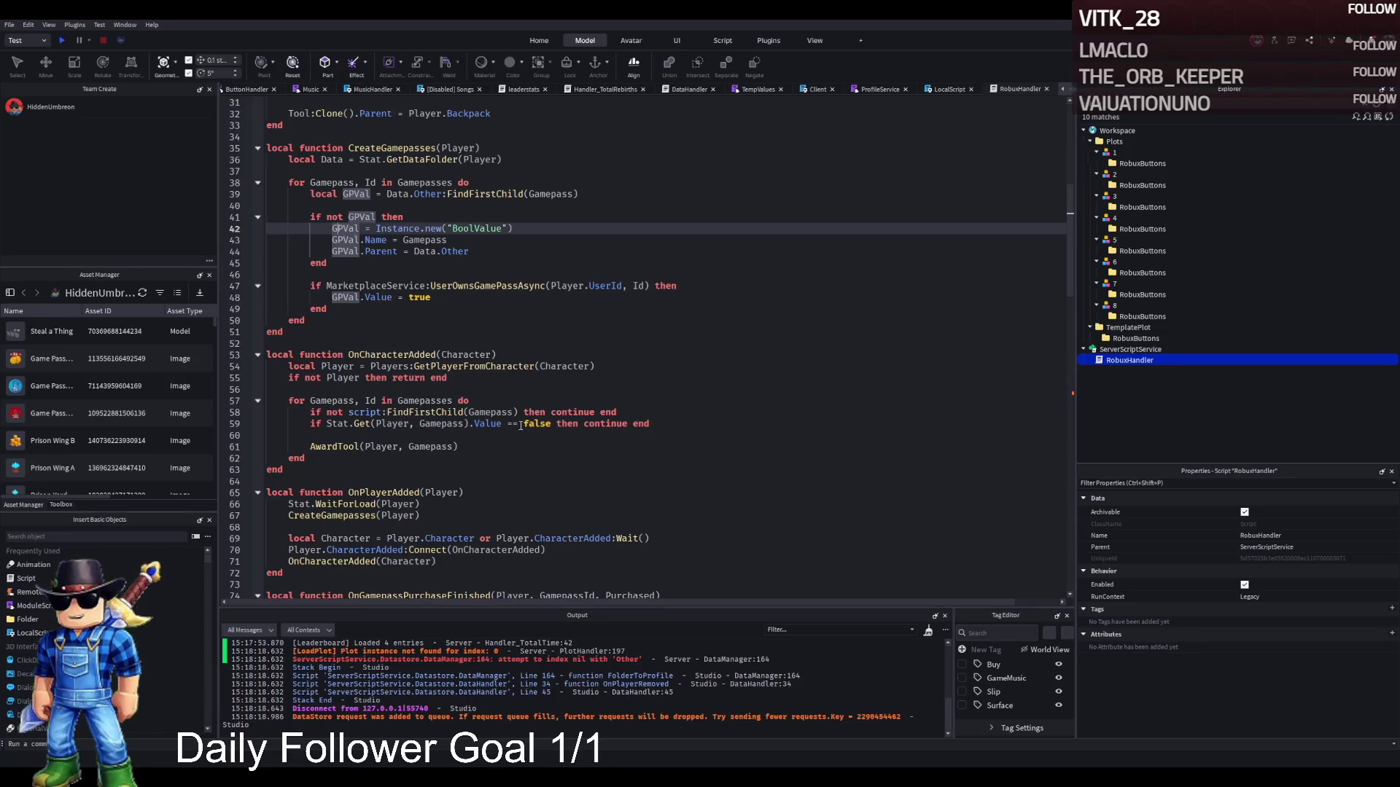
{"action": "scroll", "coordinate": [520, 426], "scroll_direction": "down", "scroll_amount": 15}
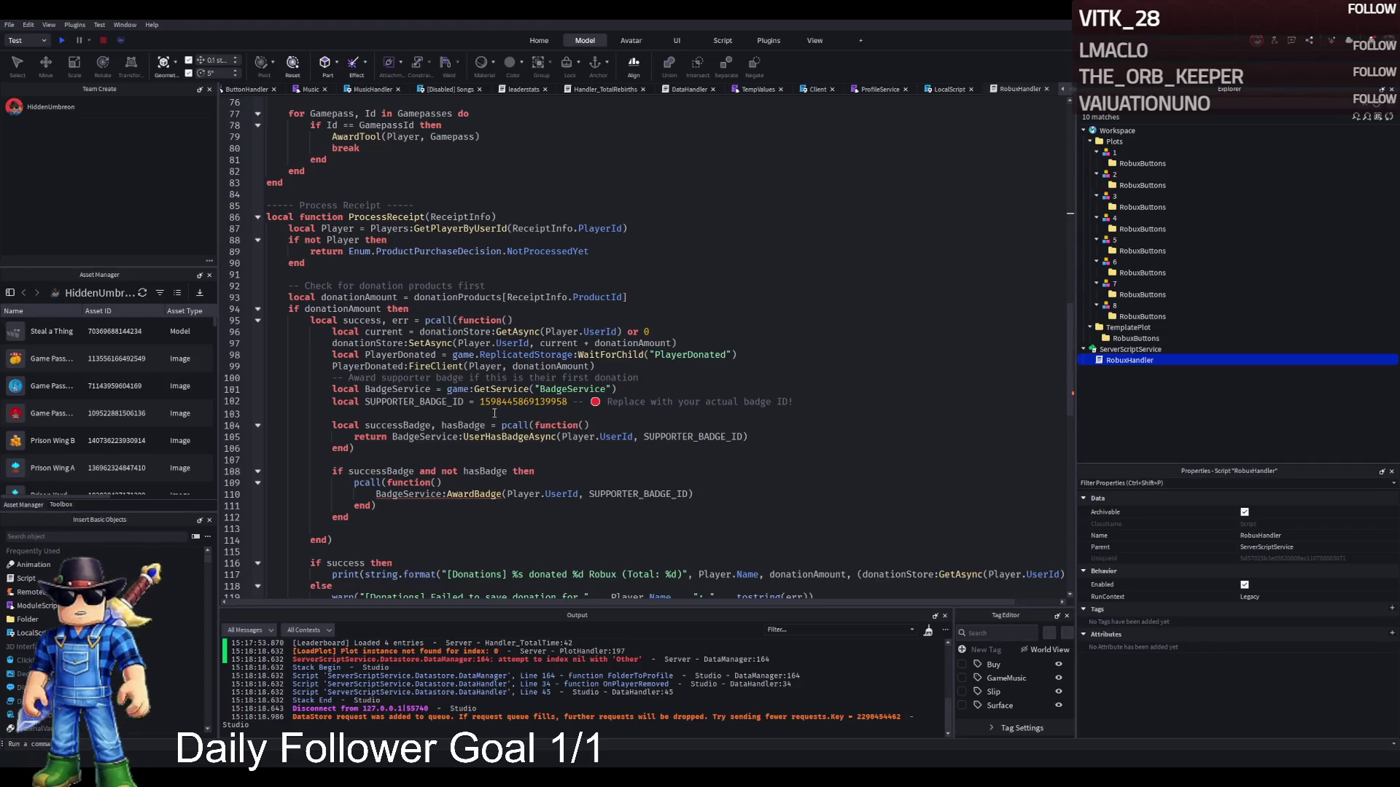
{"action": "scroll", "coordinate": [515, 401], "scroll_direction": "down", "scroll_amount": 1}
{"action": "scroll", "coordinate": [515, 401], "scroll_direction": "down", "scroll_amount": 12}
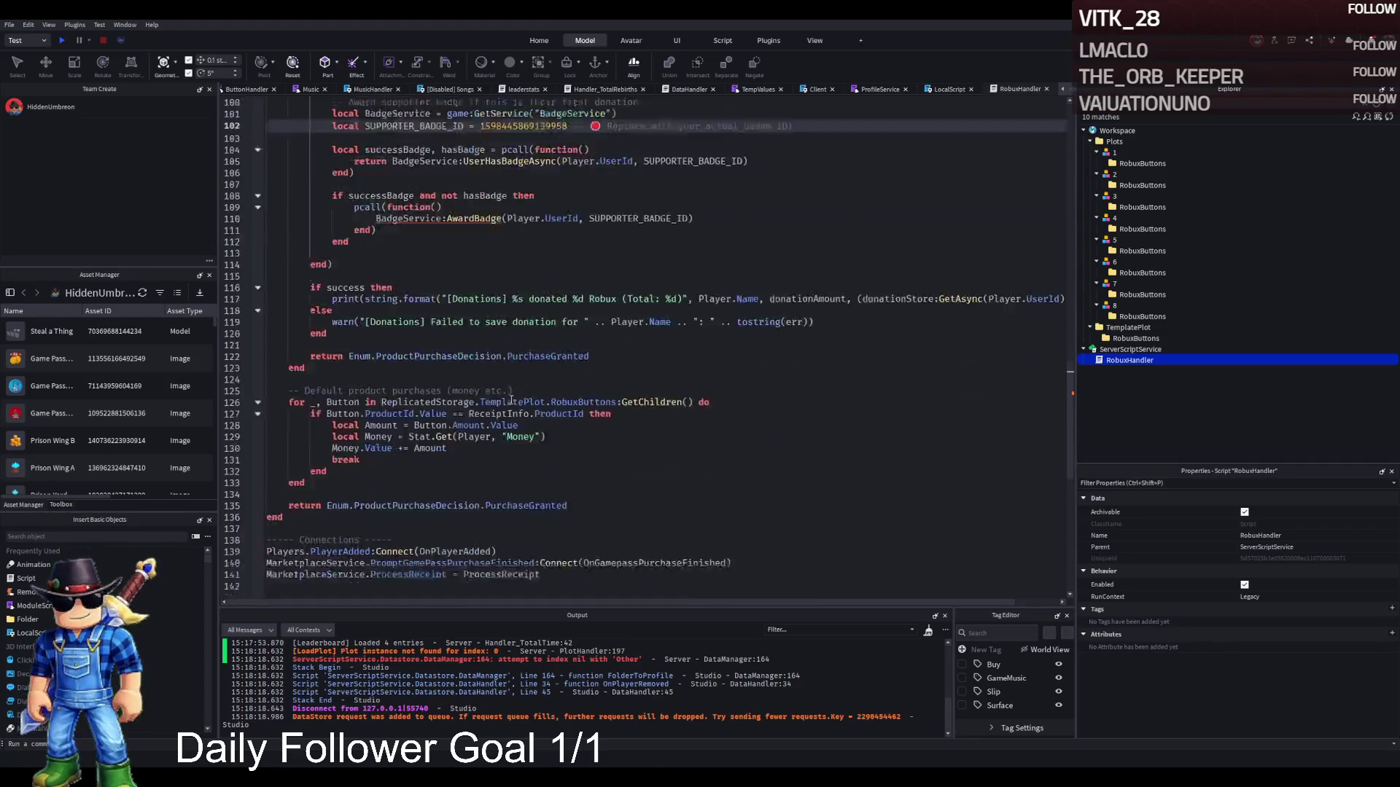
{"action": "scroll", "coordinate": [511, 400], "scroll_direction": "up", "scroll_amount": 20}
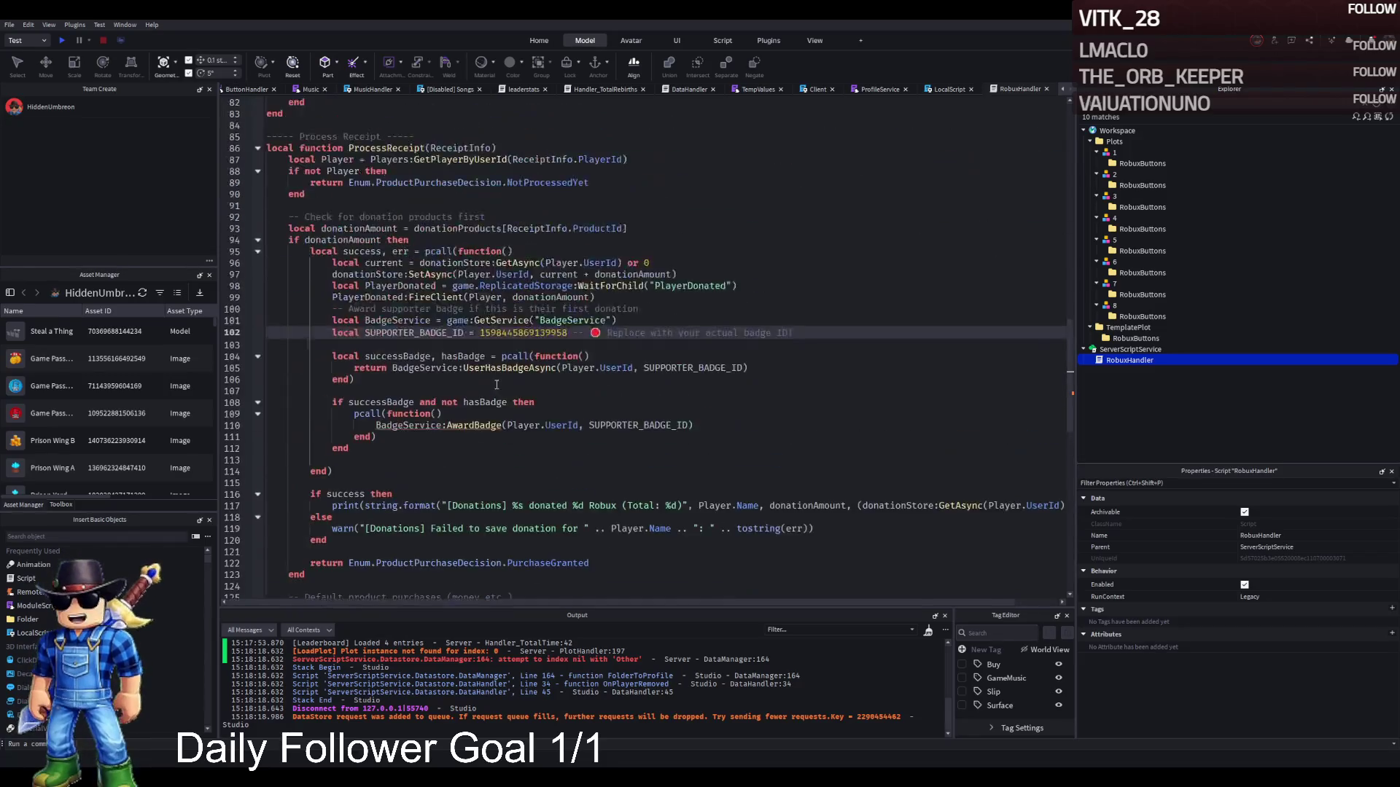
{"action": "scroll", "coordinate": [445, 332], "scroll_direction": "up", "scroll_amount": 6}
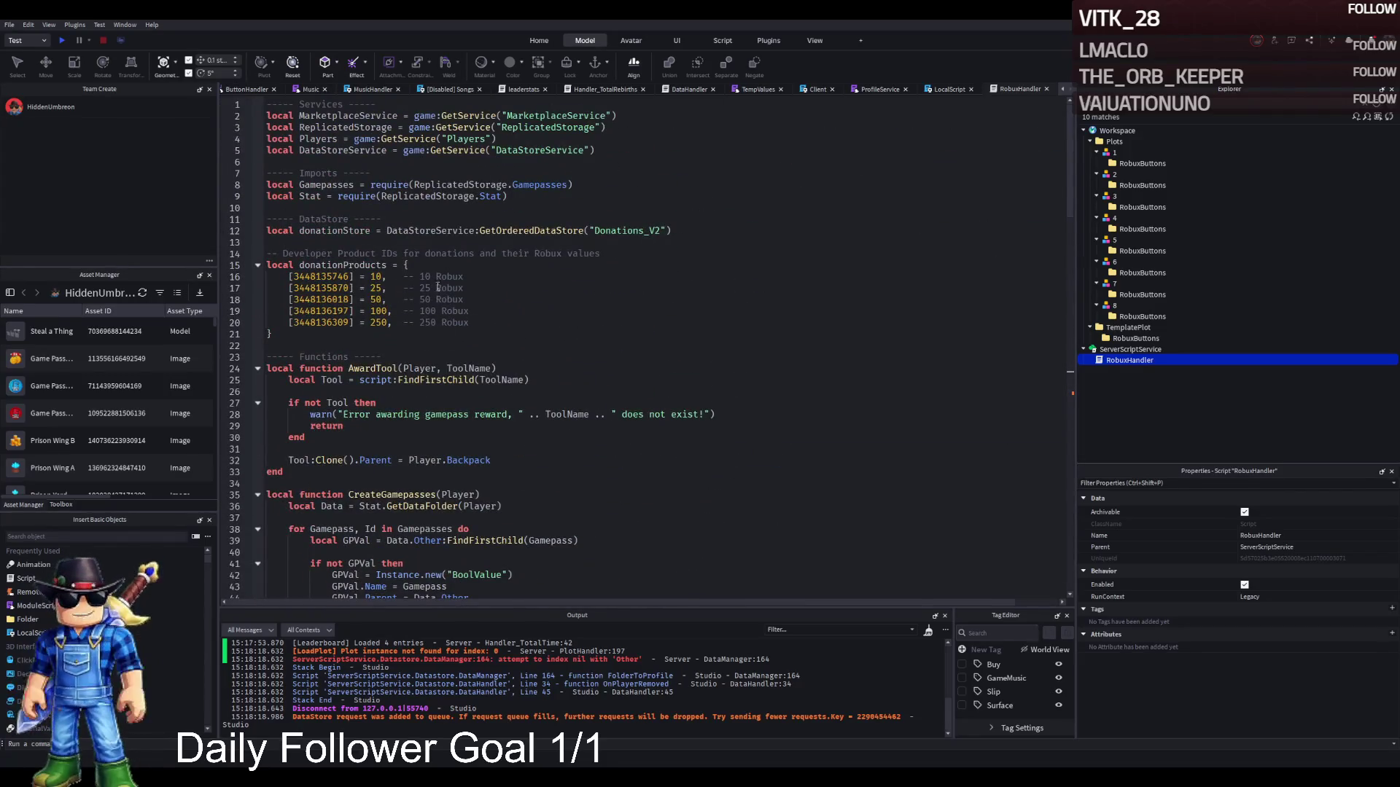
{"action": "left_click", "coordinate": [370, 265]}
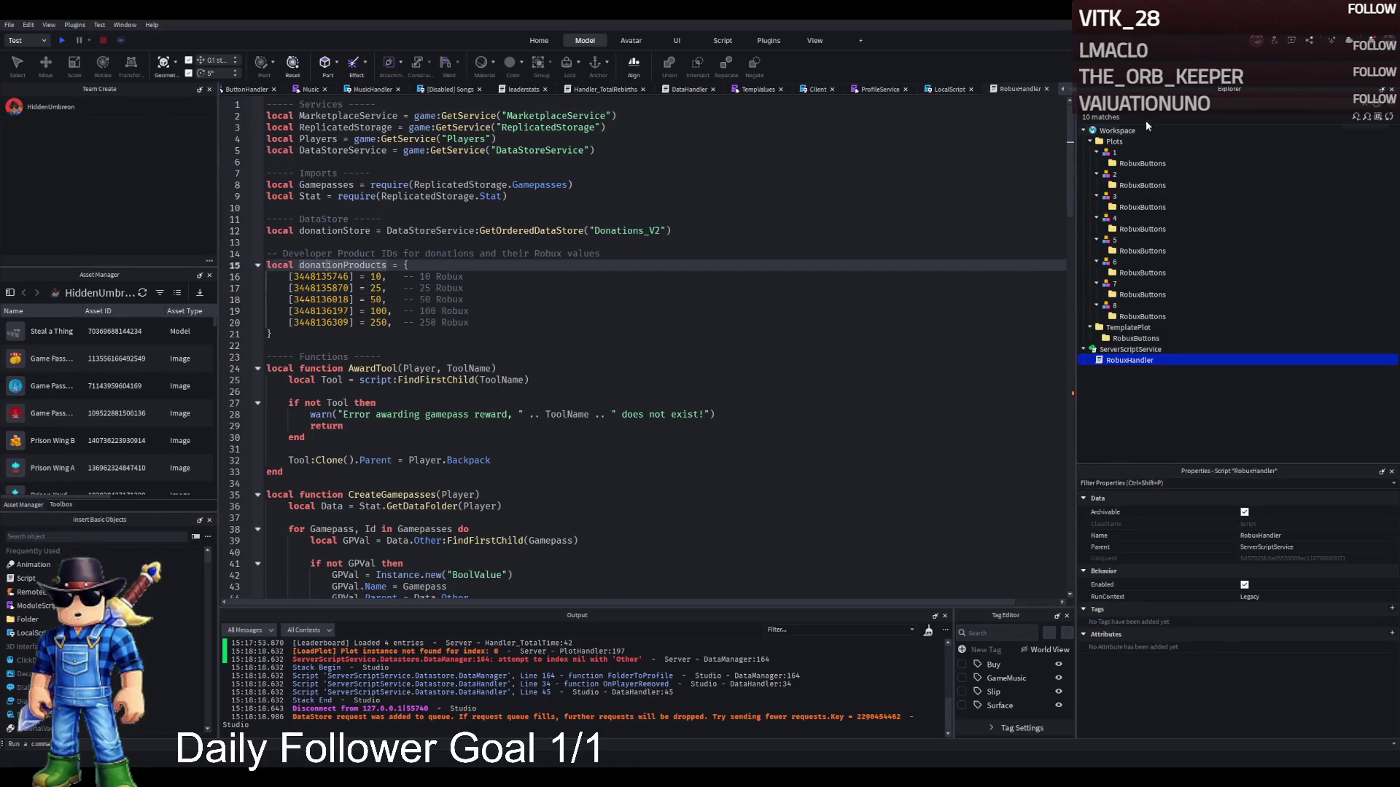
Clear the Explorer search, expand RobuxHandler and select its RemoteHandler script.
{"action": "left_click", "coordinate": [1364, 103]}
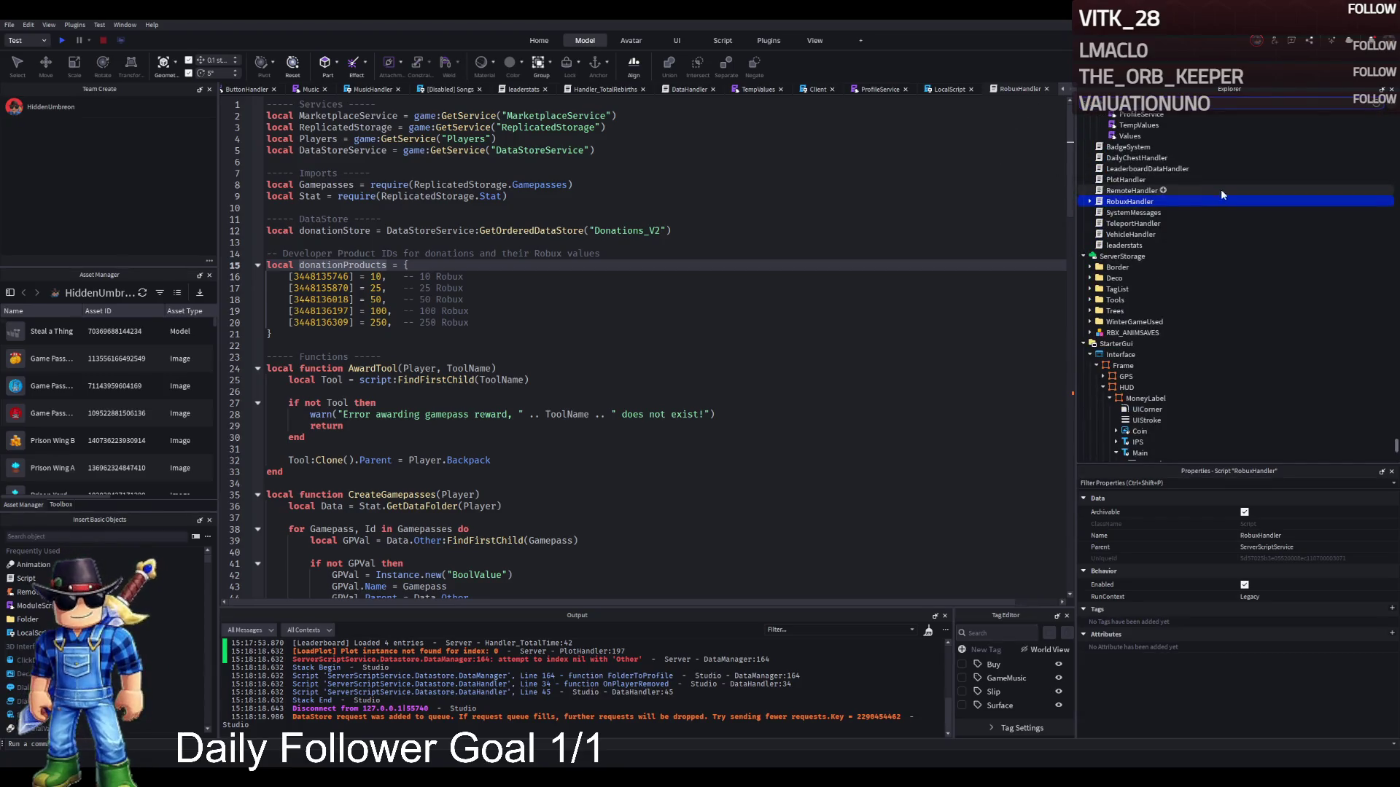
{"action": "left_click", "coordinate": [1089, 201]}
{"action": "left_click", "coordinate": [1120, 190]}
Open the RemoteHandler script and select all of its rebirth code.
{"action": "double_click", "coordinate": [1120, 190]}
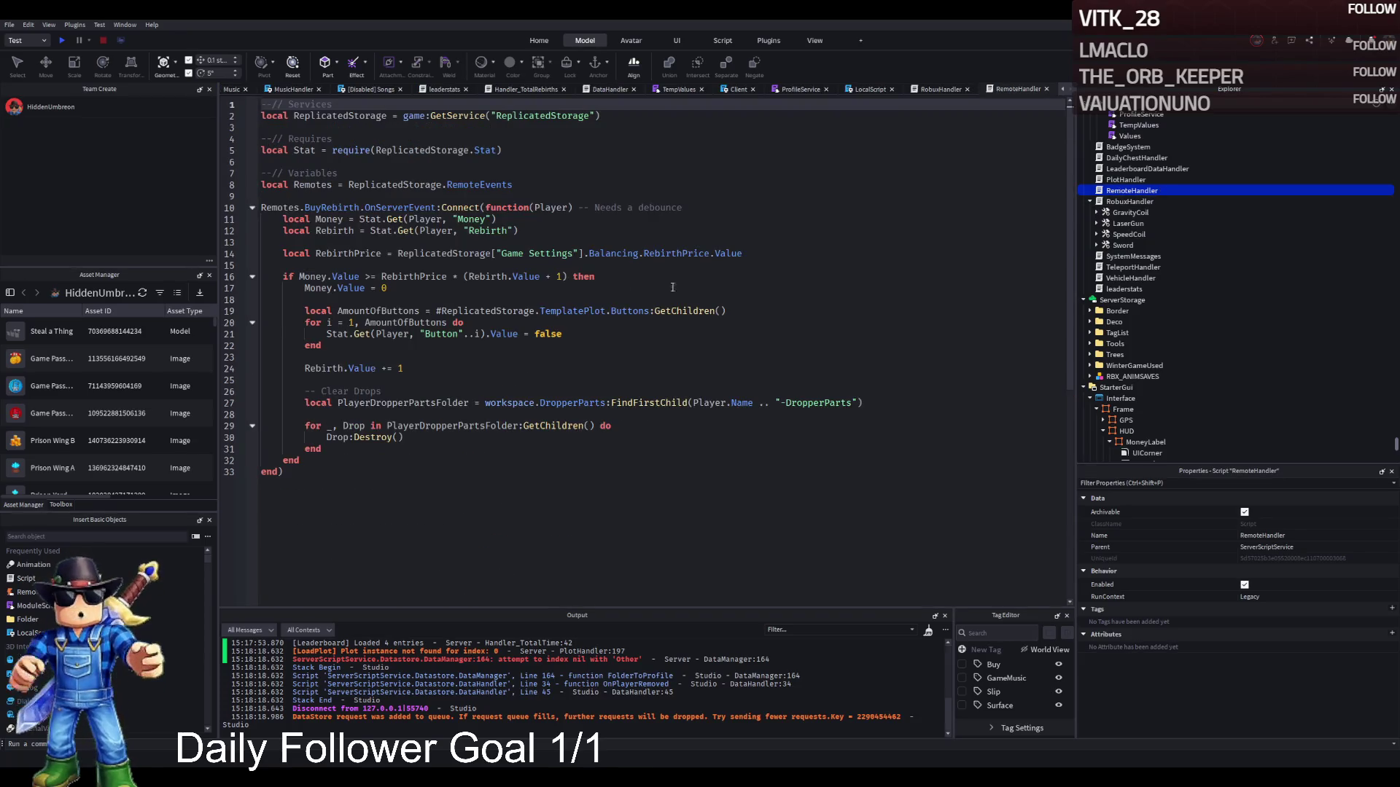
{"action": "key", "text": "ctrl+a"}
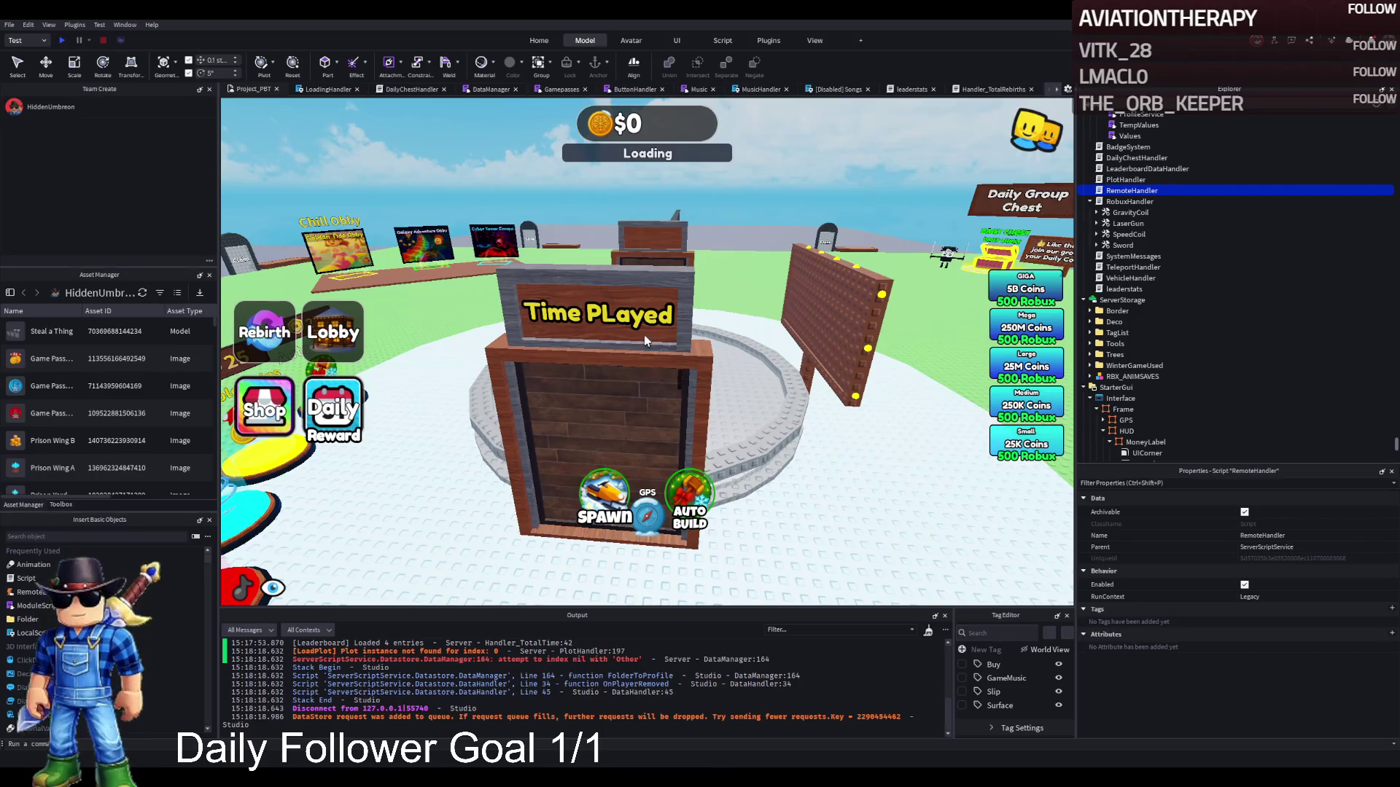
Fly to the Time Played leaderboard by the fountain, focus it, then switch to leaderstats.
{"action": "key", "text": "d"}
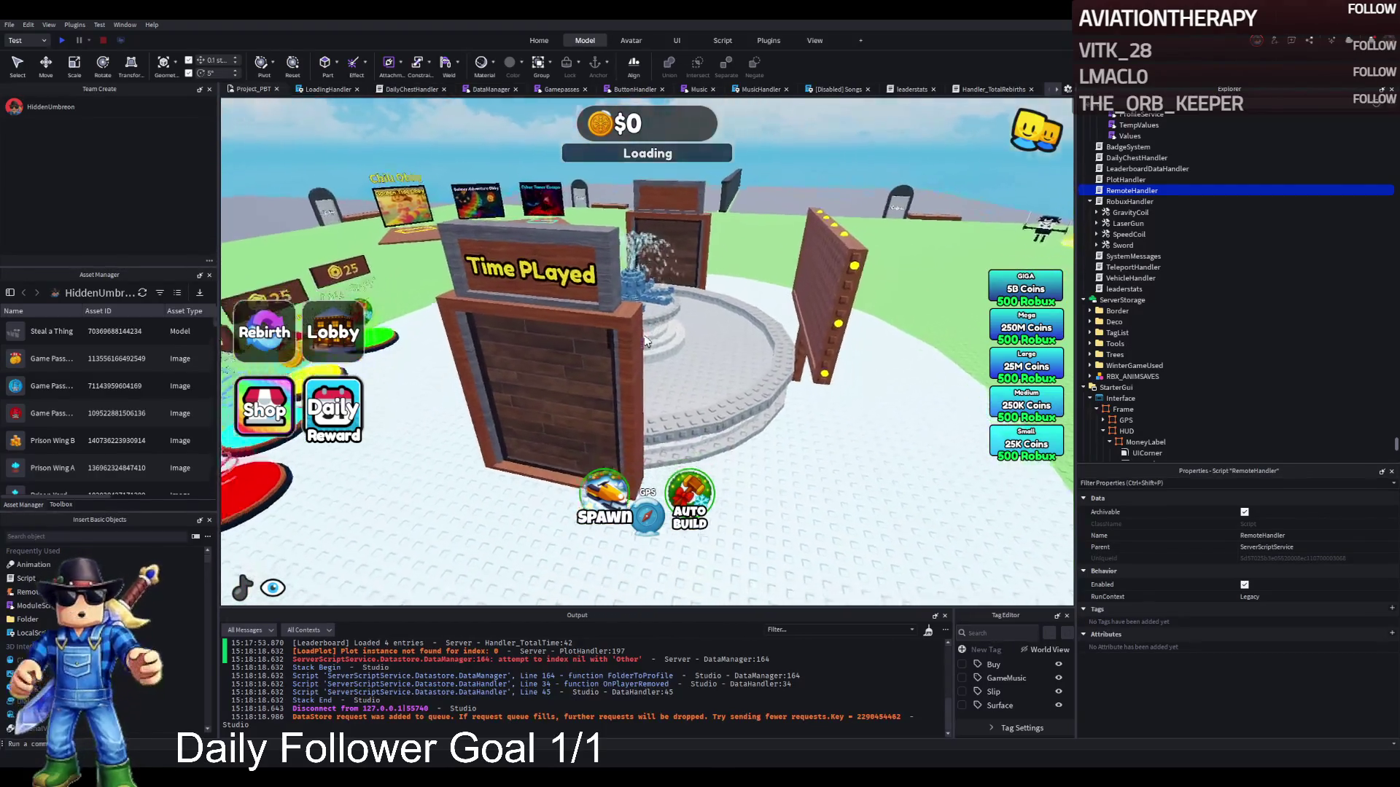
{"action": "key", "text": "a"}
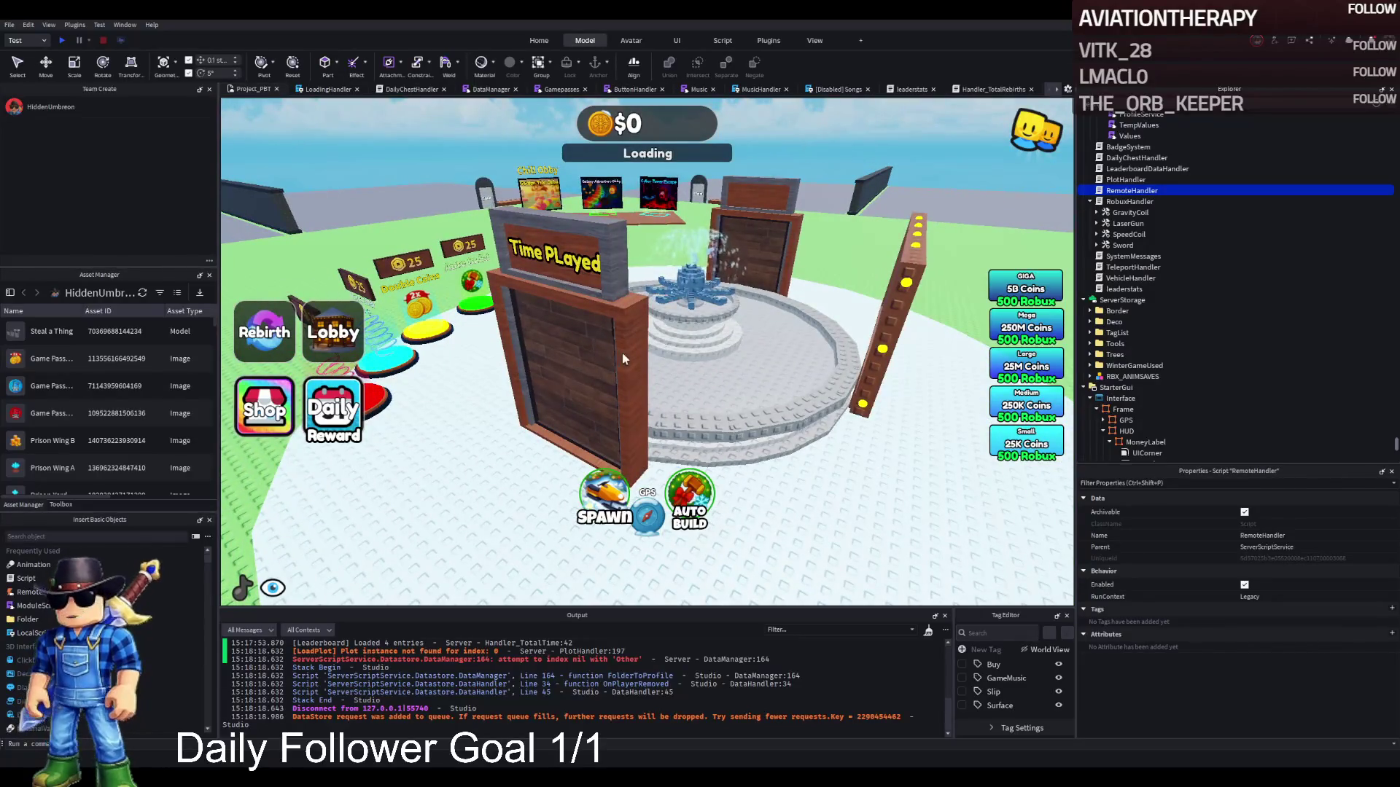
{"action": "left_click", "coordinate": [580, 349]}
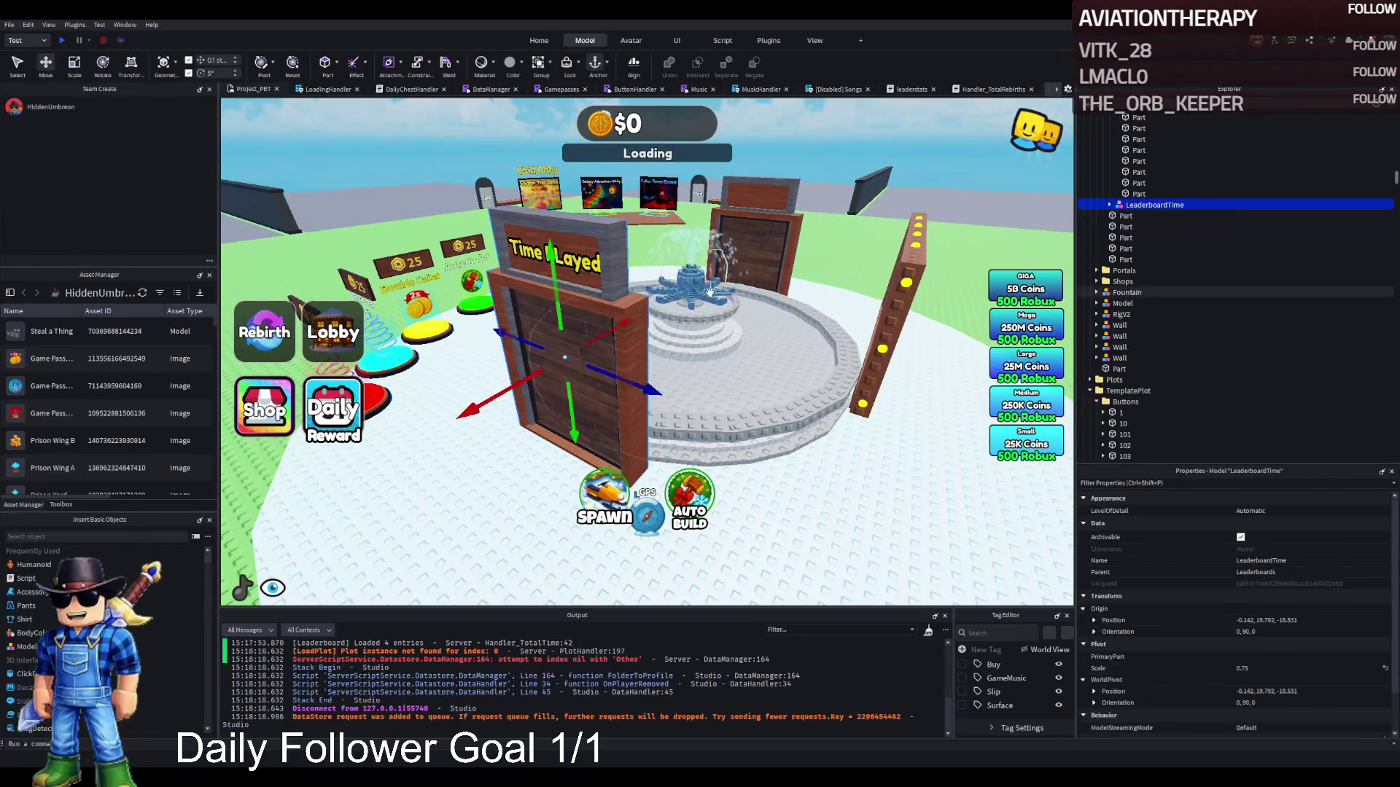
{"action": "key", "text": "d"}
{"action": "key", "text": "d"}
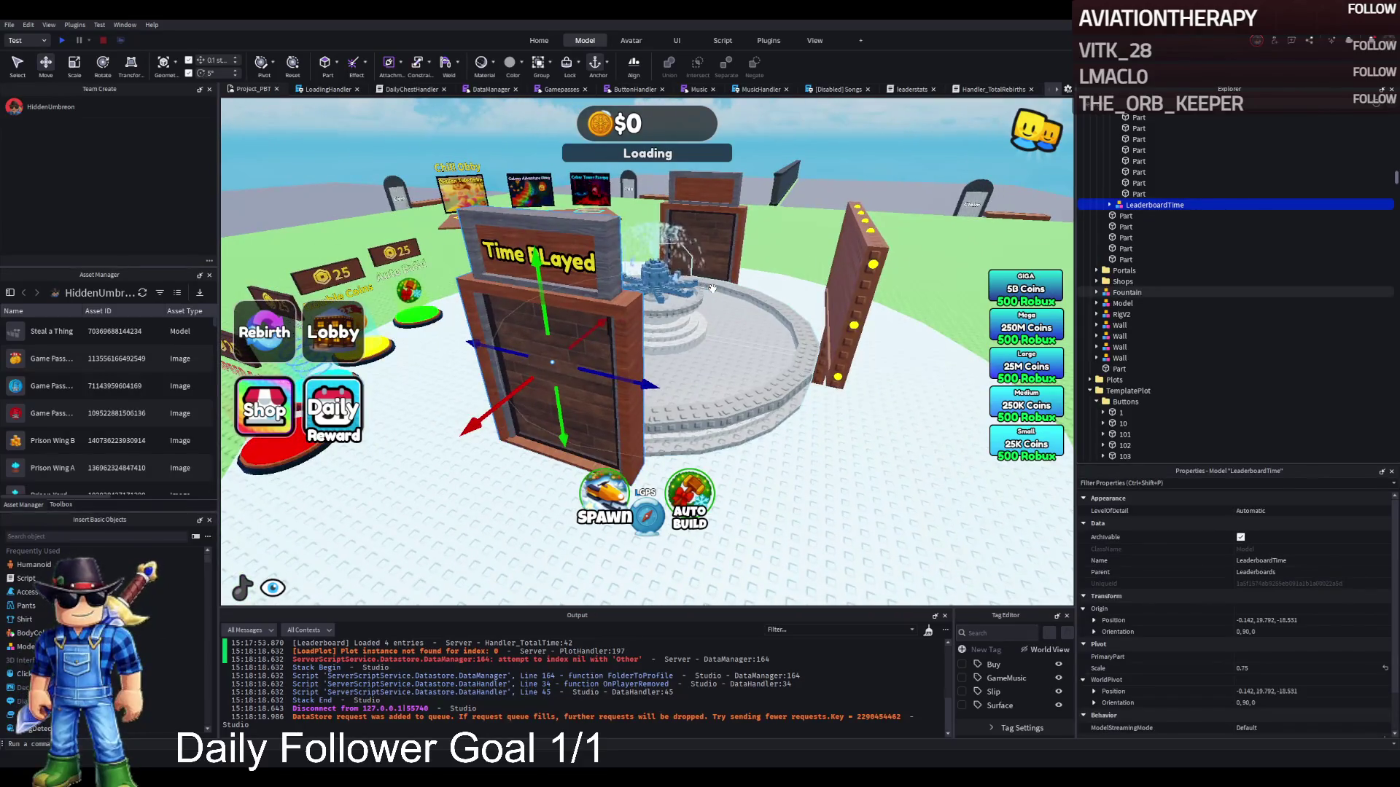
{"action": "key", "text": "d"}
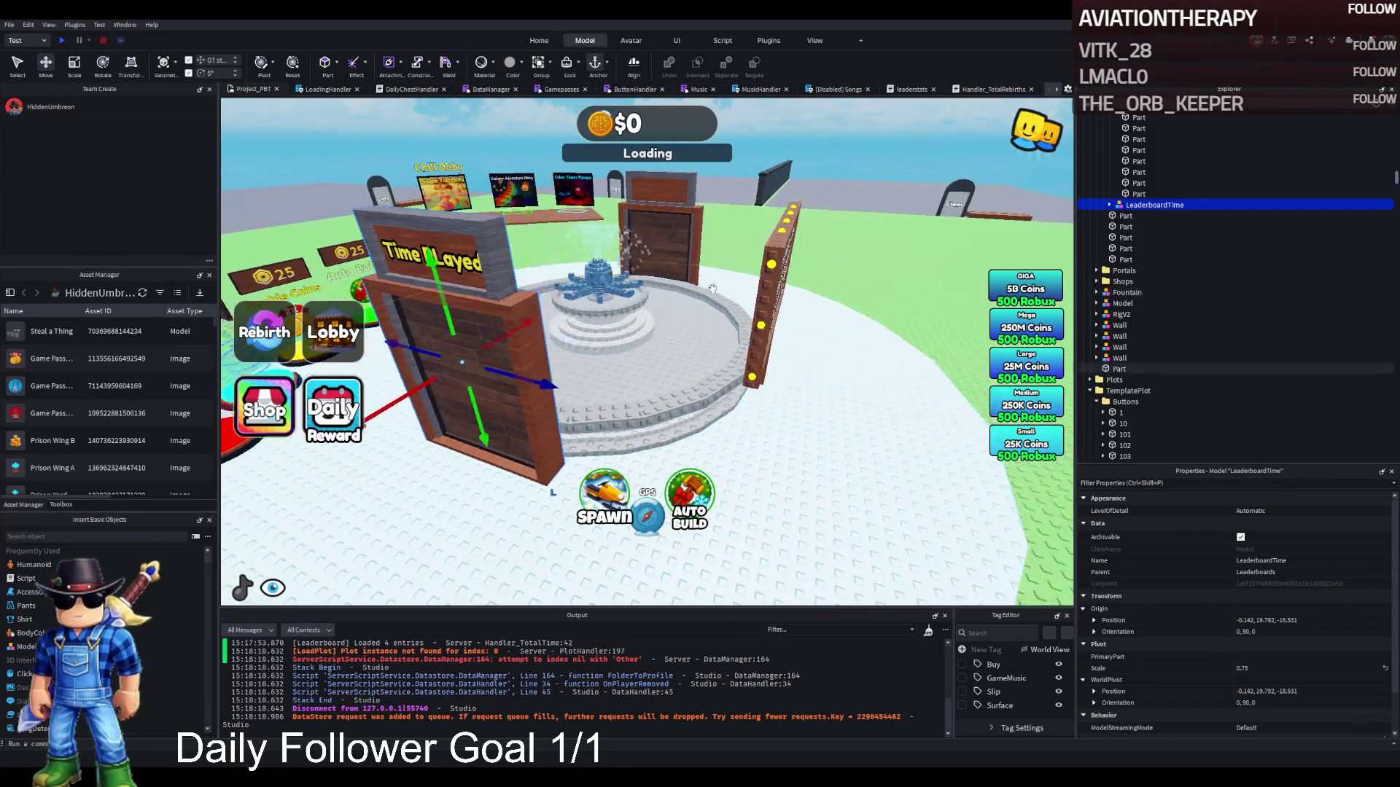
{"action": "key", "text": "a"}
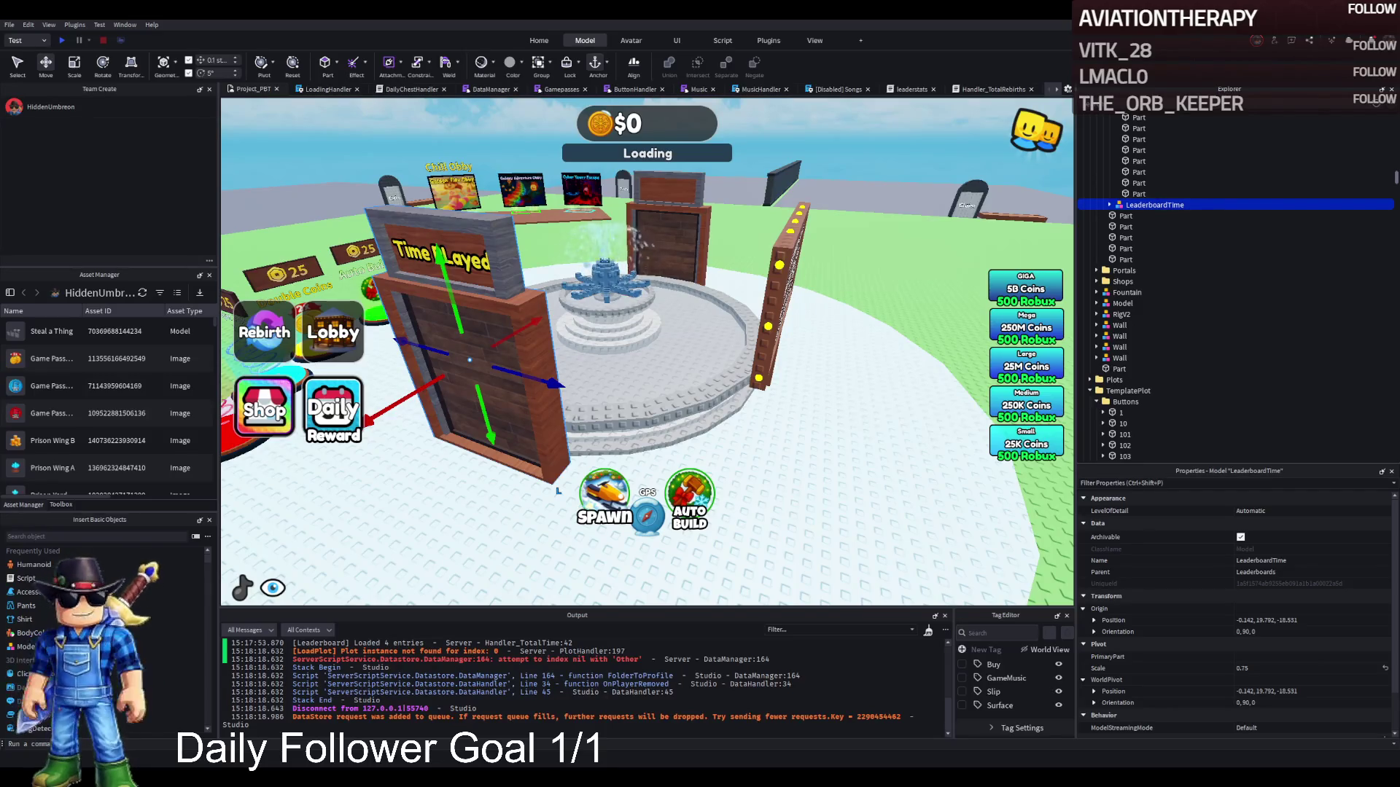
{"action": "key", "text": "f"}
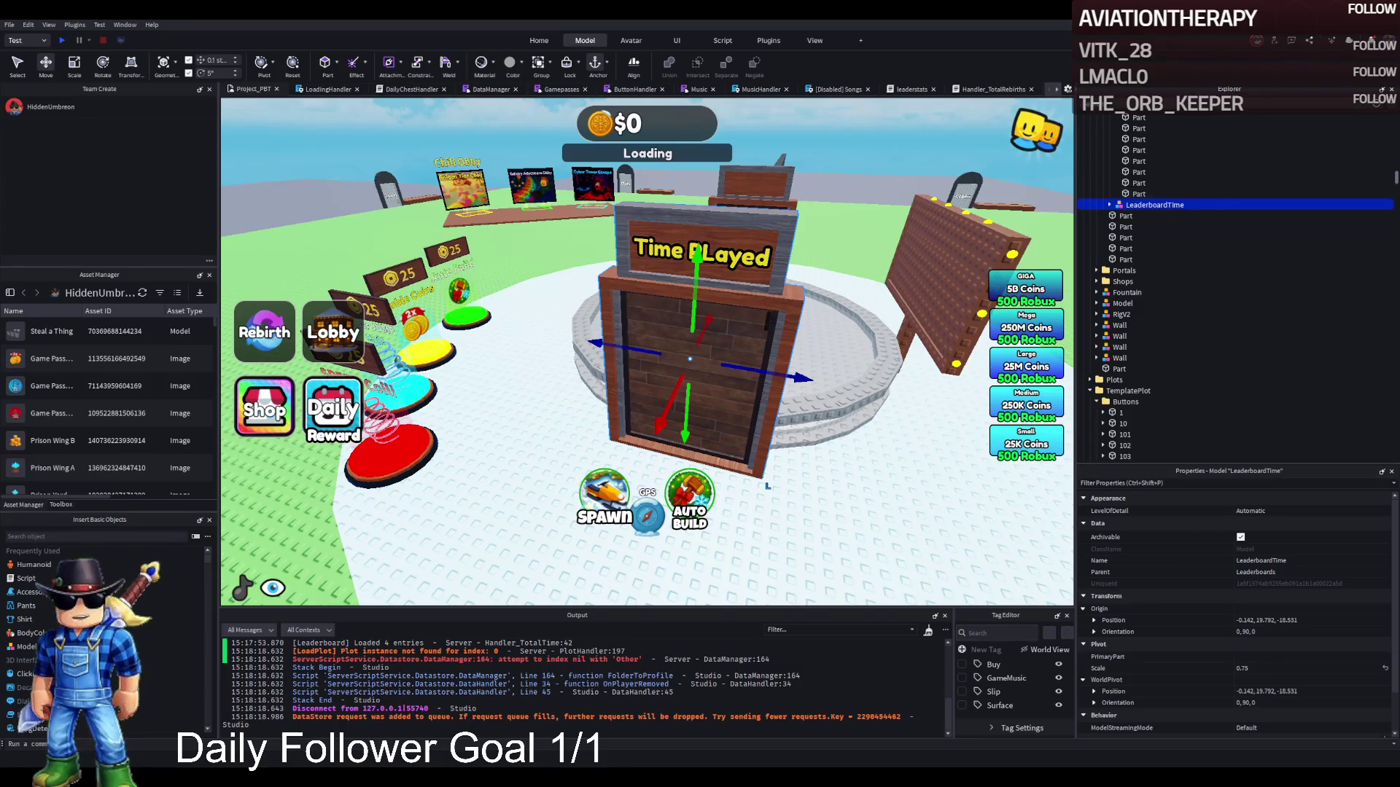
{"action": "left_click", "coordinate": [838, 89]}
{"action": "left_click", "coordinate": [909, 89]}
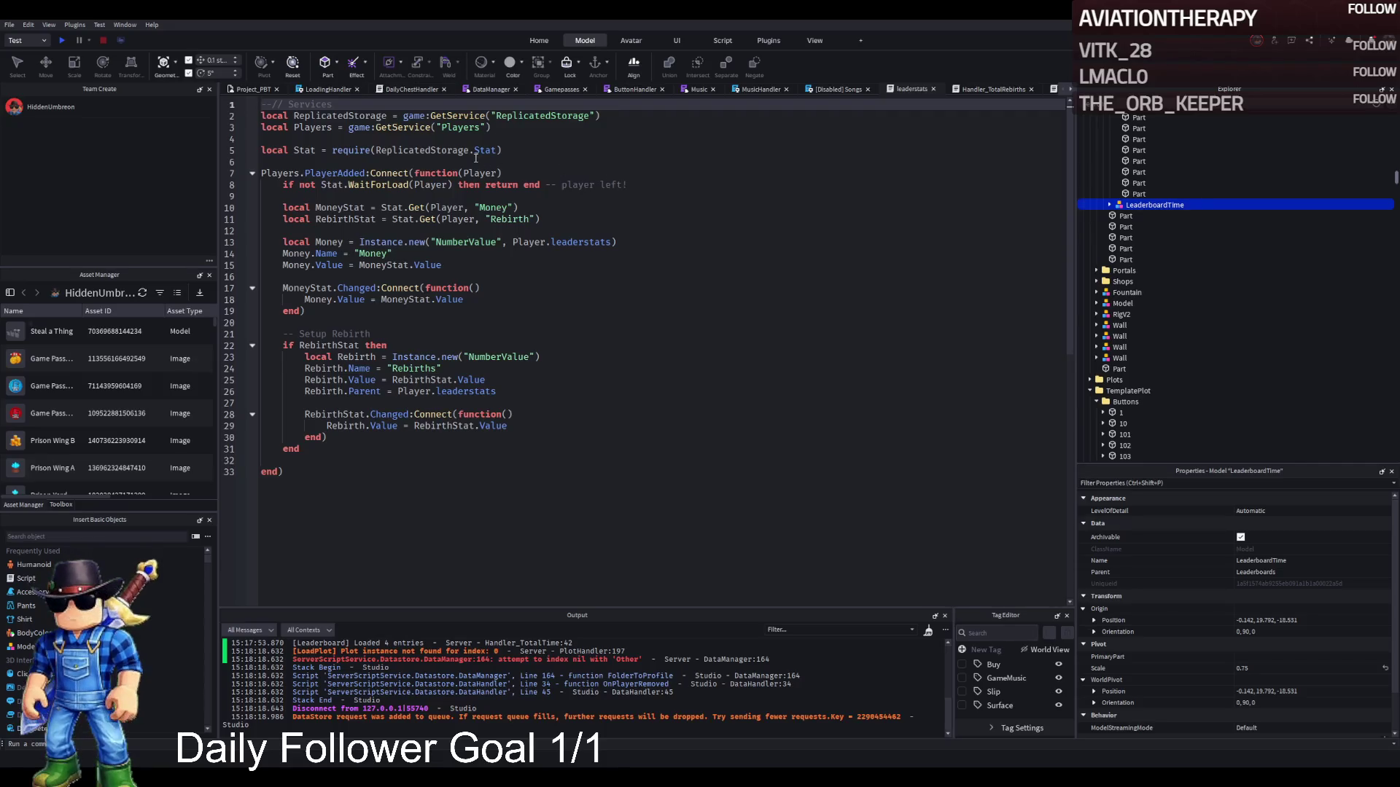
Select the Buttons and TemplatePlot folders, then open the ProfileService module.
{"action": "scroll", "coordinate": [1130, 292], "scroll_direction": "down", "scroll_amount": 5}
{"action": "left_click", "coordinate": [1123, 218]}
{"action": "left_click", "coordinate": [1119, 208]}
{"action": "scroll", "coordinate": [1126, 292], "scroll_direction": "down", "scroll_amount": 10}
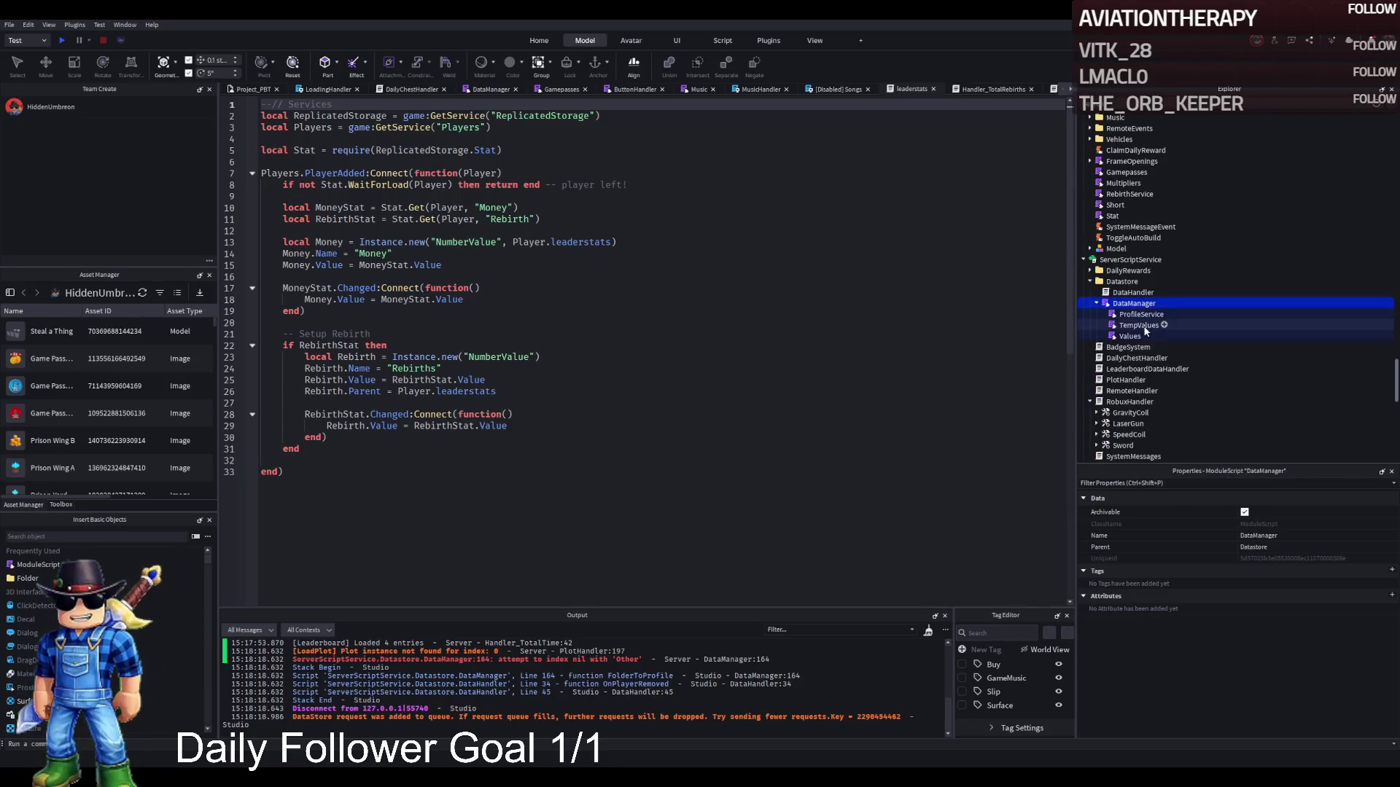
{"action": "double_click", "coordinate": [1130, 315]}
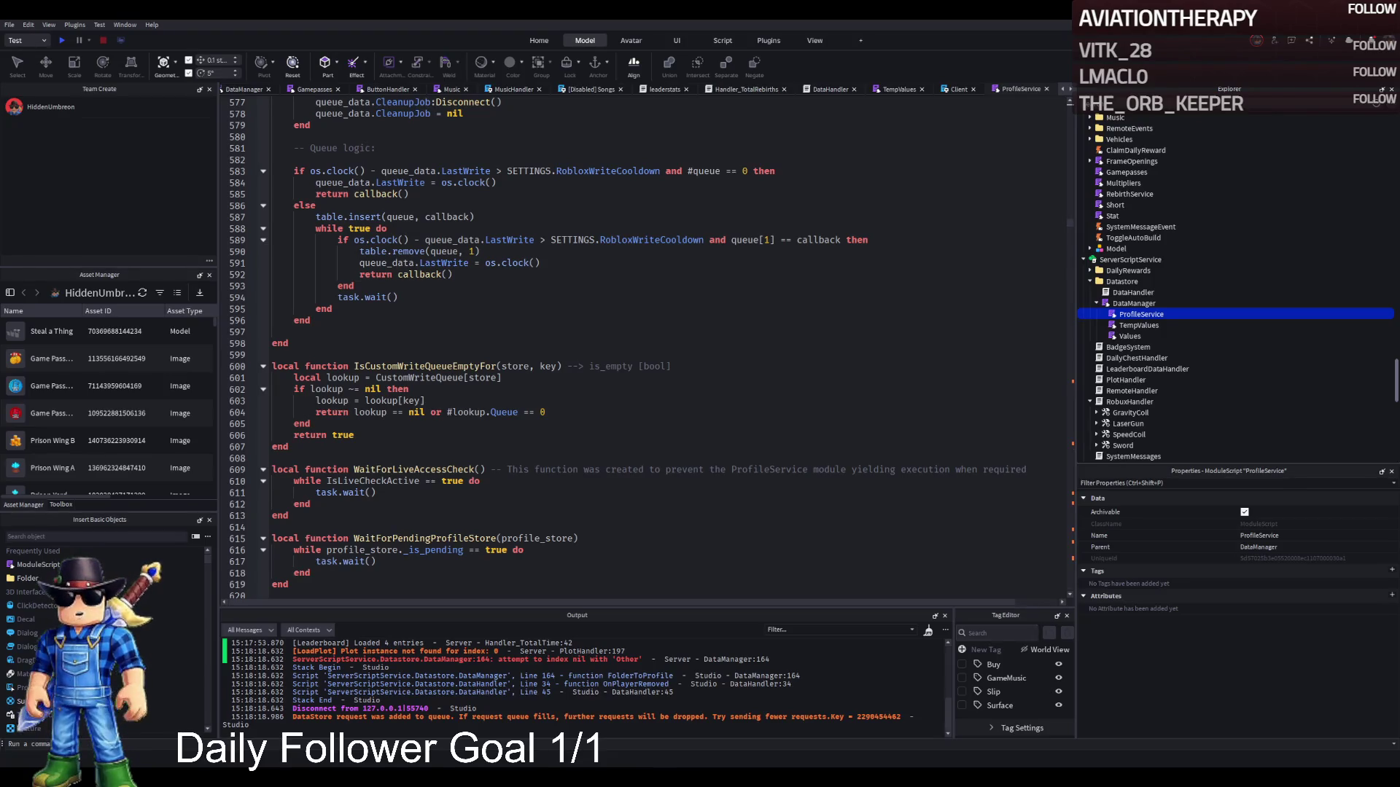
Check the Client, TempValues, DataHandler, Handler_TotalRebirths and leaderstats scripts for the statsFolder check.
{"action": "left_click", "coordinate": [952, 91]}
{"action": "key", "text": "ctrl+f"}
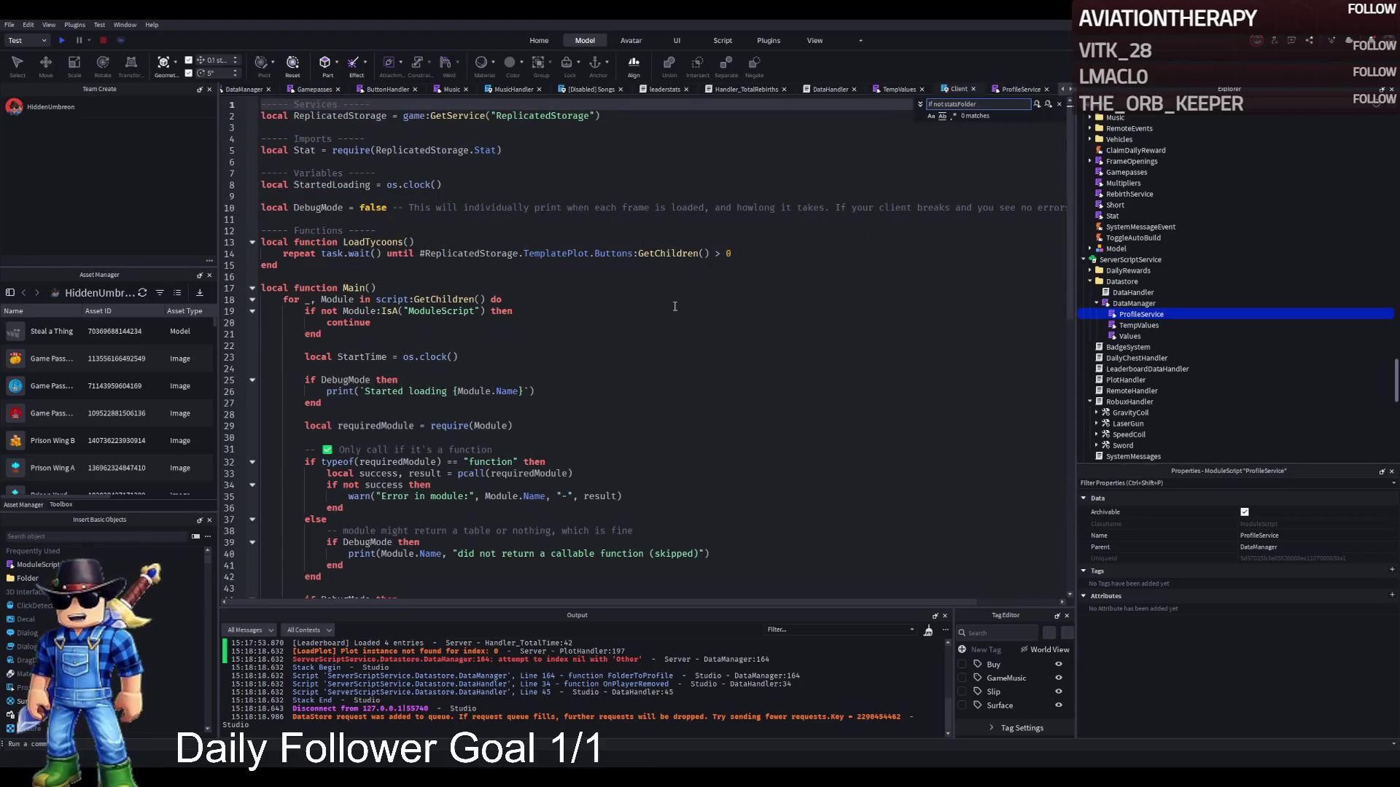
{"action": "left_click", "coordinate": [905, 91]}
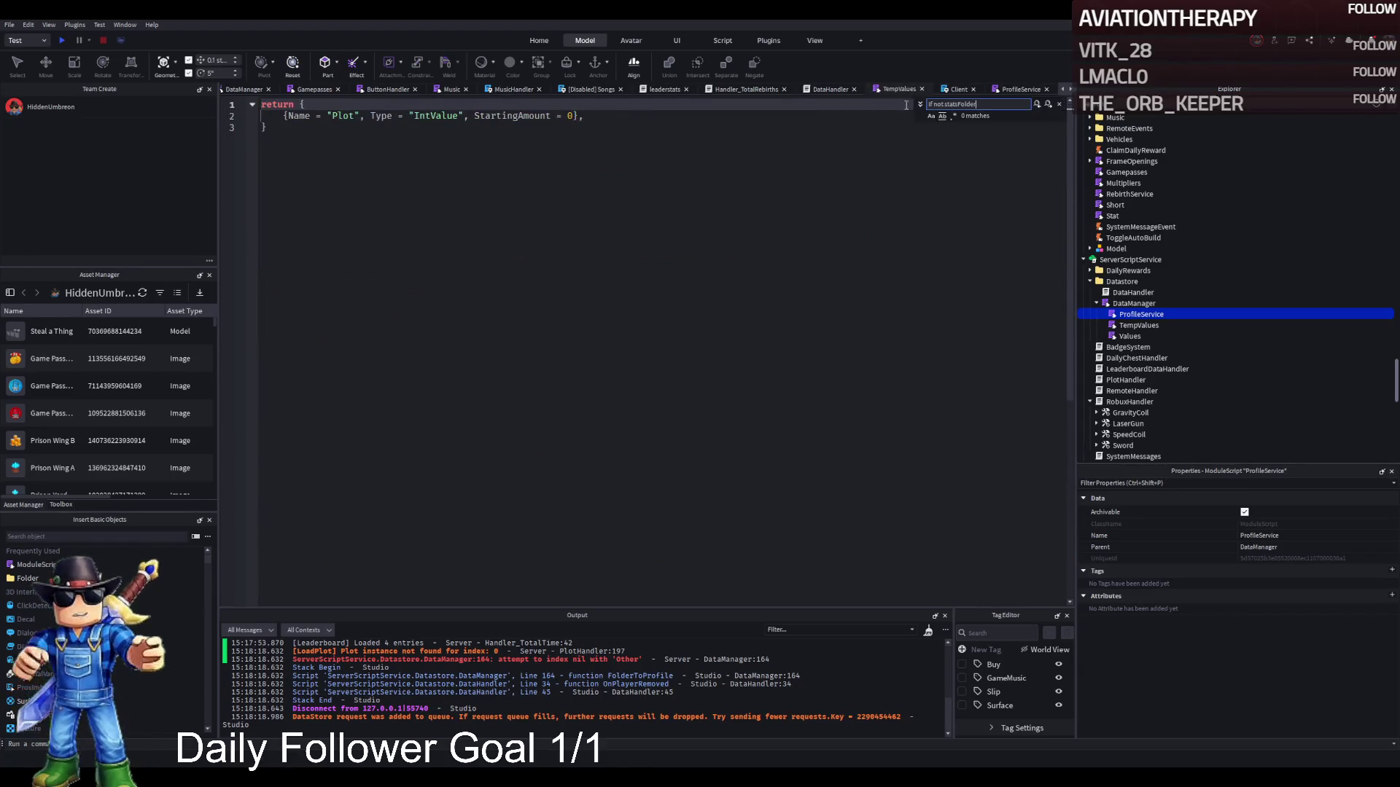
{"action": "left_click", "coordinate": [831, 90]}
{"action": "key", "text": "ctrl+f"}
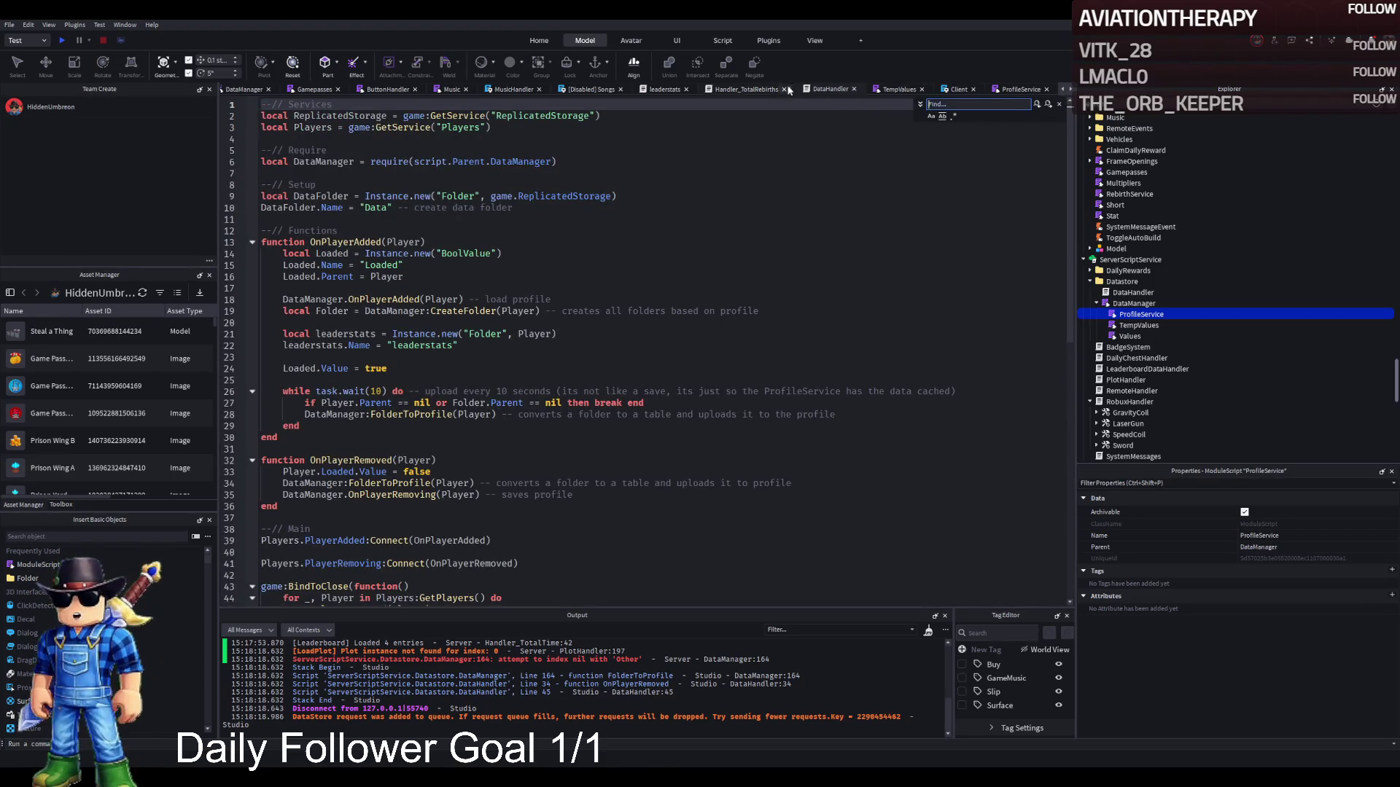
{"action": "left_click", "coordinate": [745, 89]}
{"action": "left_click", "coordinate": [704, 138]}
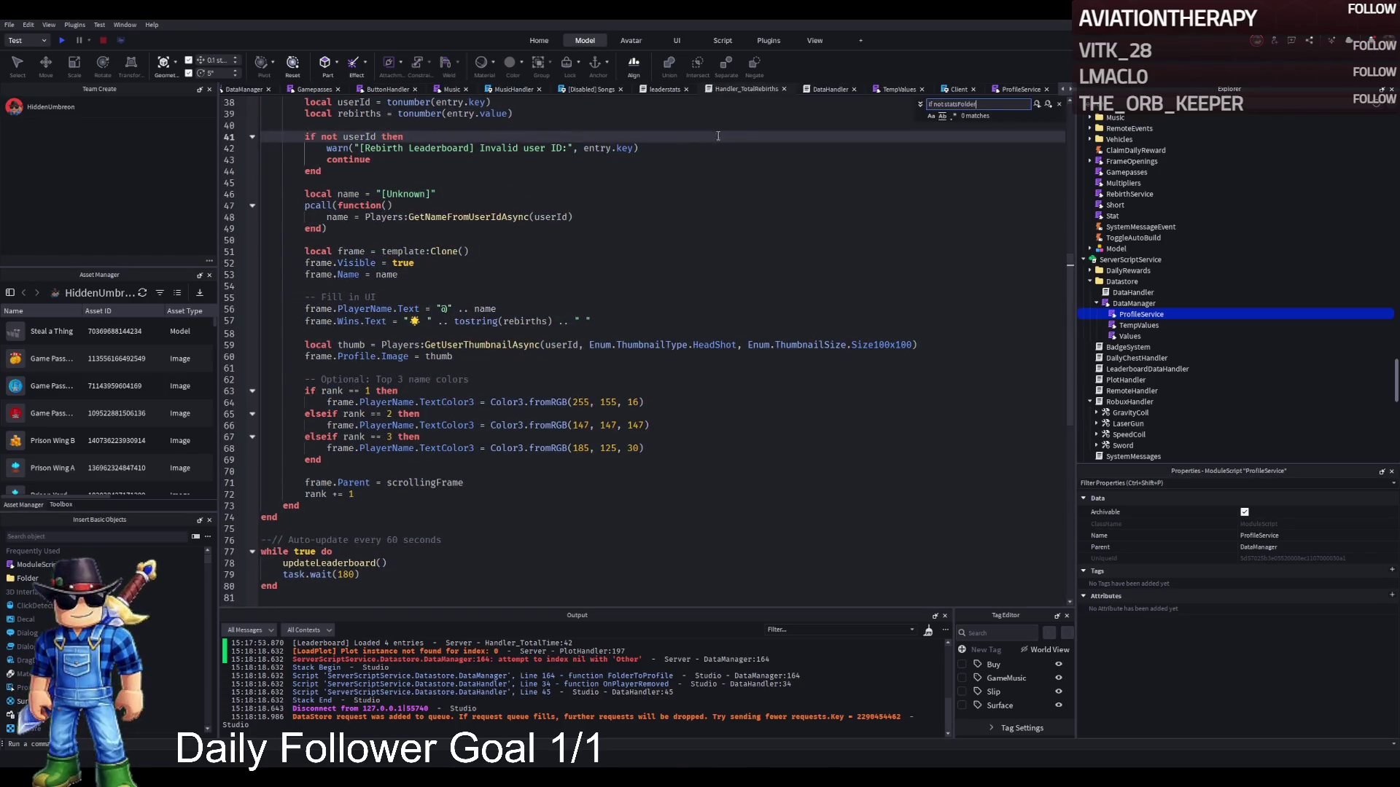
{"action": "left_click", "coordinate": [666, 89]}
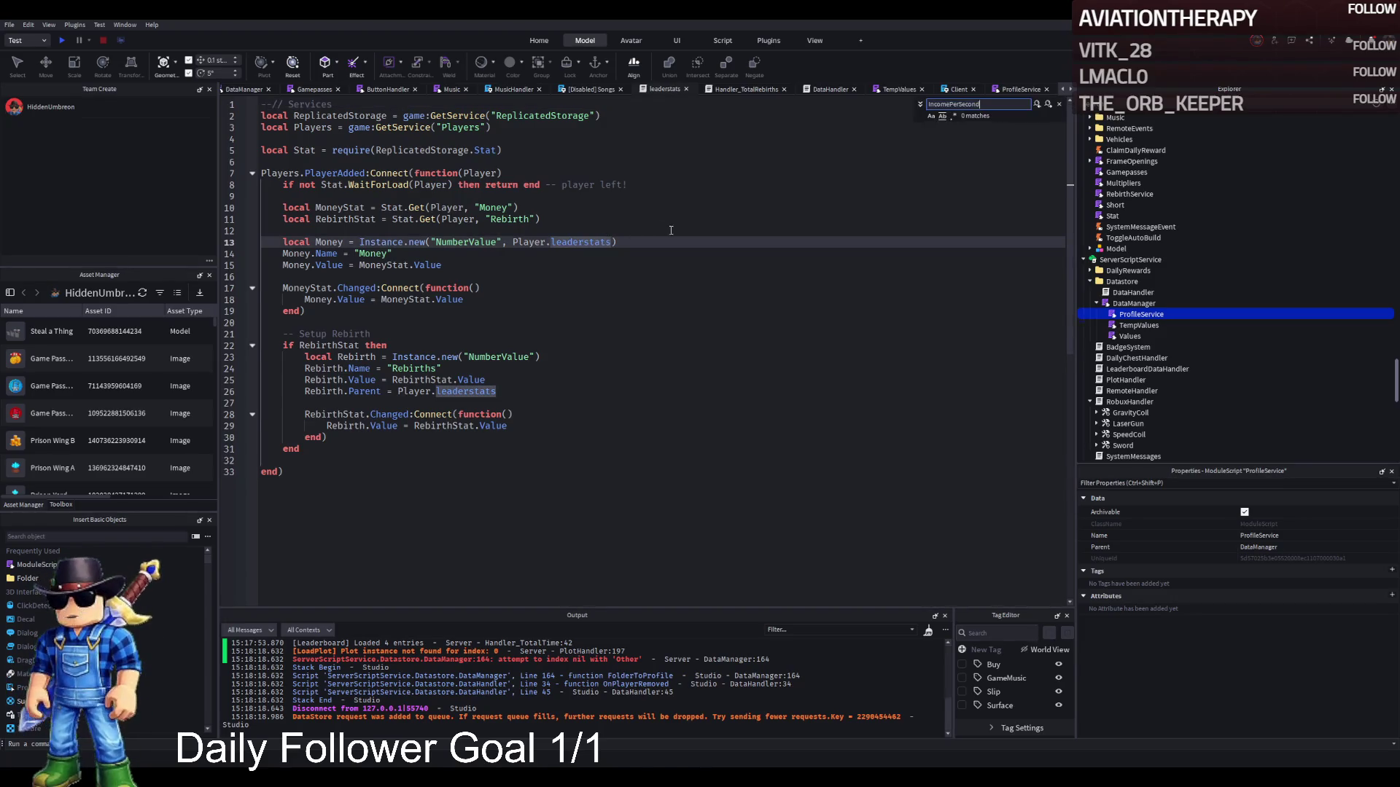
Search the Client, ProfileService, TempValues and DataHandler scripts for IncomePerSecond.
{"action": "left_click", "coordinate": [958, 90]}
{"action": "key", "text": "ctrl+f"}
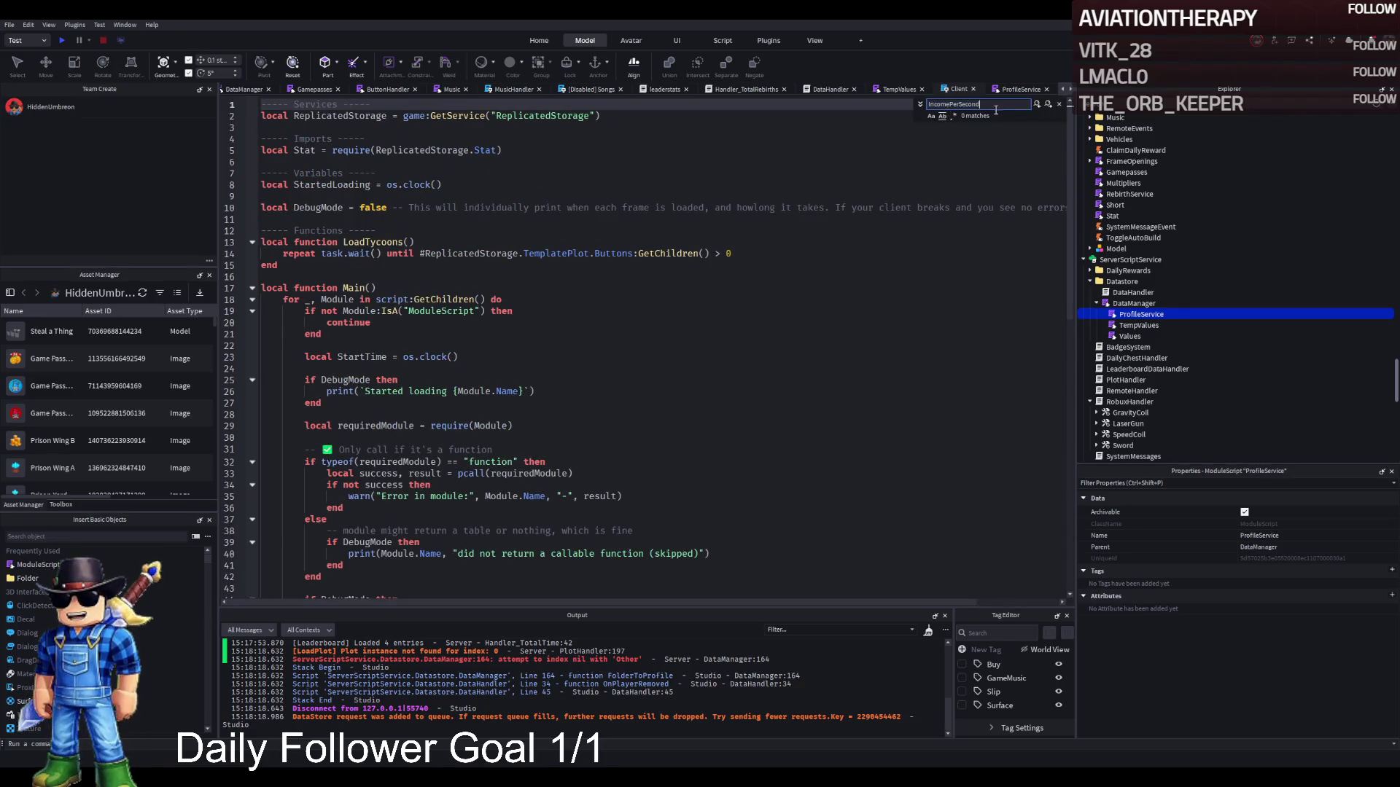
{"action": "left_click", "coordinate": [998, 90]}
{"action": "left_click", "coordinate": [886, 93]}
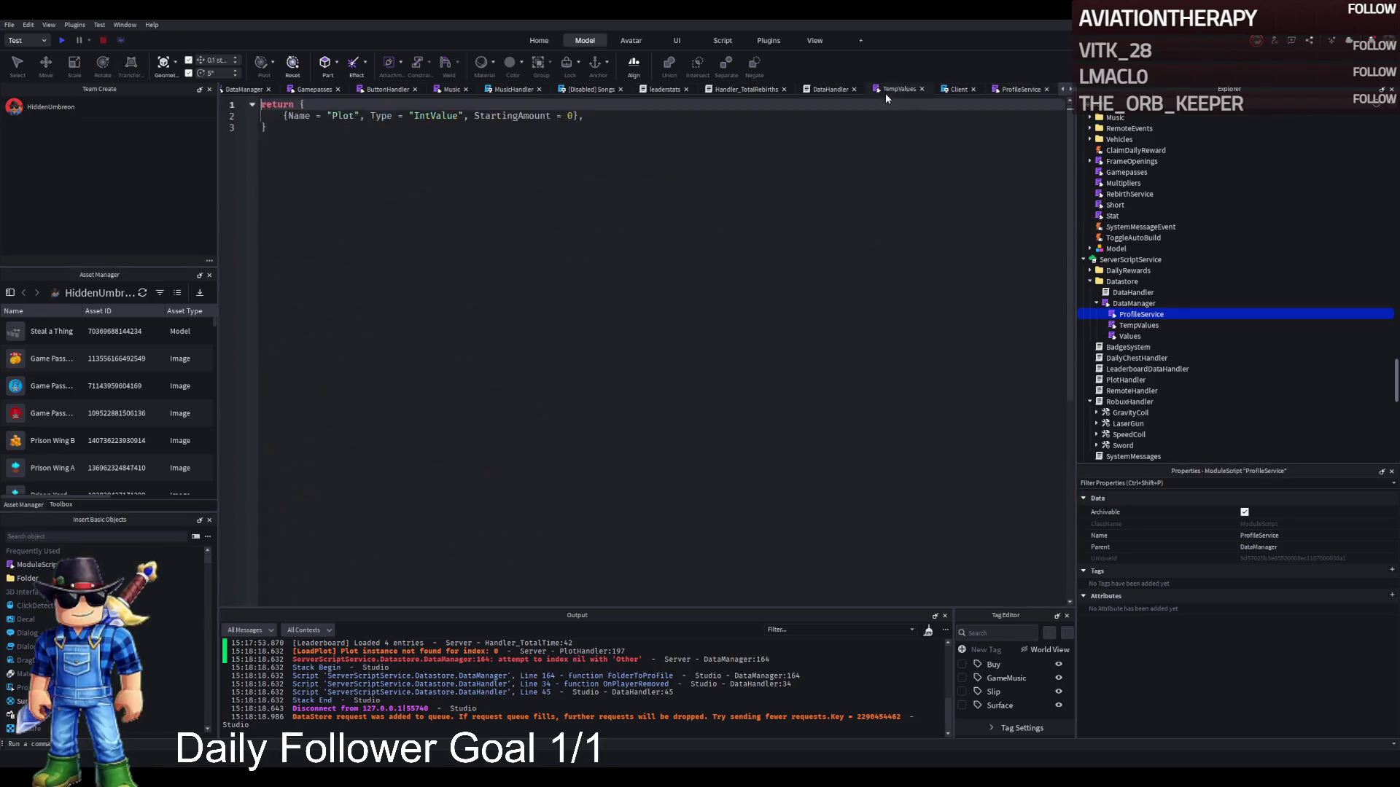
{"action": "left_click", "coordinate": [839, 92]}
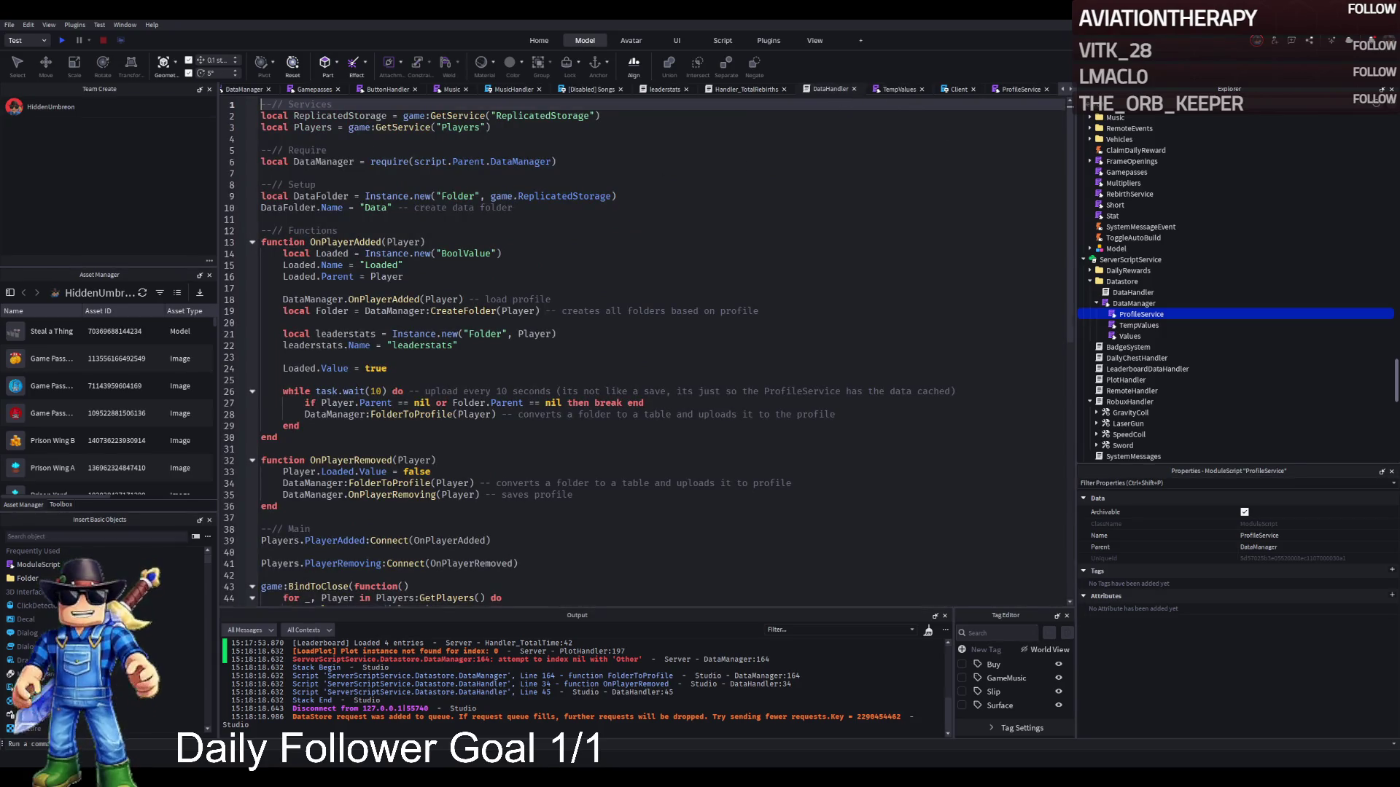
Show the DataManager module from the top and close the search box.
{"action": "left_click", "coordinate": [247, 92]}
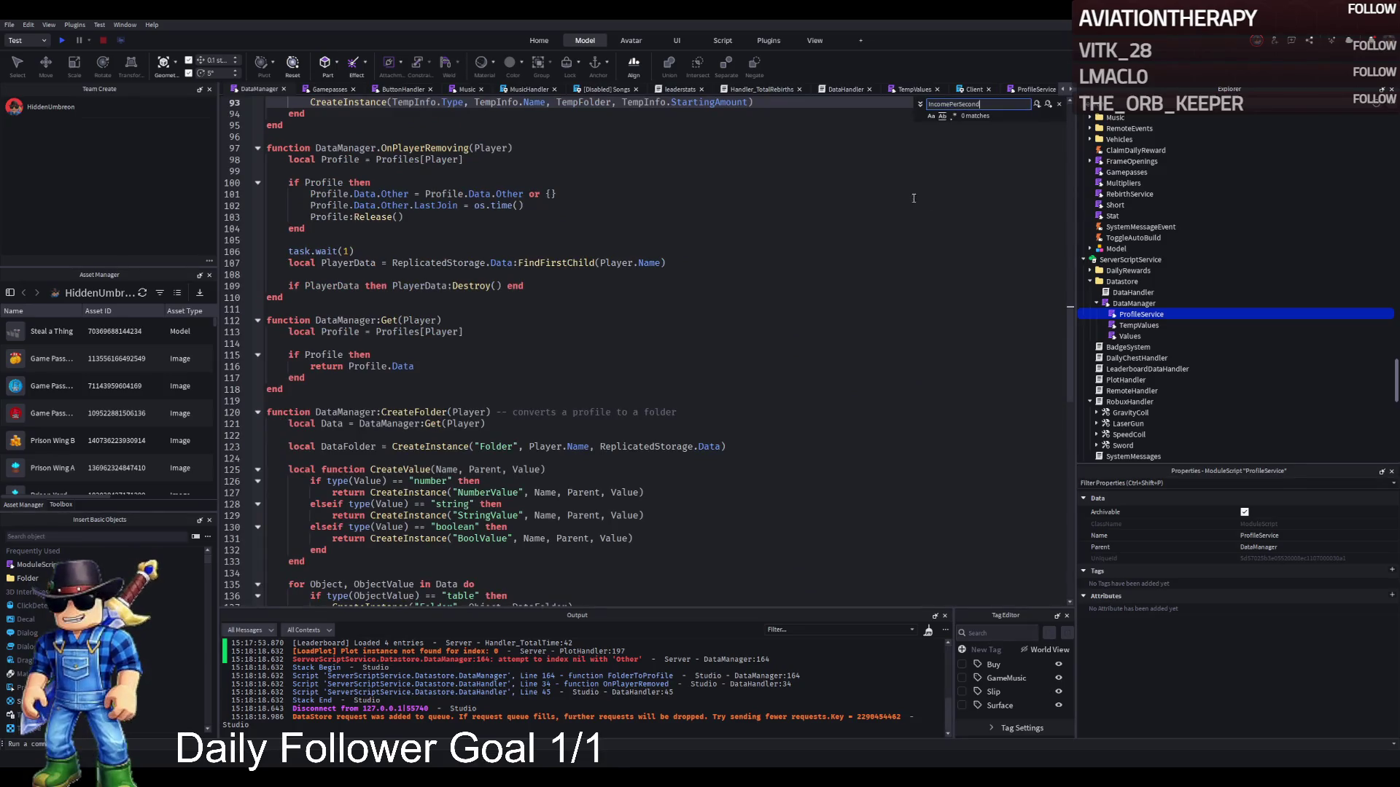
{"action": "scroll", "coordinate": [913, 197], "scroll_direction": "up", "scroll_amount": 10}
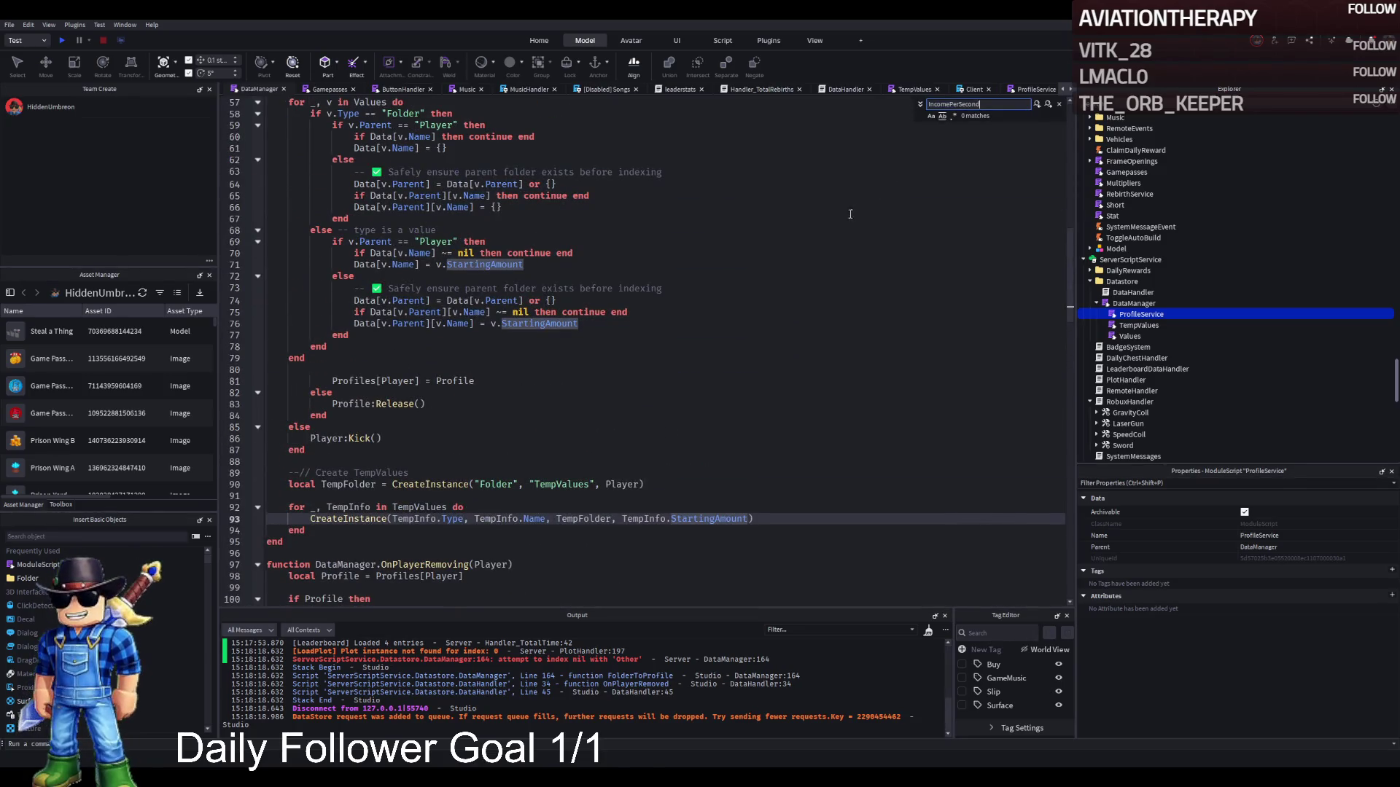
{"action": "scroll", "coordinate": [838, 214], "scroll_direction": "up", "scroll_amount": 15}
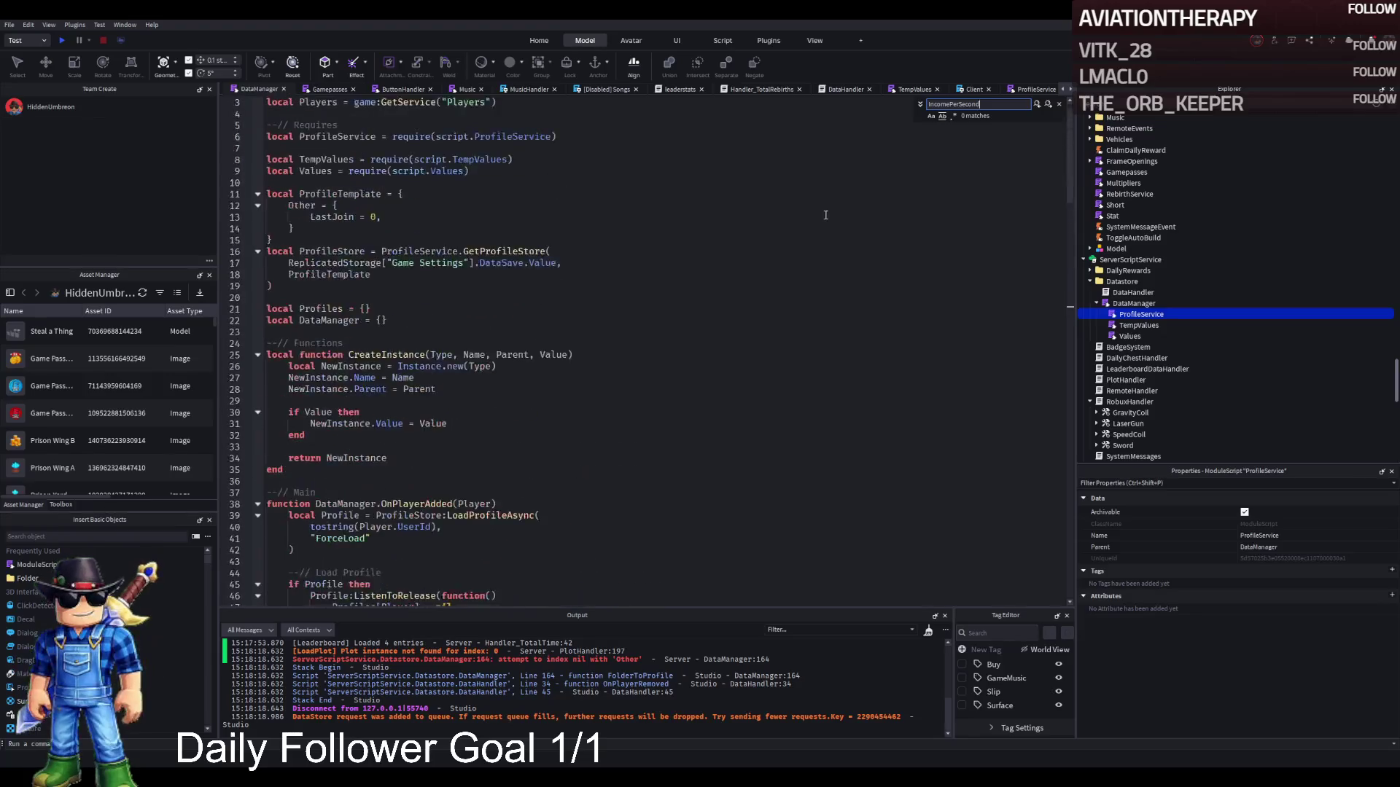
{"action": "scroll", "coordinate": [825, 215], "scroll_direction": "up", "scroll_amount": 2}
{"action": "key", "text": "Escape"}
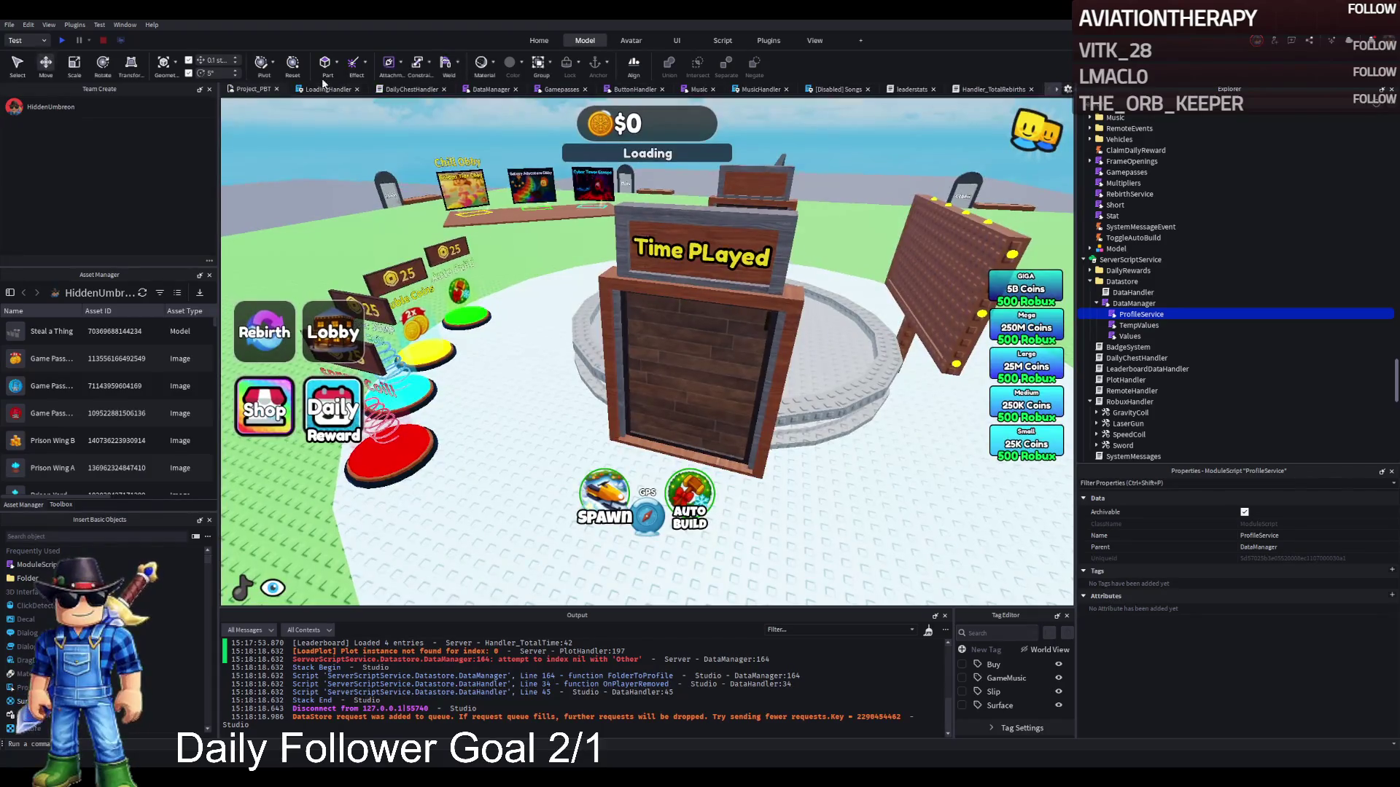
Revisit LoadingHandler and DailyChestHandler, then return to DataManager's player data and TempValues code.
{"action": "left_click", "coordinate": [332, 90]}
{"action": "left_click", "coordinate": [487, 254]}
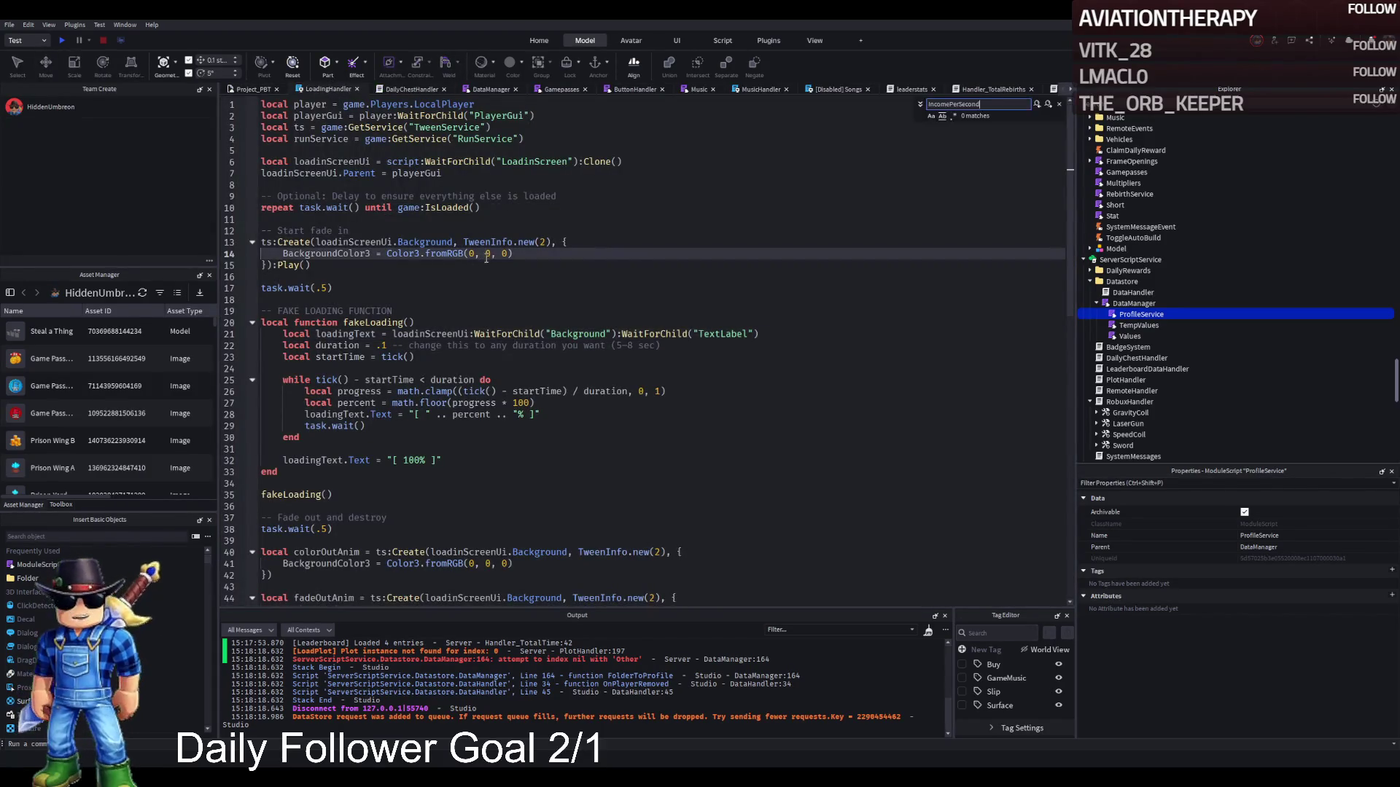
{"action": "left_click", "coordinate": [412, 89]}
{"action": "left_click", "coordinate": [482, 89]}
{"action": "scroll", "coordinate": [519, 123], "scroll_direction": "down", "scroll_amount": 15}
{"action": "key", "text": "Escape"}
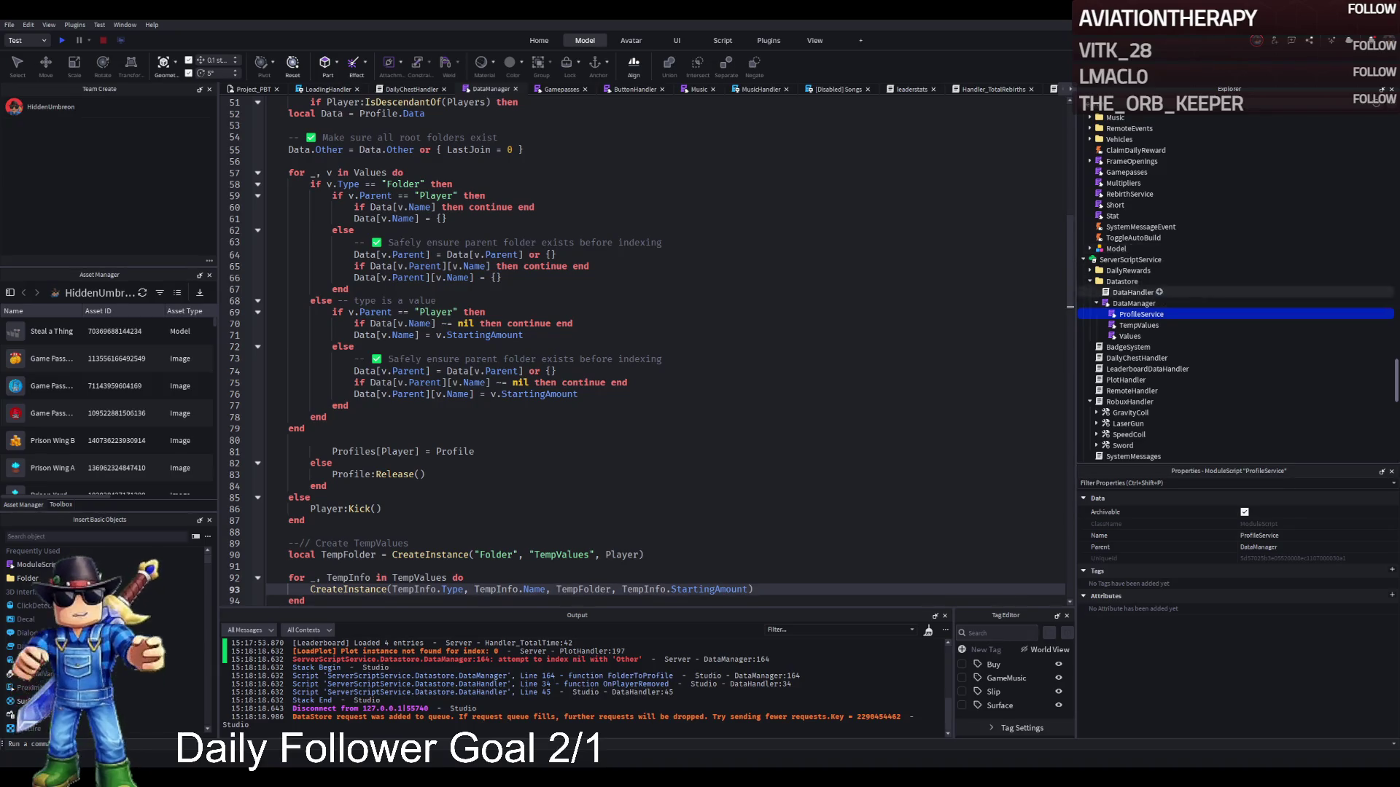
Open the Stat module from ReplicatedStorage.
{"action": "scroll", "coordinate": [1163, 291], "scroll_direction": "up", "scroll_amount": 5}
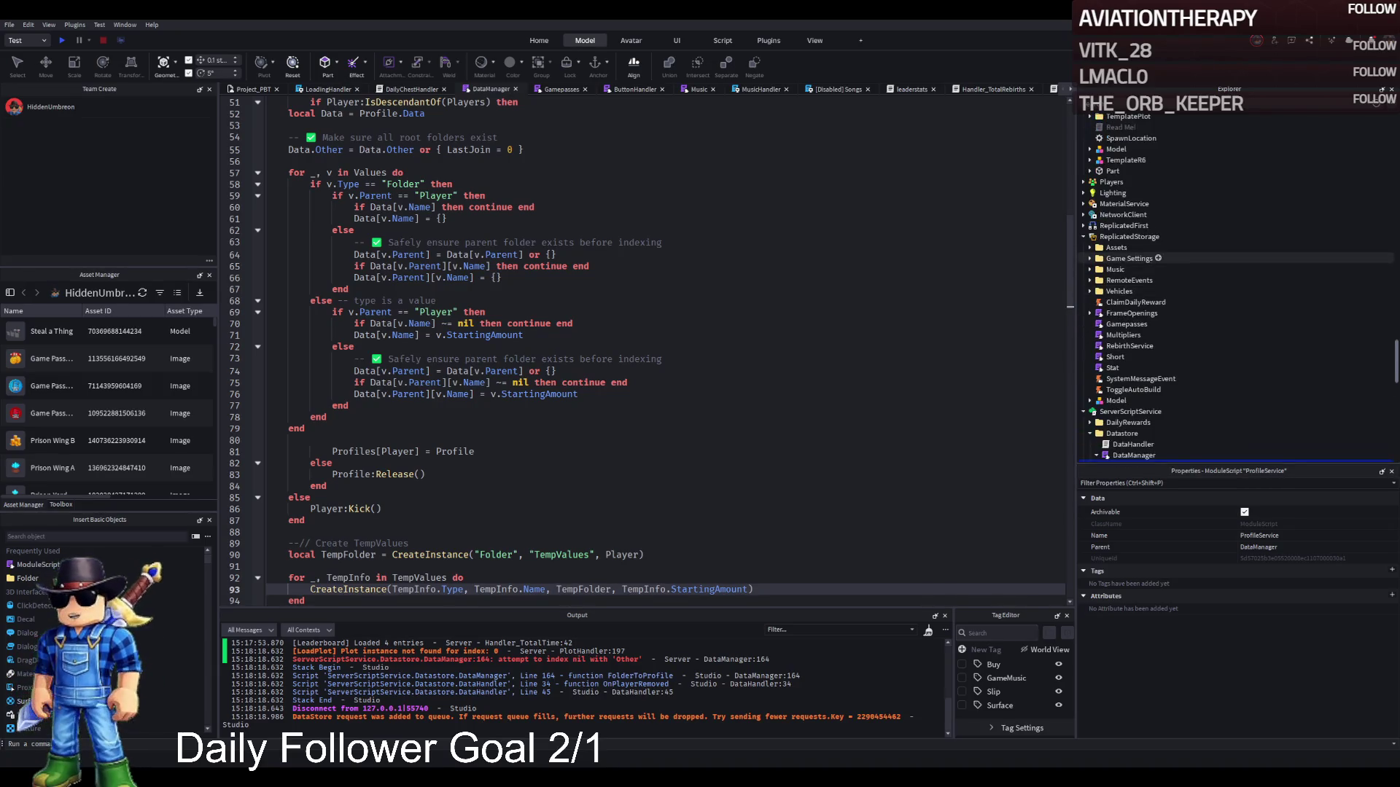
{"action": "left_click", "coordinate": [1113, 367]}
{"action": "double_click", "coordinate": [1114, 368]}
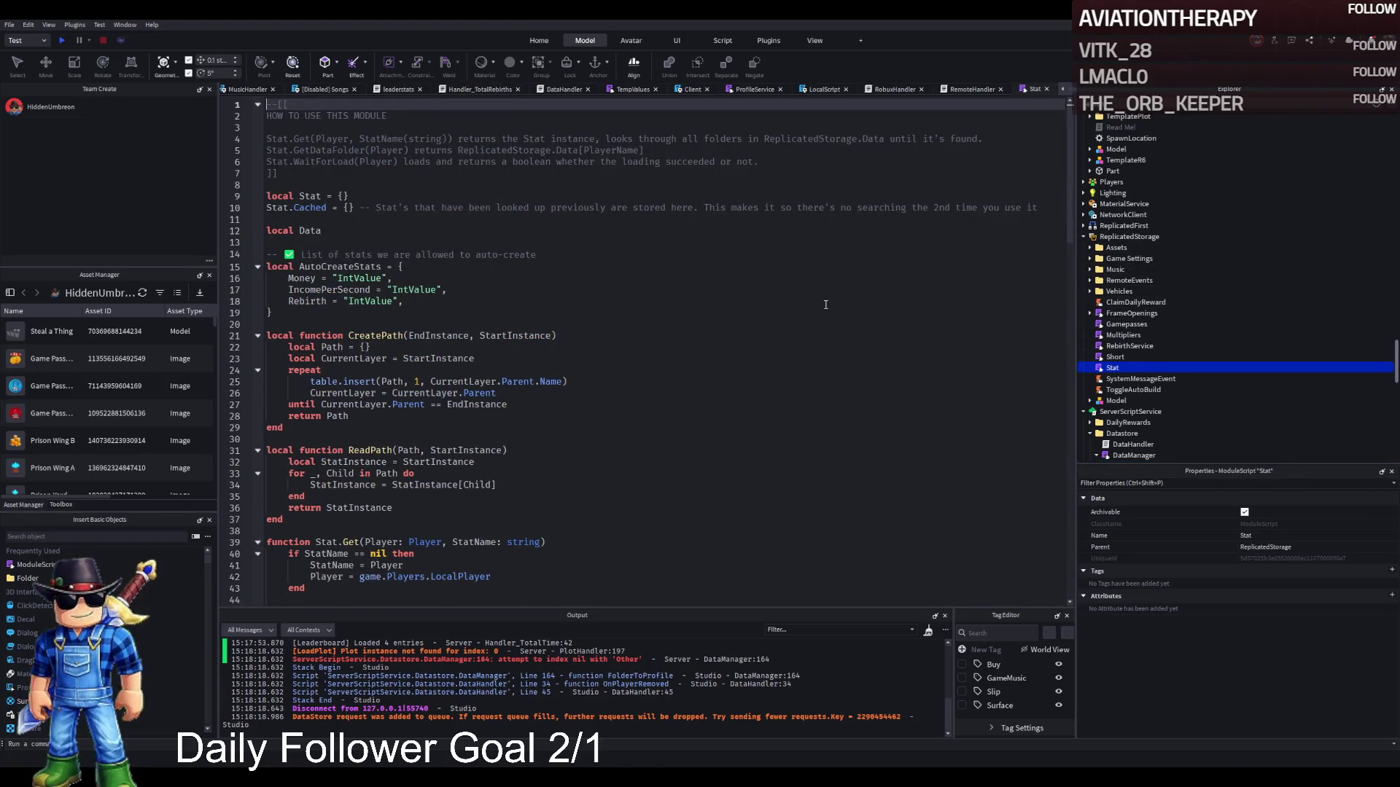
Search the Stat module for IncomePerSecond and statsFolder, then read down to WaitForLoad.
{"action": "key", "text": "ctrl+f"}
{"action": "key", "text": "Escape"}
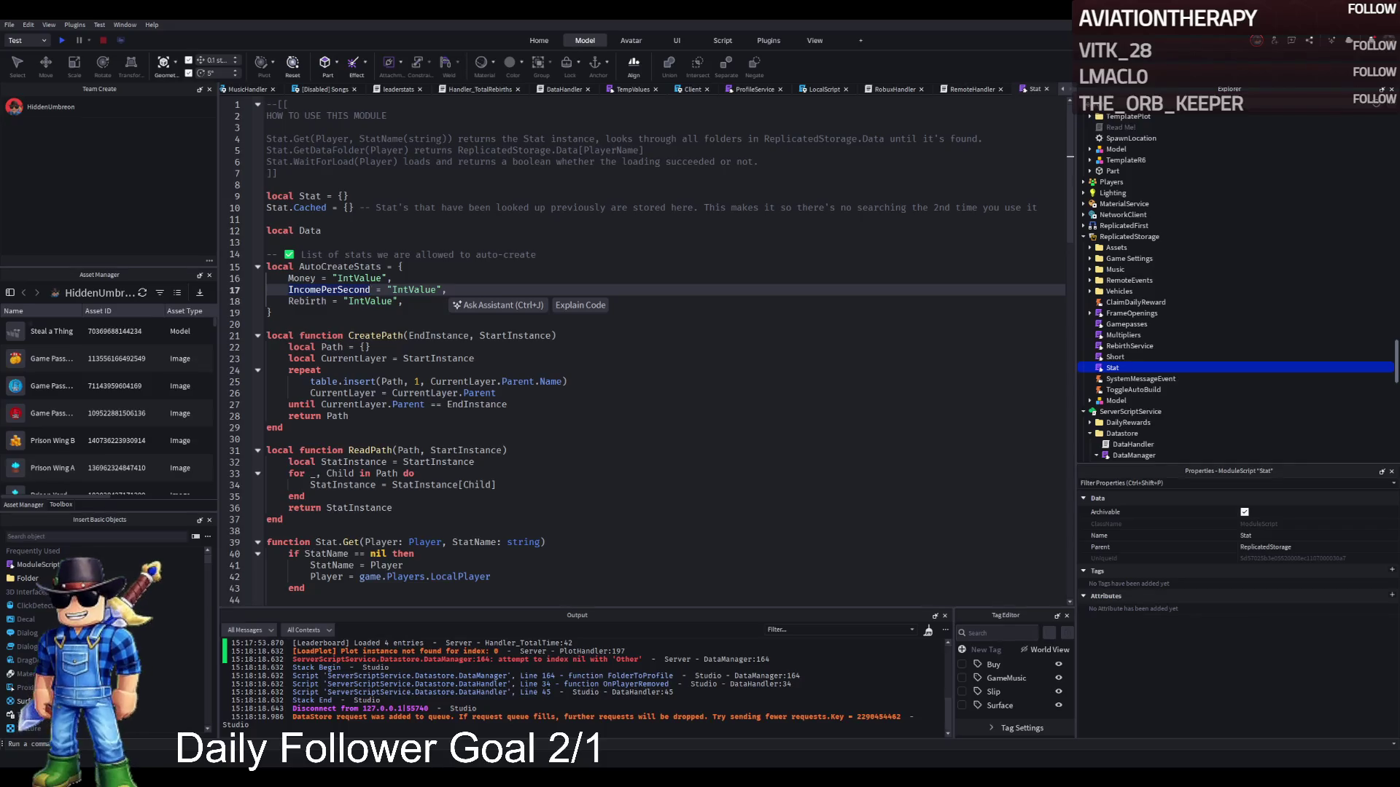
{"action": "scroll", "coordinate": [378, 315], "scroll_direction": "down", "scroll_amount": 10}
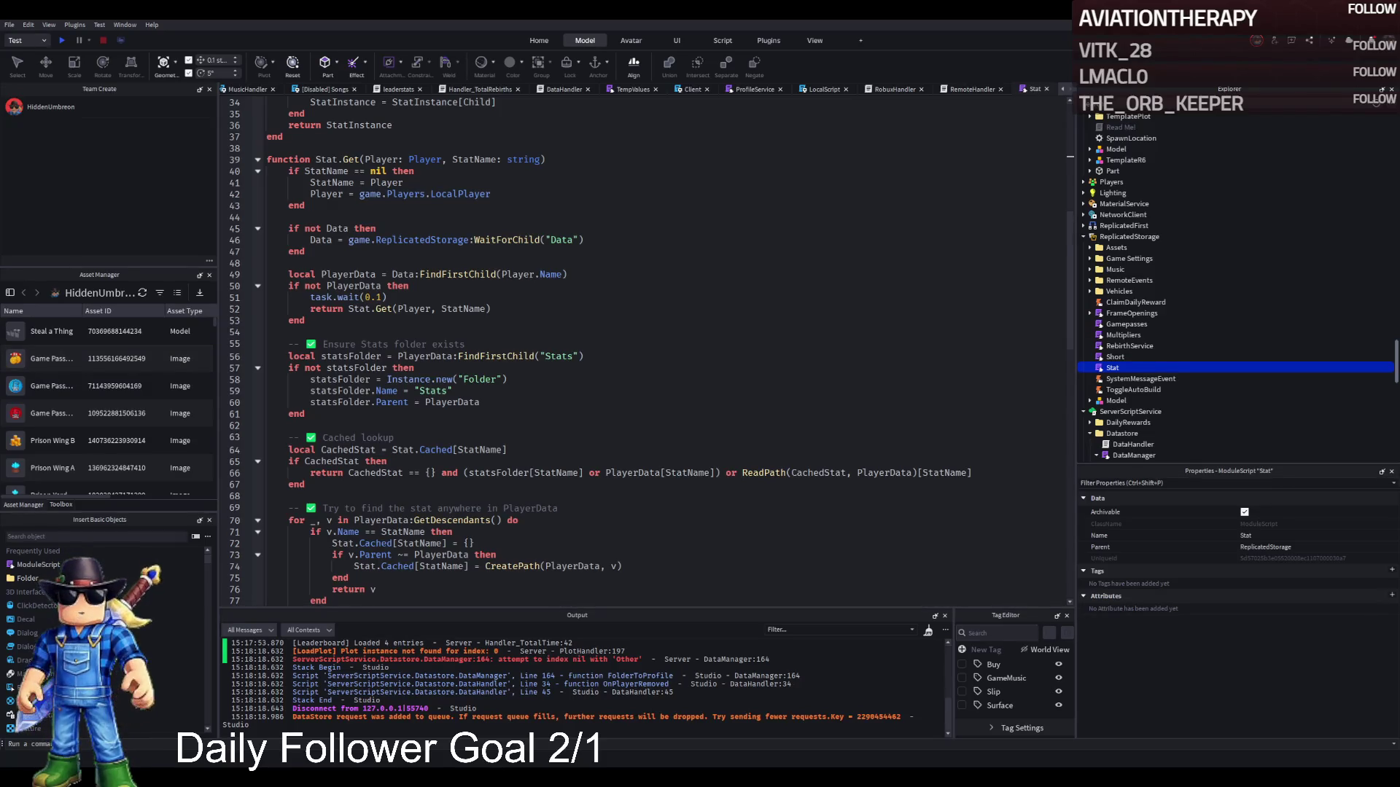
{"action": "key", "text": "ctrl+f"}
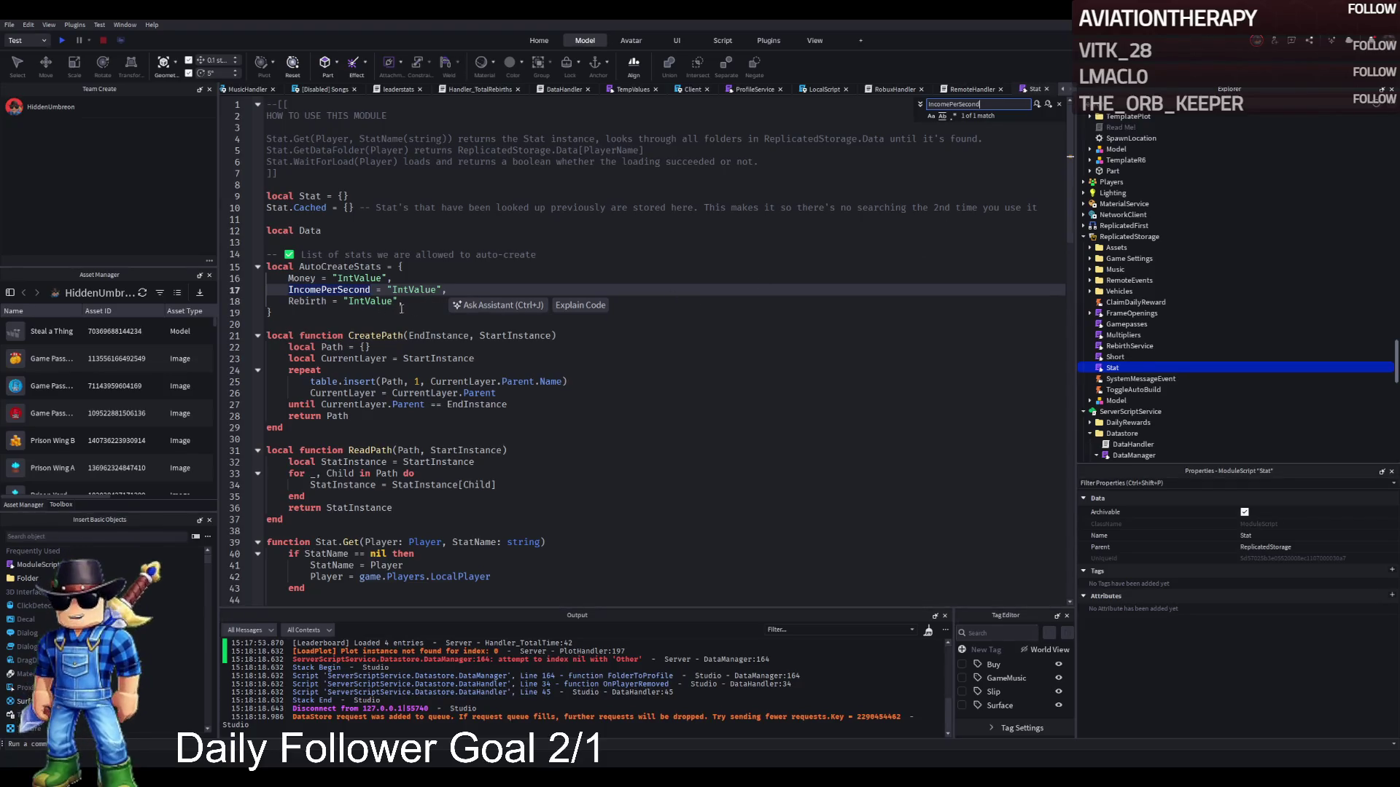
{"action": "scroll", "coordinate": [401, 309], "scroll_direction": "down", "scroll_amount": 20}
{"action": "key", "text": "Escape"}
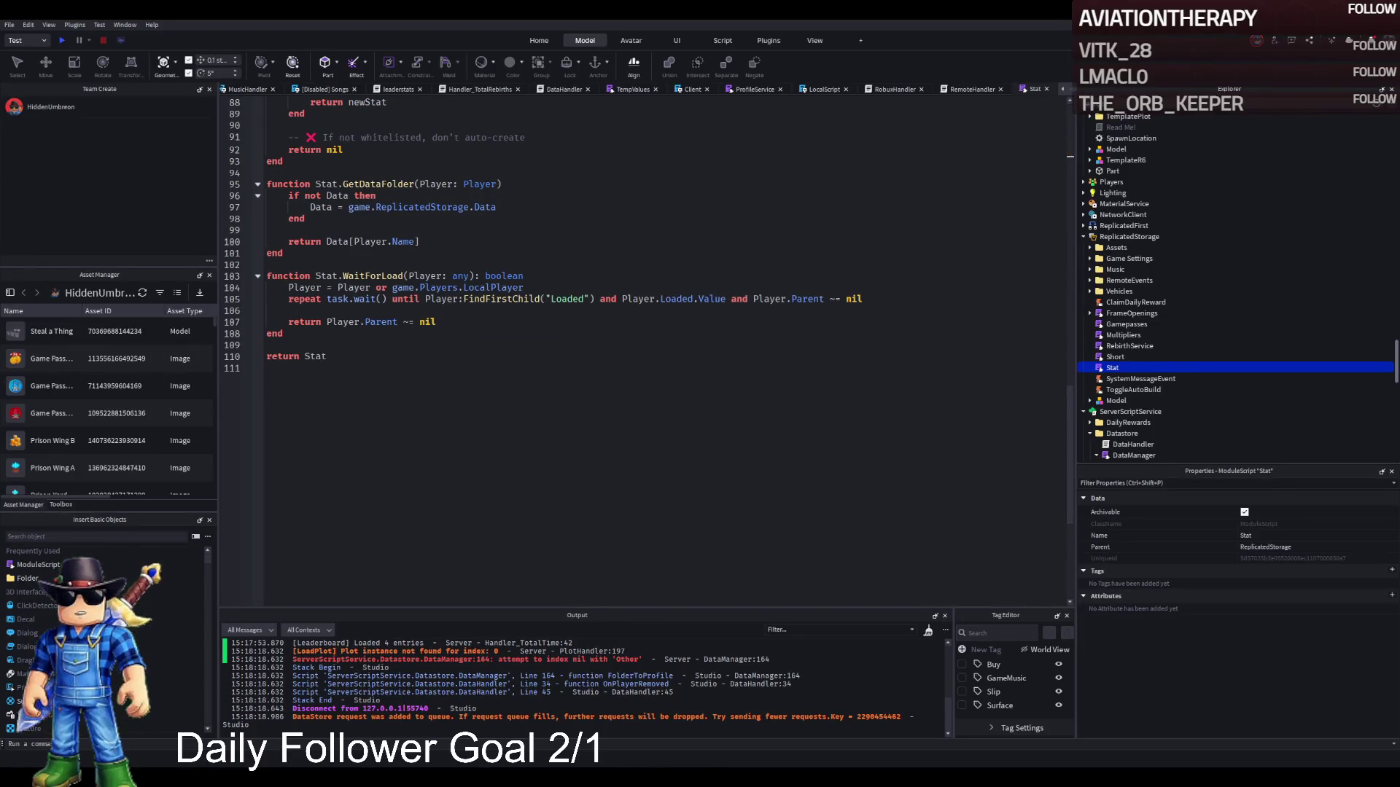
{"action": "key", "text": "ctrl+f"}
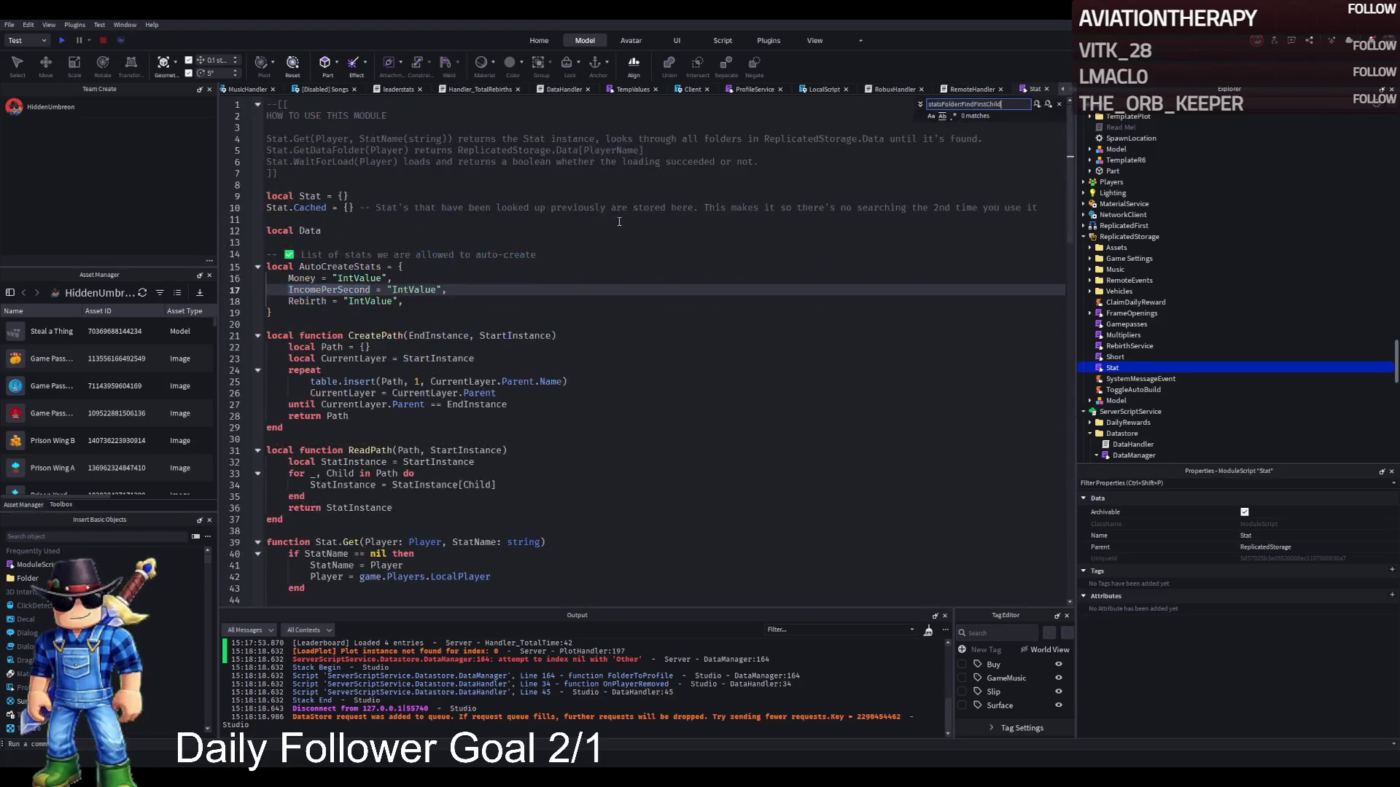
{"action": "scroll", "coordinate": [729, 205], "scroll_direction": "down", "scroll_amount": 9}
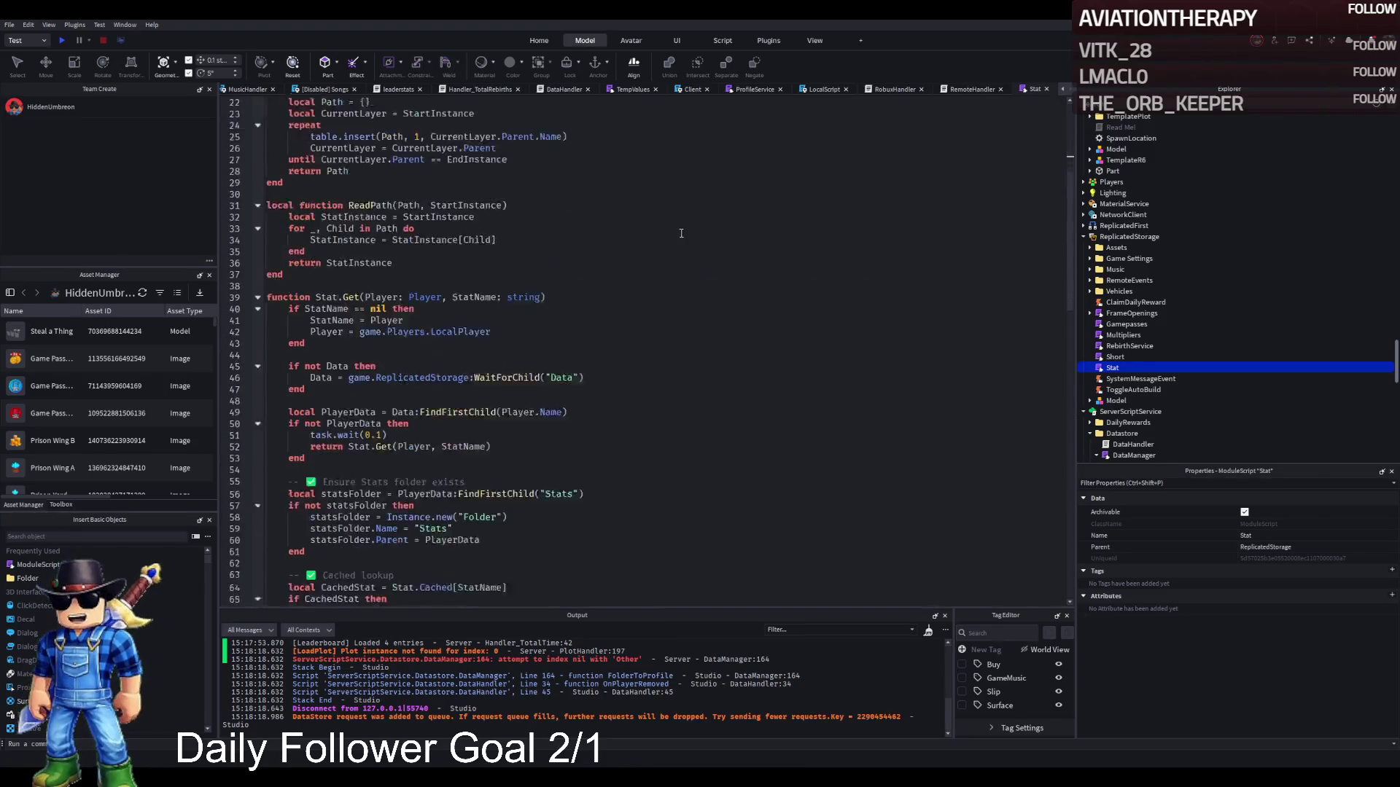
{"action": "key", "text": "Escape"}
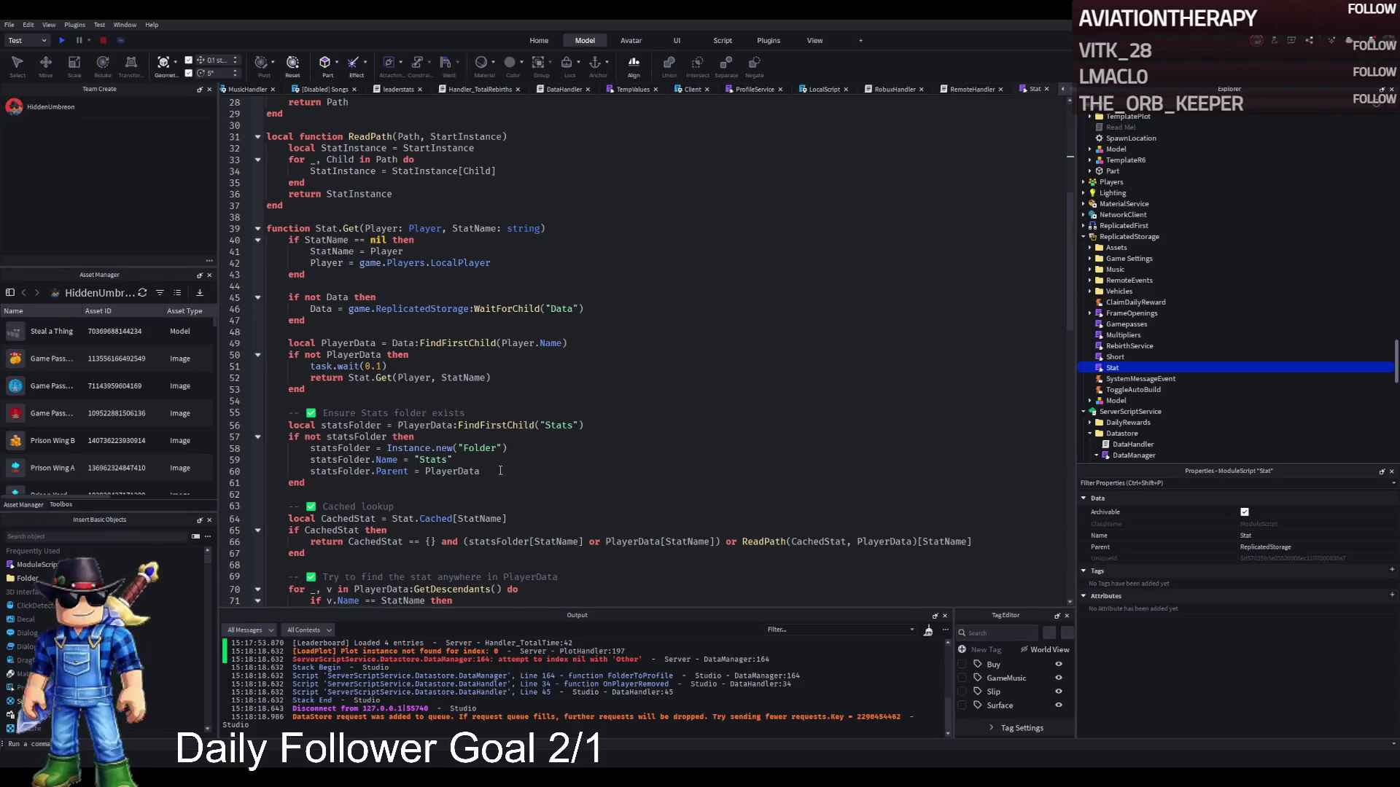
{"action": "scroll", "coordinate": [545, 426], "scroll_direction": "down", "scroll_amount": 15}
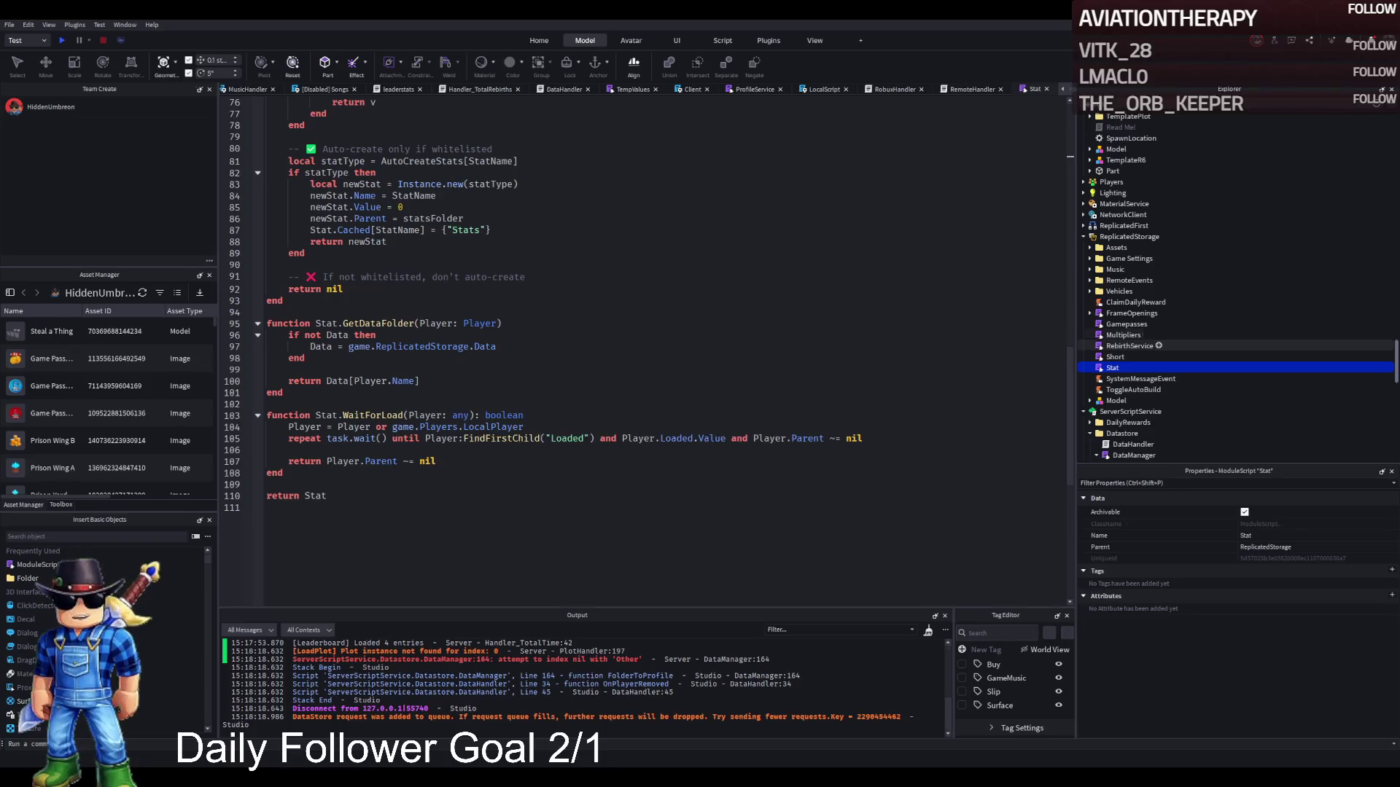
{"action": "scroll", "coordinate": [1138, 333], "scroll_direction": "down", "scroll_amount": 3}
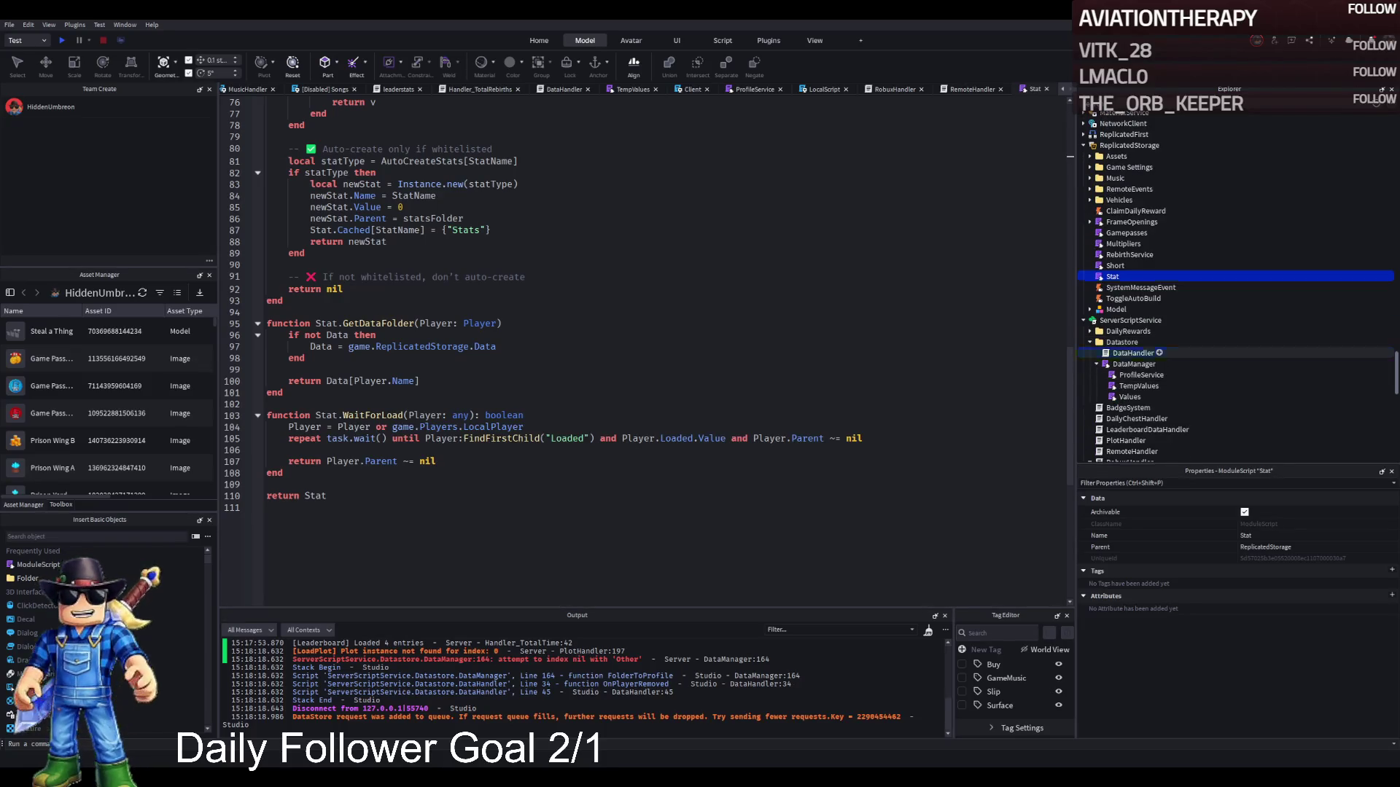
Check DataHandler and ProfileService, then open LeaderboardDataHandler from ServerScriptService.
{"action": "double_click", "coordinate": [1133, 354]}
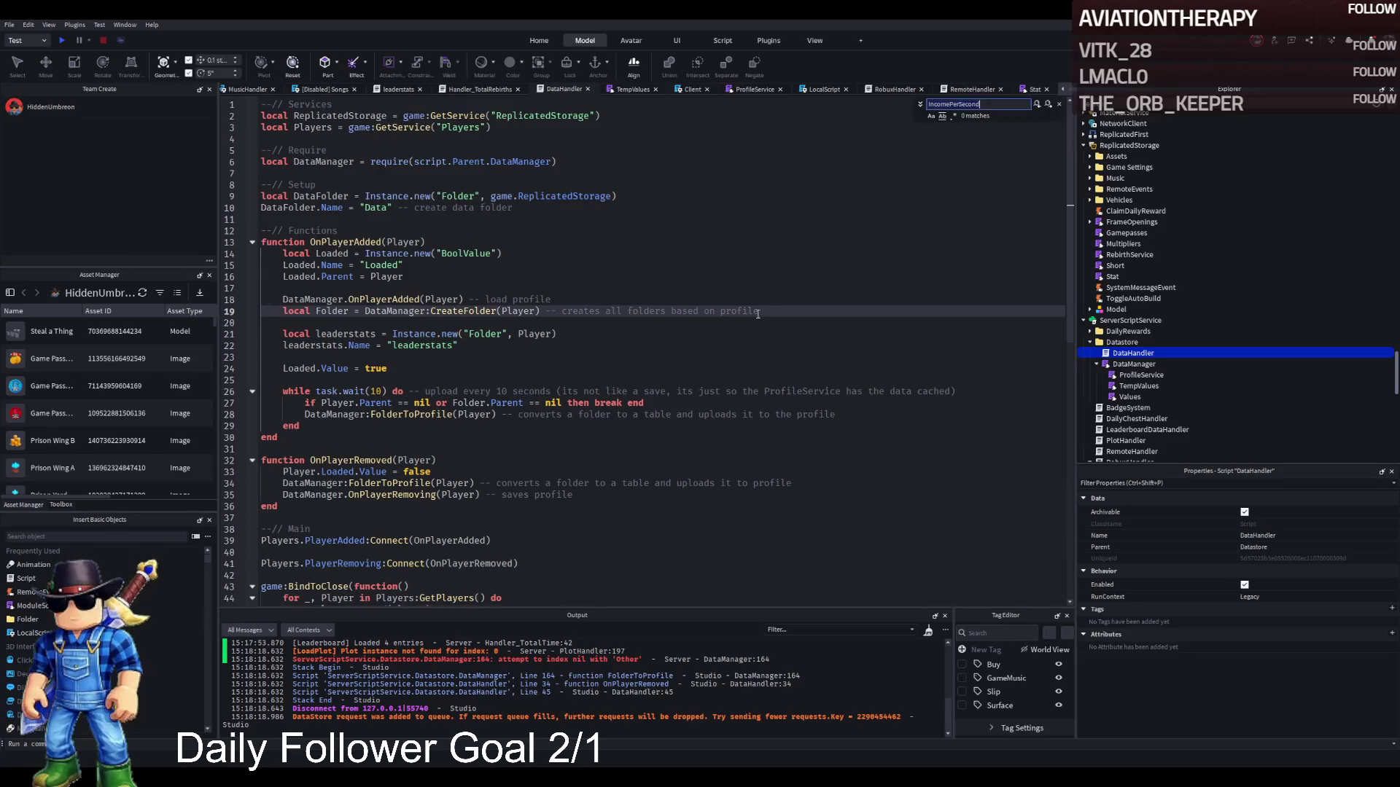
{"action": "double_click", "coordinate": [1140, 375]}
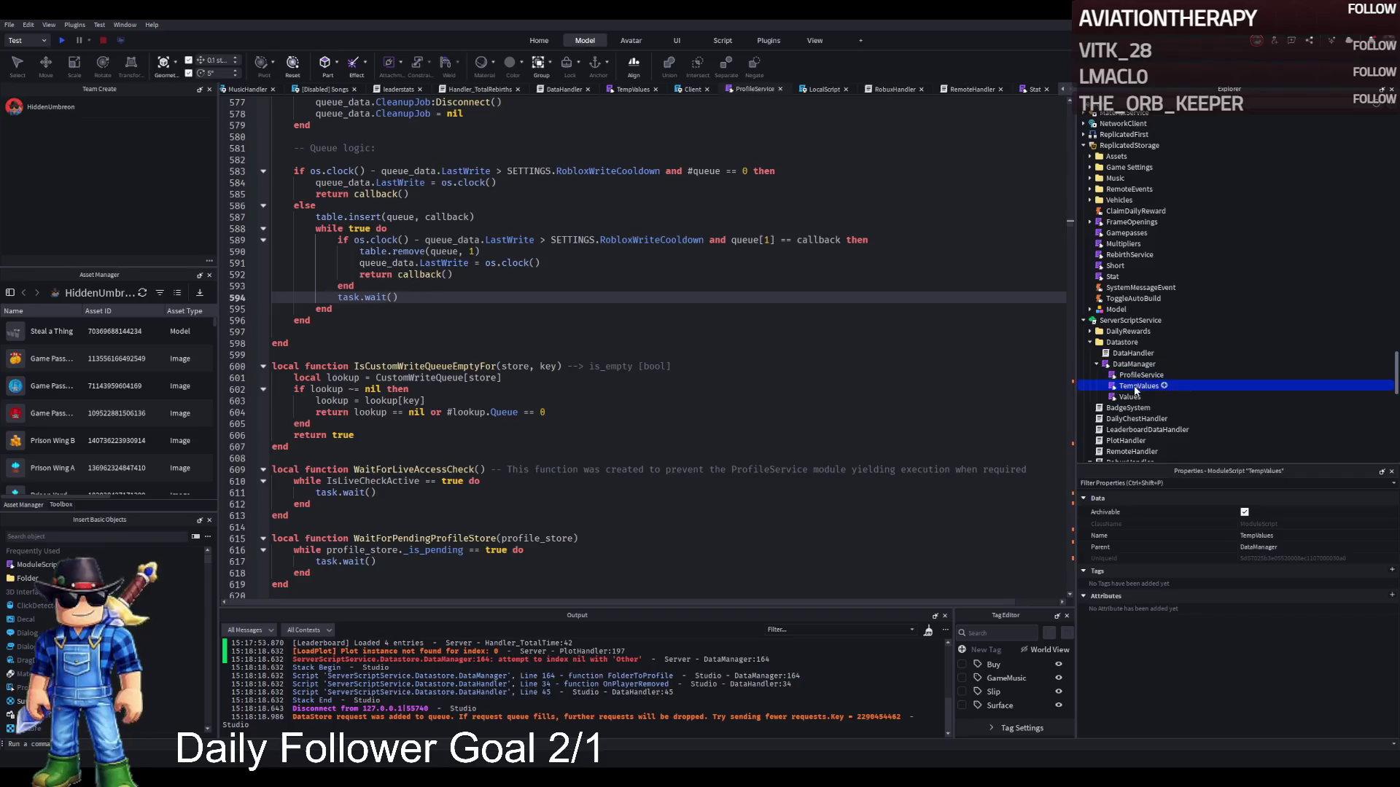
{"action": "double_click", "coordinate": [1123, 354]}
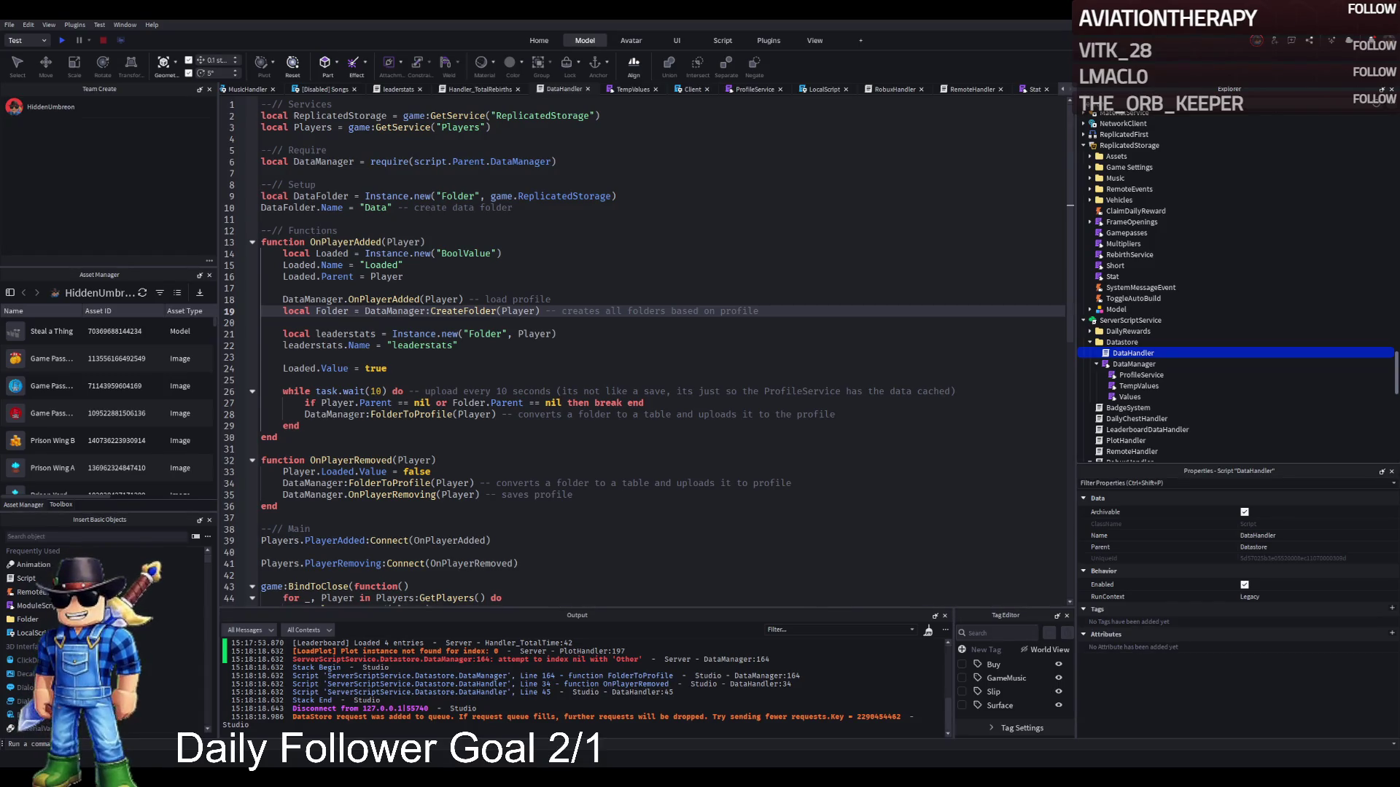
{"action": "key", "text": "Down"}
{"action": "key", "text": "Down"}
{"action": "key", "text": "Down"}
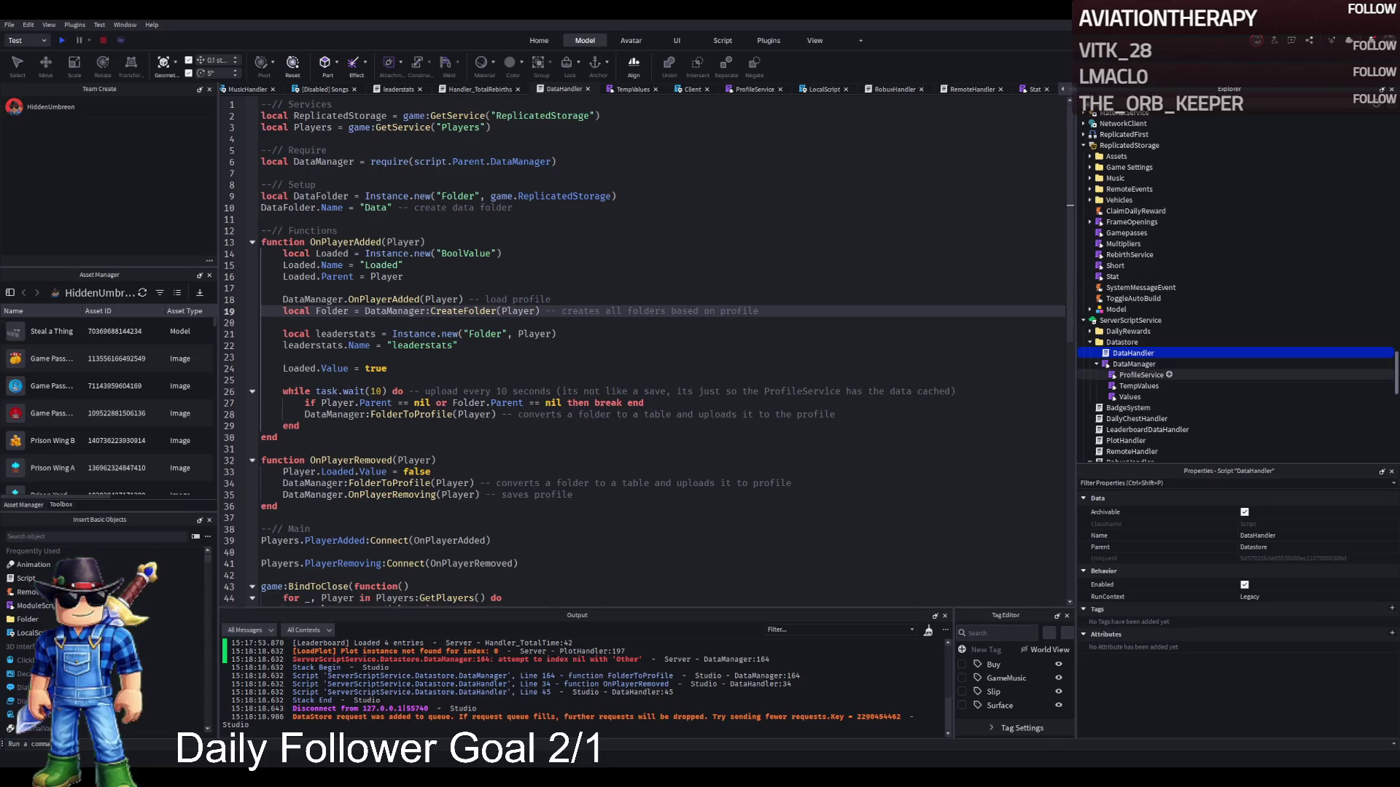
{"action": "key", "text": "Return"}
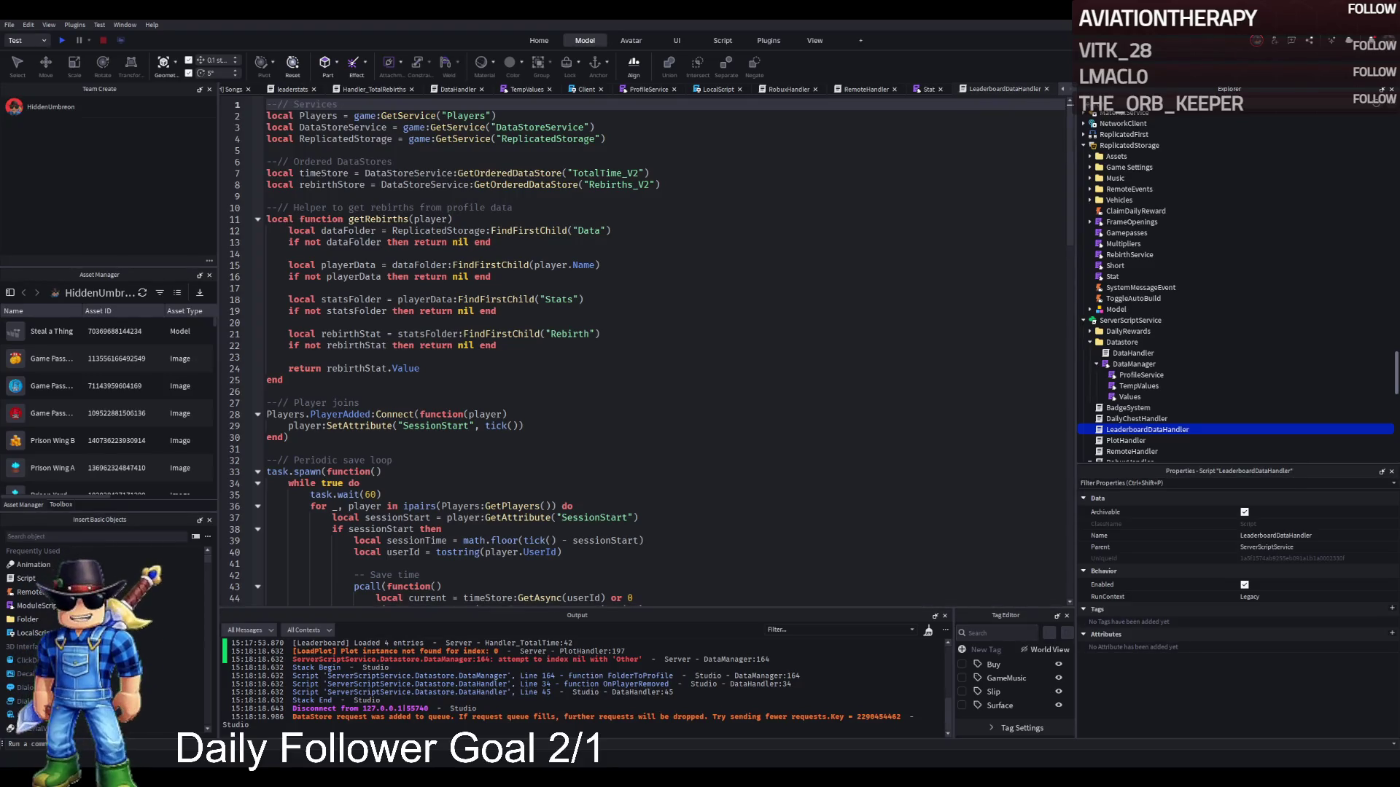
{"action": "left_click", "coordinate": [516, 309]}
{"action": "key", "text": "ctrl+f"}
{"action": "scroll", "coordinate": [843, 266], "scroll_direction": "down", "scroll_amount": 16}
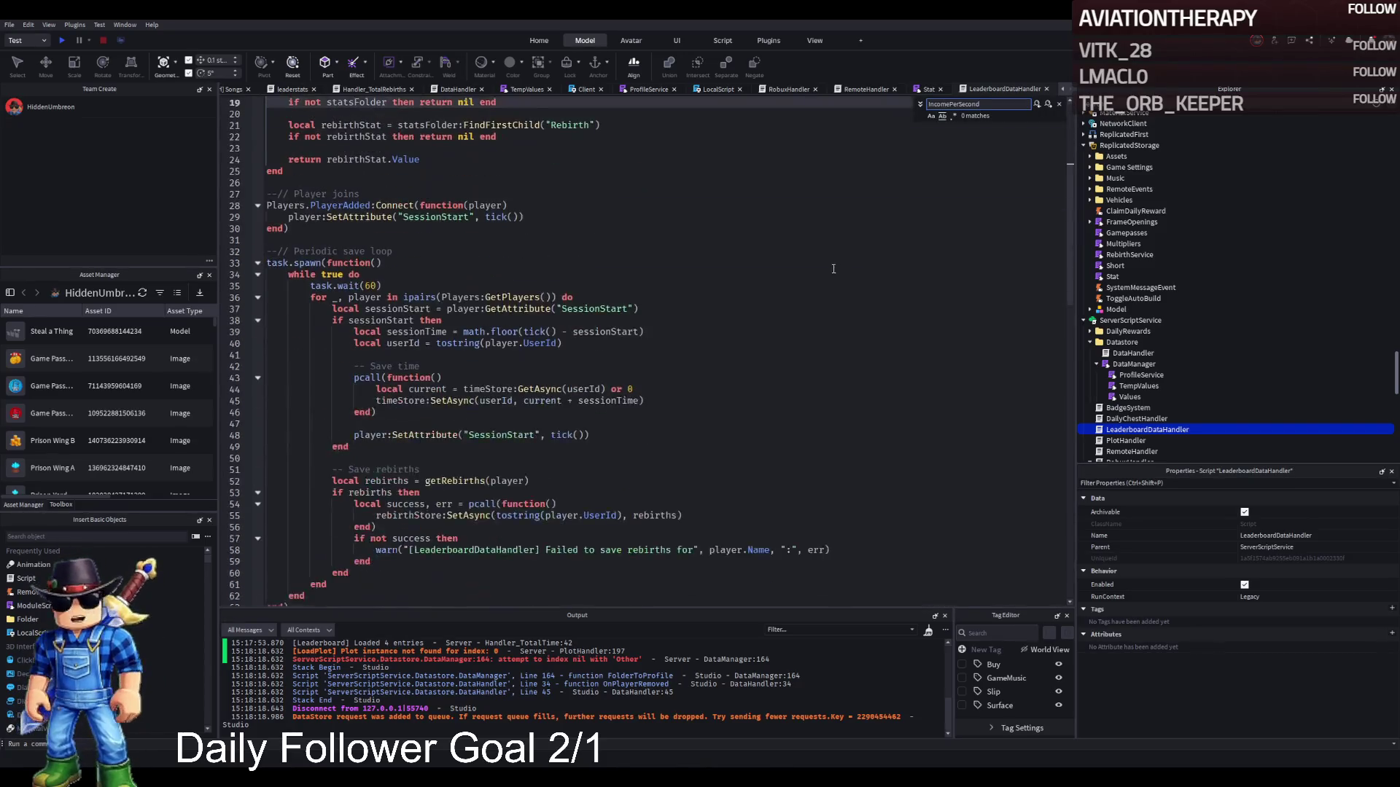
{"action": "scroll", "coordinate": [813, 266], "scroll_direction": "down", "scroll_amount": 11}
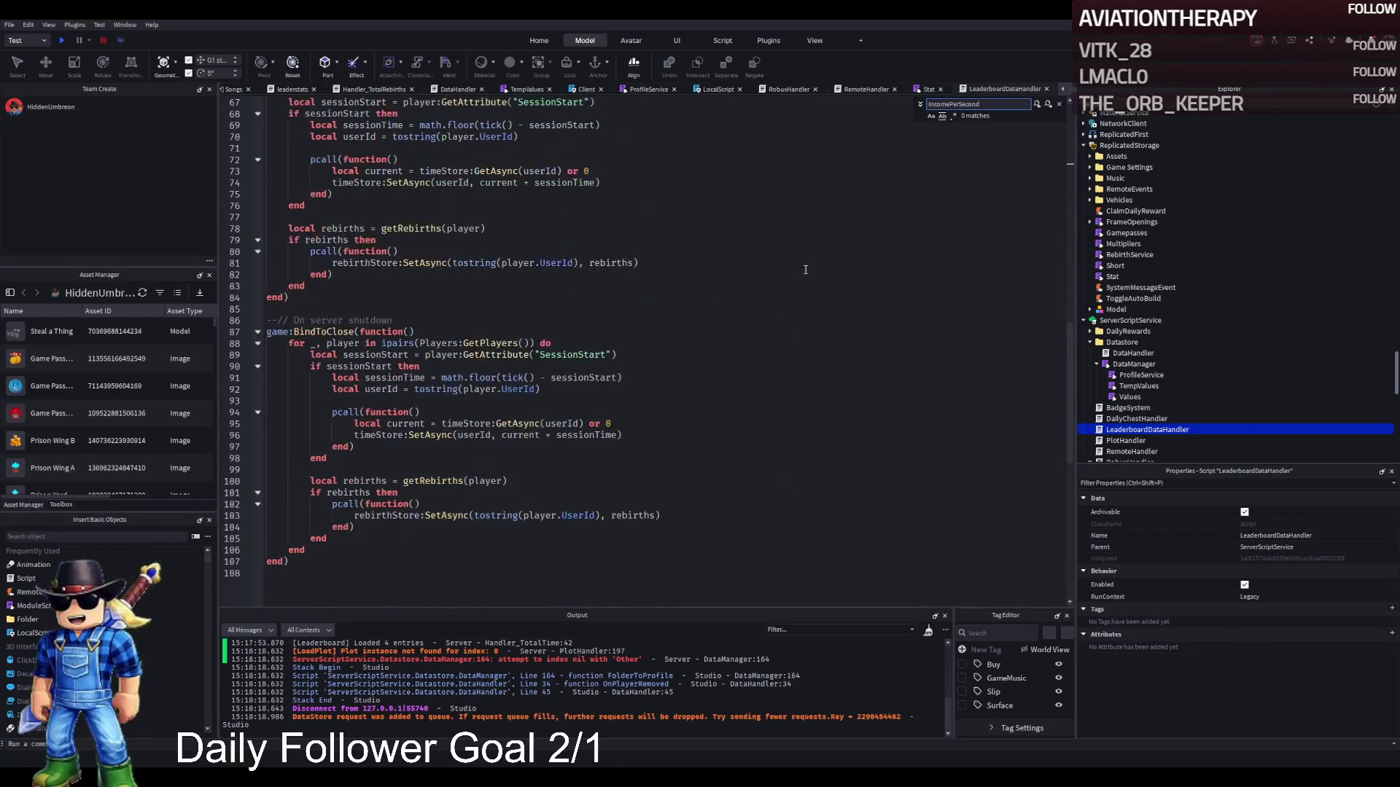
{"action": "key", "text": "Escape"}
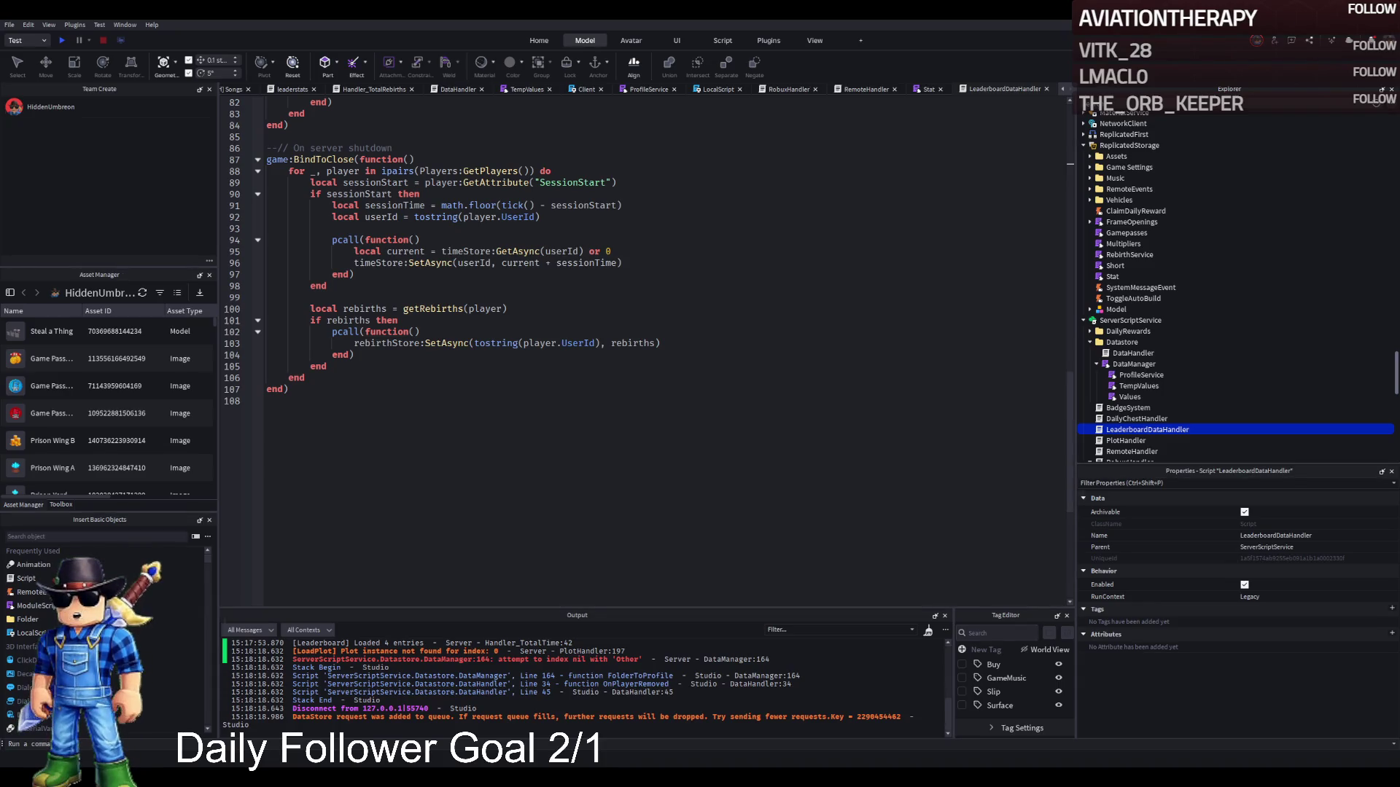
{"action": "left_click", "coordinate": [1109, 277]}
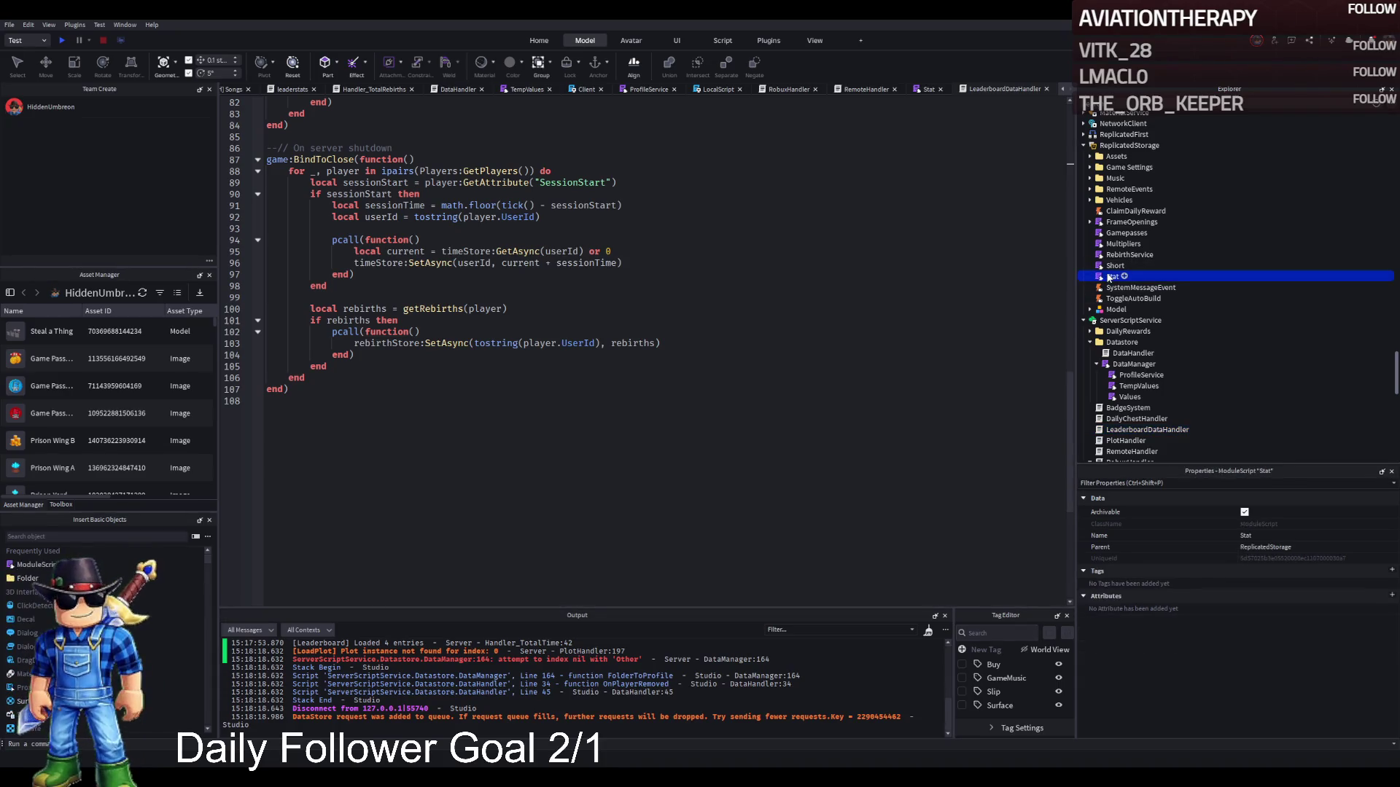
Add TotalMoneyEarned = "IntValue" on a new line after Rebirth in the Stat module.
{"action": "double_click", "coordinate": [1109, 277]}
{"action": "scroll", "coordinate": [614, 326], "scroll_direction": "up", "scroll_amount": 20}
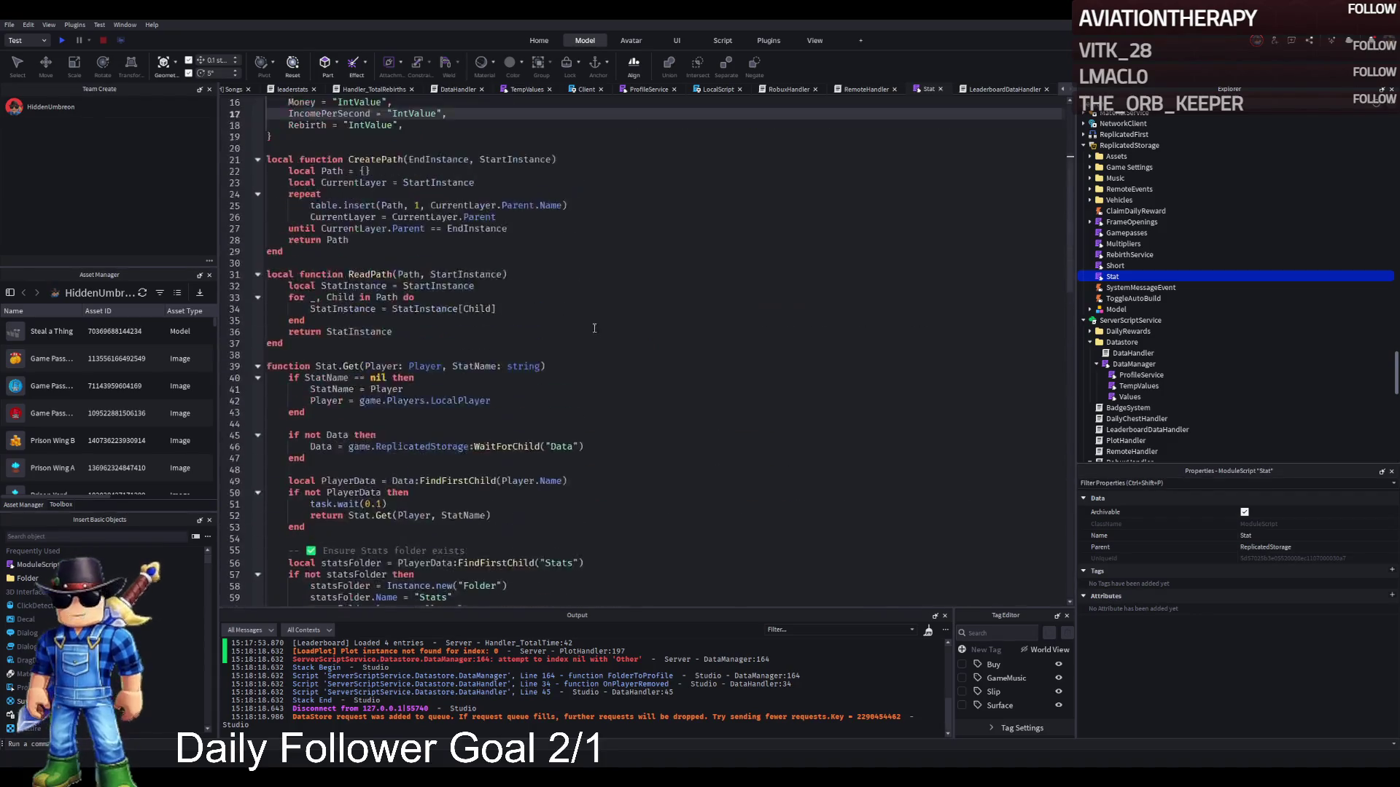
{"action": "left_click", "coordinate": [565, 327]}
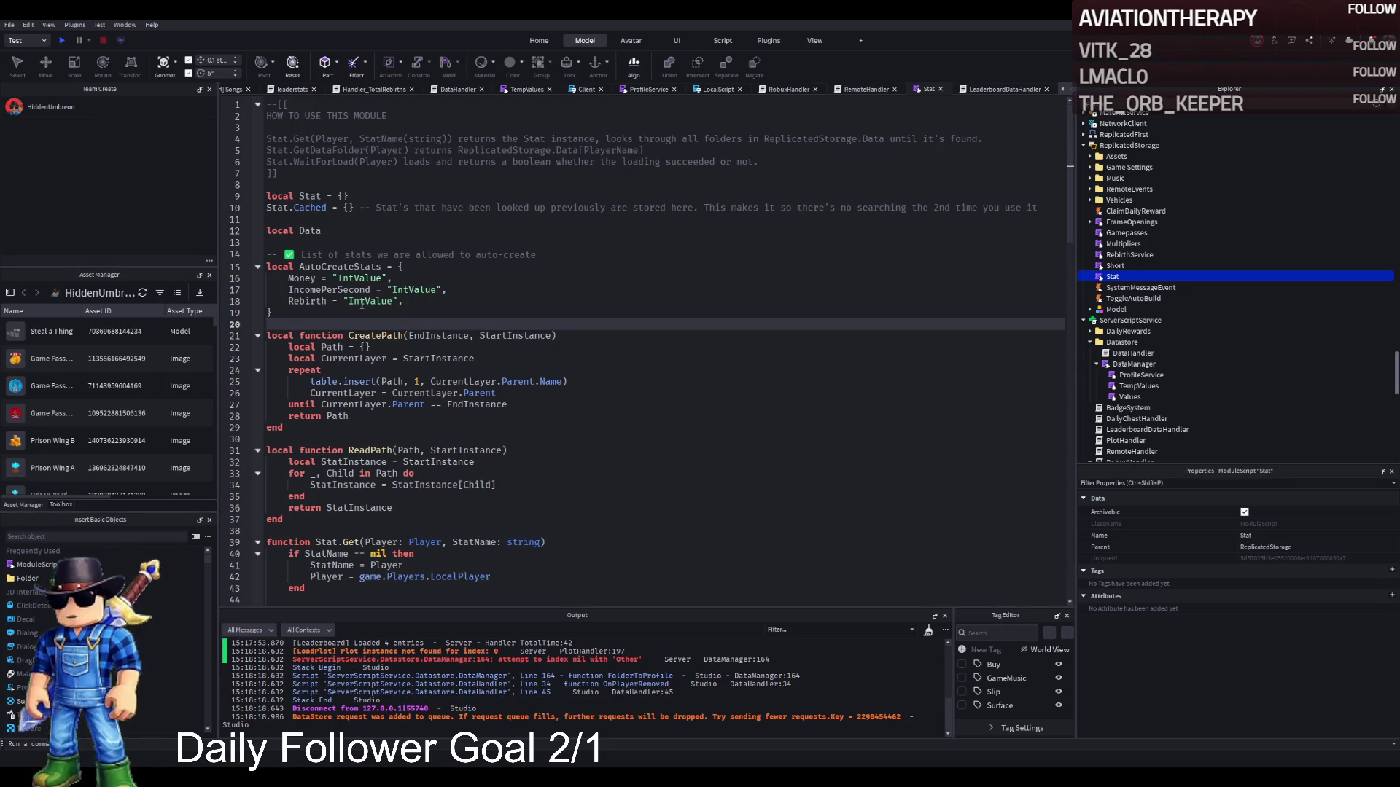
{"action": "left_click", "coordinate": [349, 278]}
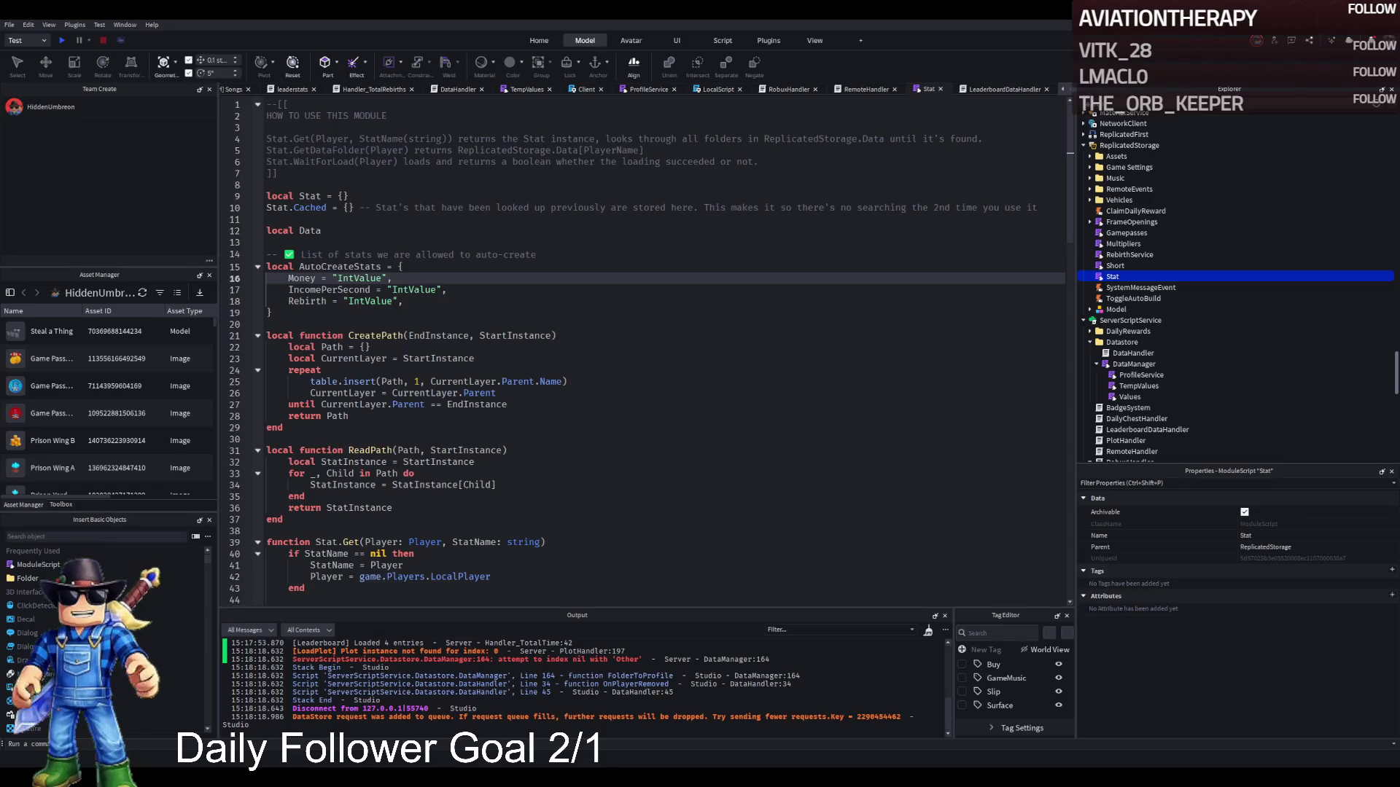
{"action": "left_click", "coordinate": [424, 302]}
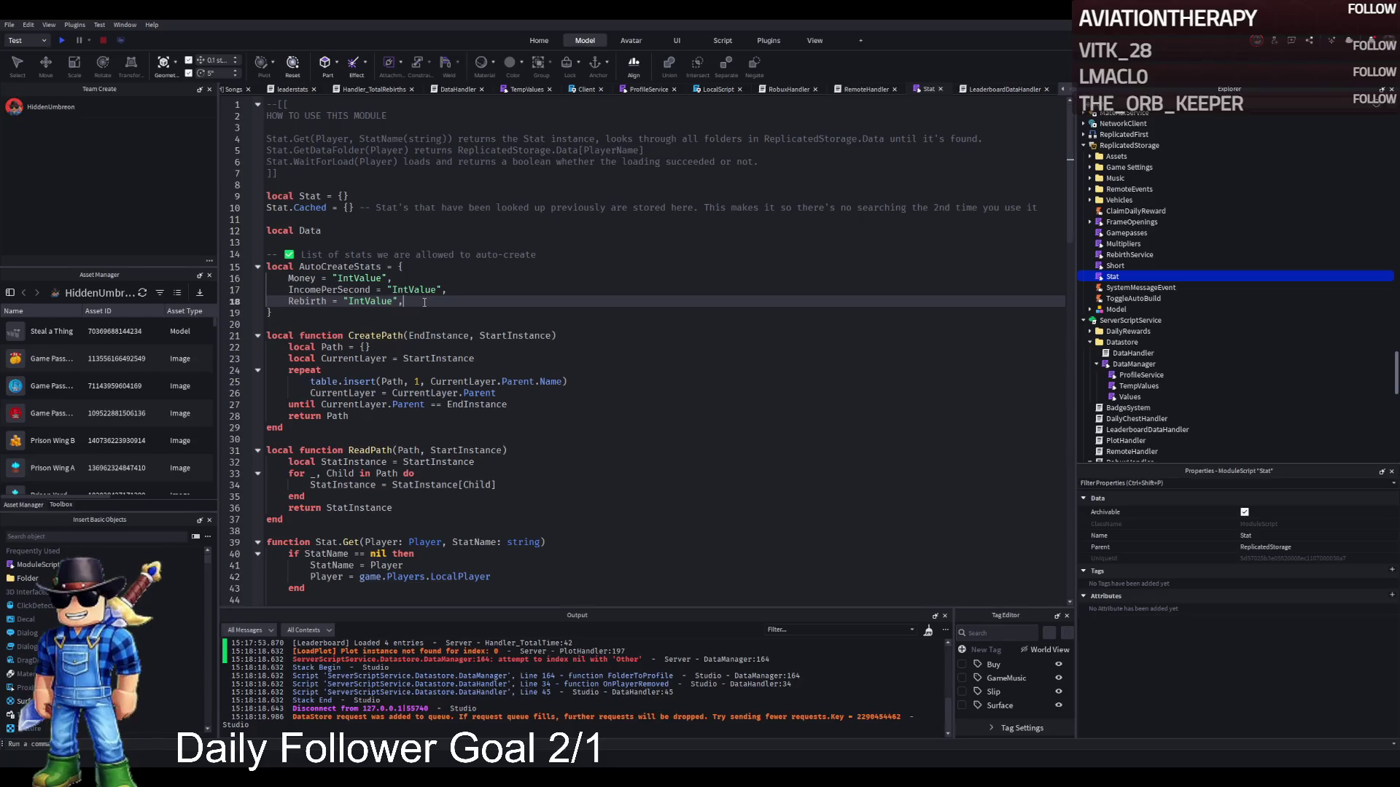
{"action": "key", "text": "Return"}
{"action": "type", "text": "TotalMoneyEarned"}
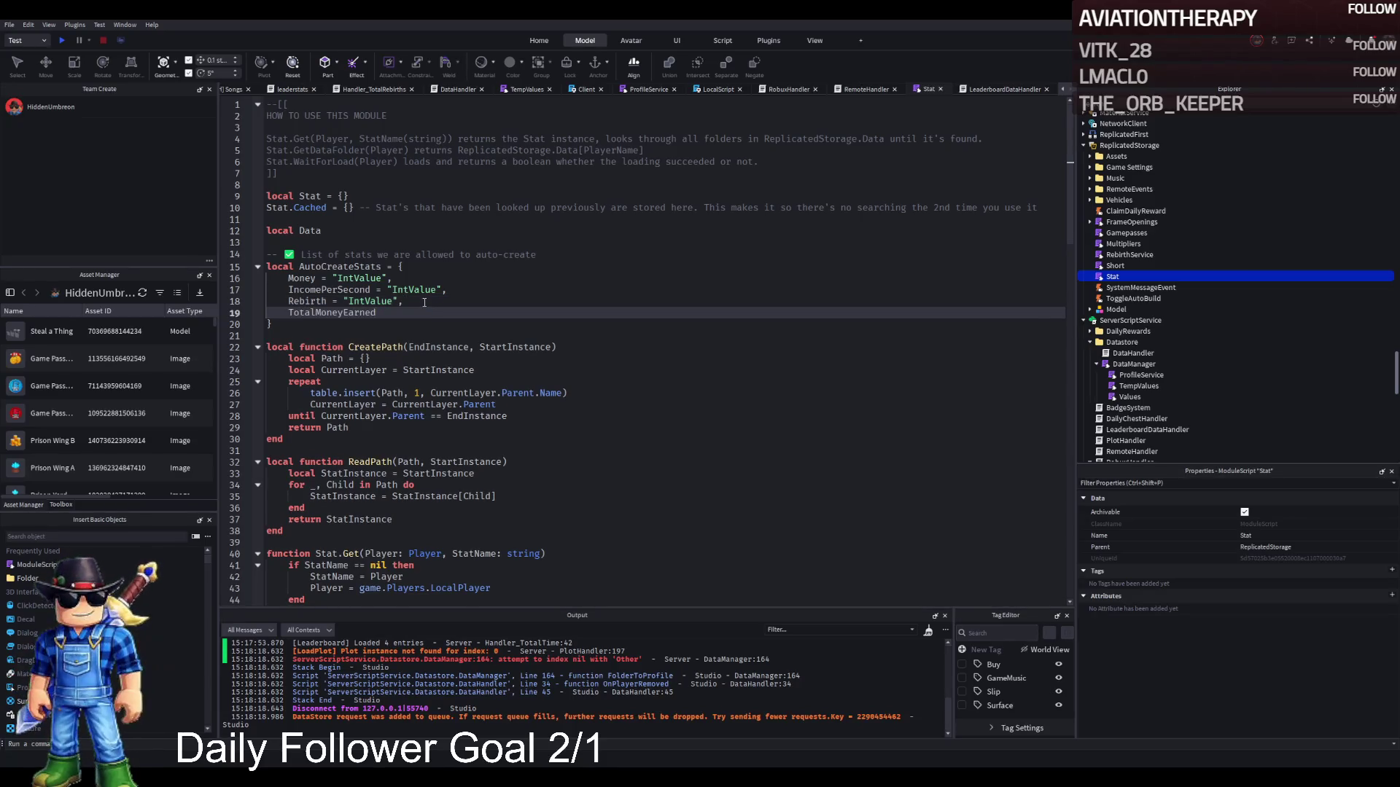
{"action": "type", "text": " = \""}
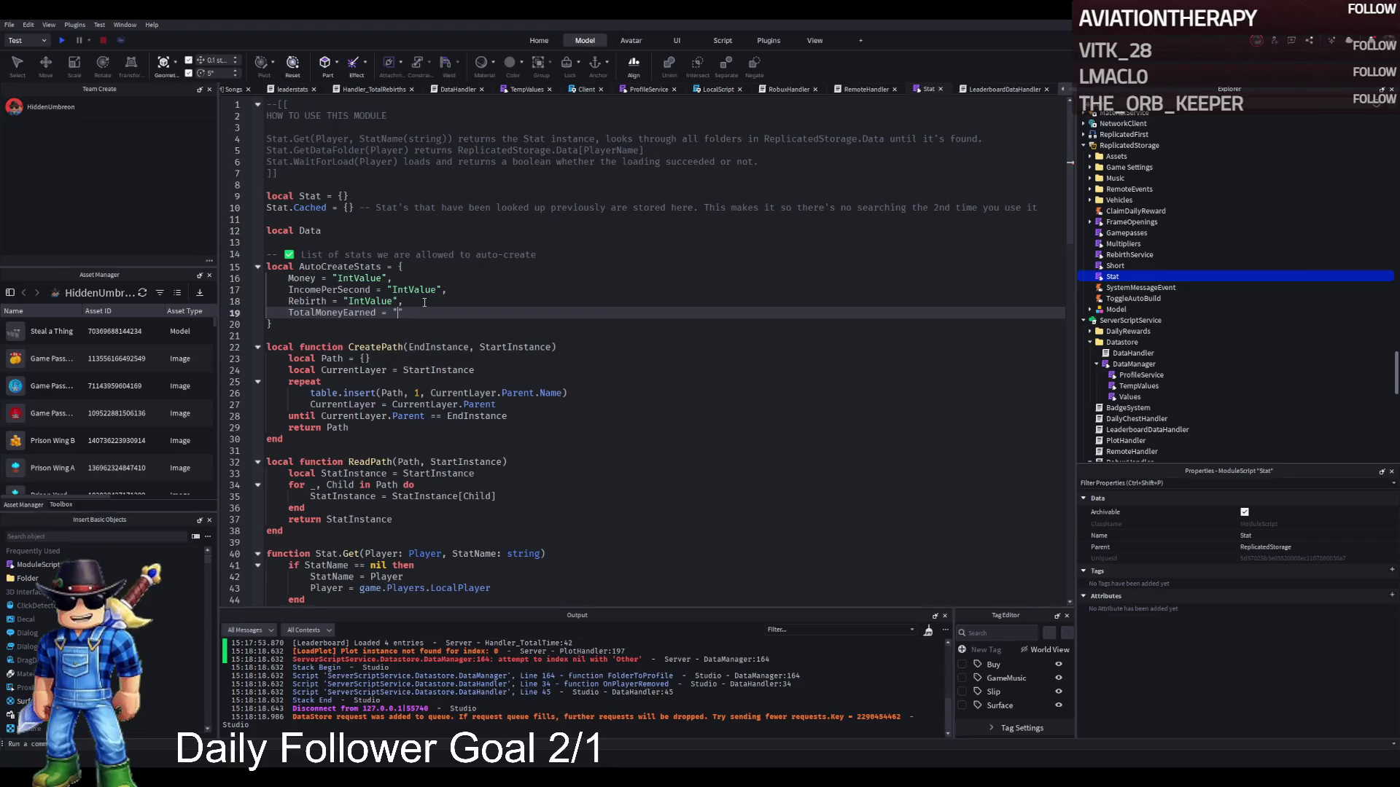
{"action": "type", "text": "IntVa"}
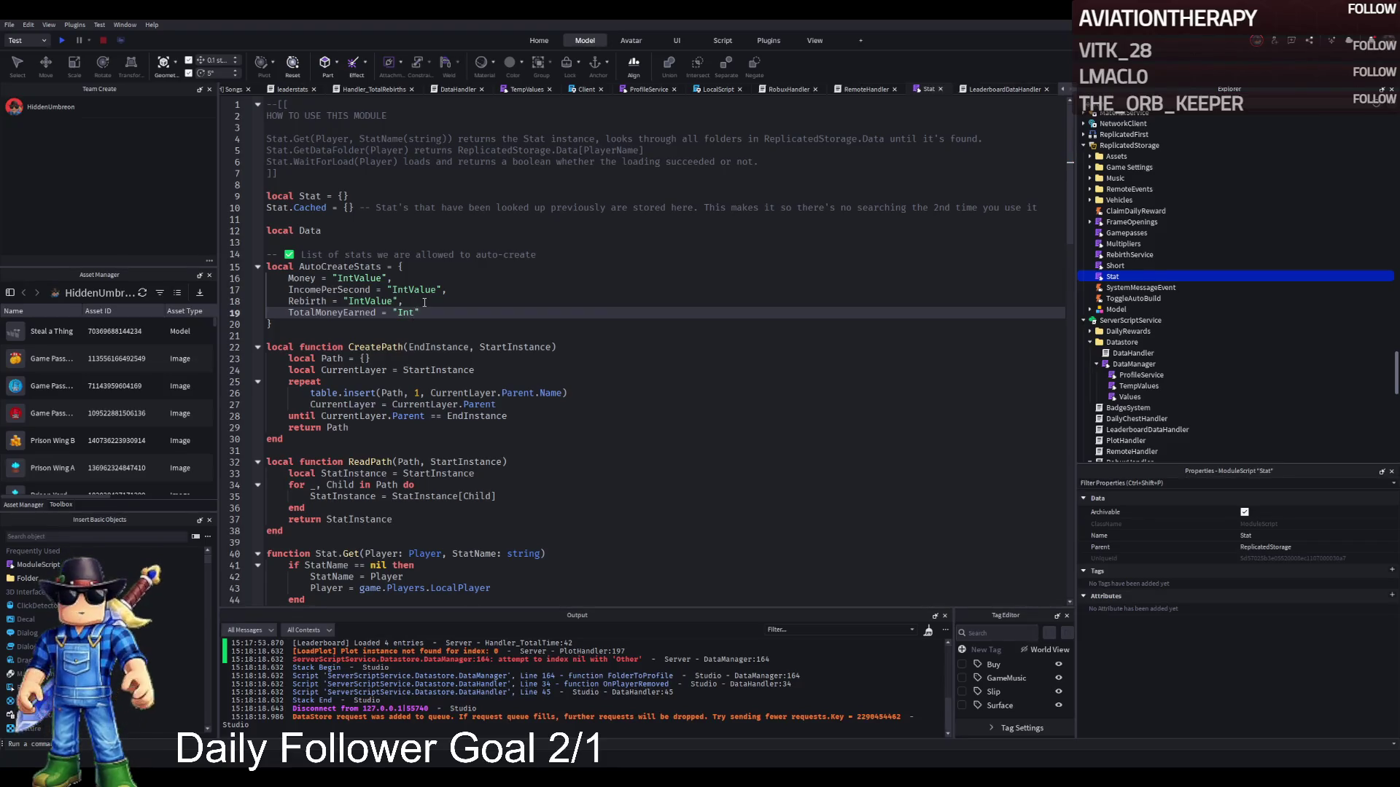
{"action": "type", "text": "lue"}
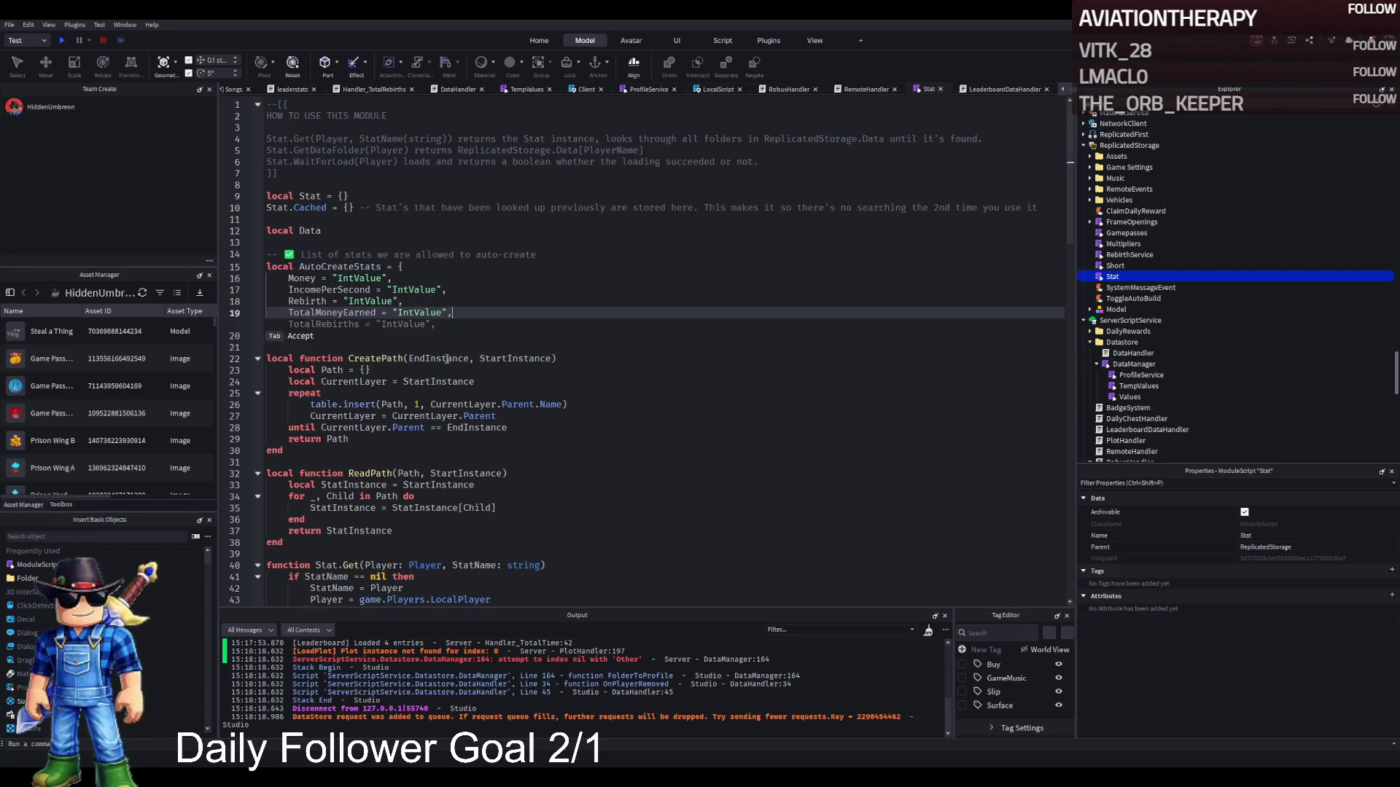
{"action": "key", "text": "Down"}
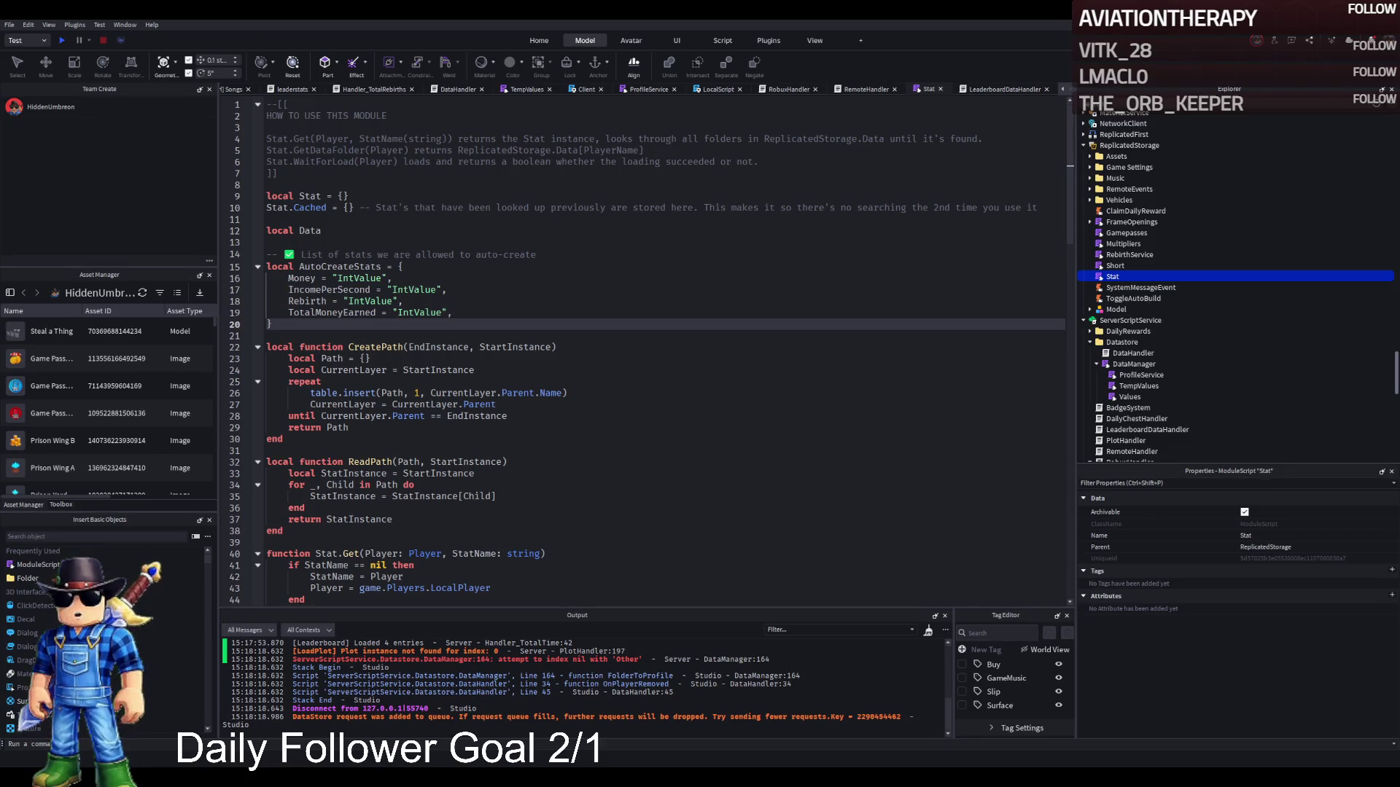
{"action": "left_click", "coordinate": [553, 361]}
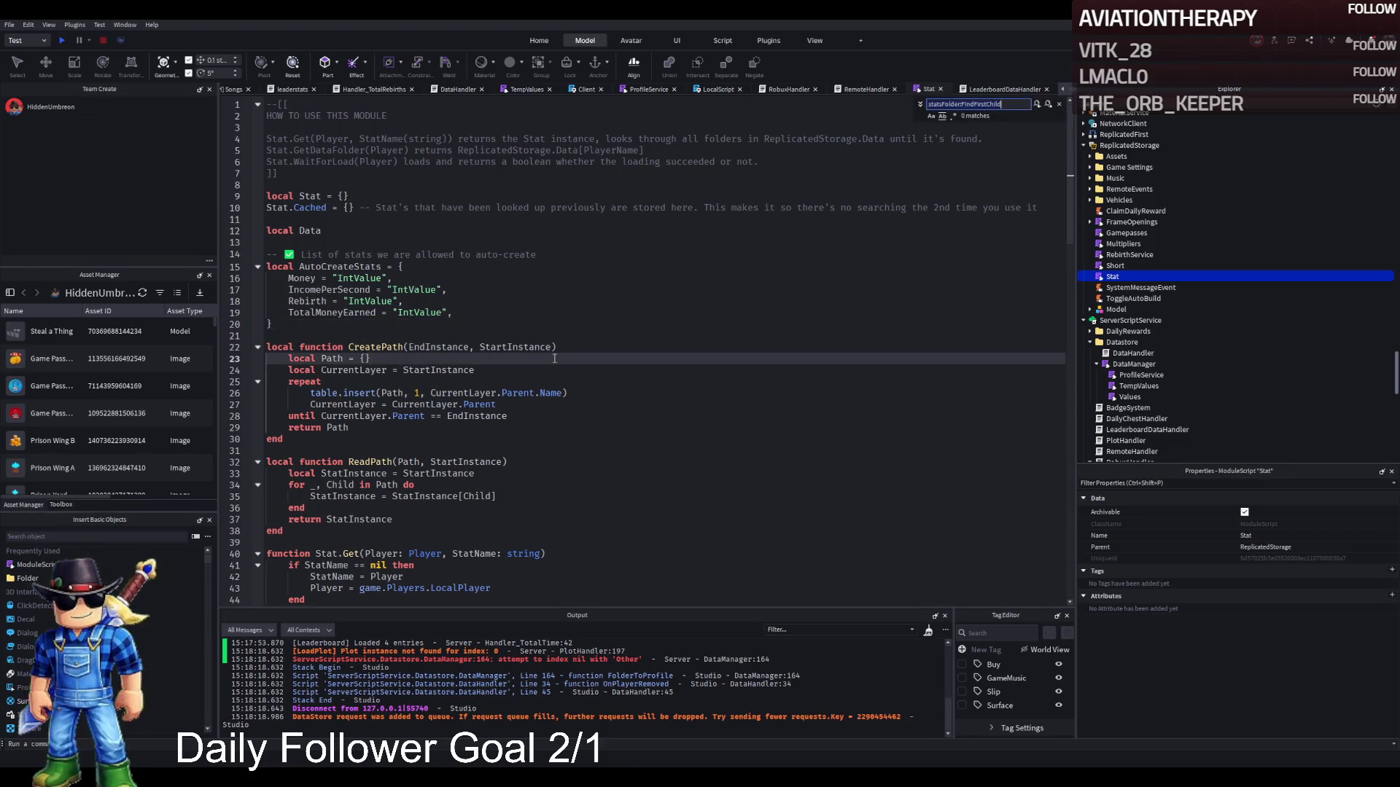
Search RobuxHandler and ProfileService for where income is added to currency, closing RobuxHandler and LocalScript.
{"action": "left_click", "coordinate": [986, 91]}
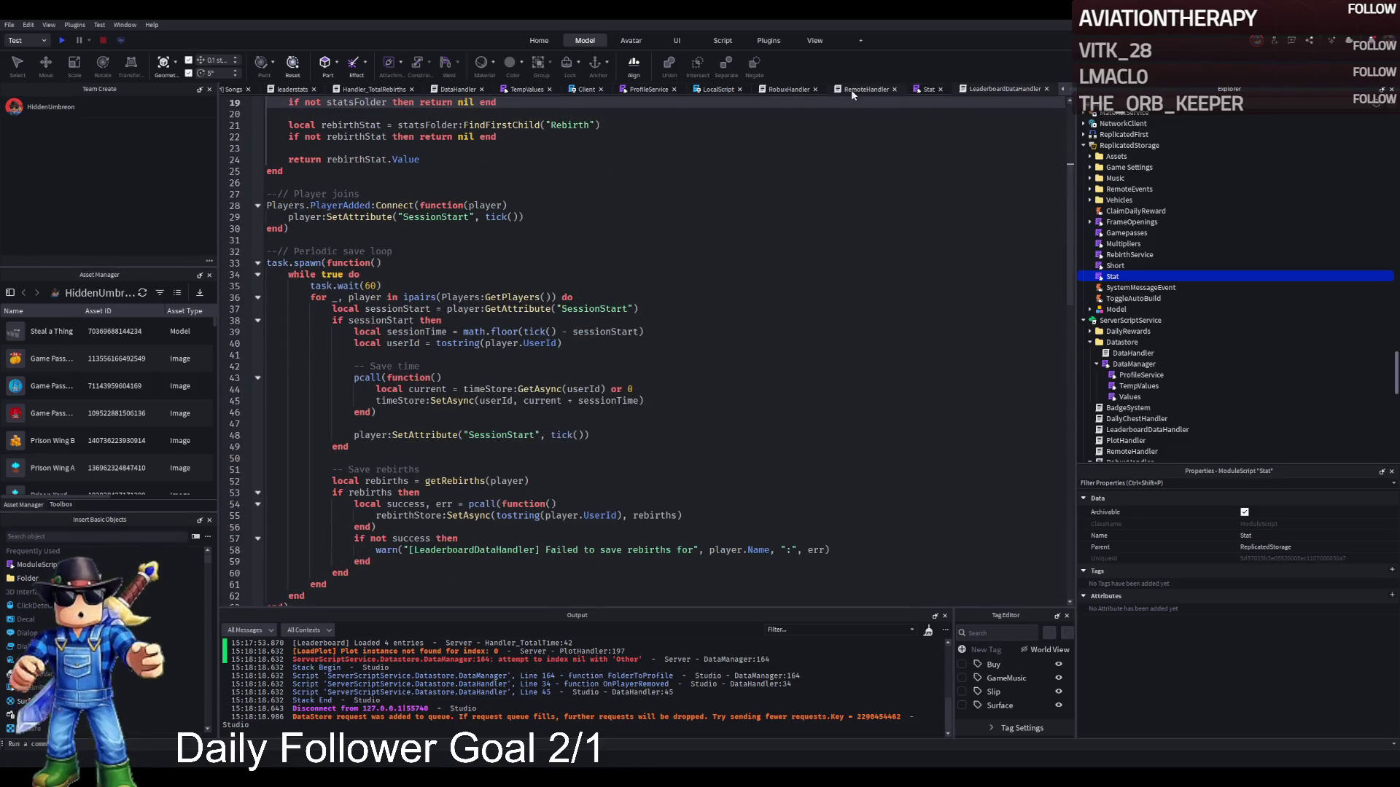
{"action": "left_click", "coordinate": [793, 91]}
{"action": "key", "text": "ctrl+f"}
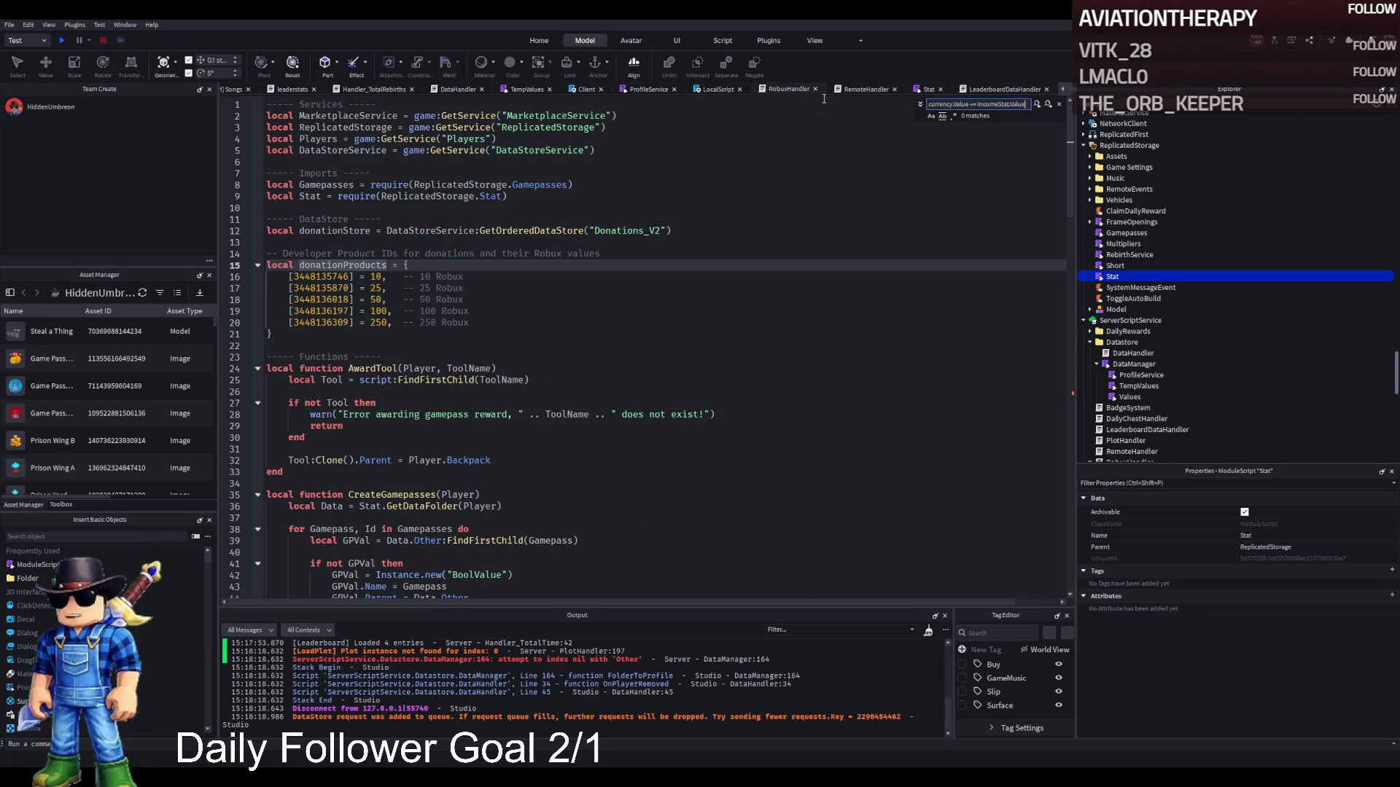
{"action": "left_click", "coordinate": [816, 89]}
{"action": "left_click", "coordinate": [784, 89]}
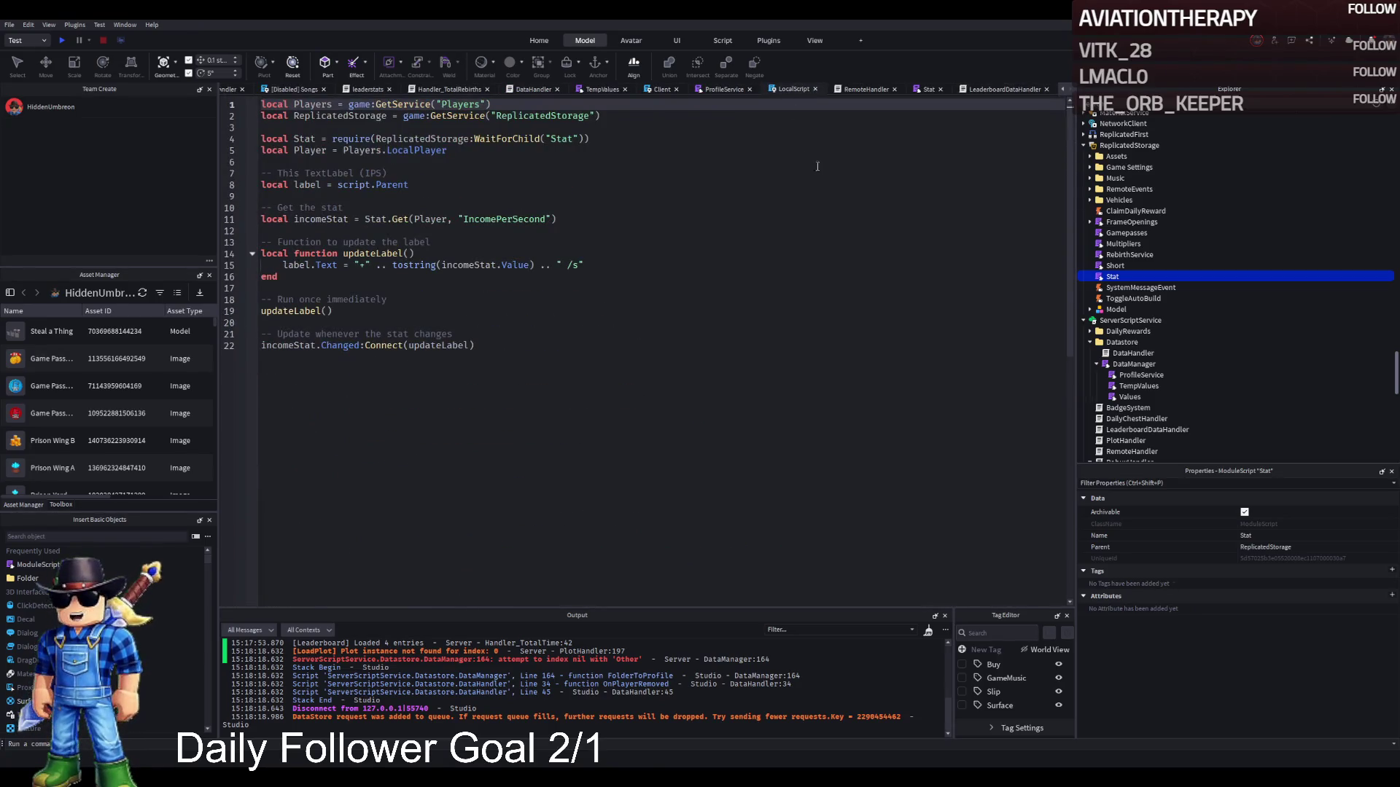
{"action": "left_click", "coordinate": [815, 89]}
{"action": "left_click", "coordinate": [781, 91]}
{"action": "key", "text": "ctrl+f"}
{"action": "key", "text": "Escape"}
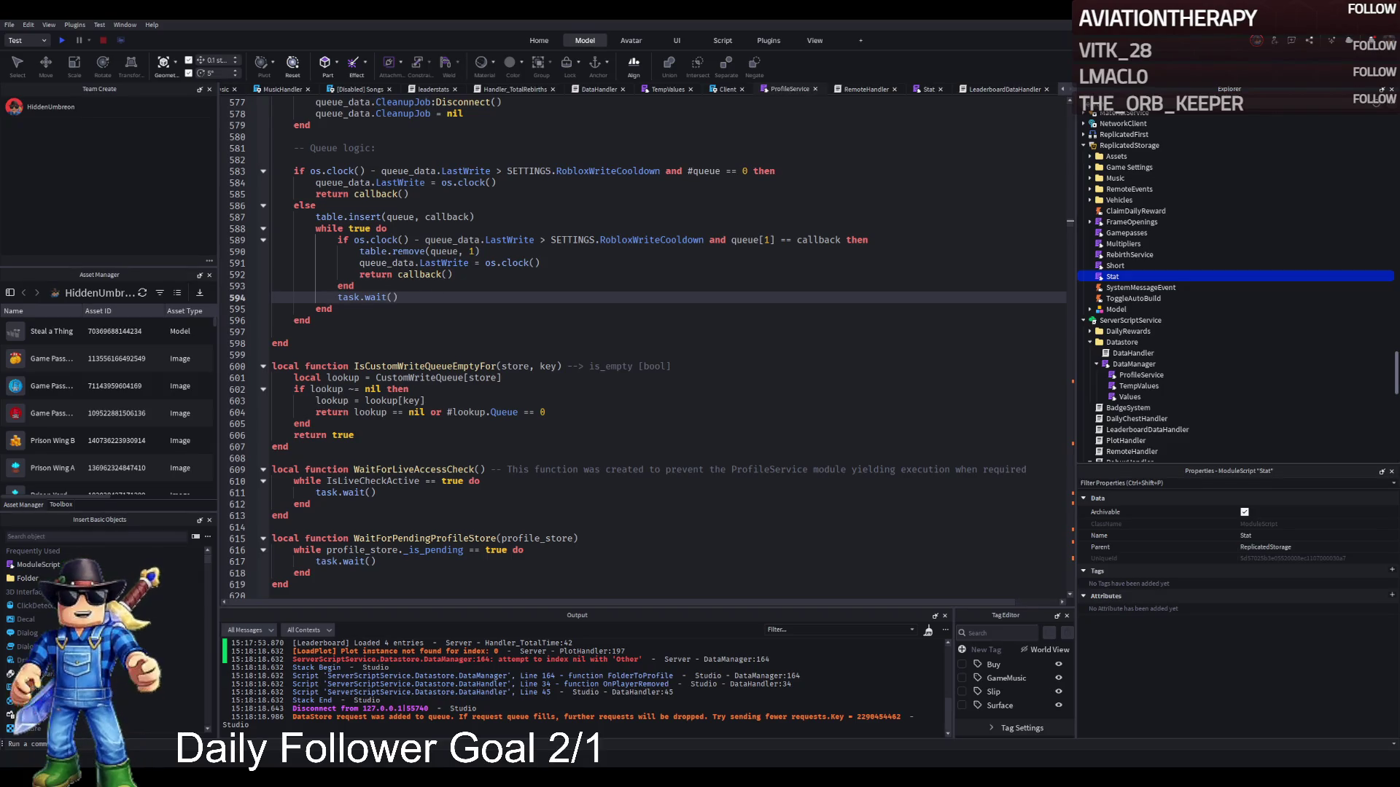
Close the Client, TempValues and Music tabs and search DataHandler for statsFolder:FindFirstChild.
{"action": "left_click", "coordinate": [727, 89]}
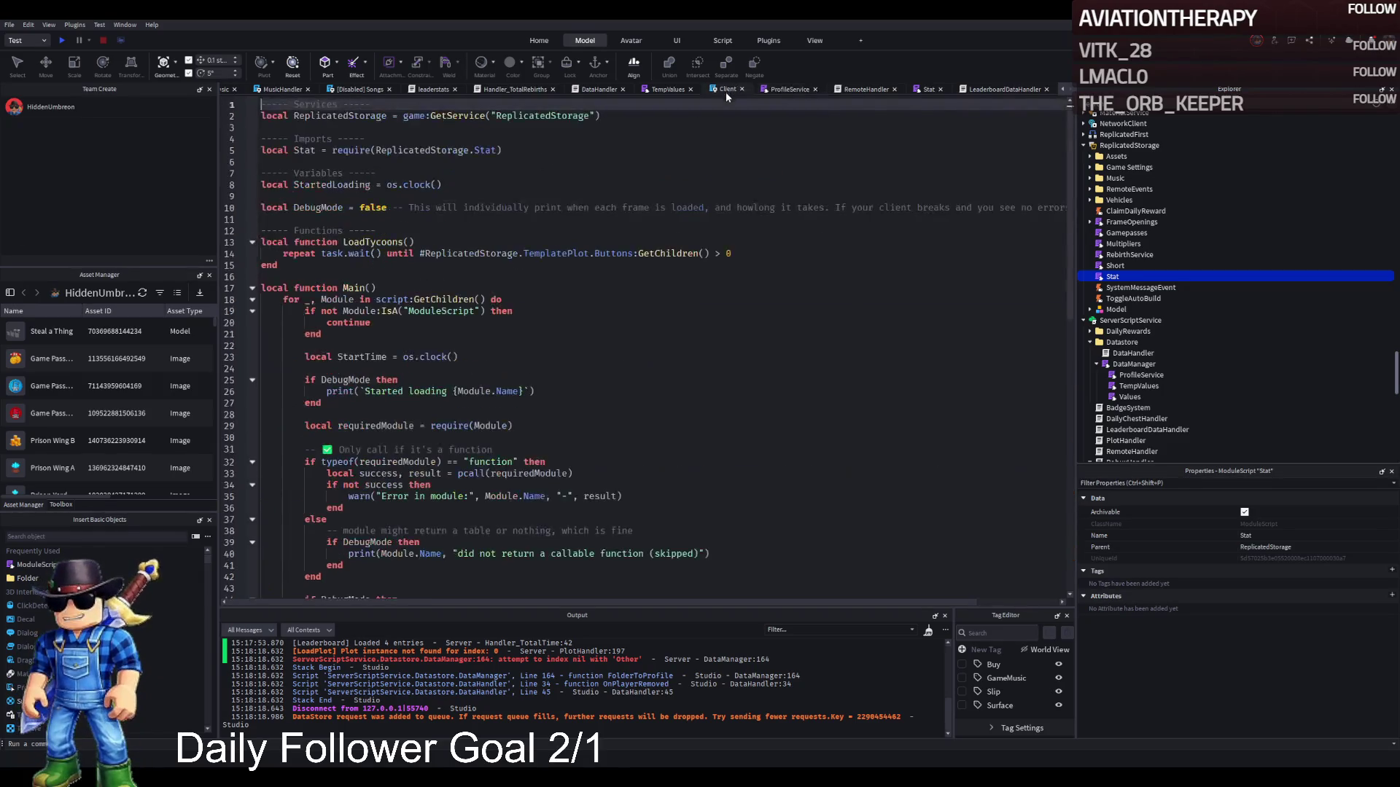
{"action": "left_click", "coordinate": [741, 89]}
{"action": "left_click", "coordinate": [709, 90]}
{"action": "left_click", "coordinate": [742, 89]}
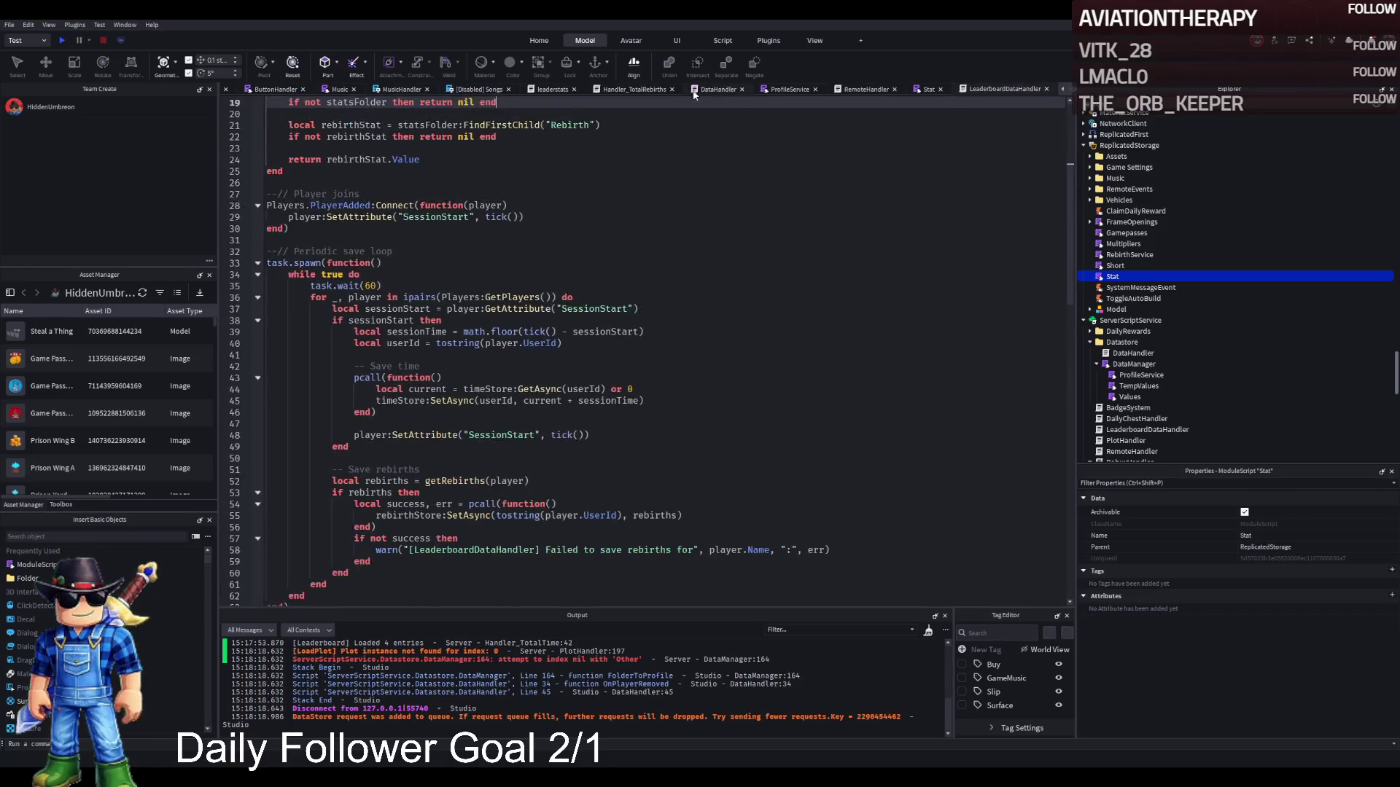
{"action": "left_click", "coordinate": [716, 89]}
{"action": "key", "text": "ctrl+f"}
{"action": "key", "text": "Escape"}
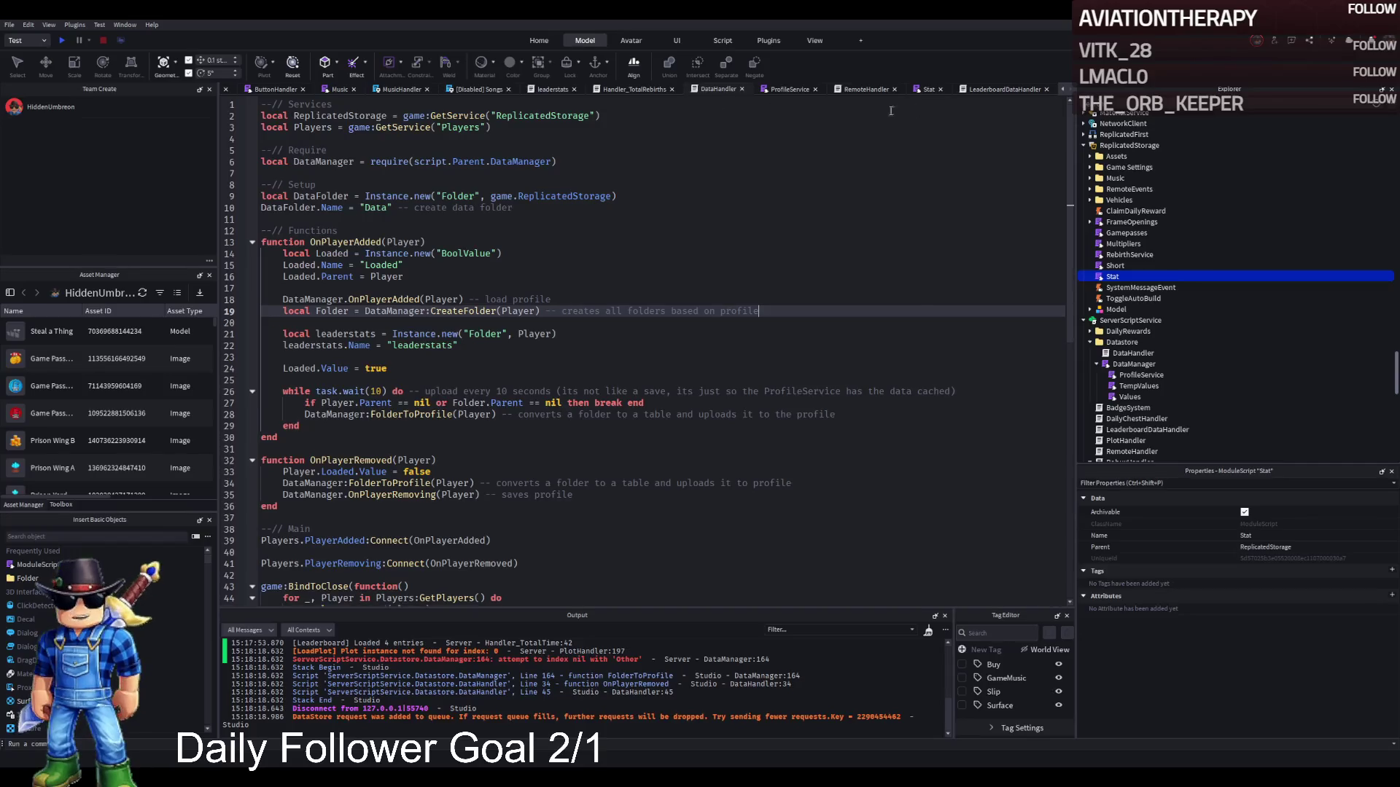
{"action": "key", "text": "ctrl+f"}
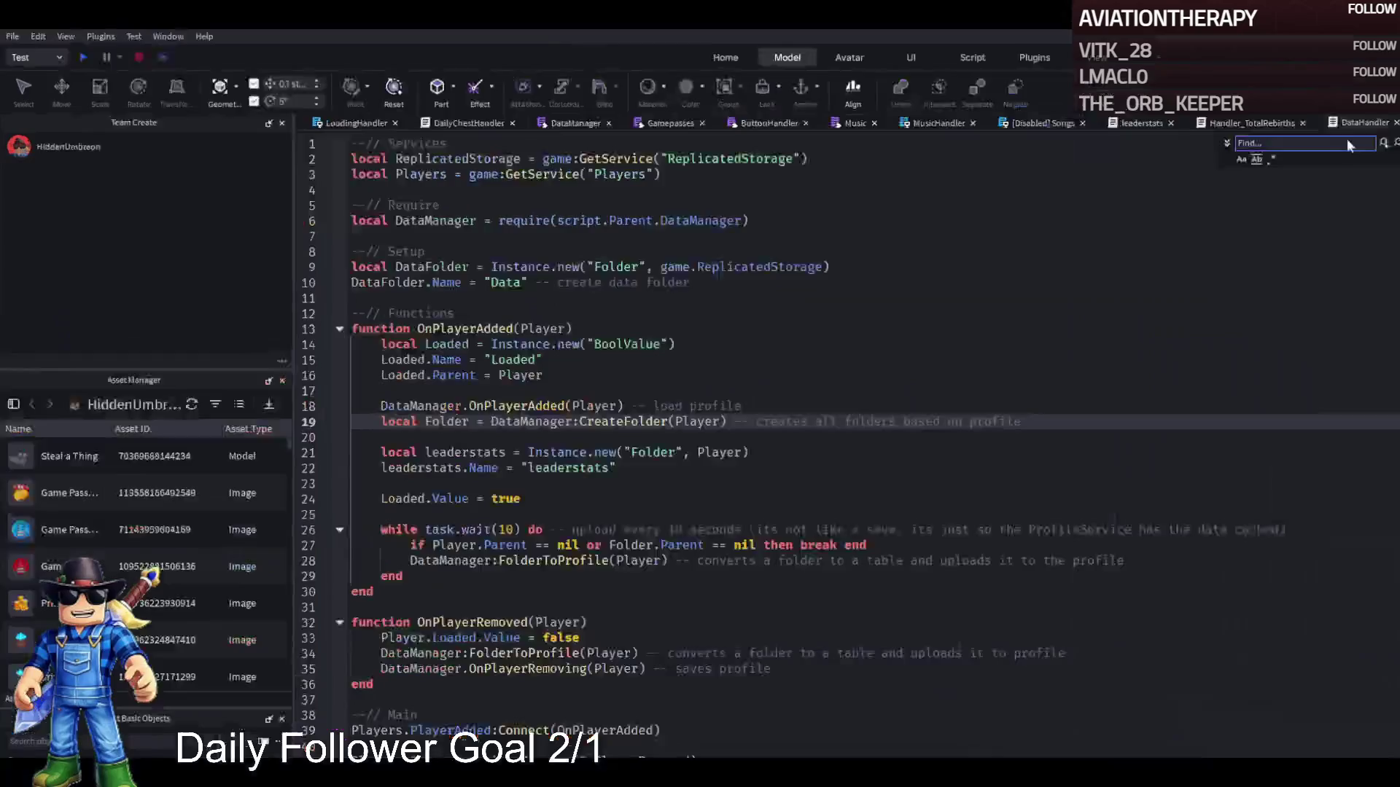
{"action": "key", "text": "Escape"}
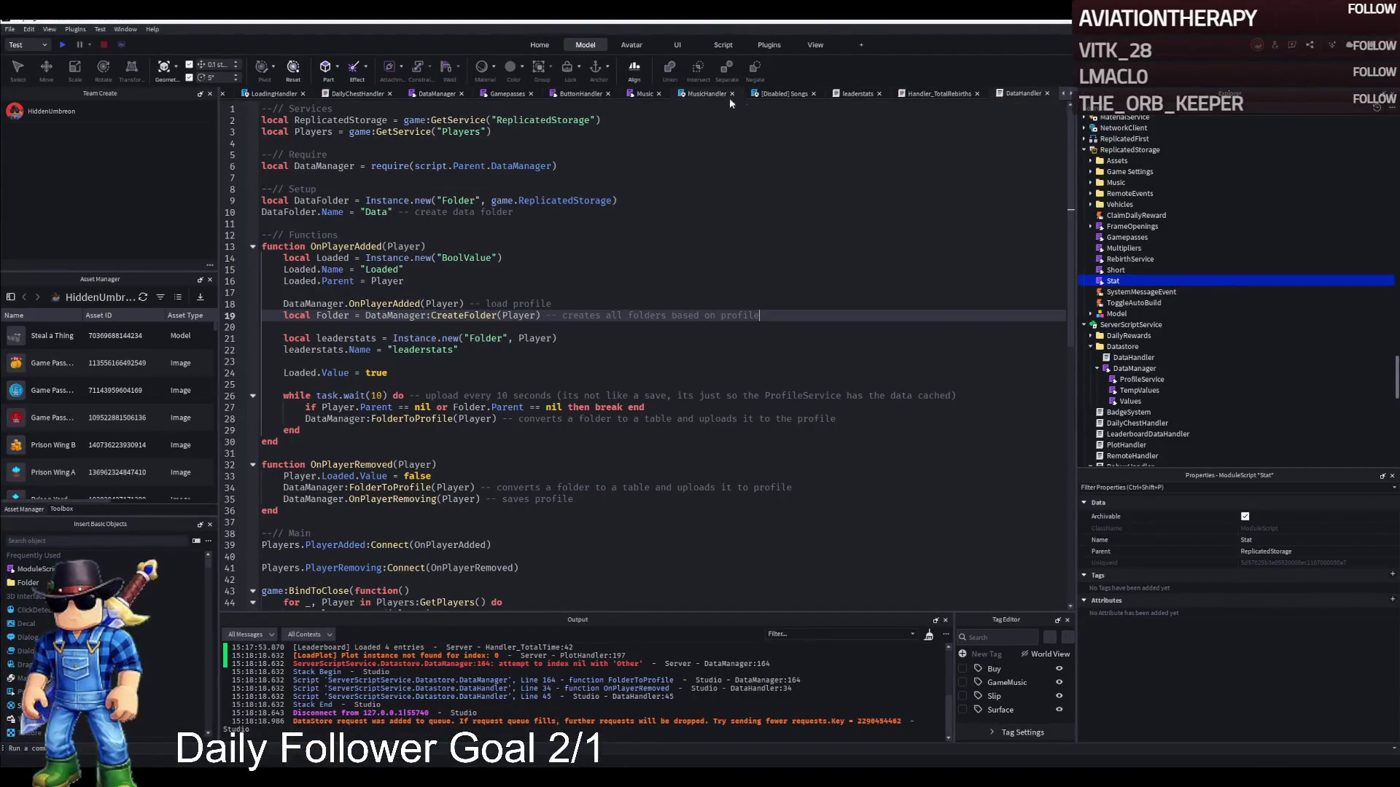
{"action": "left_click", "coordinate": [640, 95]}
{"action": "left_click", "coordinate": [659, 93]}
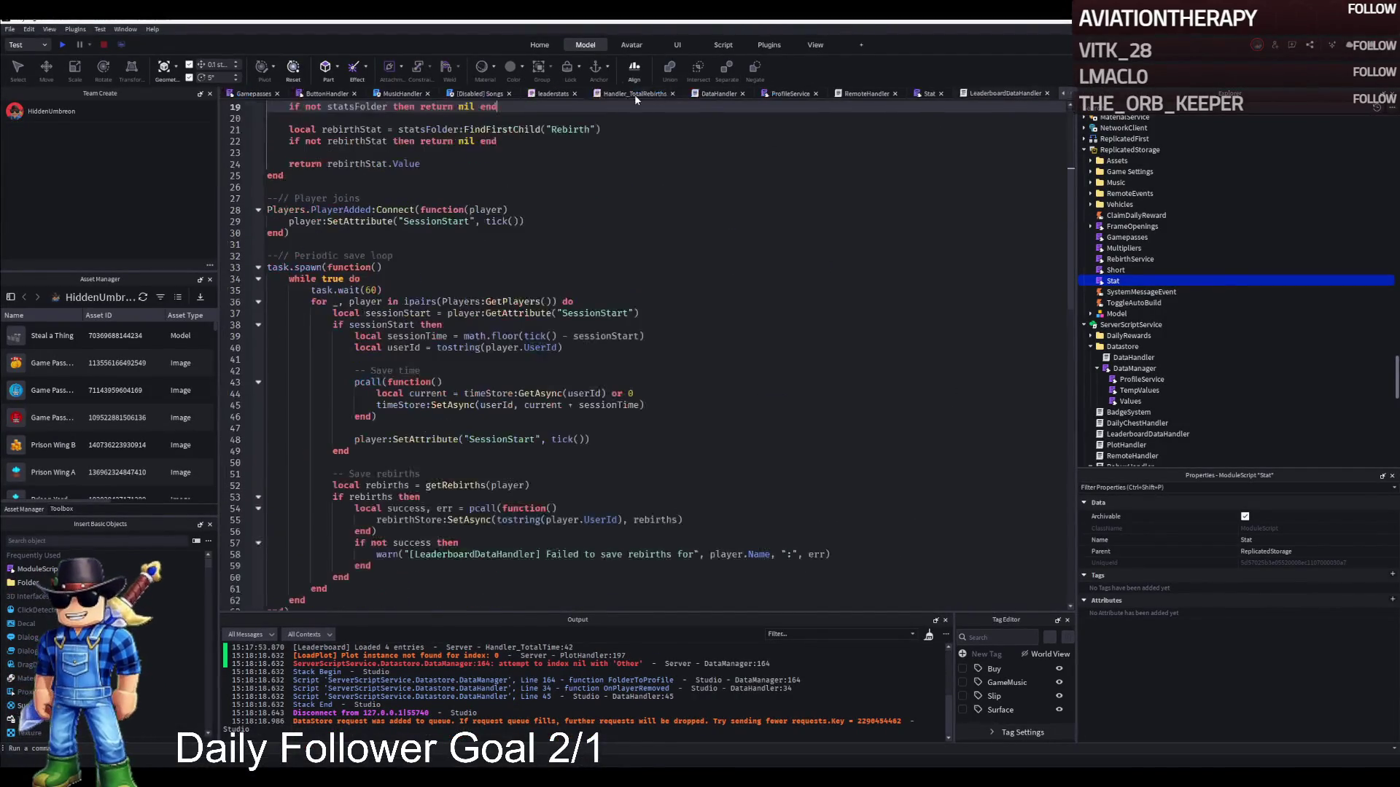
{"action": "left_click", "coordinate": [635, 92]}
{"action": "left_click", "coordinate": [707, 93]}
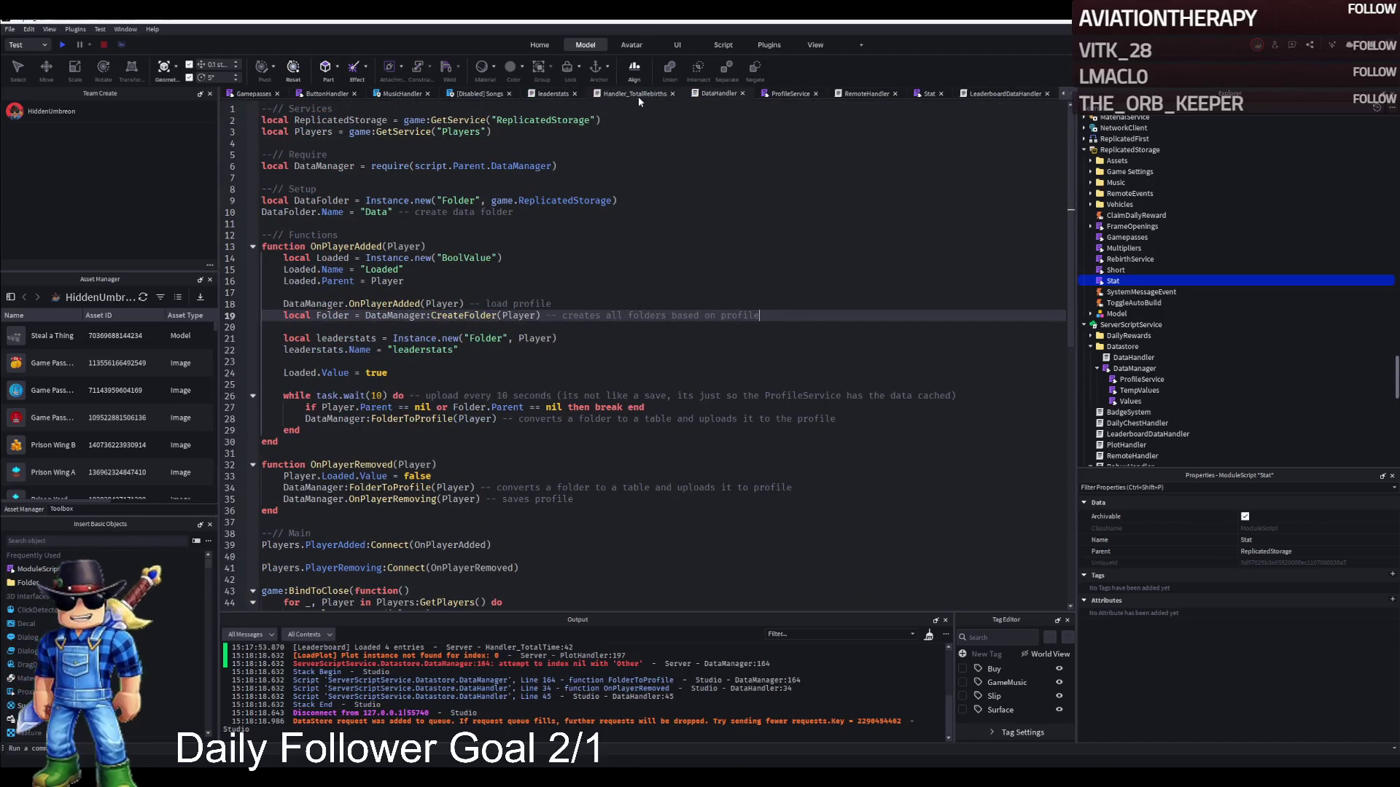
Review Handler_TotalRebirths, leaderstats and ButtonHandler, close Gamepasses, and search LoadingHandler for IncomePerSecond.
{"action": "left_click", "coordinate": [610, 91]}
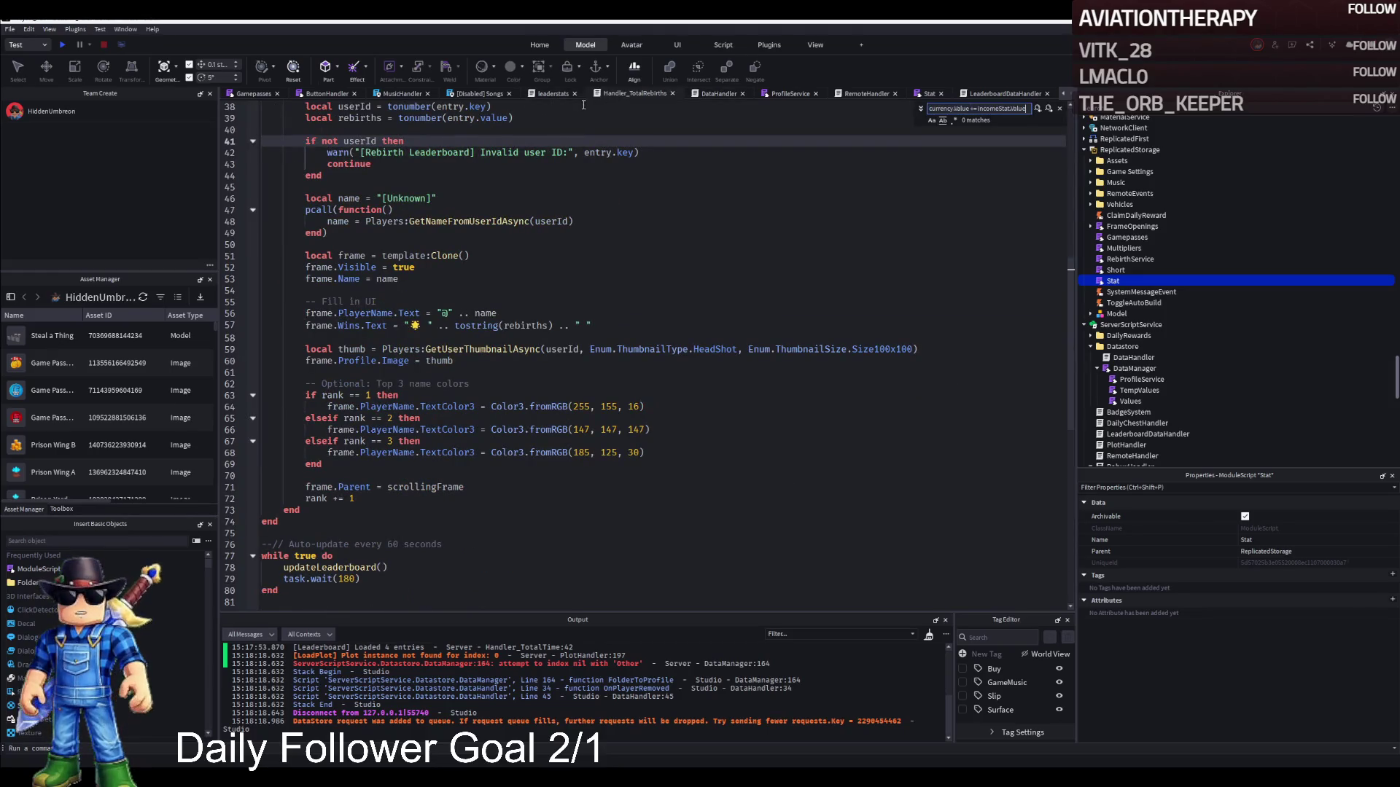
{"action": "left_click", "coordinate": [558, 95]}
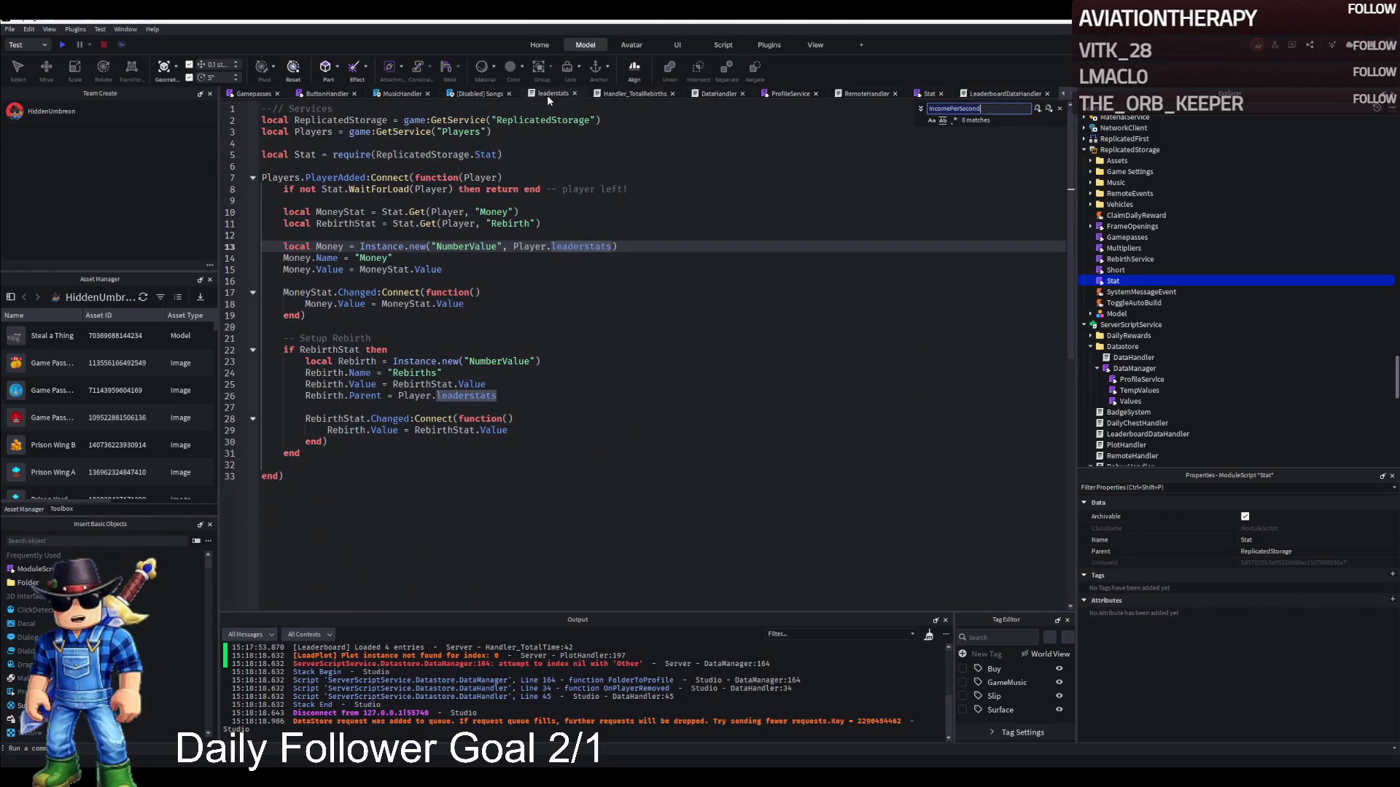
{"action": "left_click", "coordinate": [332, 94]}
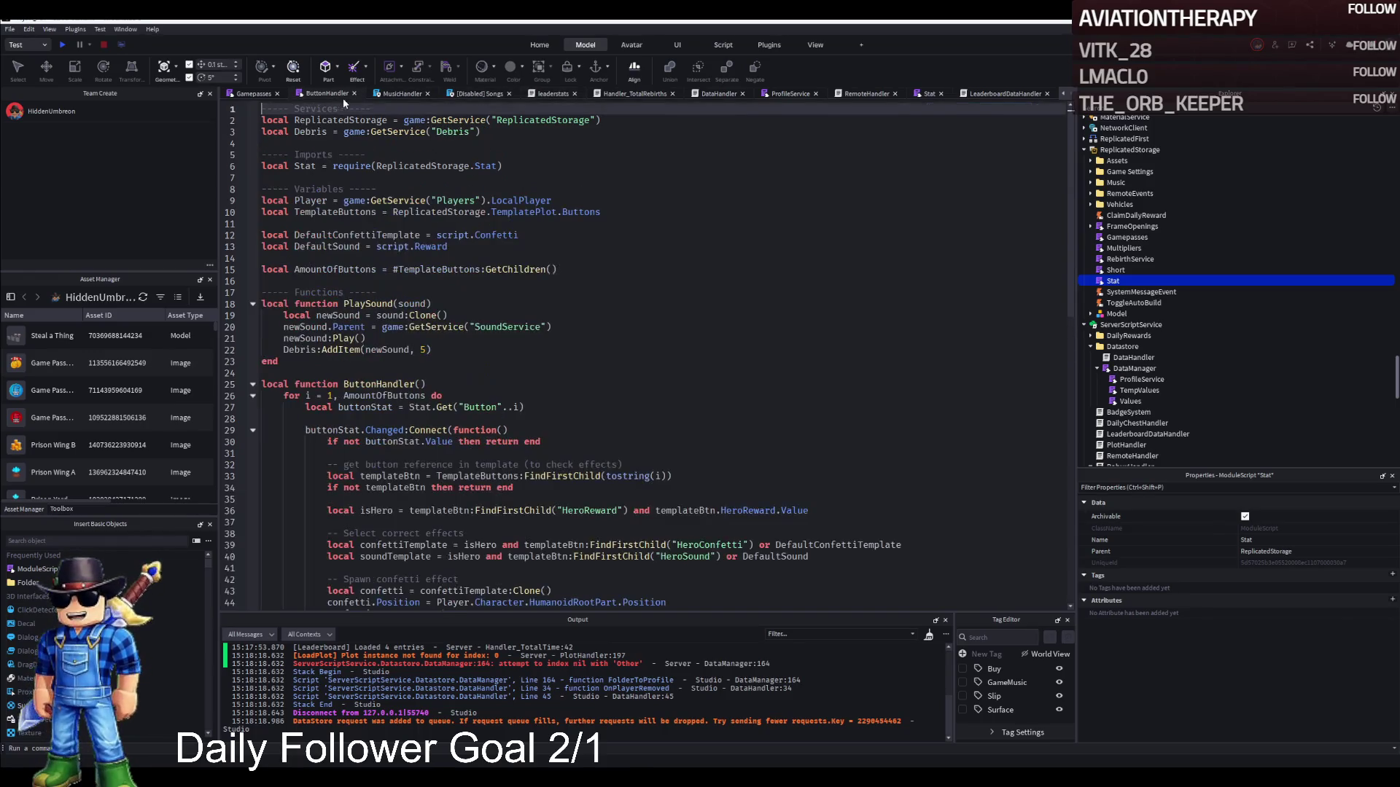
{"action": "left_click", "coordinate": [257, 93]}
{"action": "left_click", "coordinate": [278, 94]}
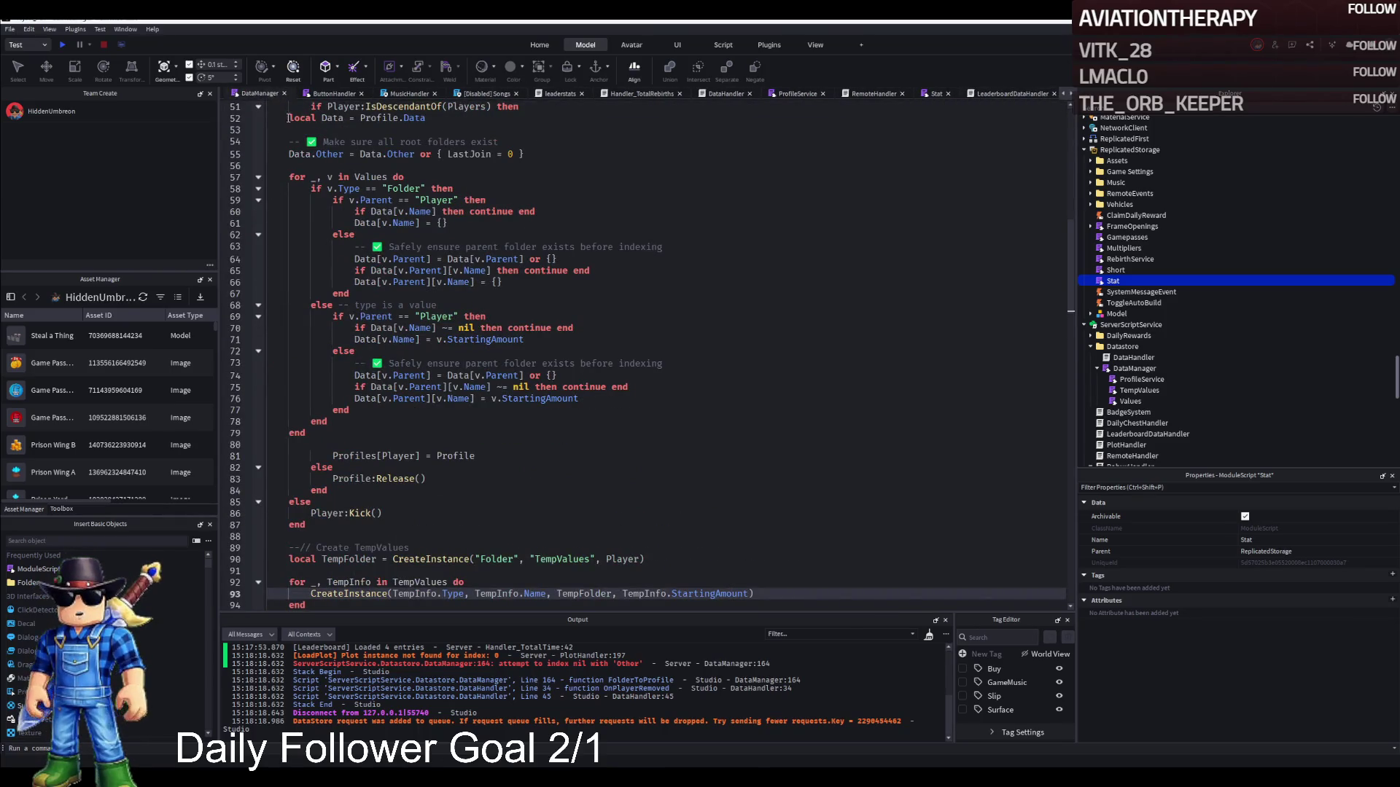
{"action": "left_click", "coordinate": [248, 93]}
{"action": "left_click", "coordinate": [324, 93]}
{"action": "key", "text": "ctrl+f"}
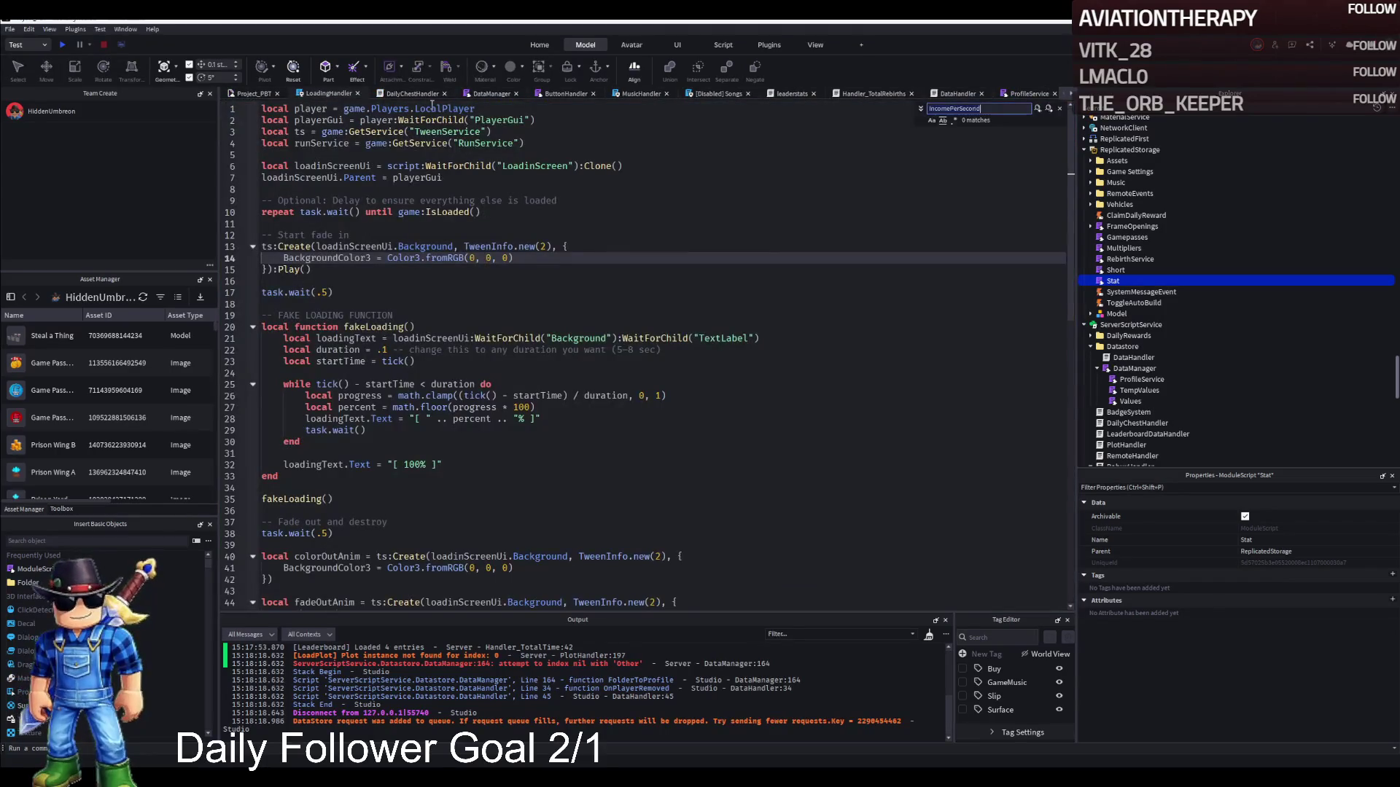
{"action": "key", "text": "Escape"}
{"action": "left_click", "coordinate": [399, 100]}
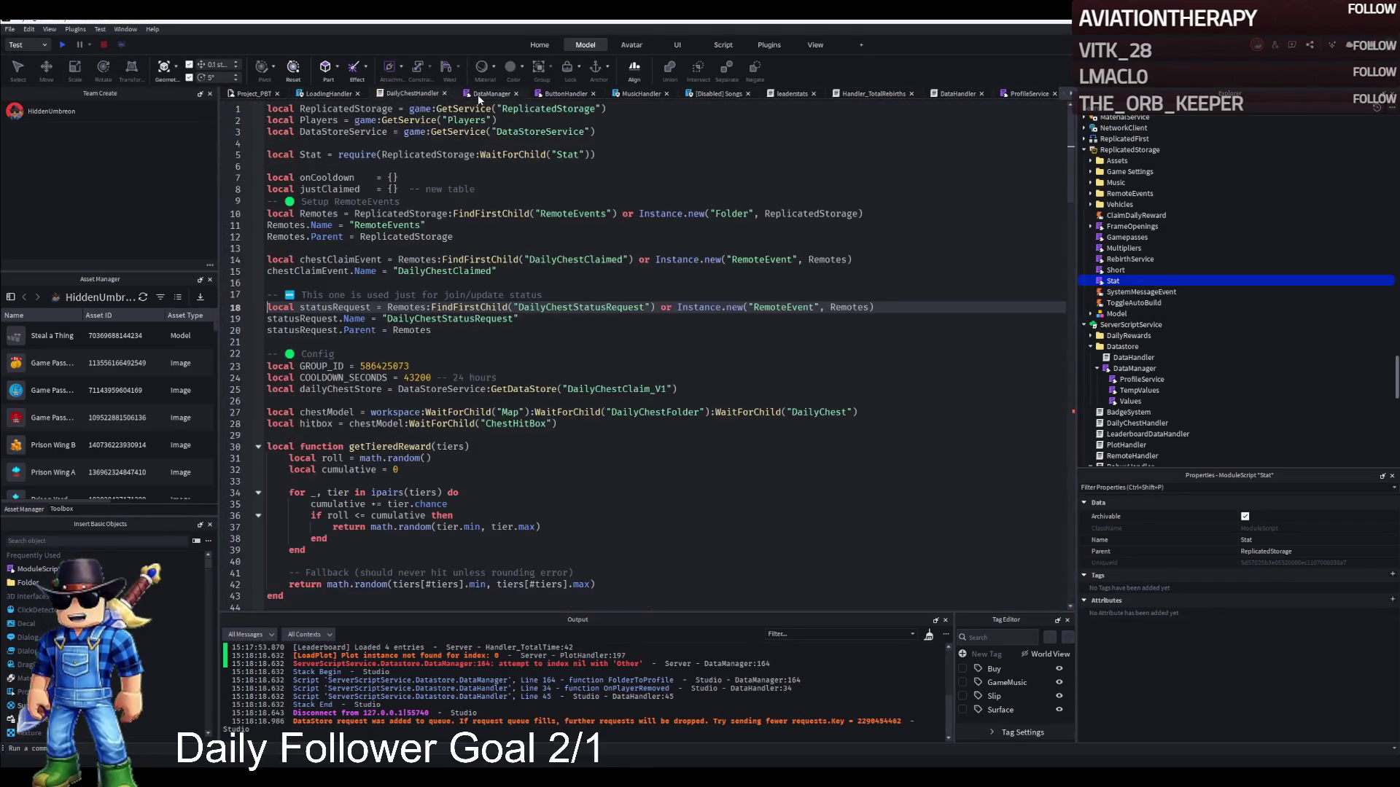
{"action": "left_click", "coordinate": [481, 100]}
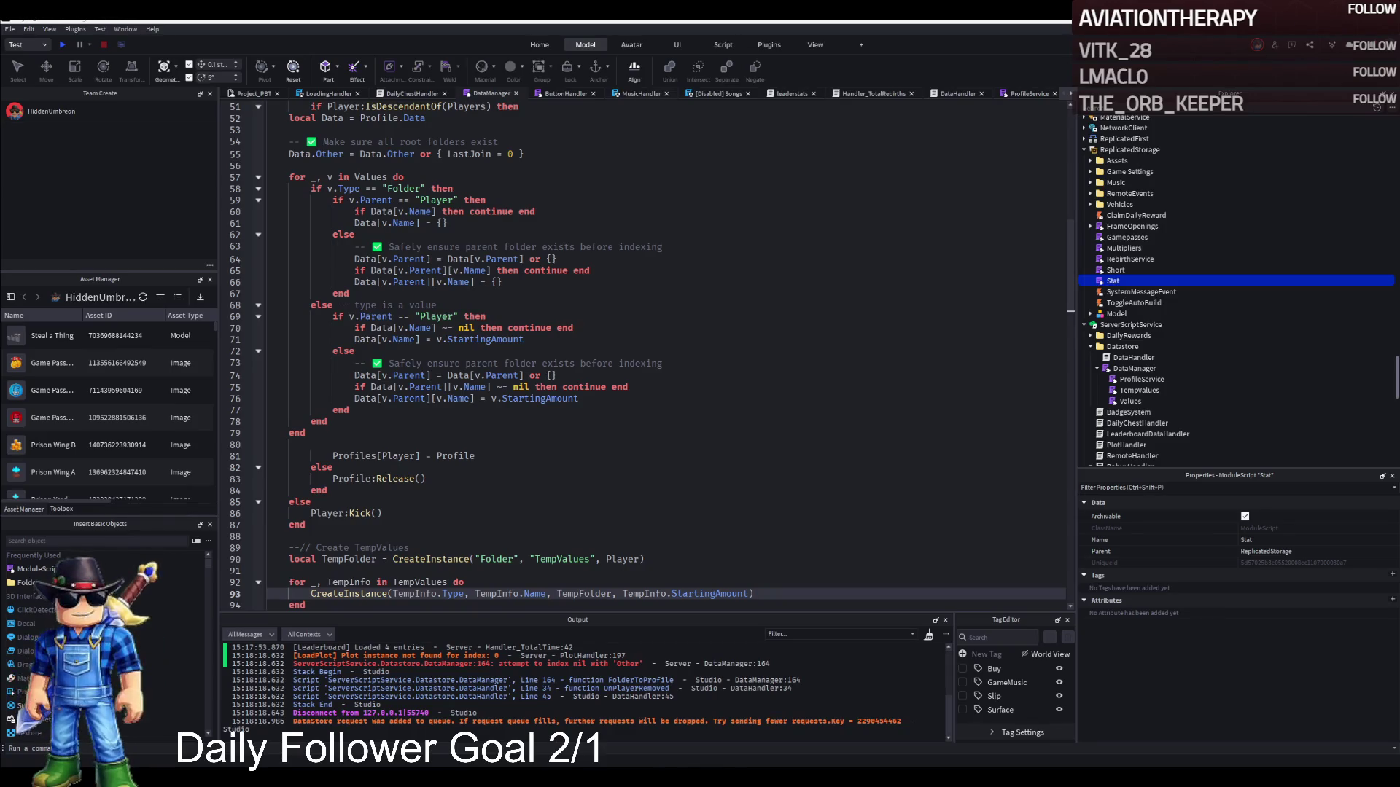
Open the Stat module from ReplicatedStorage and select all of its code.
{"action": "left_click", "coordinate": [1028, 94]}
{"action": "left_click", "coordinate": [1070, 93]}
{"action": "left_click", "coordinate": [1070, 93]}
{"action": "left_click", "coordinate": [1062, 93]}
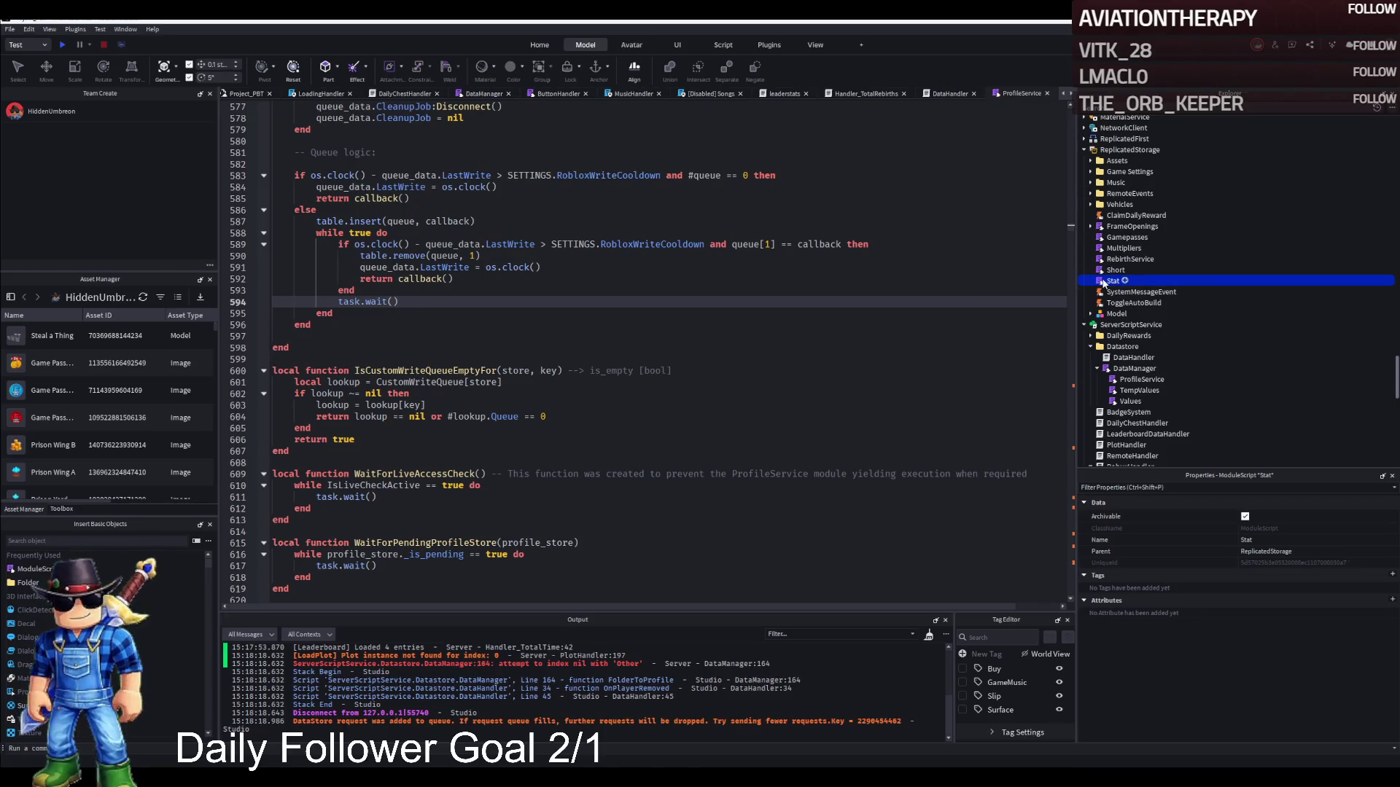
{"action": "double_click", "coordinate": [1239, 281]}
{"action": "key", "text": "ctrl+a"}
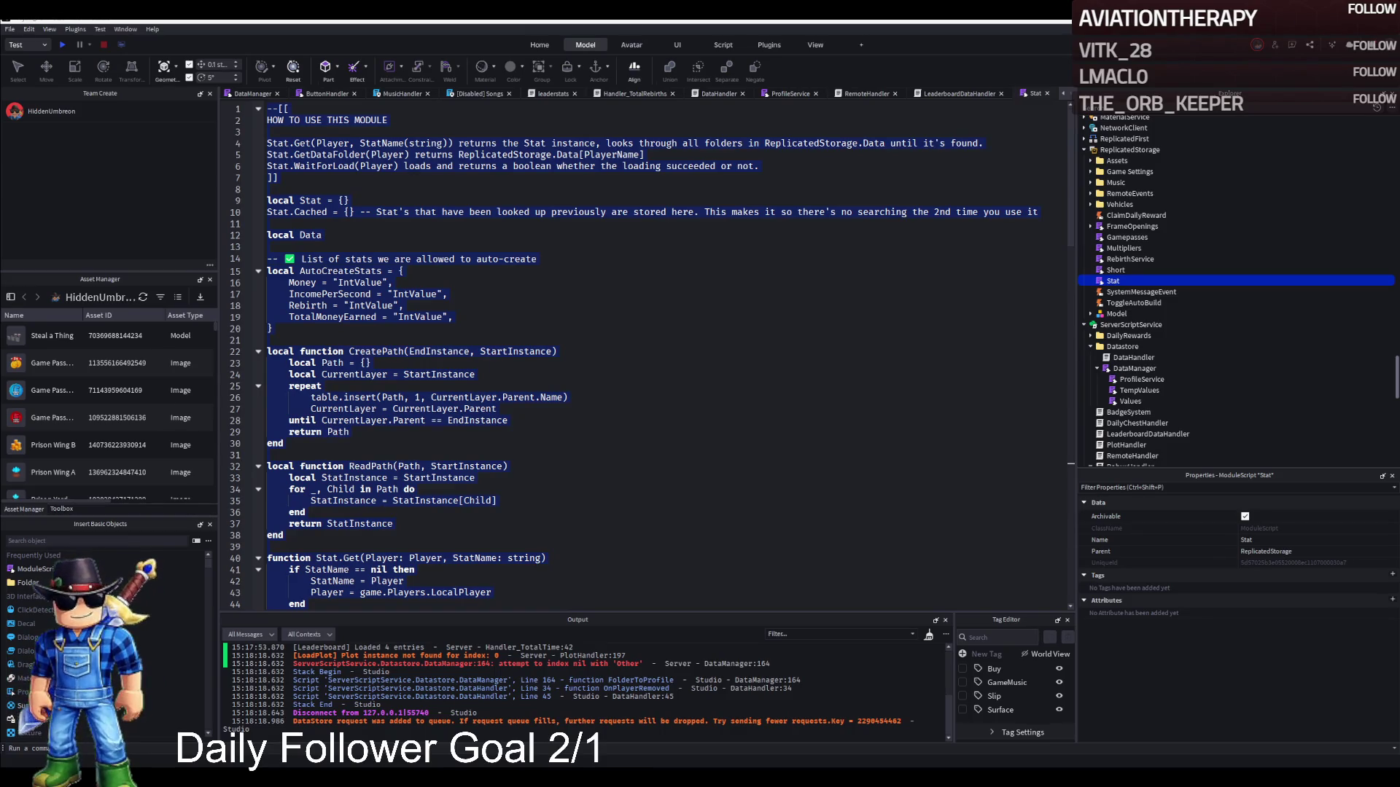
{"action": "left_click", "coordinate": [475, 332]}
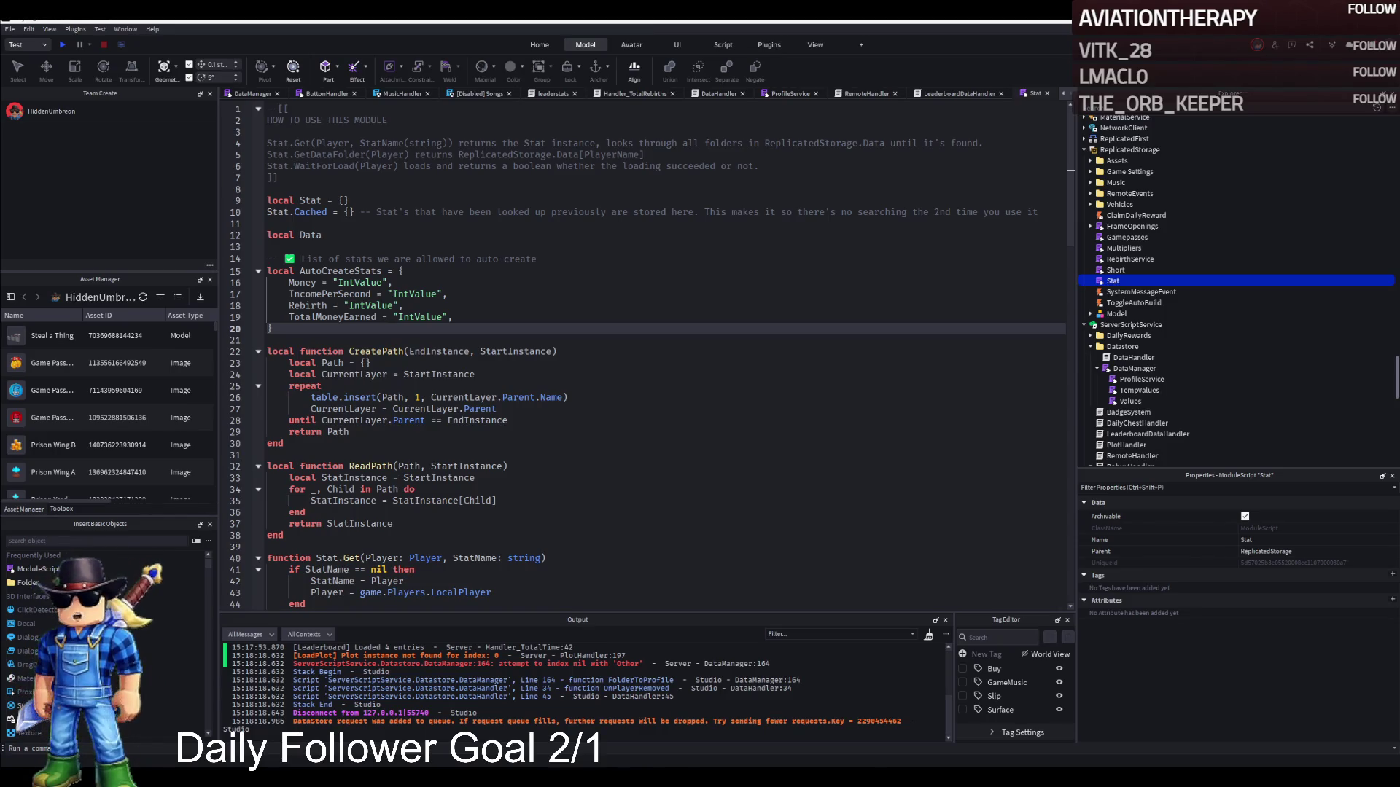
{"action": "left_click", "coordinate": [538, 306]}
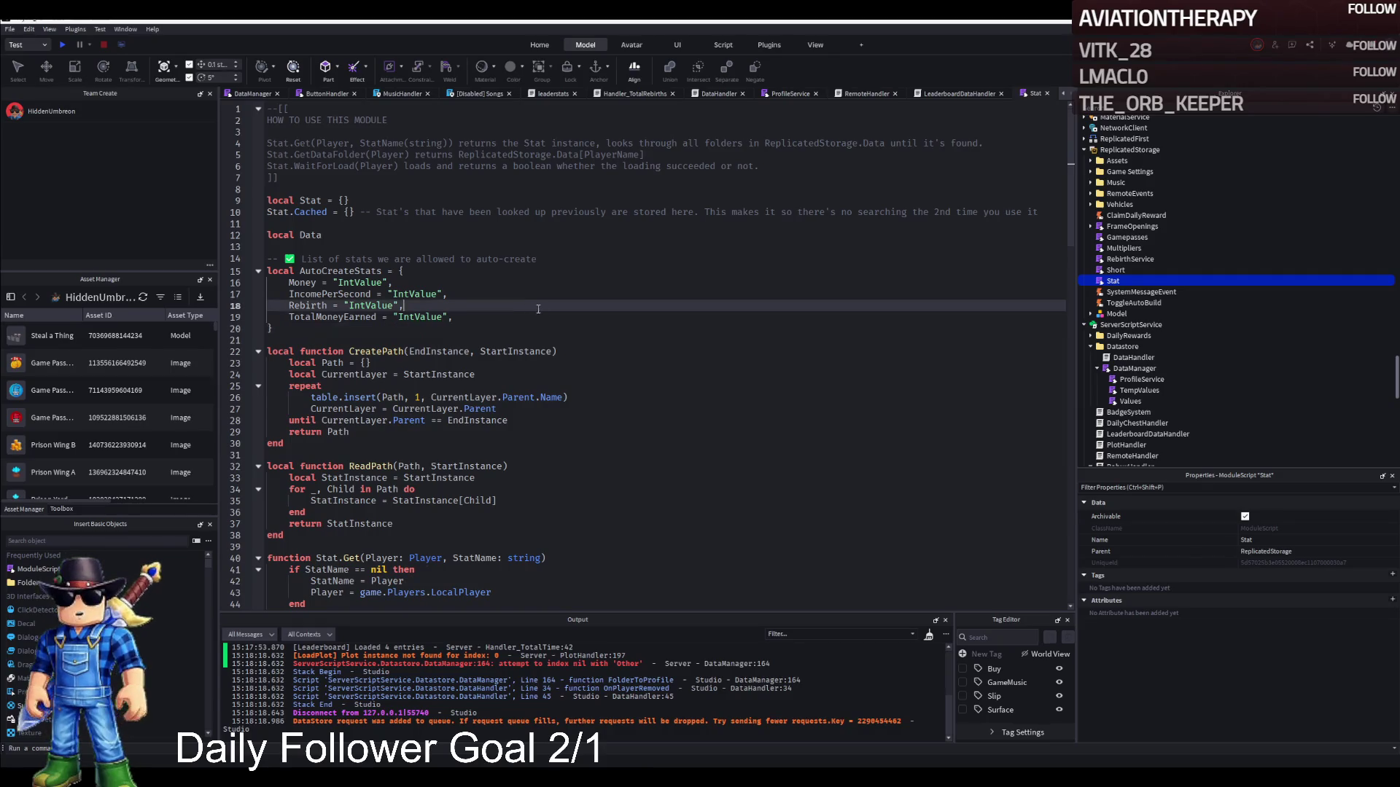
Look through the LeaderboardDataHandler save-on-shutdown code, RemoteHandler, ProfileService and DataHandler tabs.
{"action": "left_click", "coordinate": [958, 94]}
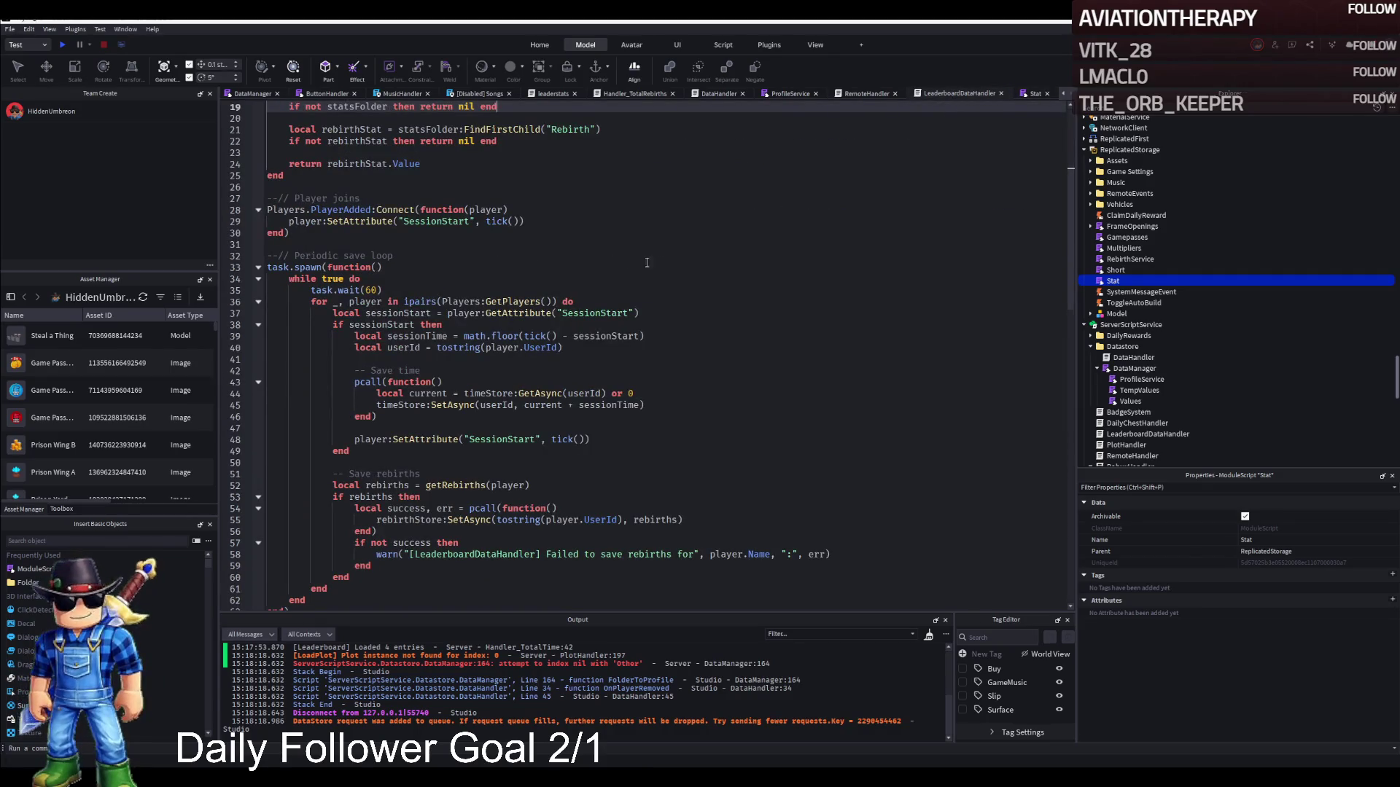
{"action": "scroll", "coordinate": [646, 263], "scroll_direction": "down", "scroll_amount": 15}
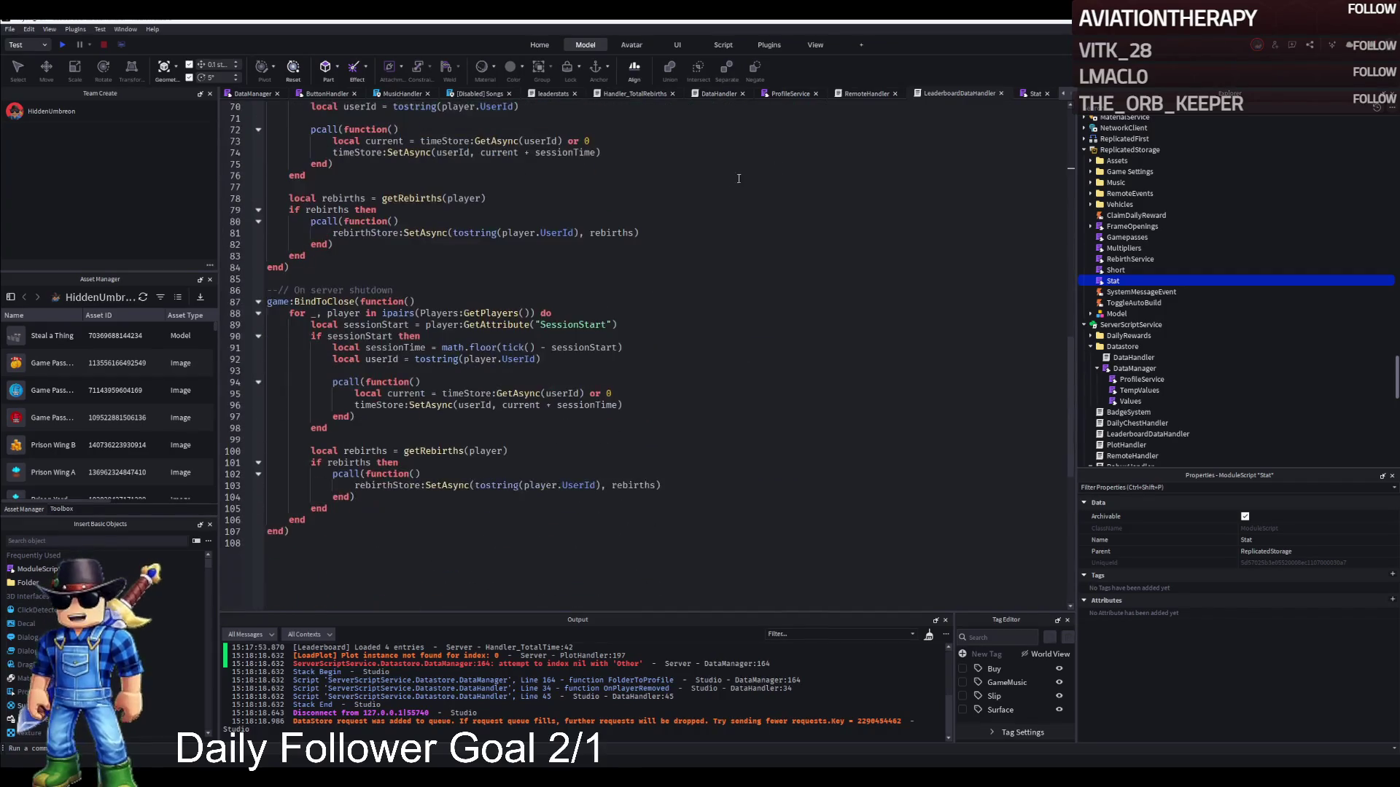
{"action": "left_click", "coordinate": [730, 279]}
{"action": "left_click", "coordinate": [859, 92]}
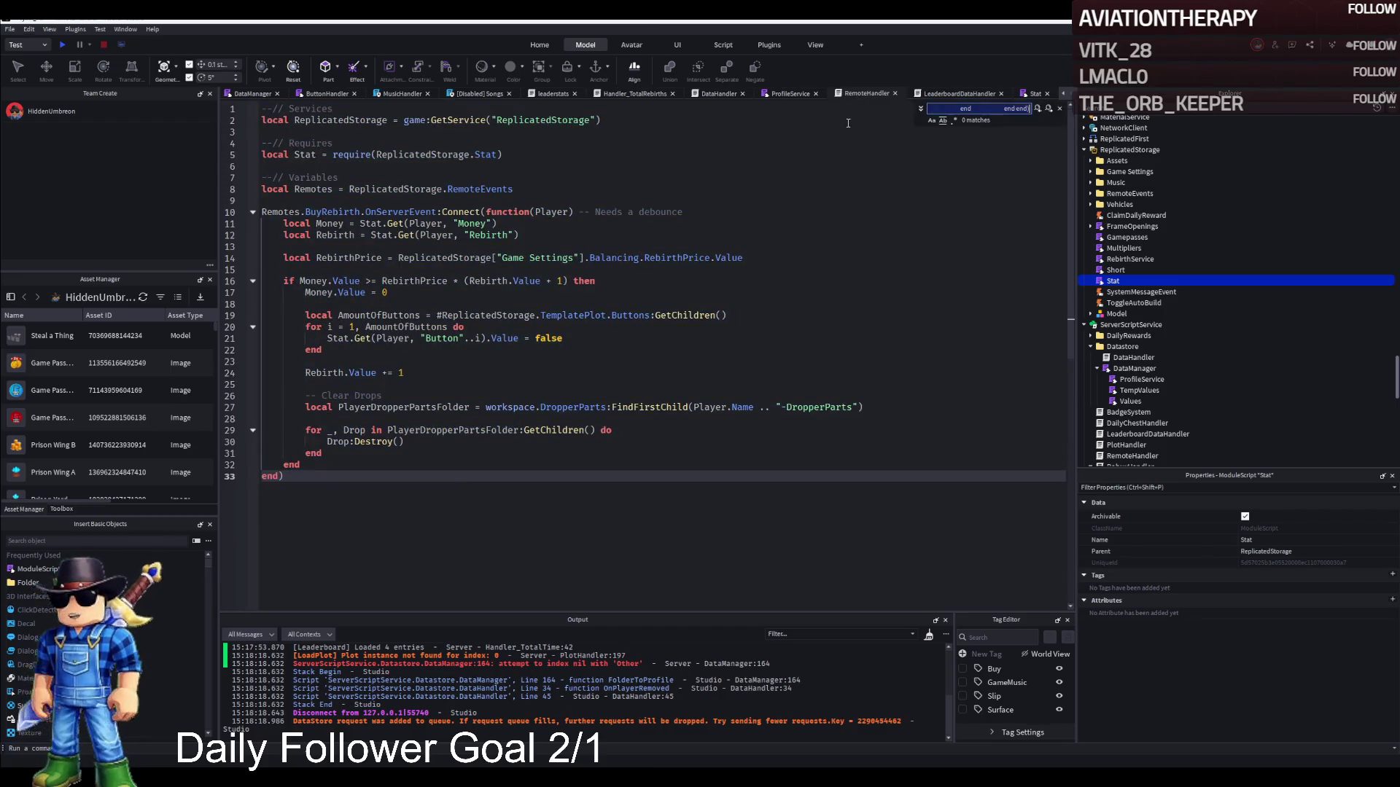
{"action": "left_click", "coordinate": [828, 144]}
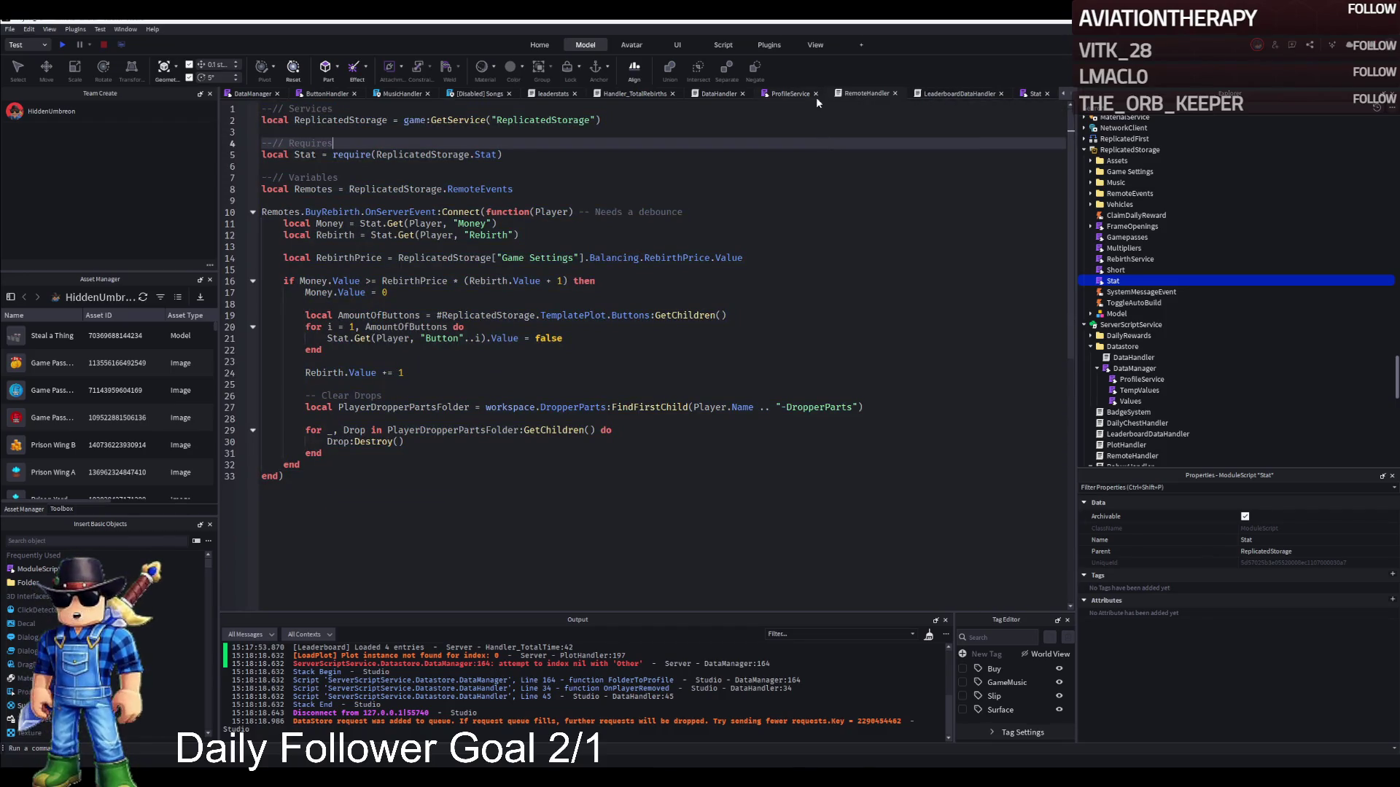
{"action": "left_click", "coordinate": [787, 95]}
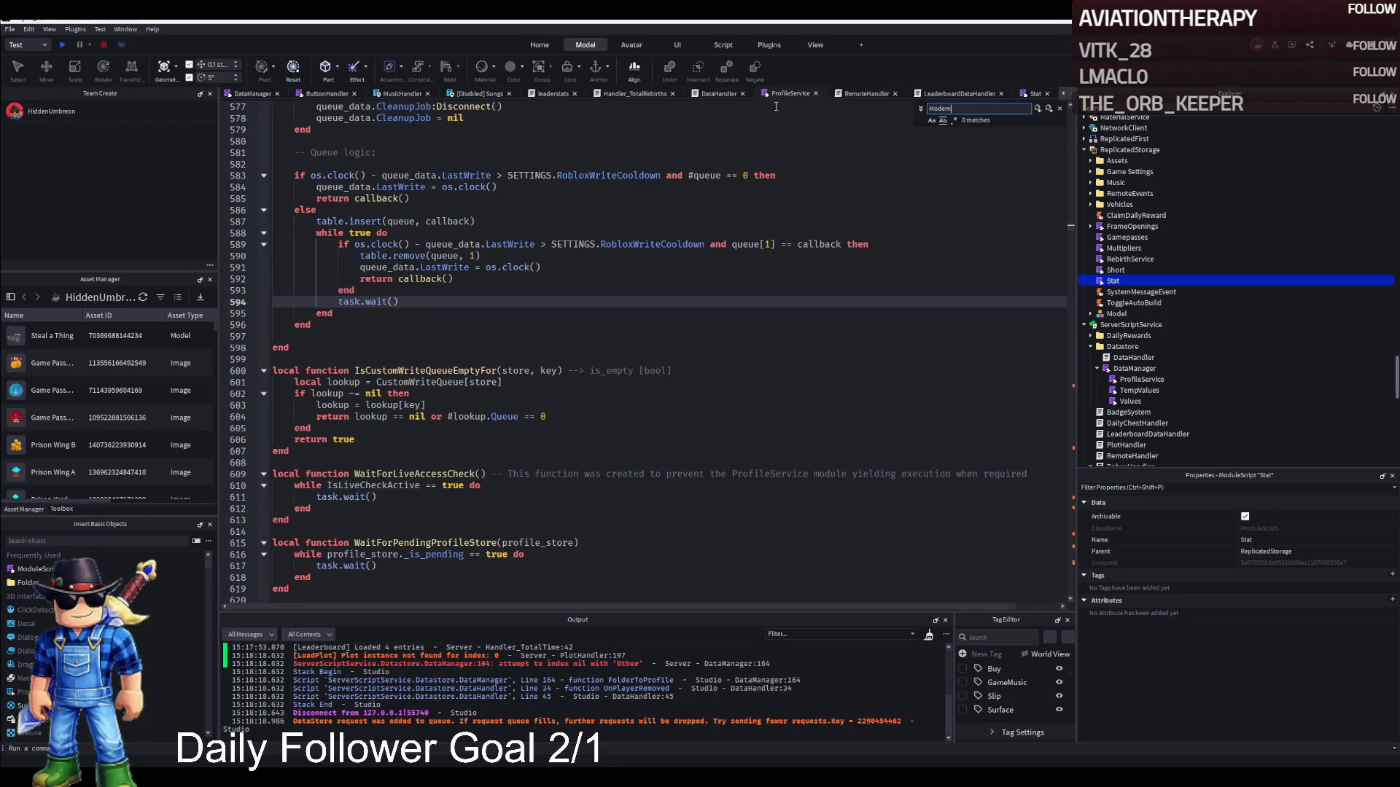
{"action": "left_click", "coordinate": [716, 95]}
{"action": "key", "text": "ctrl+f"}
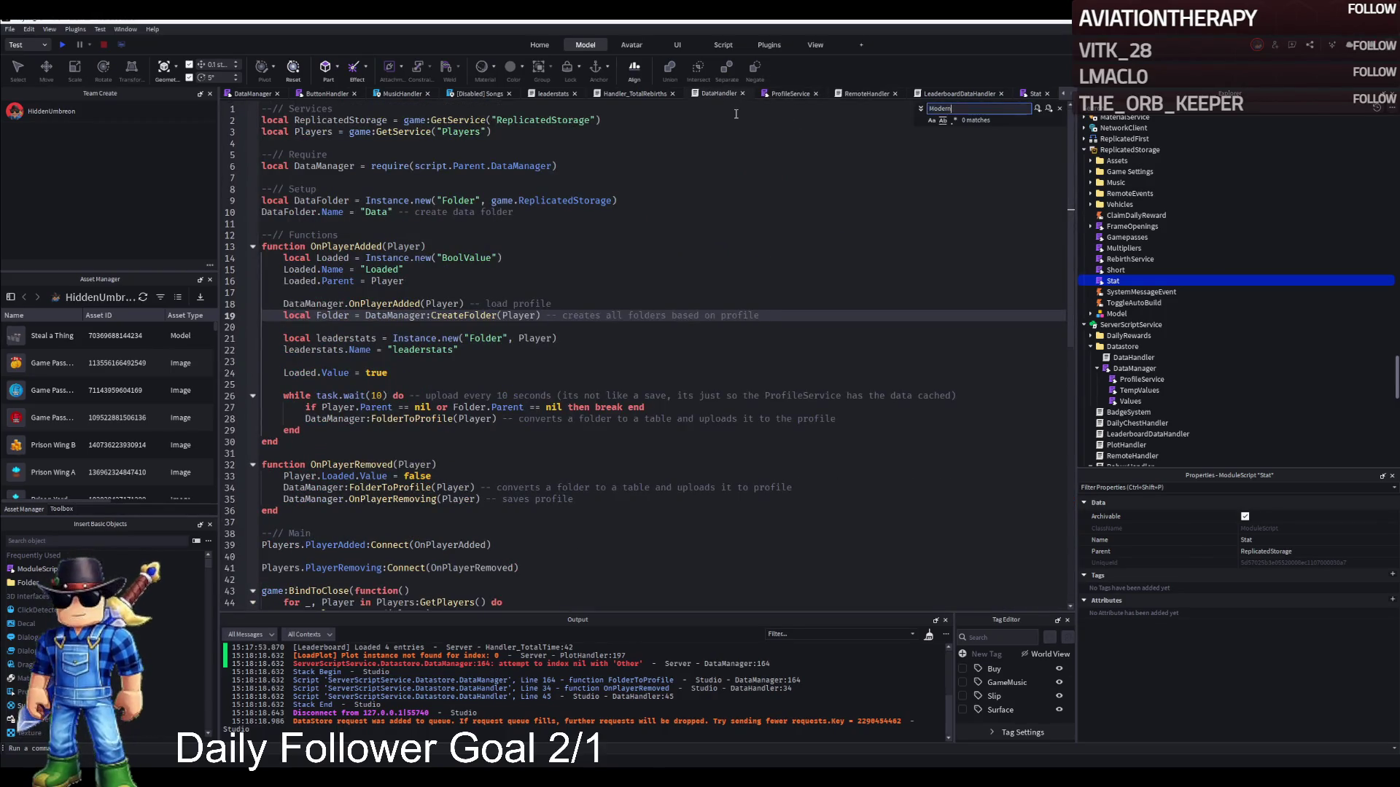
{"action": "left_click", "coordinate": [643, 94]}
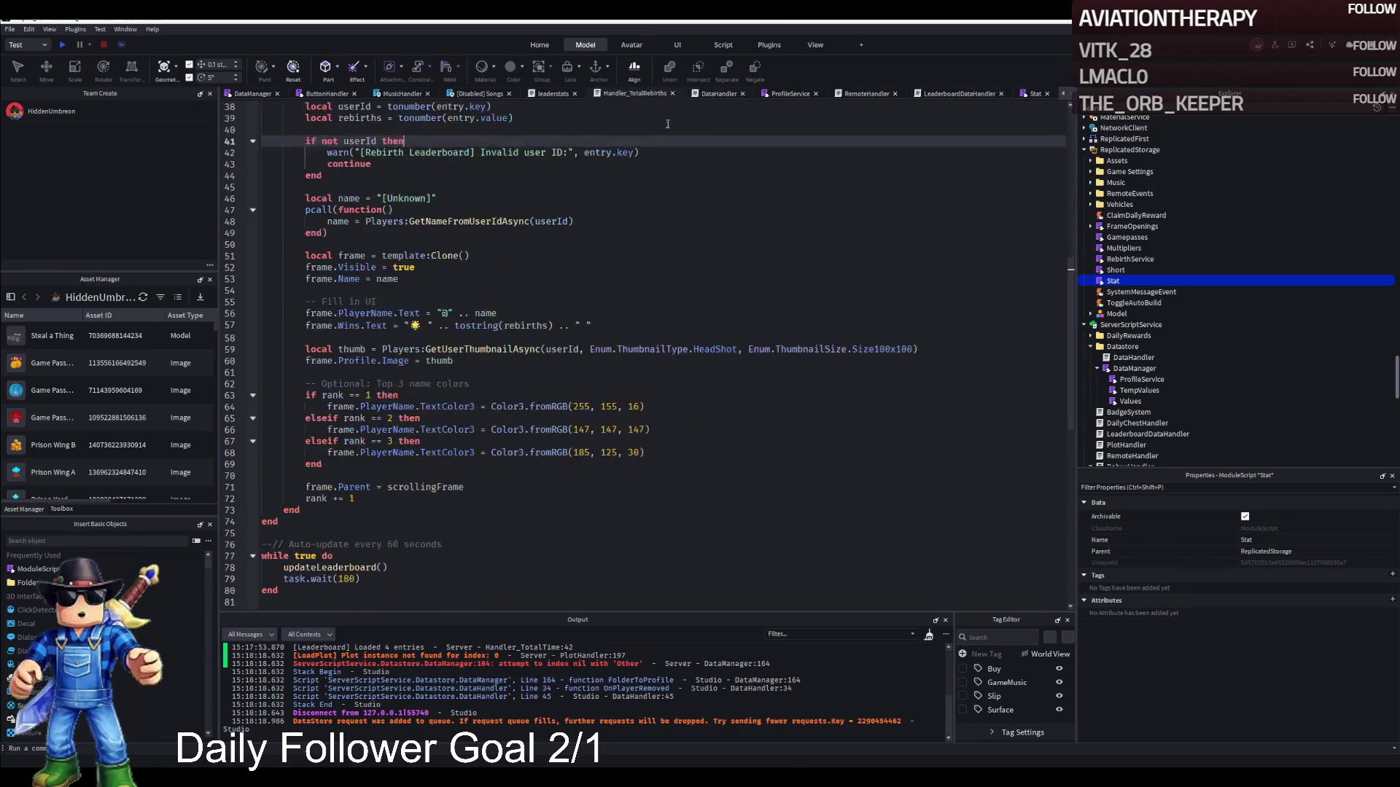
{"action": "left_click", "coordinate": [552, 94]}
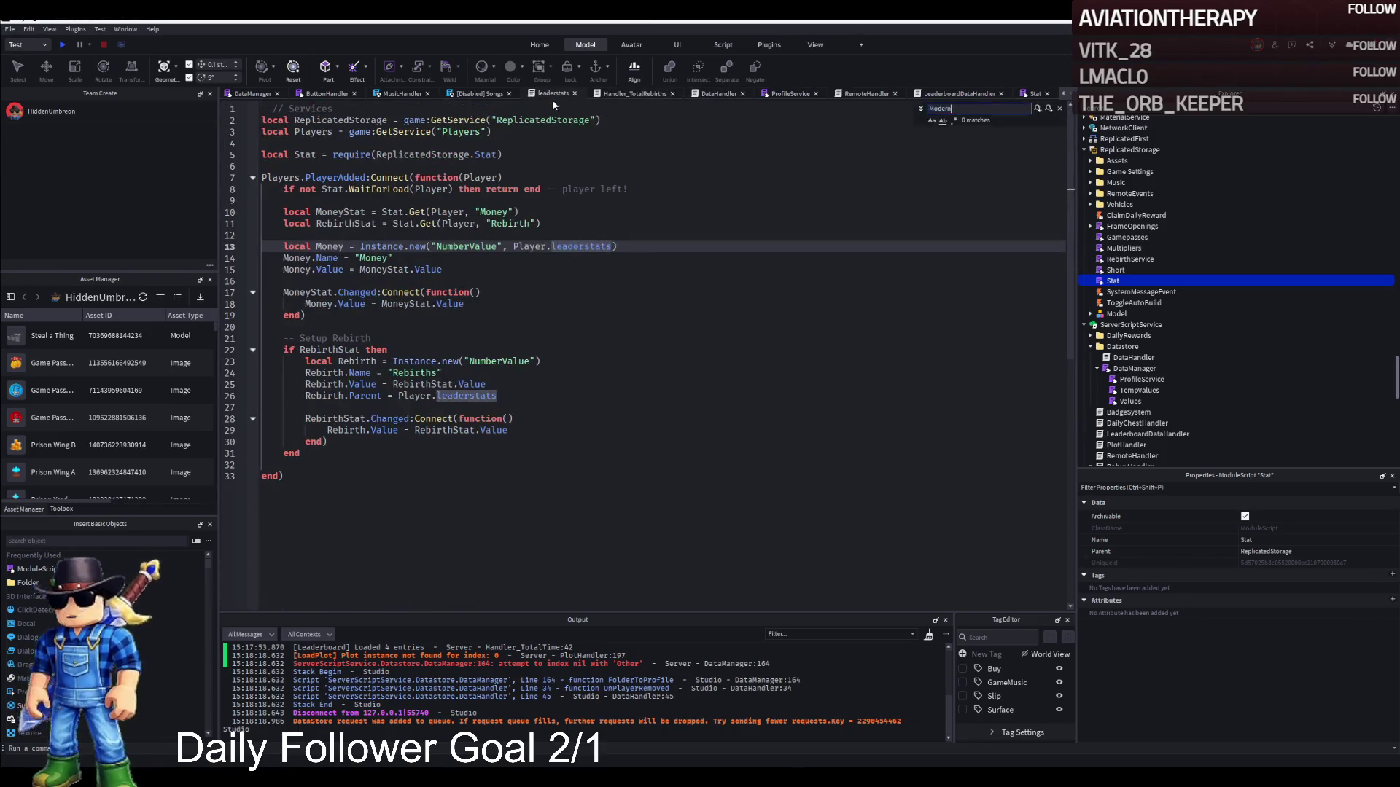
{"action": "left_click", "coordinate": [402, 94]}
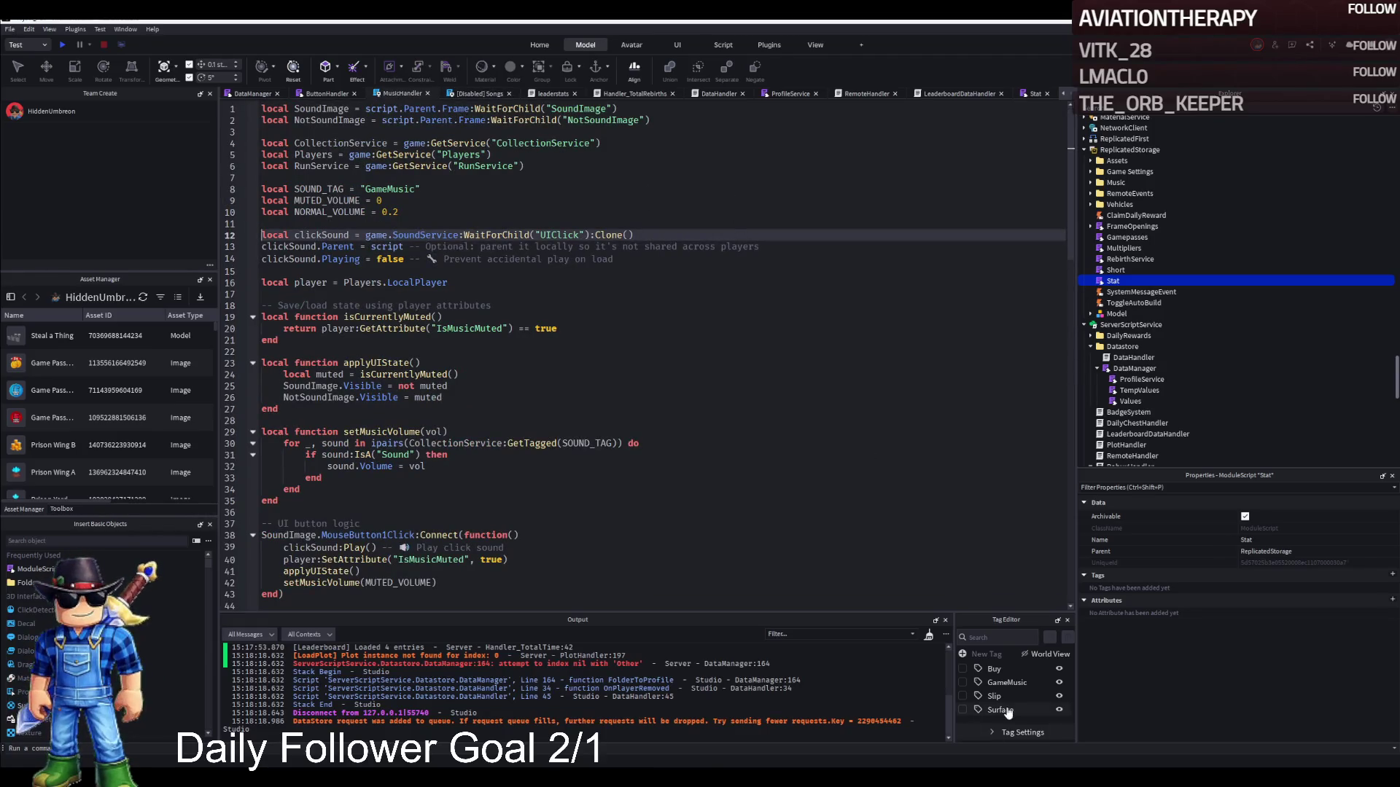
Remove the stray word 'Modern' from the DataHandler comment on line 19.
{"action": "double_click", "coordinate": [1112, 359]}
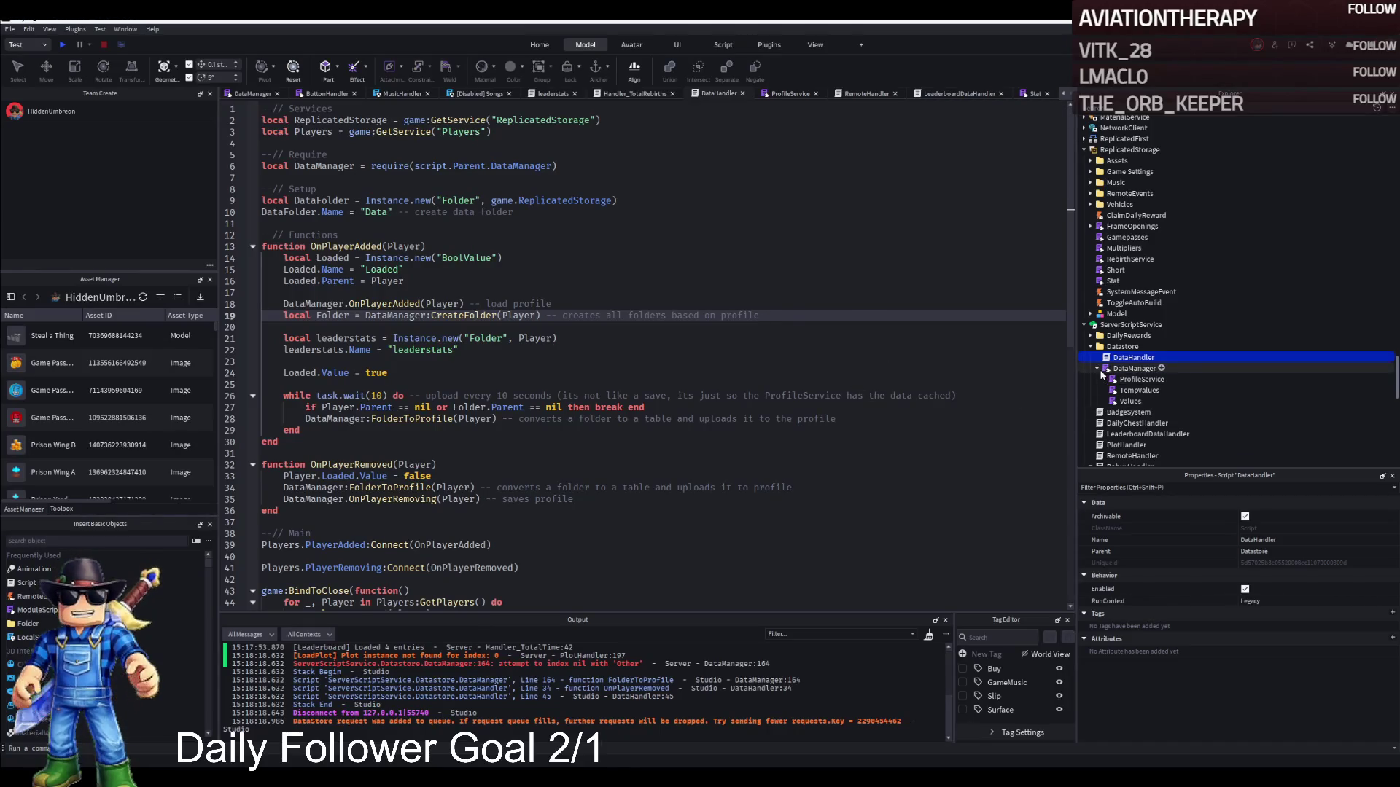
{"action": "key", "text": "ctrl+z"}
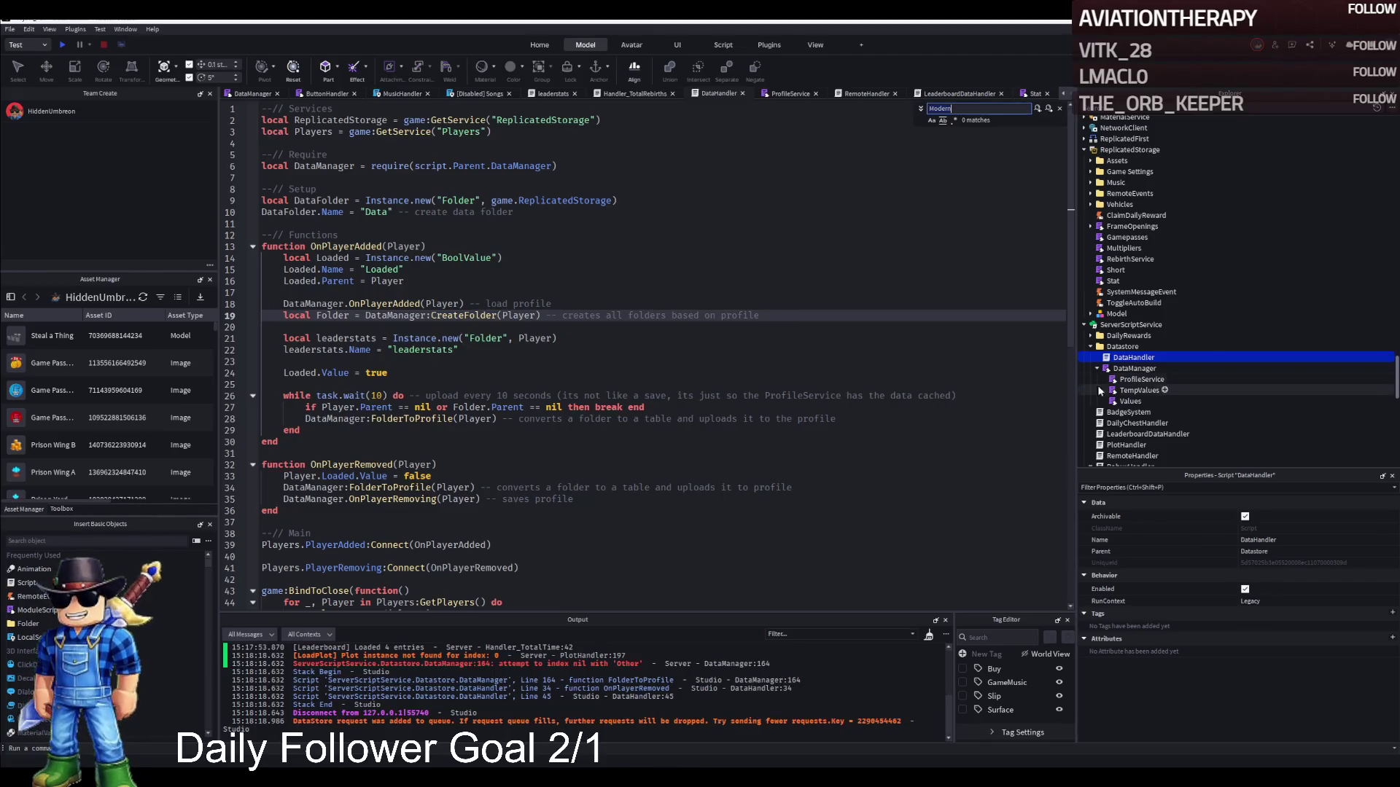
{"action": "scroll", "coordinate": [1113, 368], "scroll_direction": "down", "scroll_amount": 2}
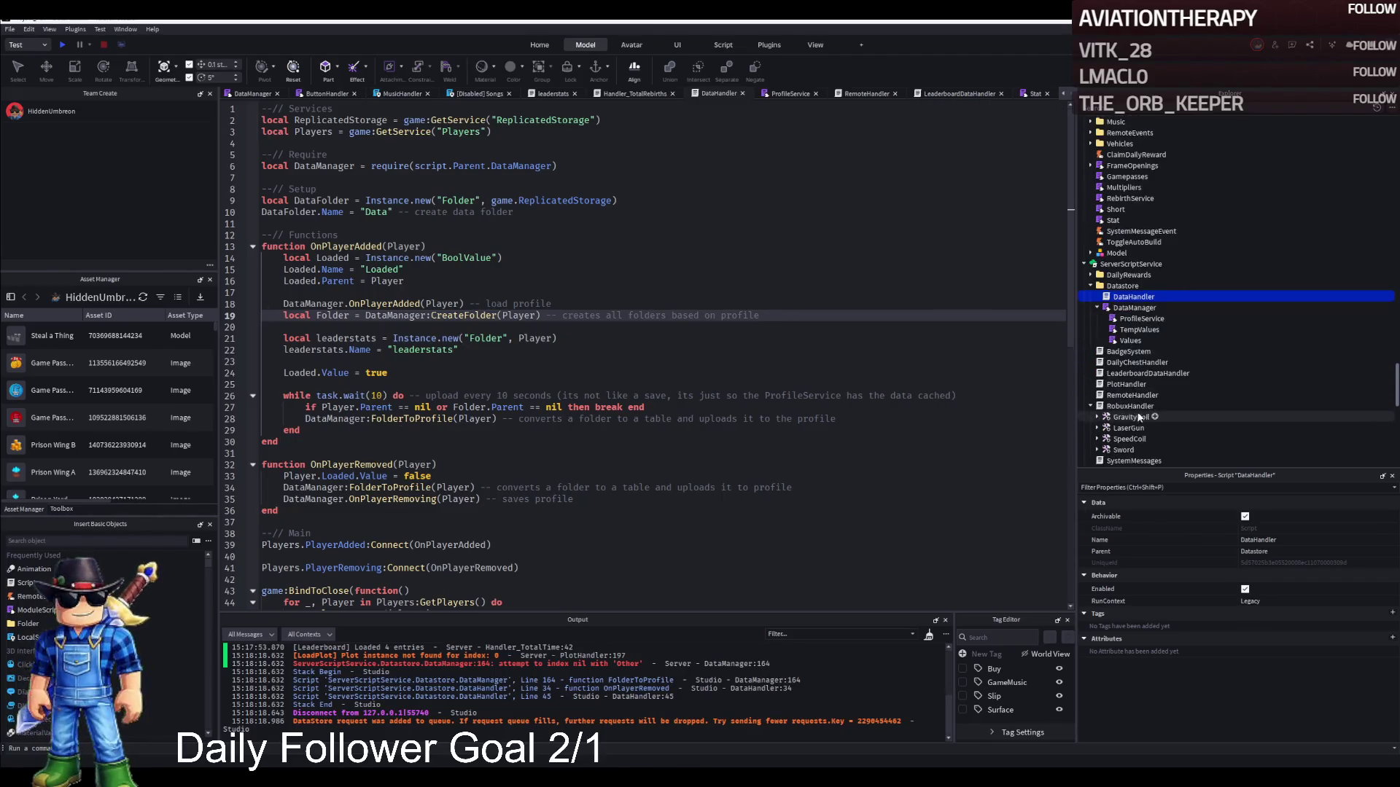
Check RemoteHandler, collapse the StarterGui Interface folder, and open the Client local script.
{"action": "double_click", "coordinate": [1113, 395]}
{"action": "key", "text": "ctrl+f"}
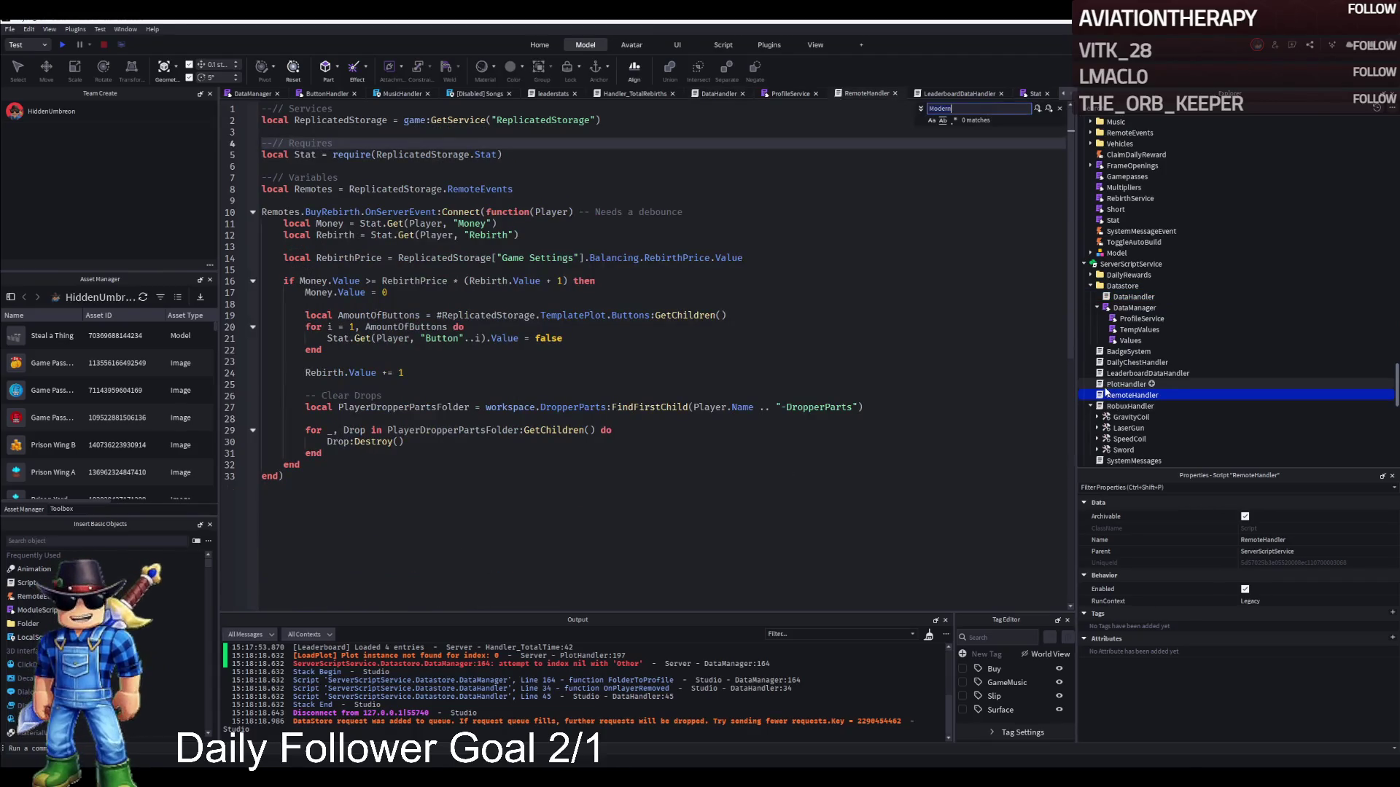
{"action": "key", "text": "Escape"}
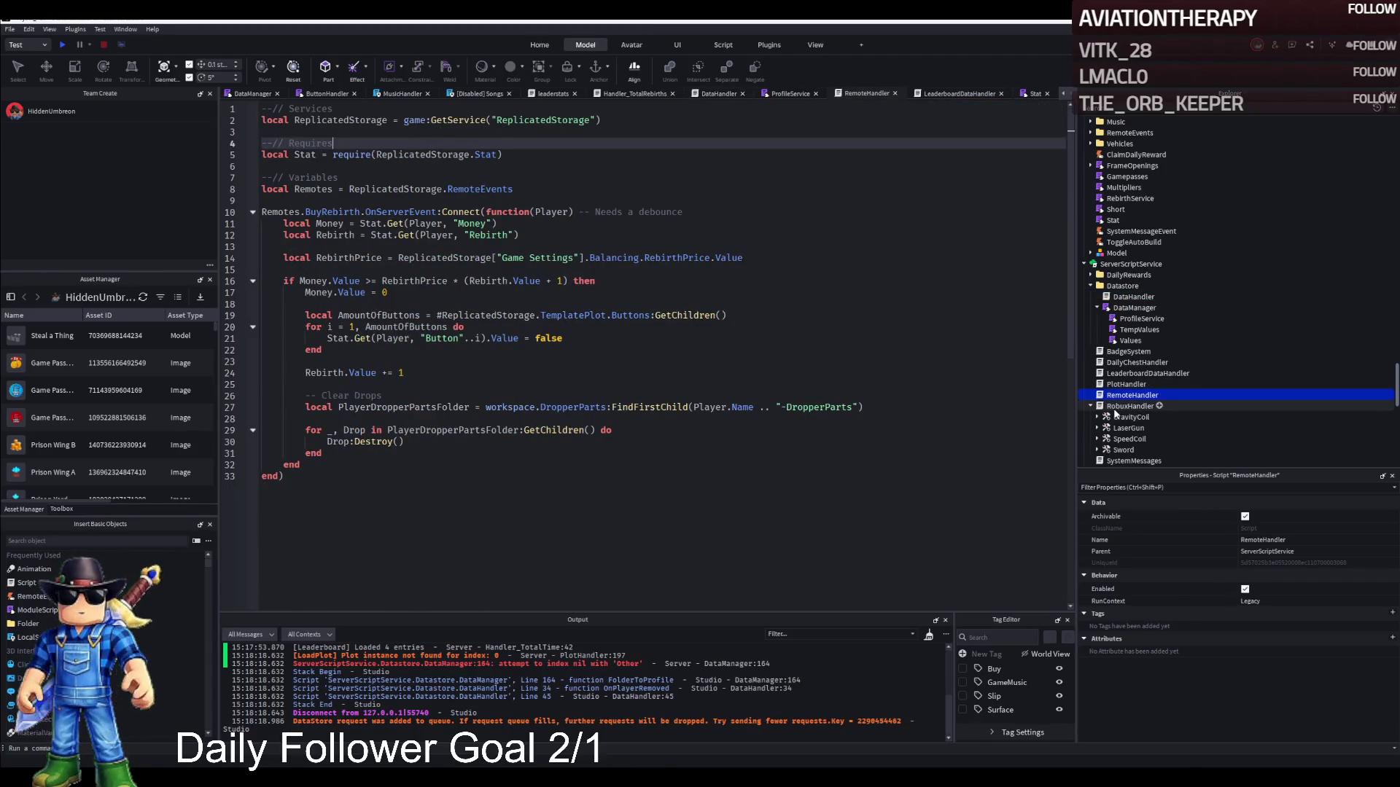
{"action": "scroll", "coordinate": [1112, 413], "scroll_direction": "down", "scroll_amount": 9}
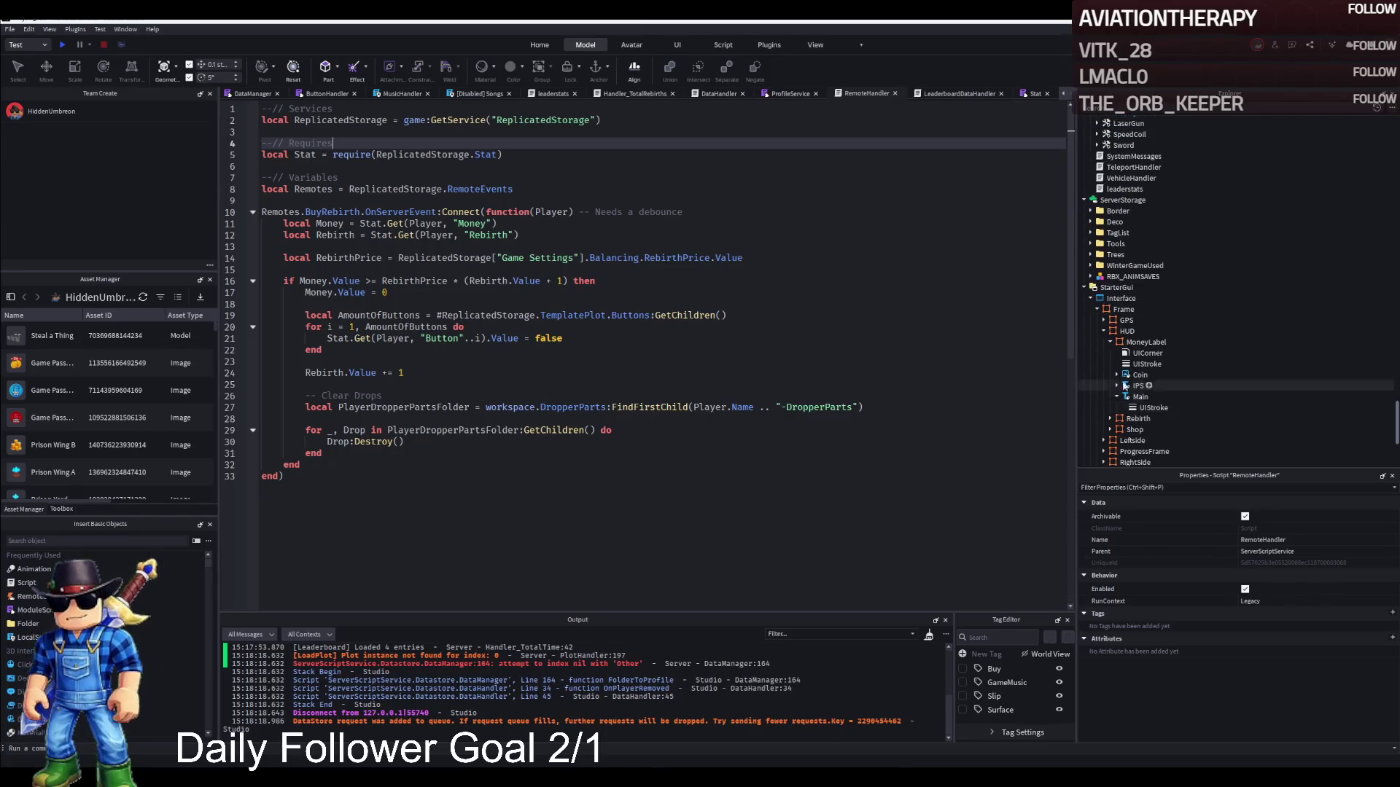
{"action": "left_click", "coordinate": [1091, 298]}
{"action": "left_click", "coordinate": [1114, 396]}
{"action": "double_click", "coordinate": [1114, 395]}
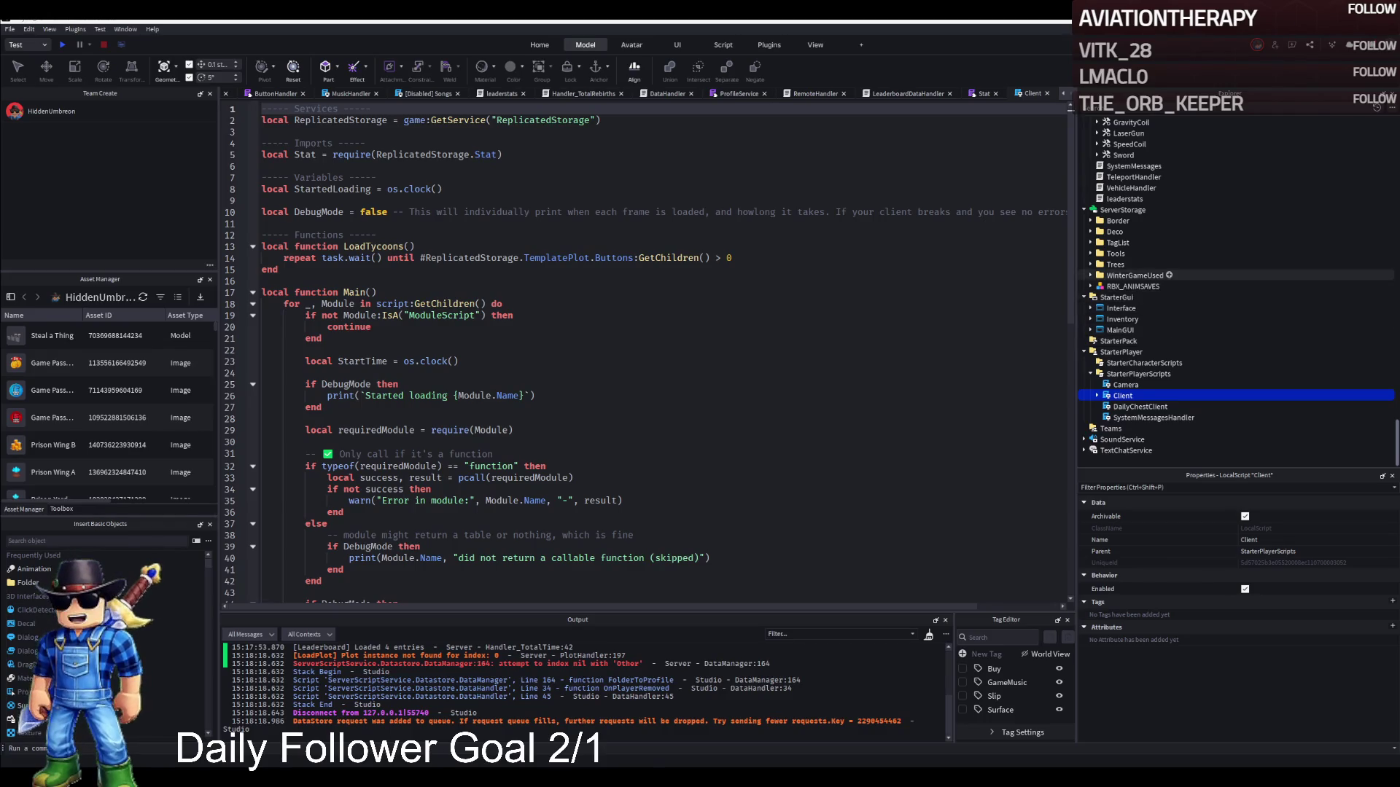
Scroll up through ProfileService's ScriptSignal functions, then reopen the LeaderboardDataHandler script.
{"action": "scroll", "coordinate": [1236, 262], "scroll_direction": "up", "scroll_amount": 7}
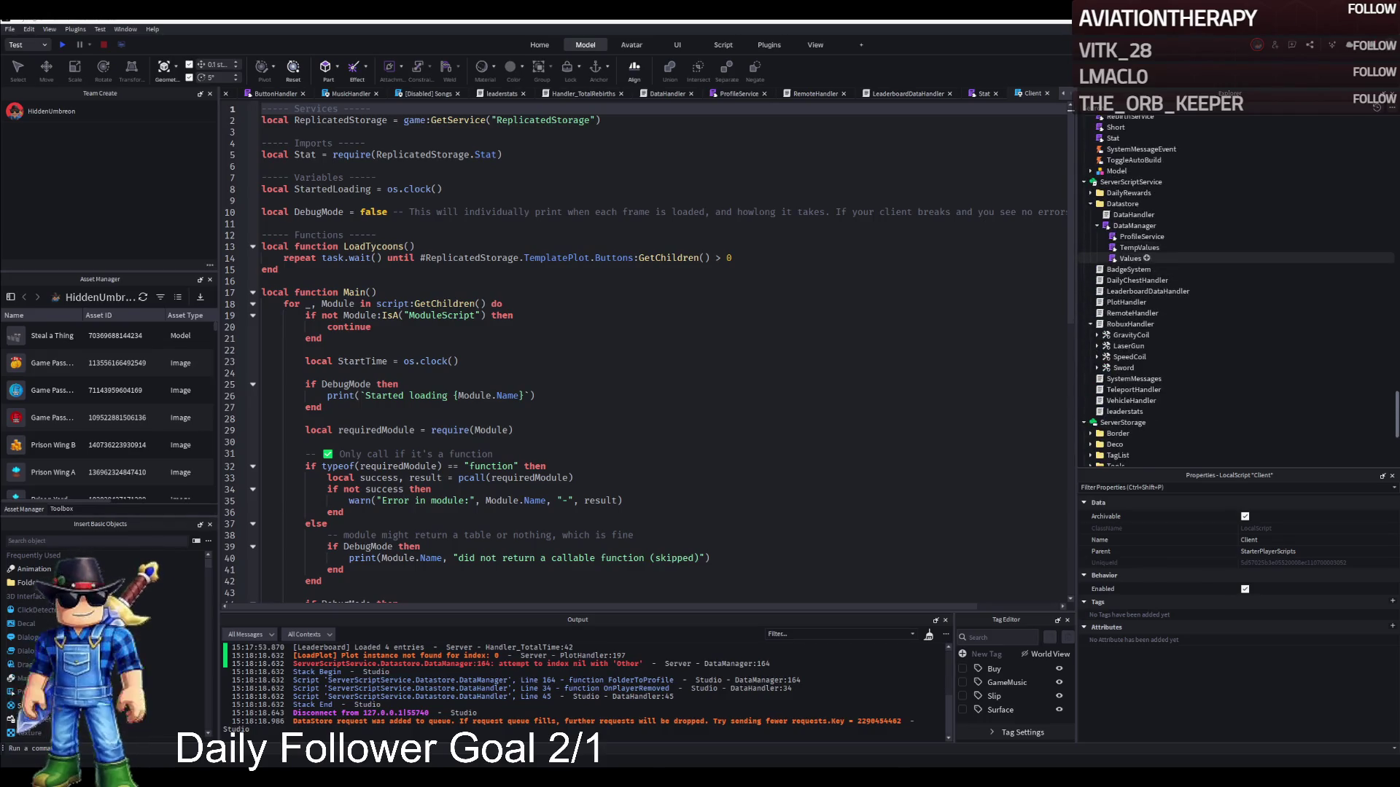
{"action": "double_click", "coordinate": [1142, 237]}
{"action": "left_click", "coordinate": [684, 273]}
{"action": "key", "text": "Escape"}
{"action": "scroll", "coordinate": [674, 271], "scroll_direction": "up", "scroll_amount": 20}
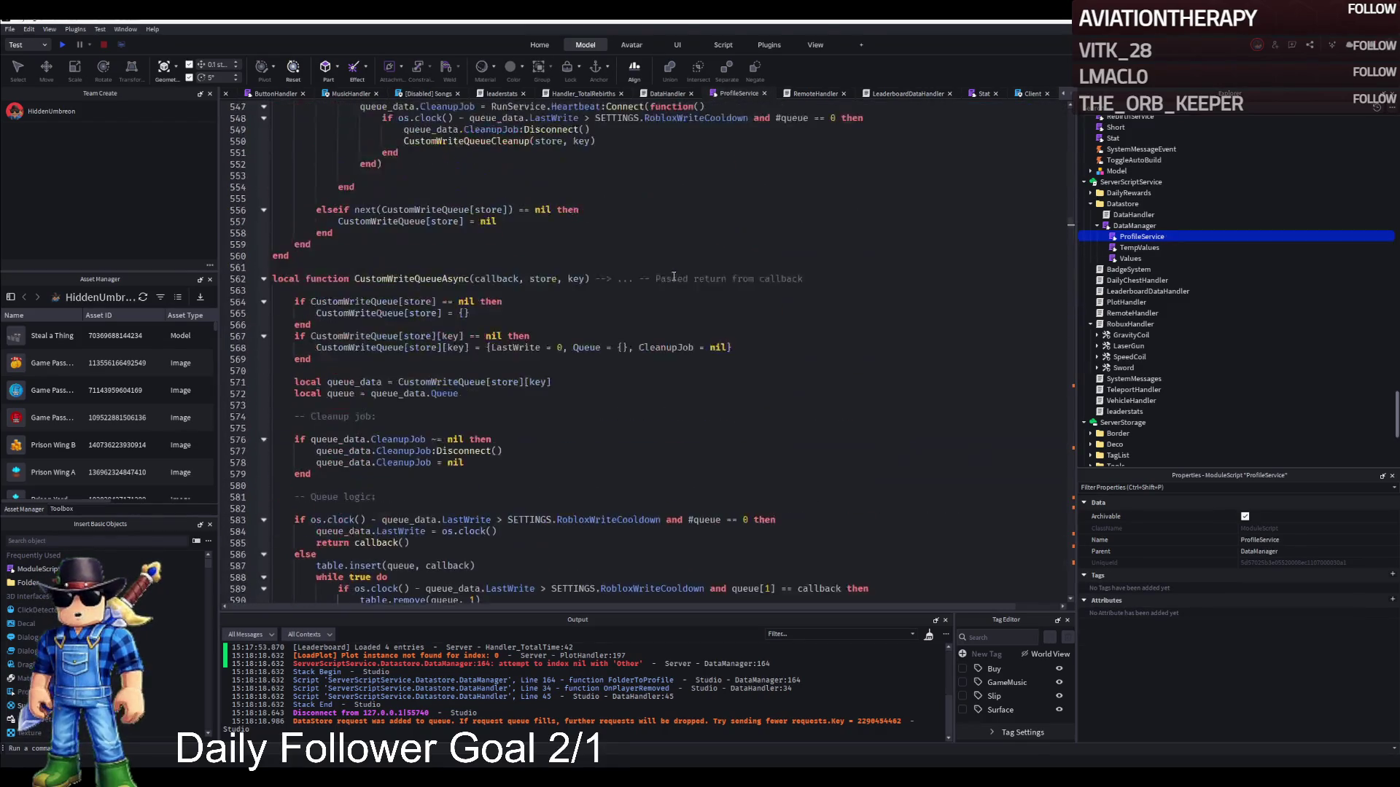
{"action": "scroll", "coordinate": [665, 271], "scroll_direction": "up", "scroll_amount": 20}
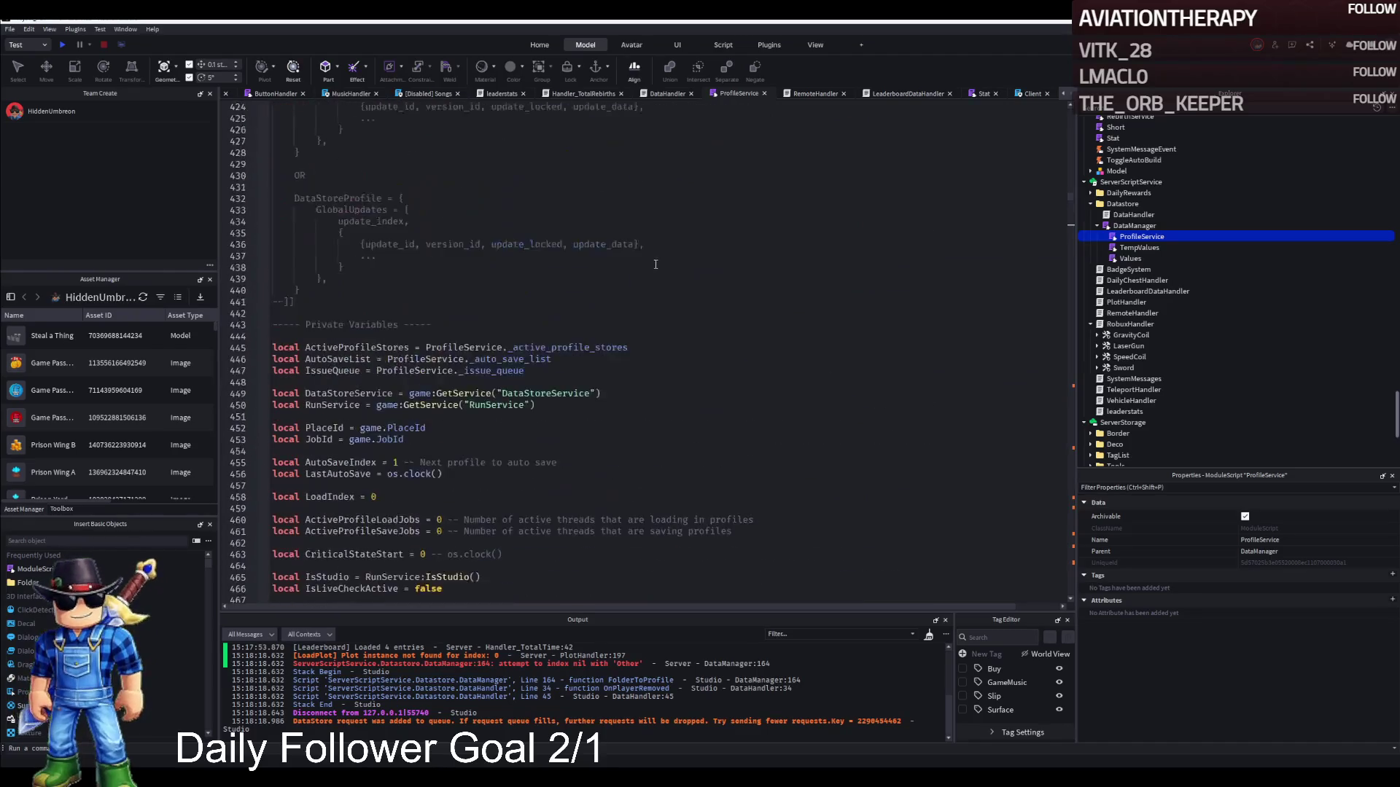
{"action": "scroll", "coordinate": [652, 261], "scroll_direction": "up", "scroll_amount": 16}
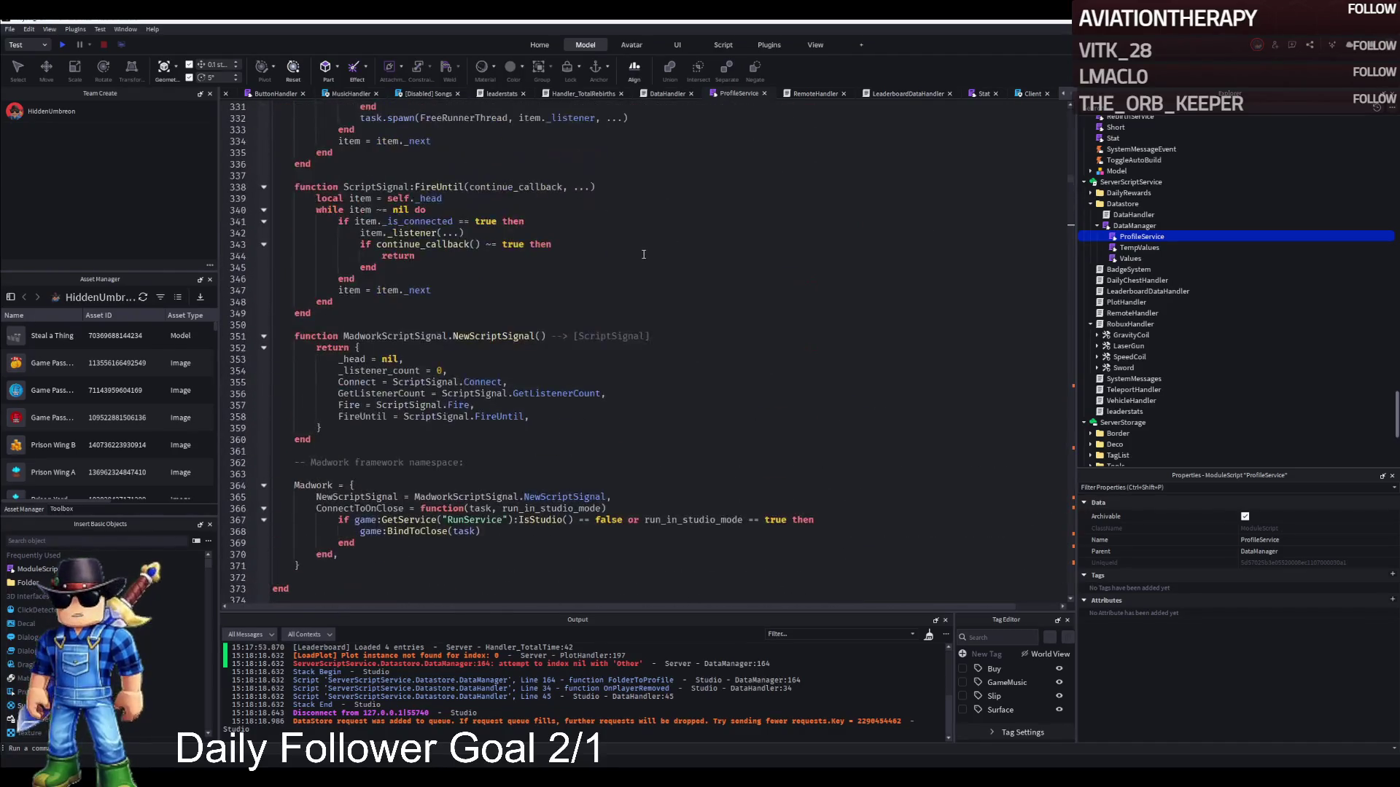
{"action": "scroll", "coordinate": [626, 255], "scroll_direction": "up", "scroll_amount": 5}
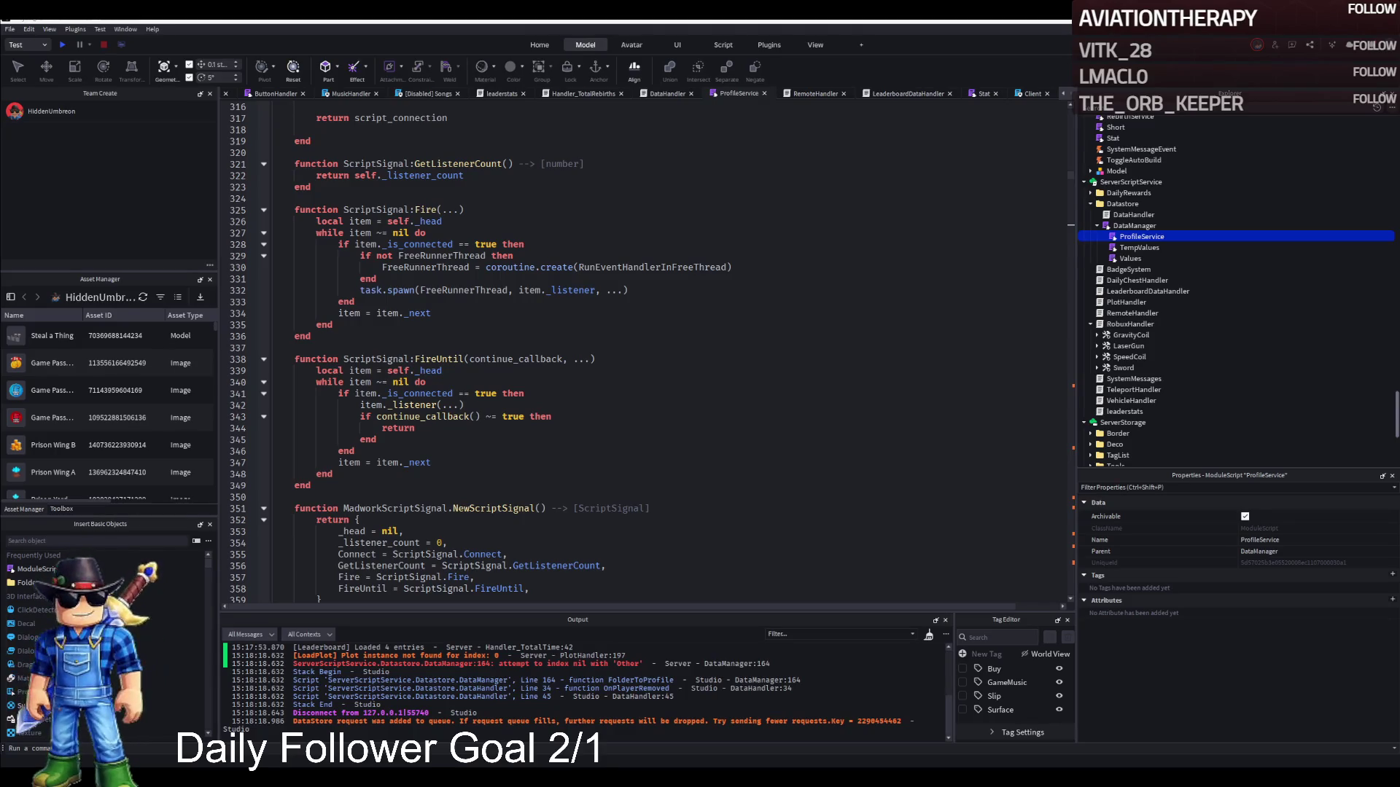
{"action": "double_click", "coordinate": [1148, 290]}
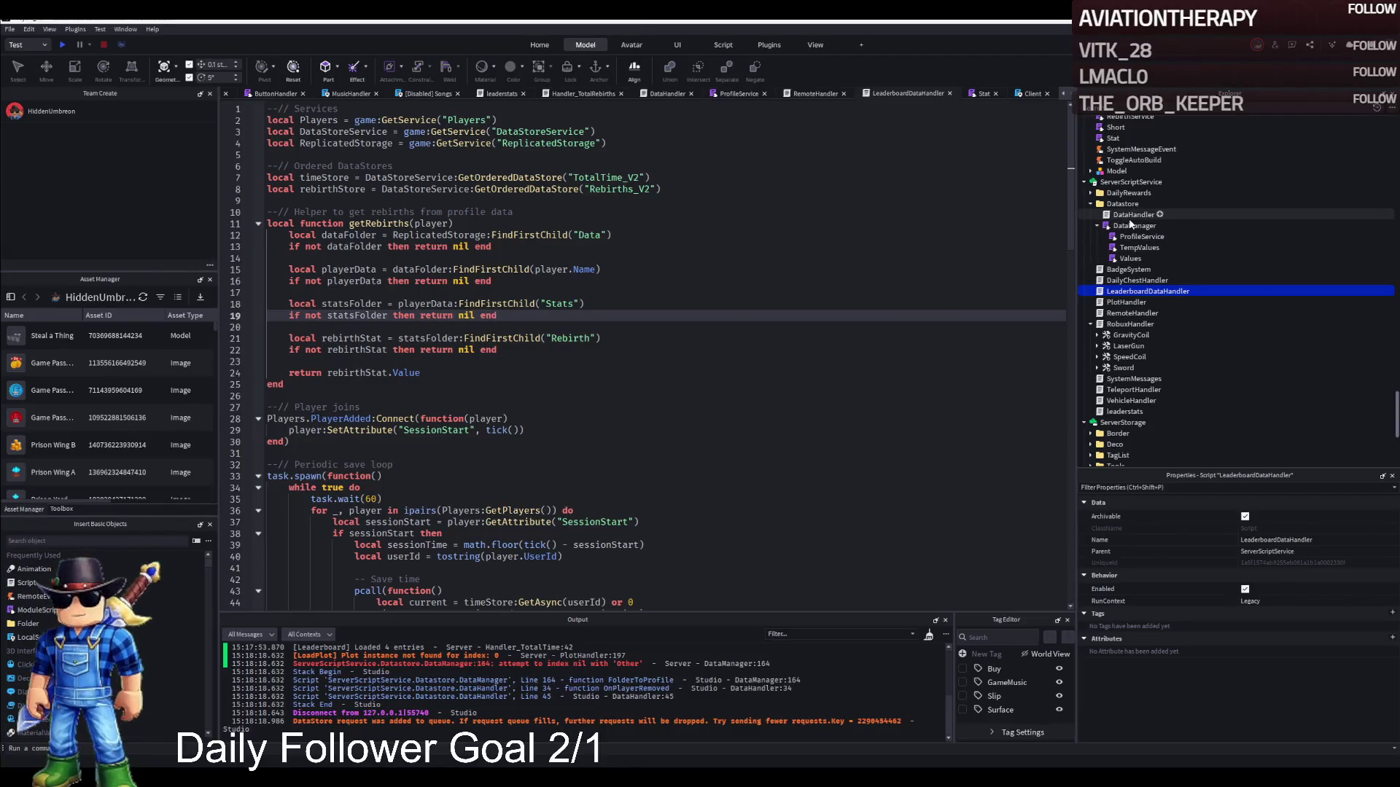
Filter the Explorer by 'leader' and open the leaderstats script at line 9.
{"action": "scroll", "coordinate": [1246, 303], "scroll_direction": "down", "scroll_amount": 3}
{"action": "scroll", "coordinate": [1244, 300], "scroll_direction": "down", "scroll_amount": 3}
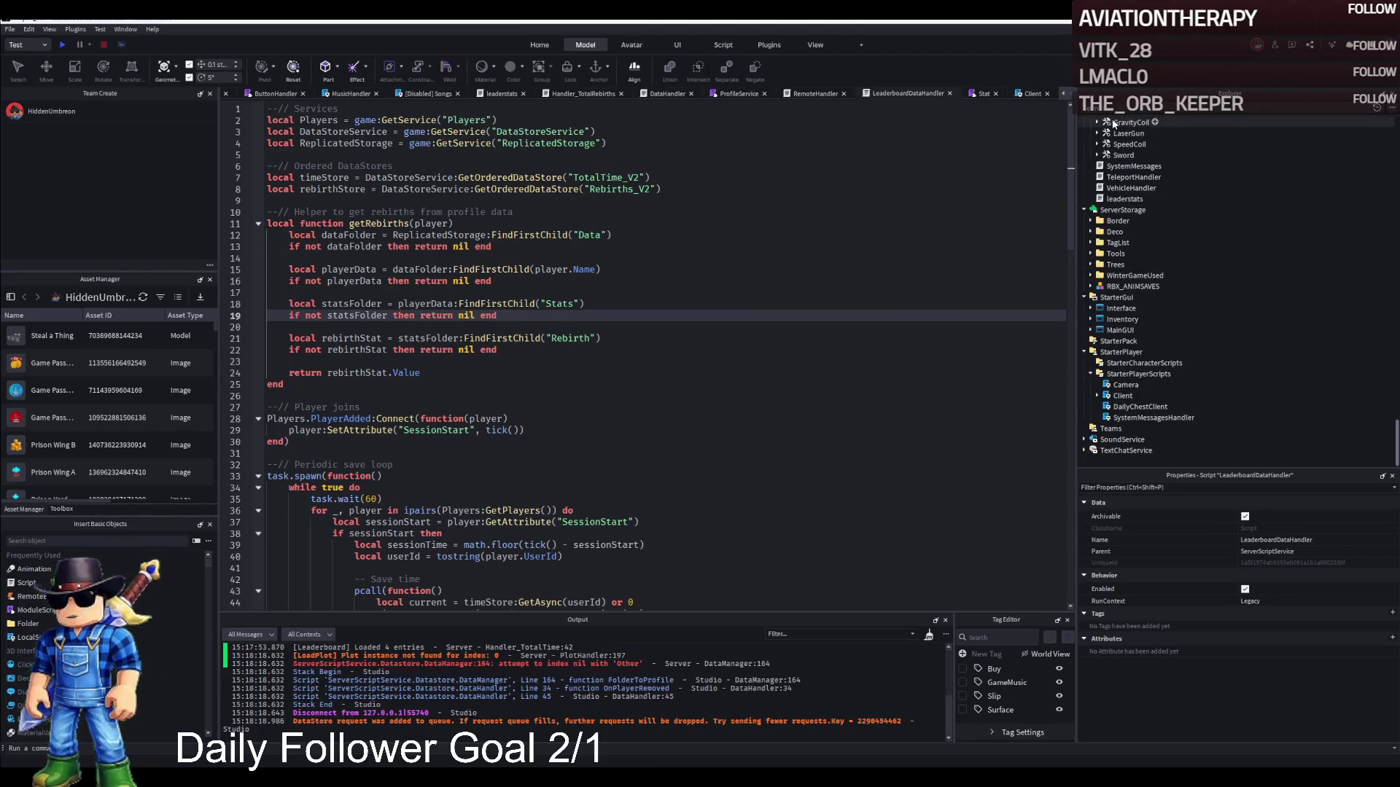
{"action": "left_click", "coordinate": [1131, 108]}
{"action": "type", "text": "leader"}
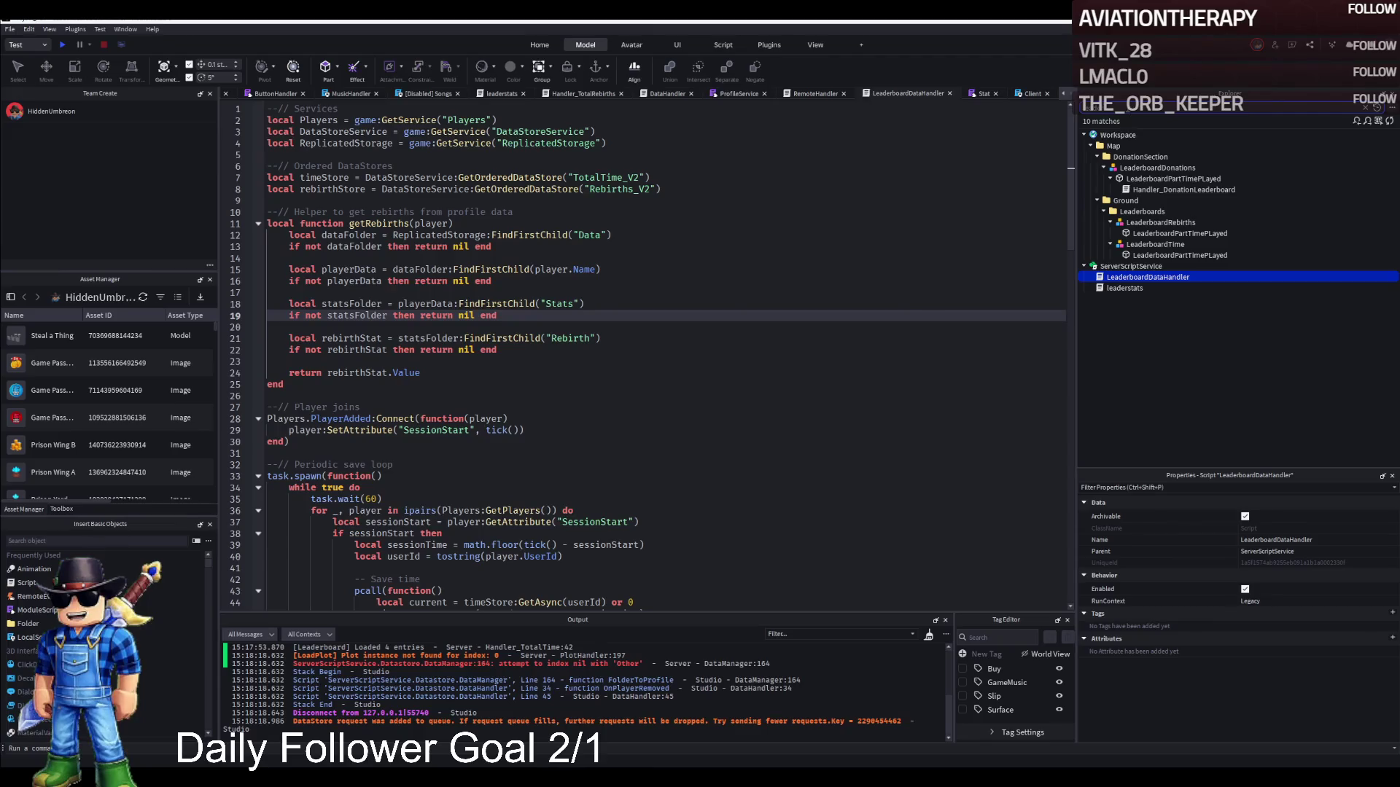
{"action": "double_click", "coordinate": [1109, 288]}
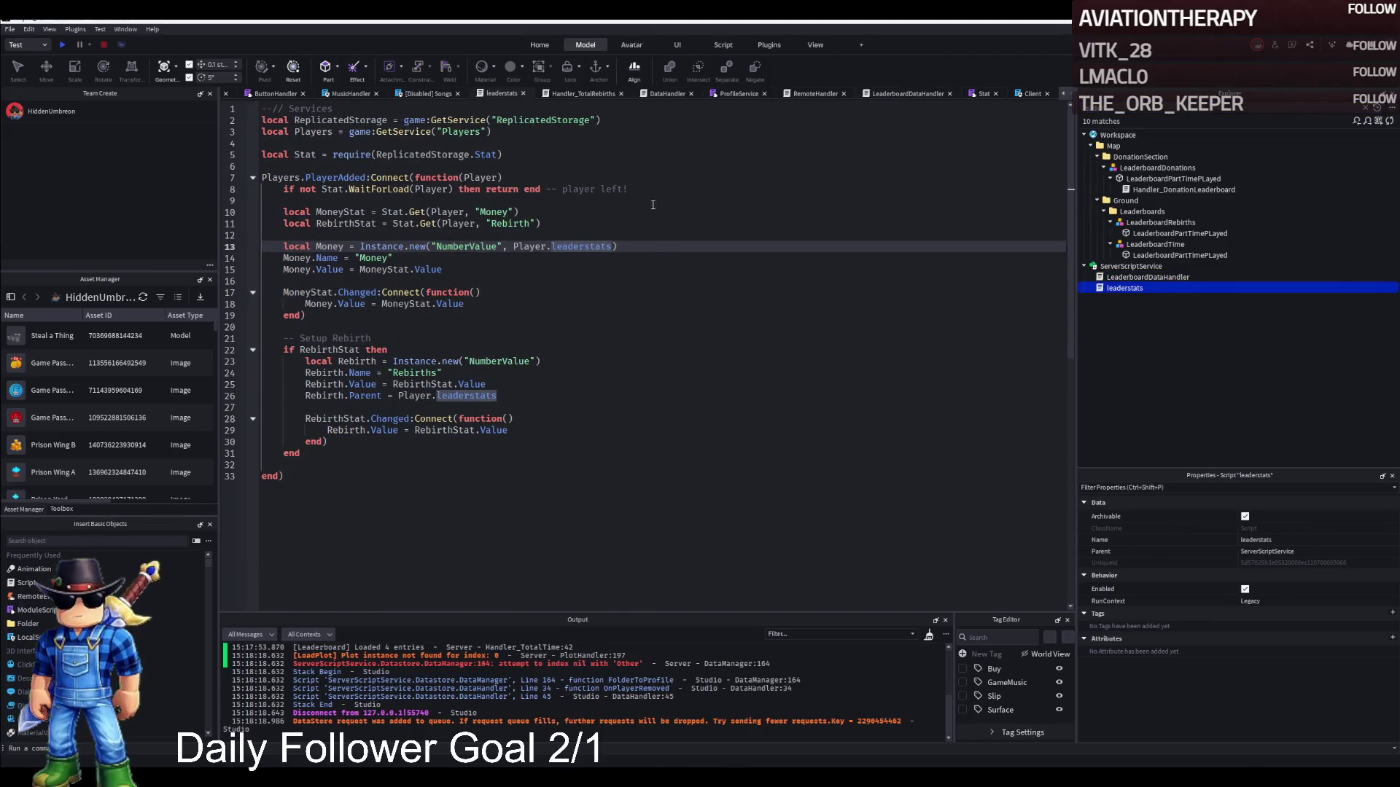
{"action": "left_click", "coordinate": [658, 203]}
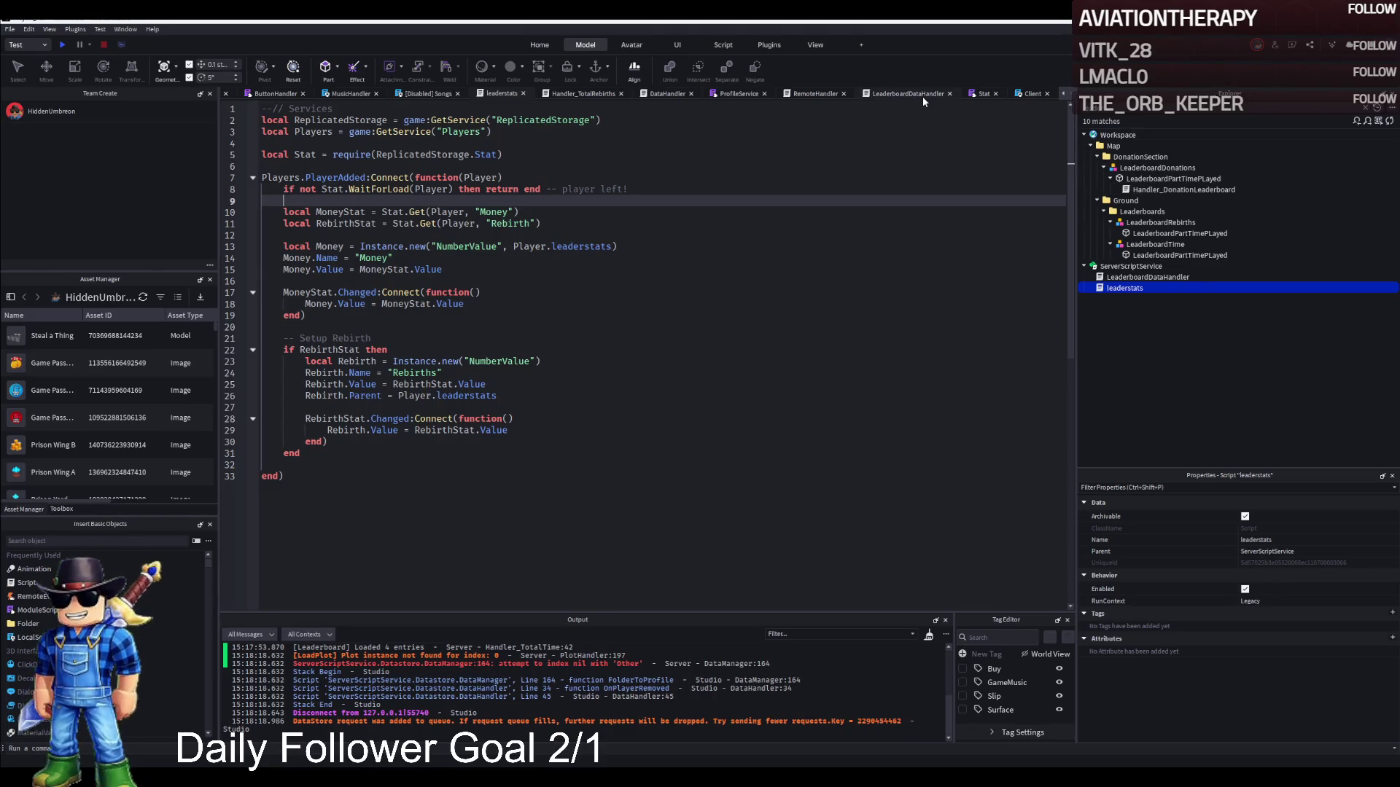
Open LeaderboardDataHandler, check it for 'Modern', and select Handler_DonationLeaderboard.
{"action": "double_click", "coordinate": [1130, 280]}
{"action": "left_click", "coordinate": [683, 281]}
{"action": "key", "text": "ctrl+f"}
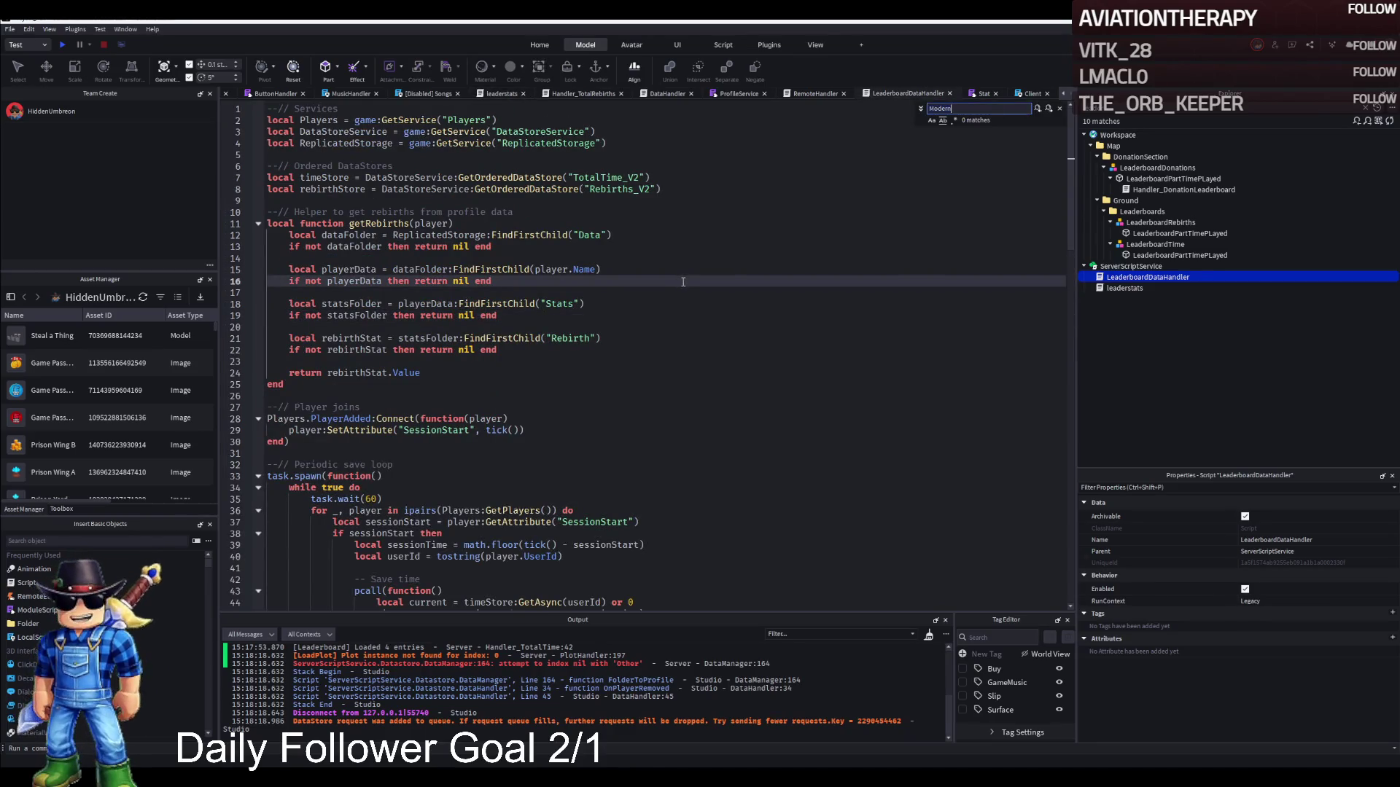
{"action": "key", "text": "Escape"}
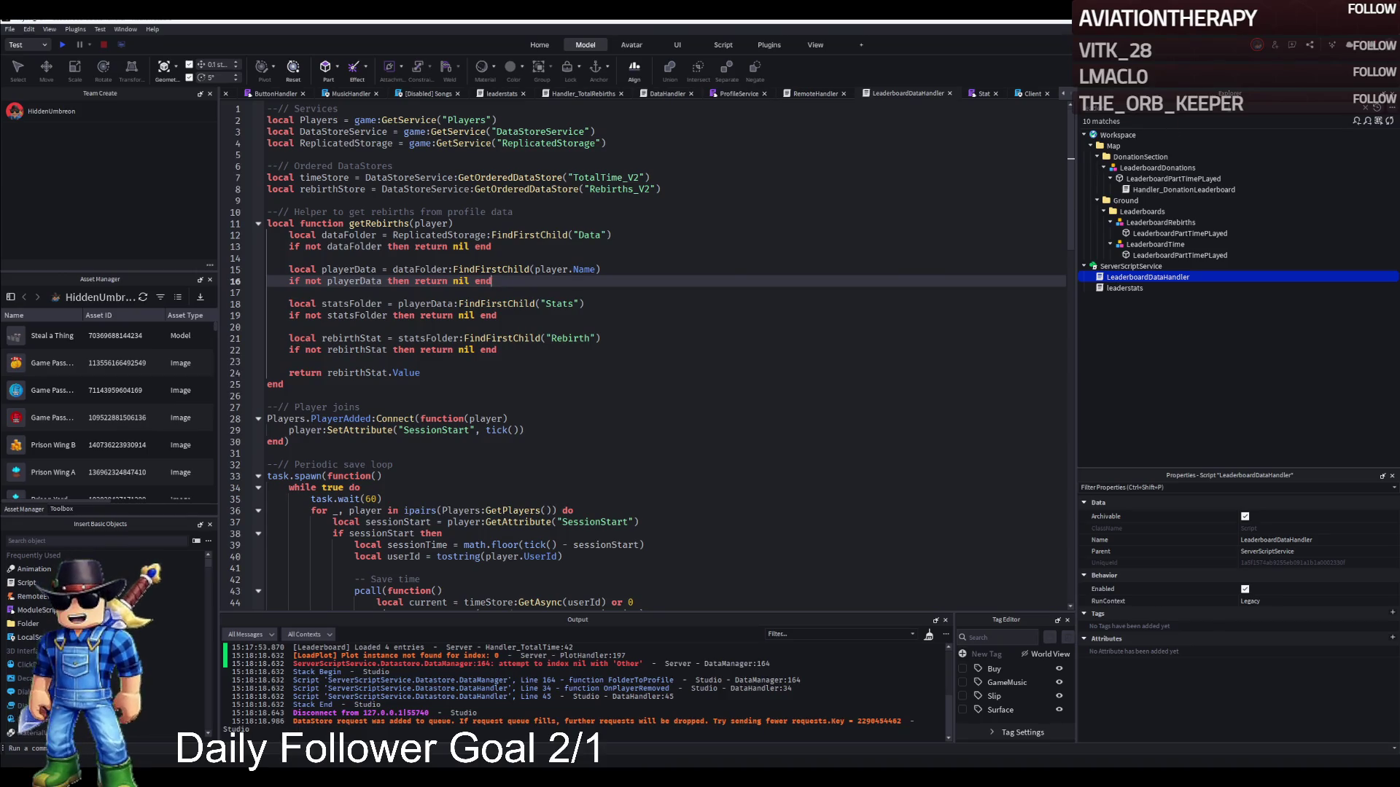
{"action": "left_click", "coordinate": [1167, 190]}
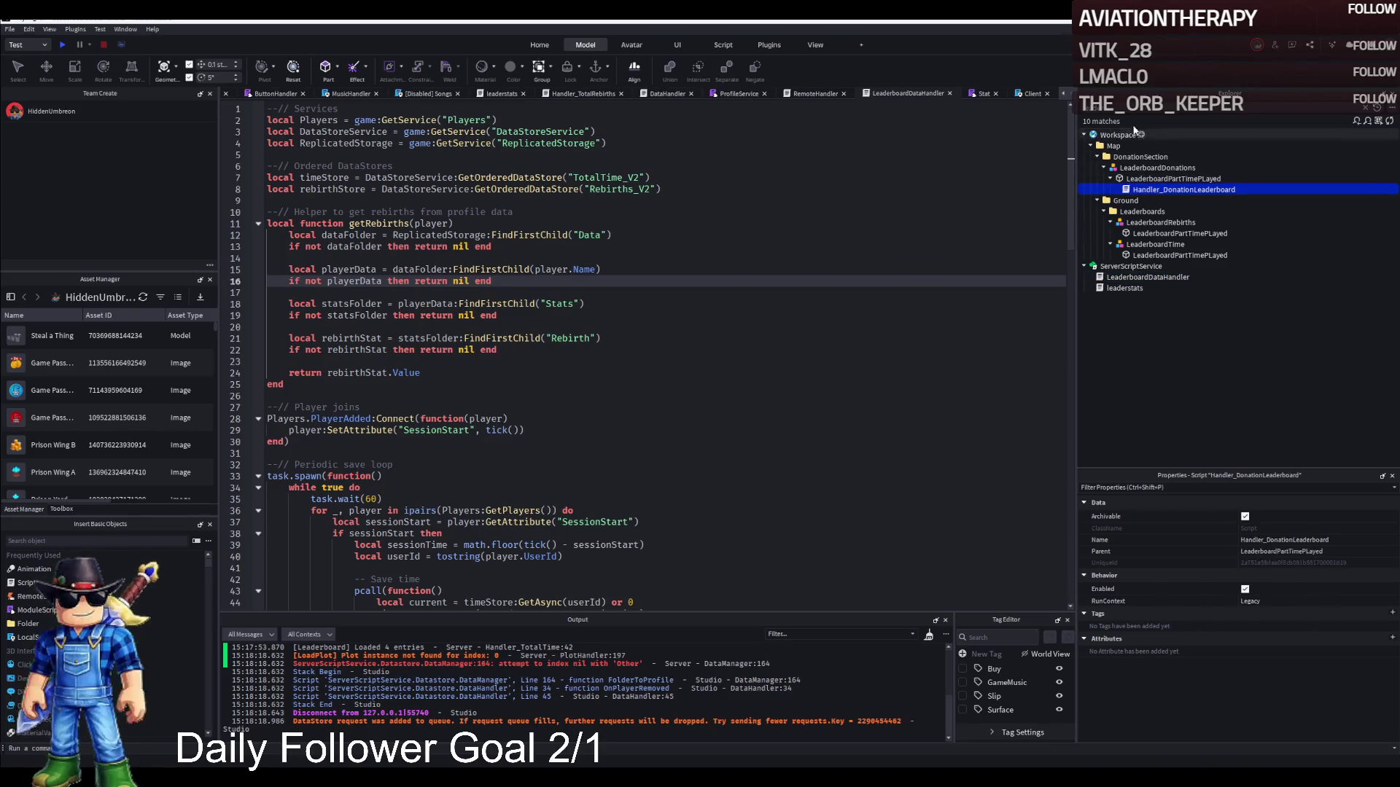
Clear the Explorer filter and collapse the LeaderboardDonations model.
{"action": "left_click", "coordinate": [1366, 107]}
{"action": "left_click", "coordinate": [1152, 184]}
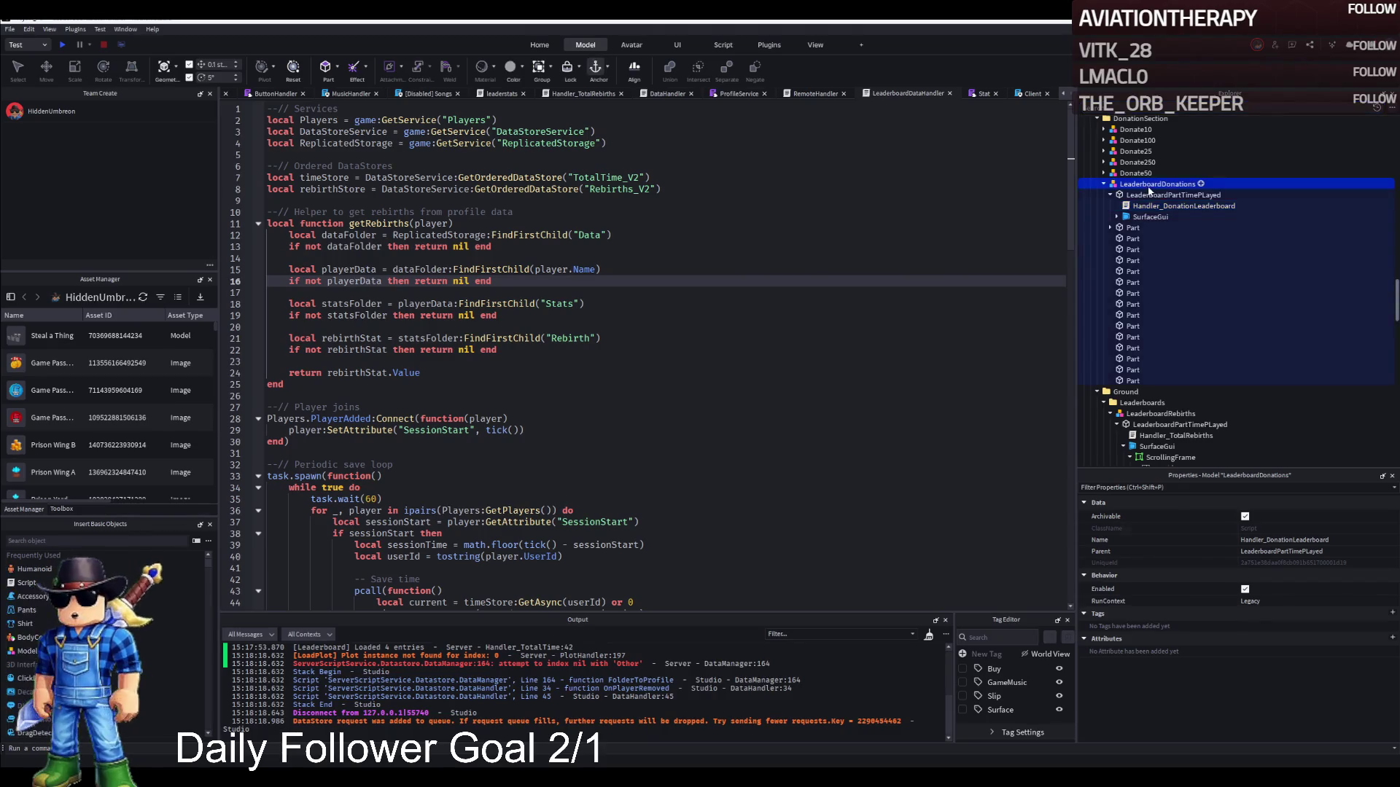
{"action": "key", "text": "Left"}
{"action": "scroll", "coordinate": [1145, 211], "scroll_direction": "up", "scroll_amount": 3}
{"action": "scroll", "coordinate": [1139, 228], "scroll_direction": "up", "scroll_amount": 6}
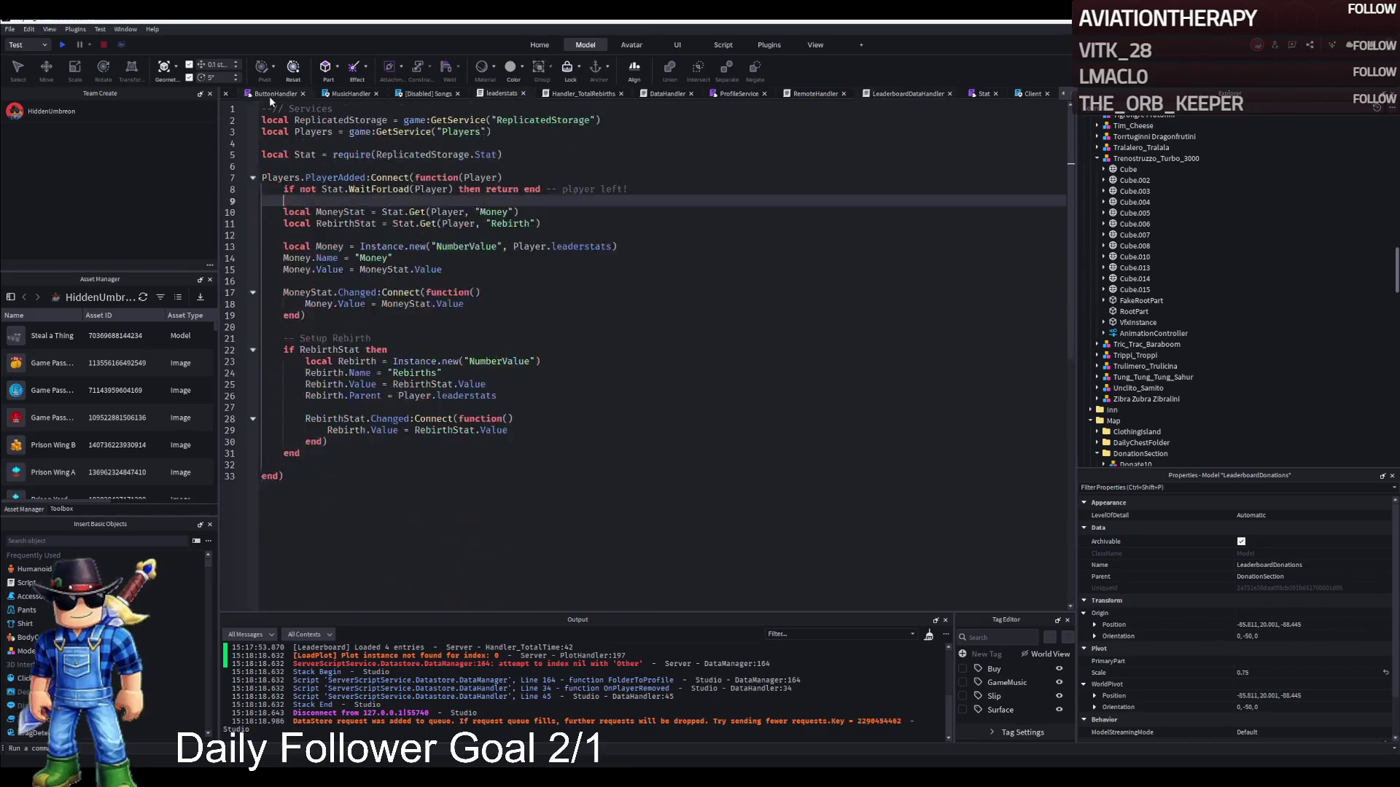
Select the Time Played and Most Rebirths boards in the viewport and open Handler_TotalRebirths.
{"action": "left_click", "coordinate": [248, 93]}
{"action": "left_click", "coordinate": [773, 320]}
{"action": "key", "text": "s"}
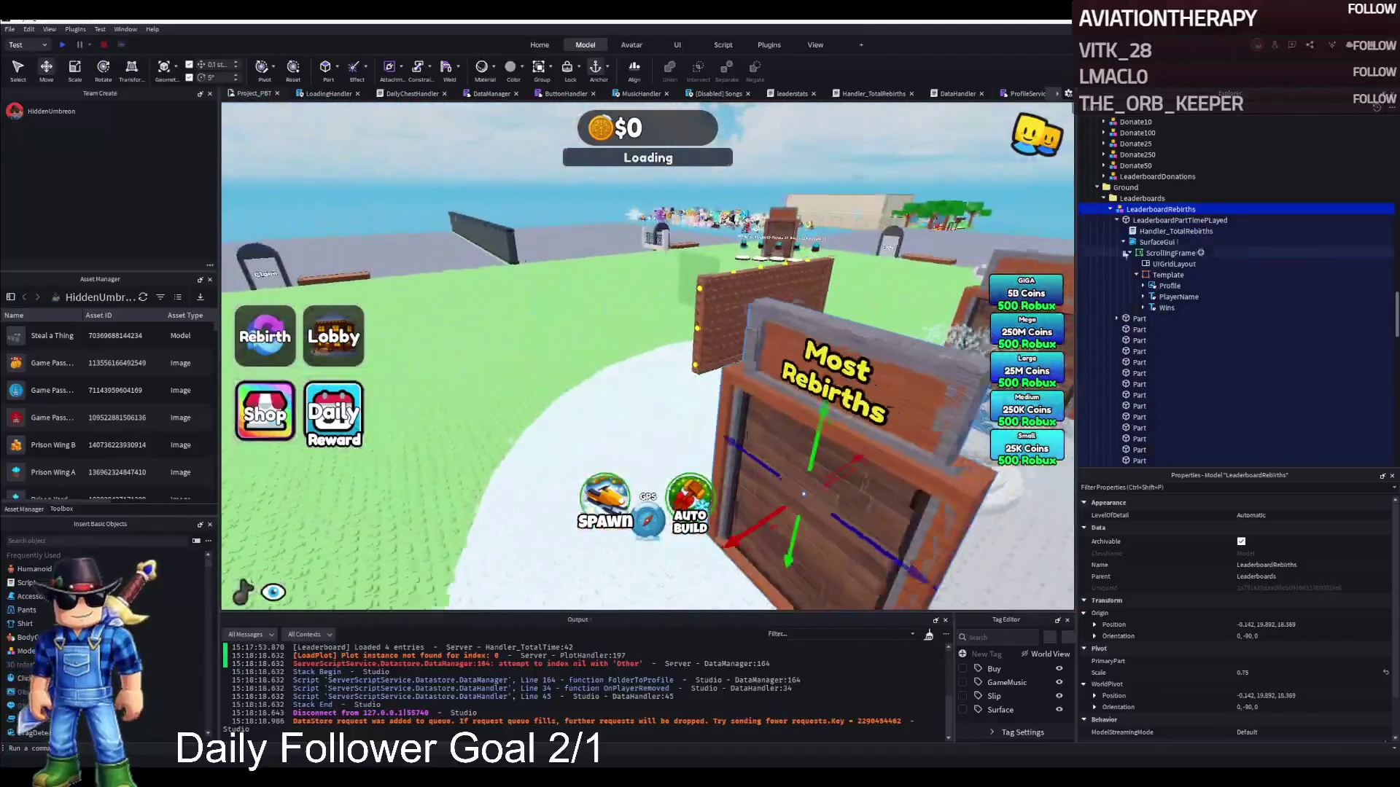
{"action": "left_click", "coordinate": [1140, 231]}
{"action": "double_click", "coordinate": [1140, 231]}
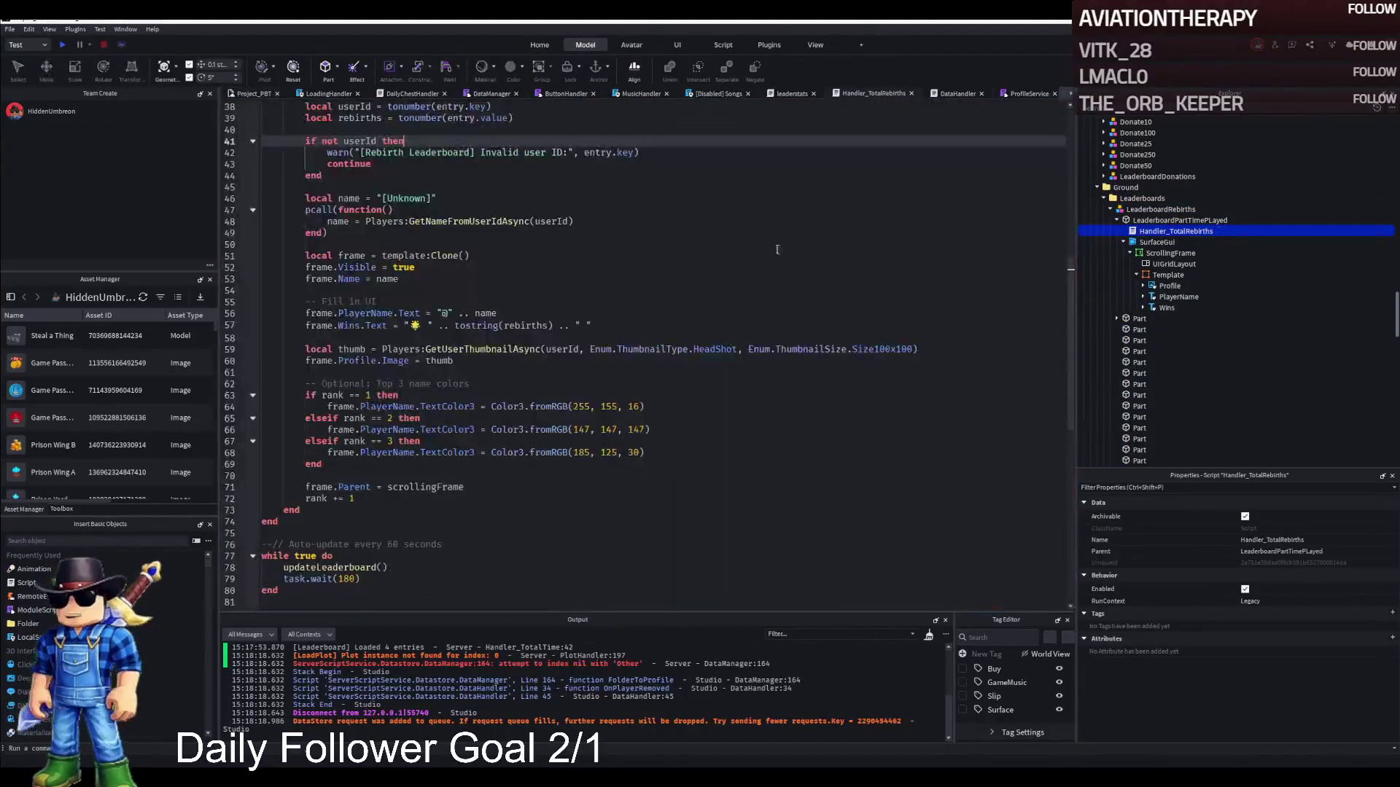
{"action": "key", "text": "Escape"}
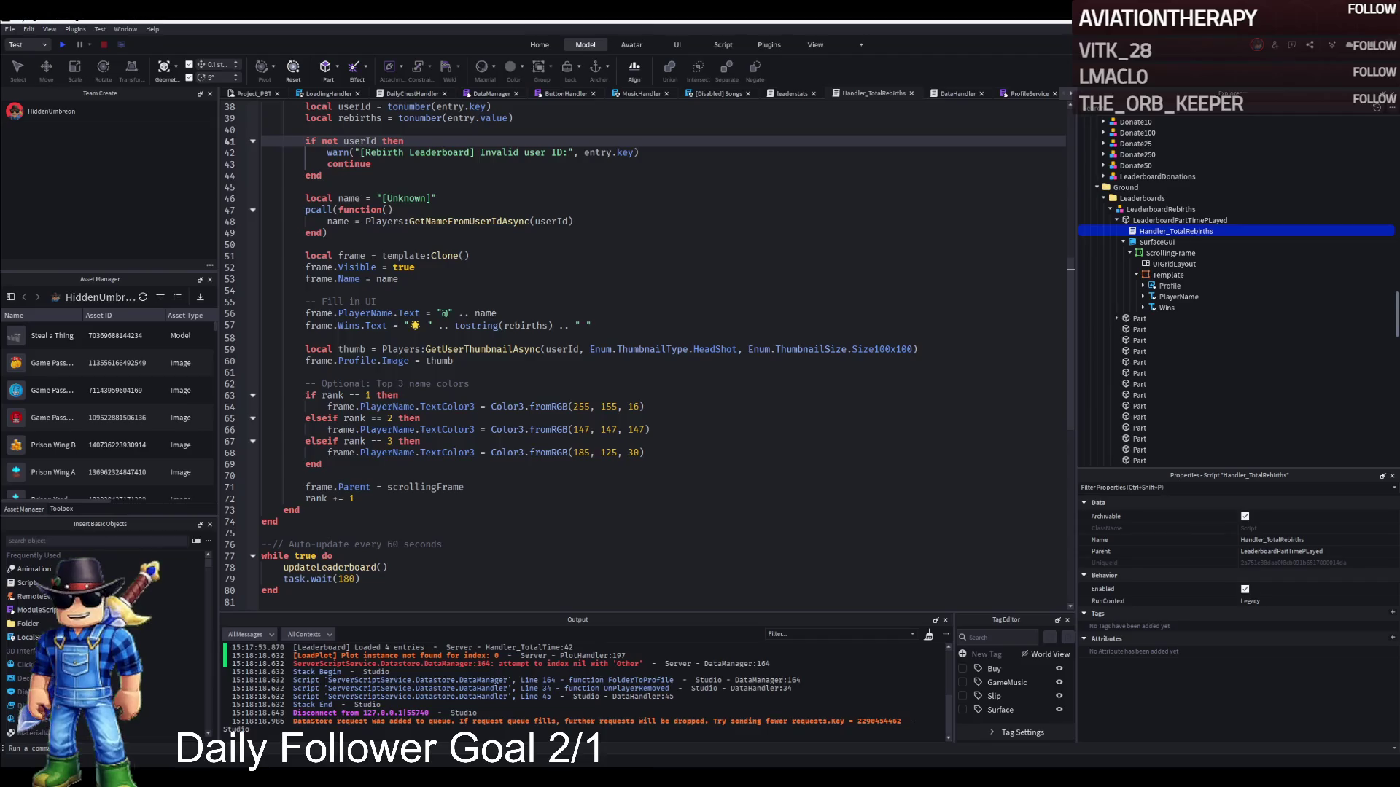
{"action": "scroll", "coordinate": [642, 350], "scroll_direction": "down", "scroll_amount": 3}
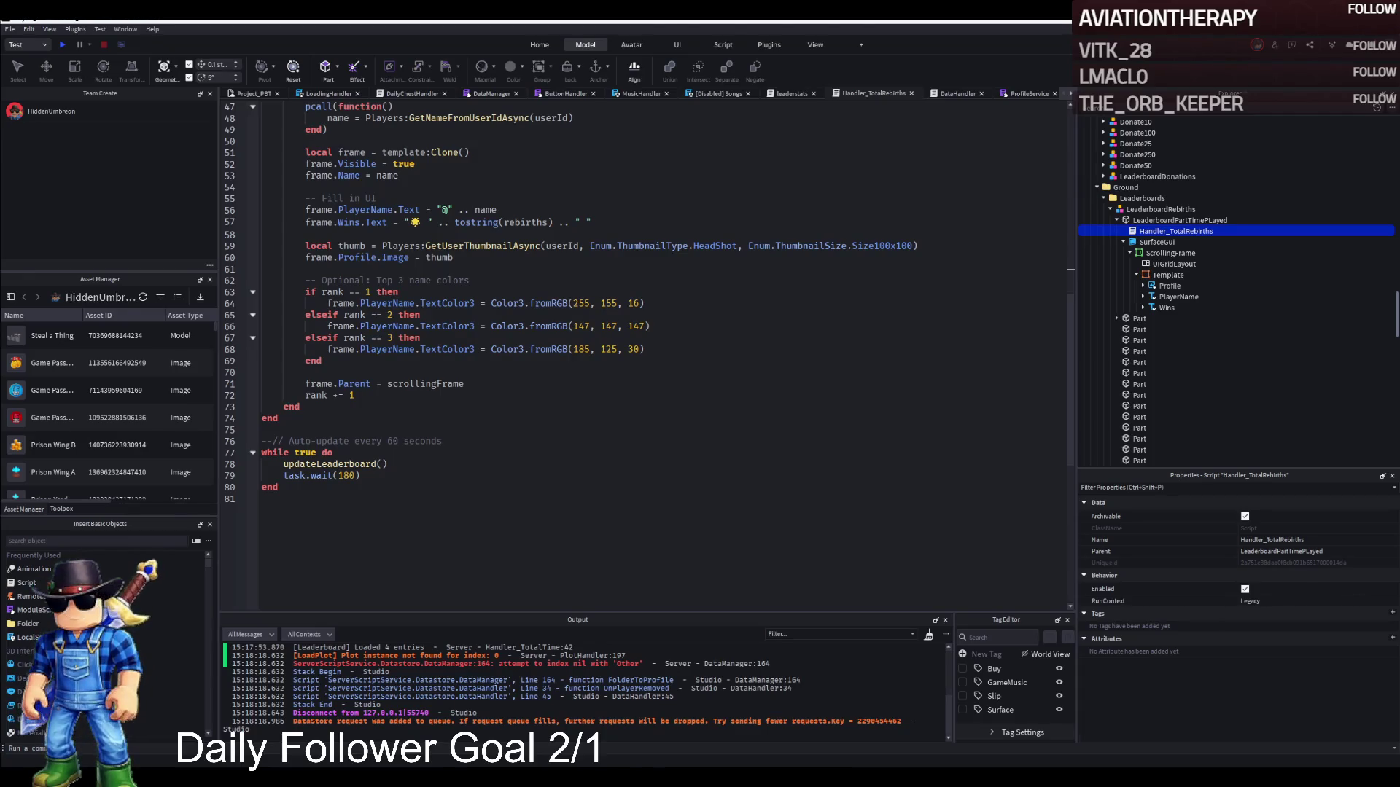
Filter the Explorer for 'RemoteH', open RemoteHandler, then clear the filter.
{"action": "left_click", "coordinate": [1213, 109]}
{"action": "type", "text": "Remote"}
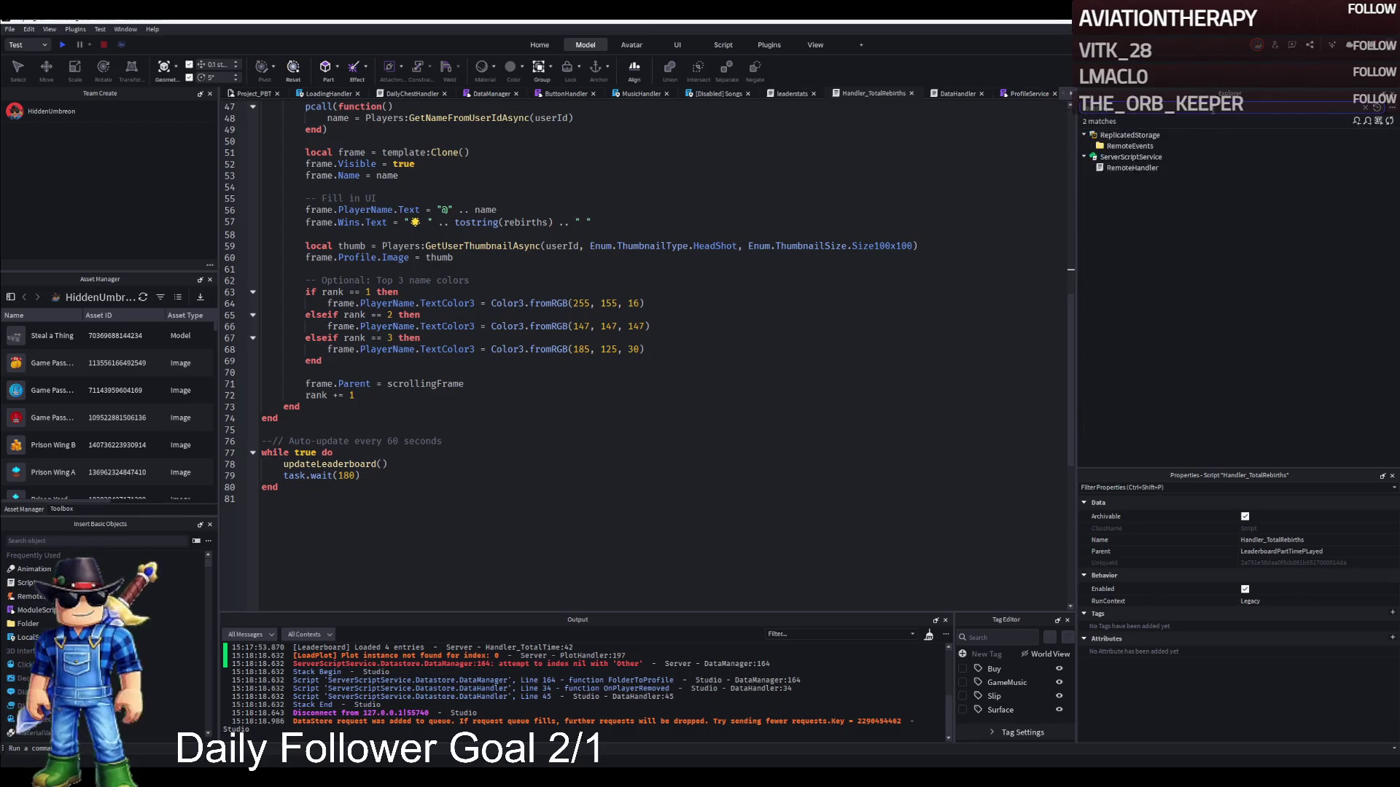
{"action": "type", "text": "H"}
{"action": "double_click", "coordinate": [1132, 146]}
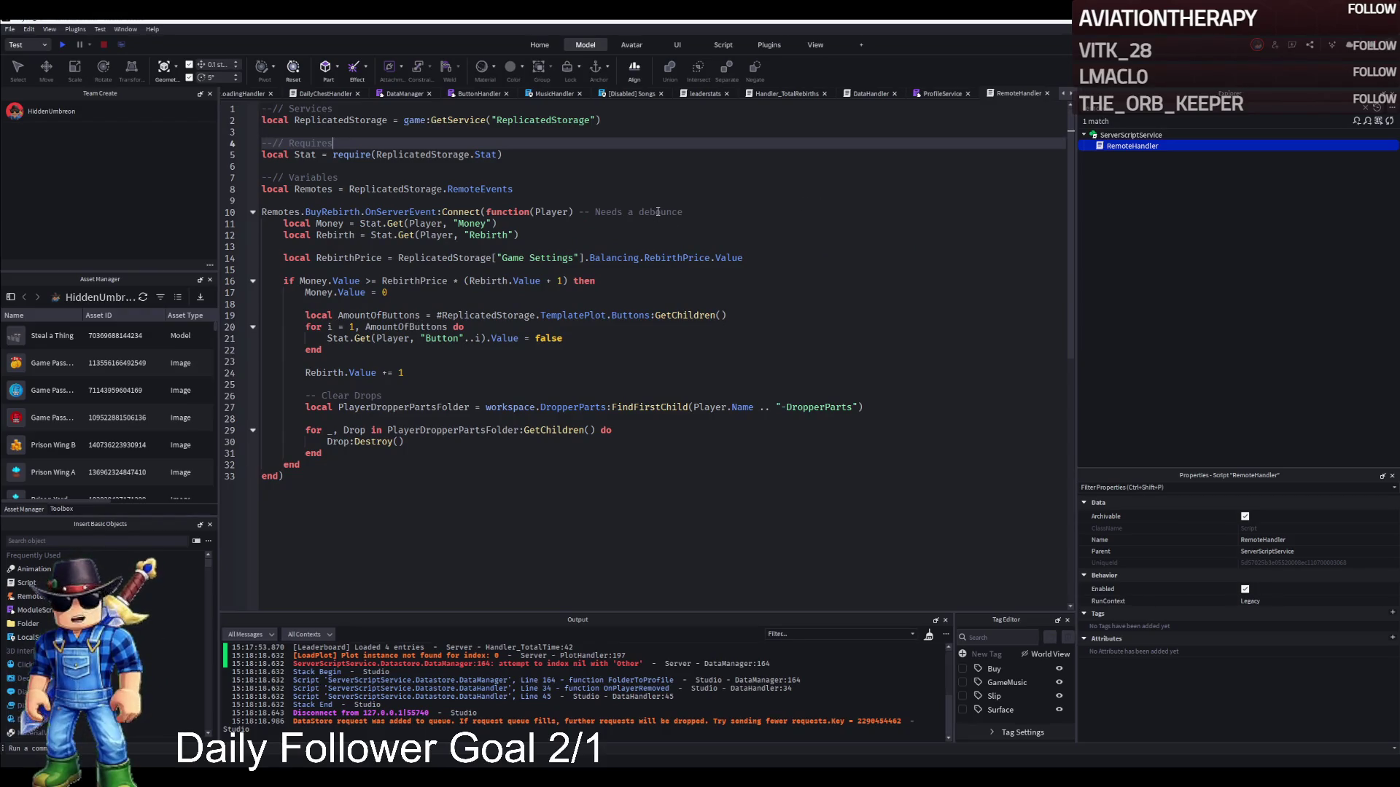
{"action": "key", "text": "Escape"}
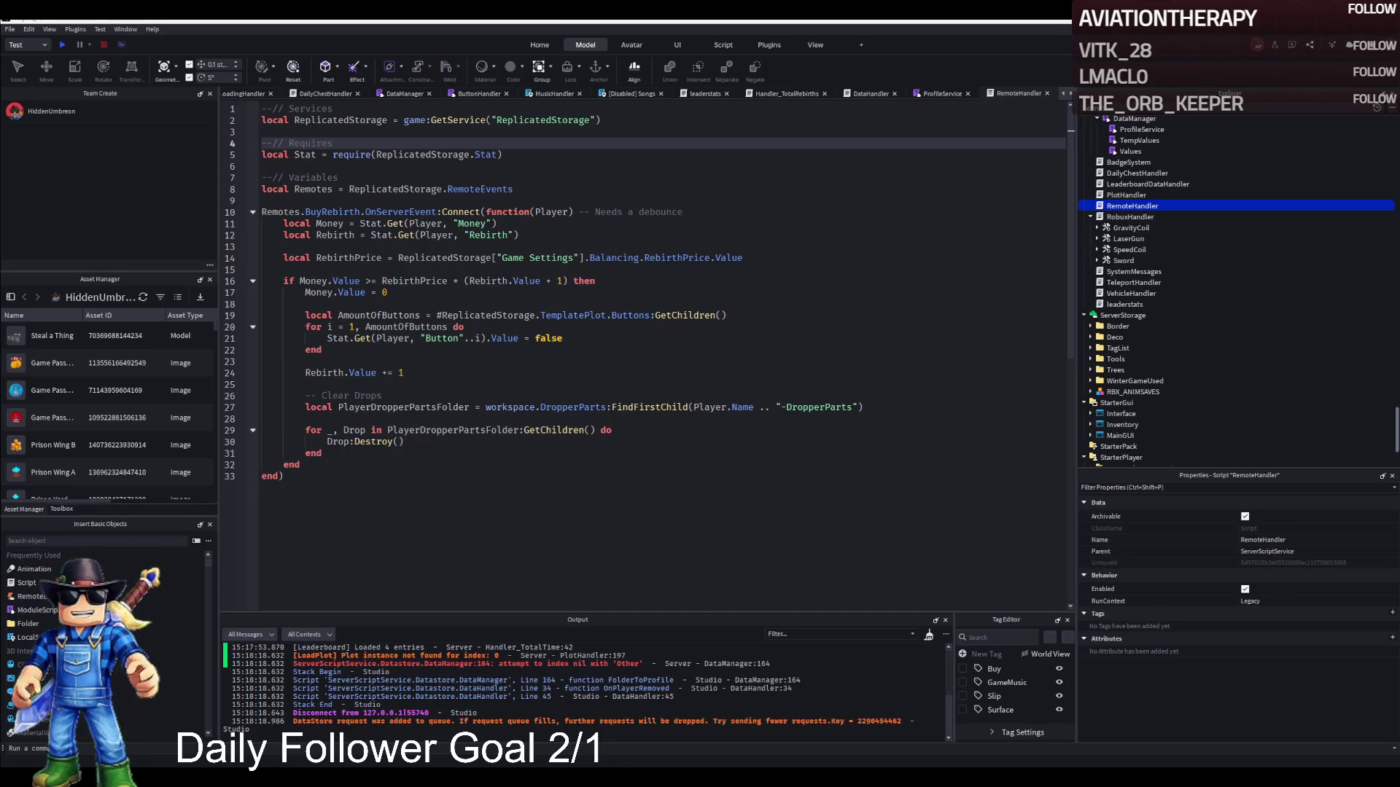
Open the PlotHandler script from the full Explorer tree.
{"action": "scroll", "coordinate": [1167, 189], "scroll_direction": "up", "scroll_amount": 1}
{"action": "scroll", "coordinate": [1166, 219], "scroll_direction": "up", "scroll_amount": 1}
{"action": "double_click", "coordinate": [1126, 256]}
{"action": "scroll", "coordinate": [962, 258], "scroll_direction": "down", "scroll_amount": 3}
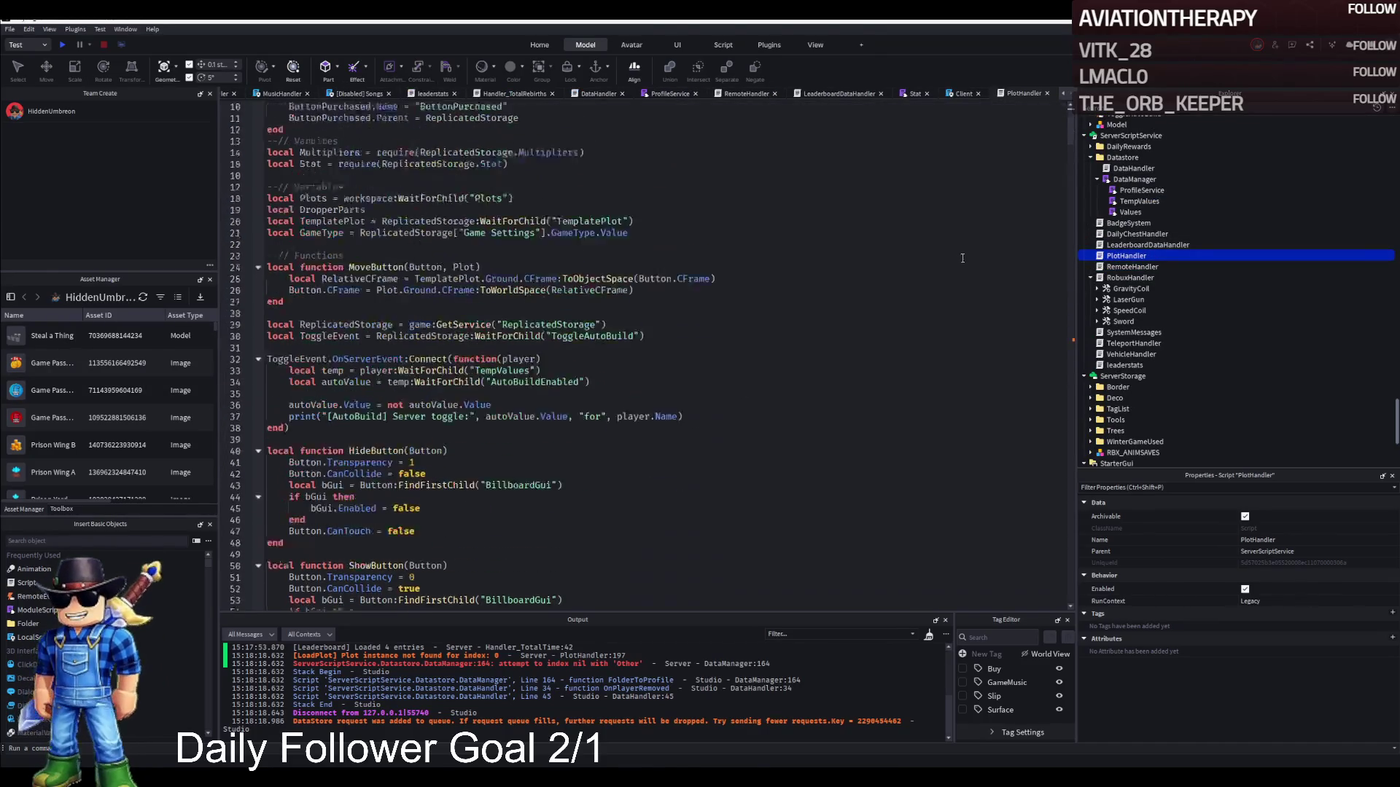
{"action": "key", "text": "ctrl+f"}
{"action": "type", "text": "Modern"}
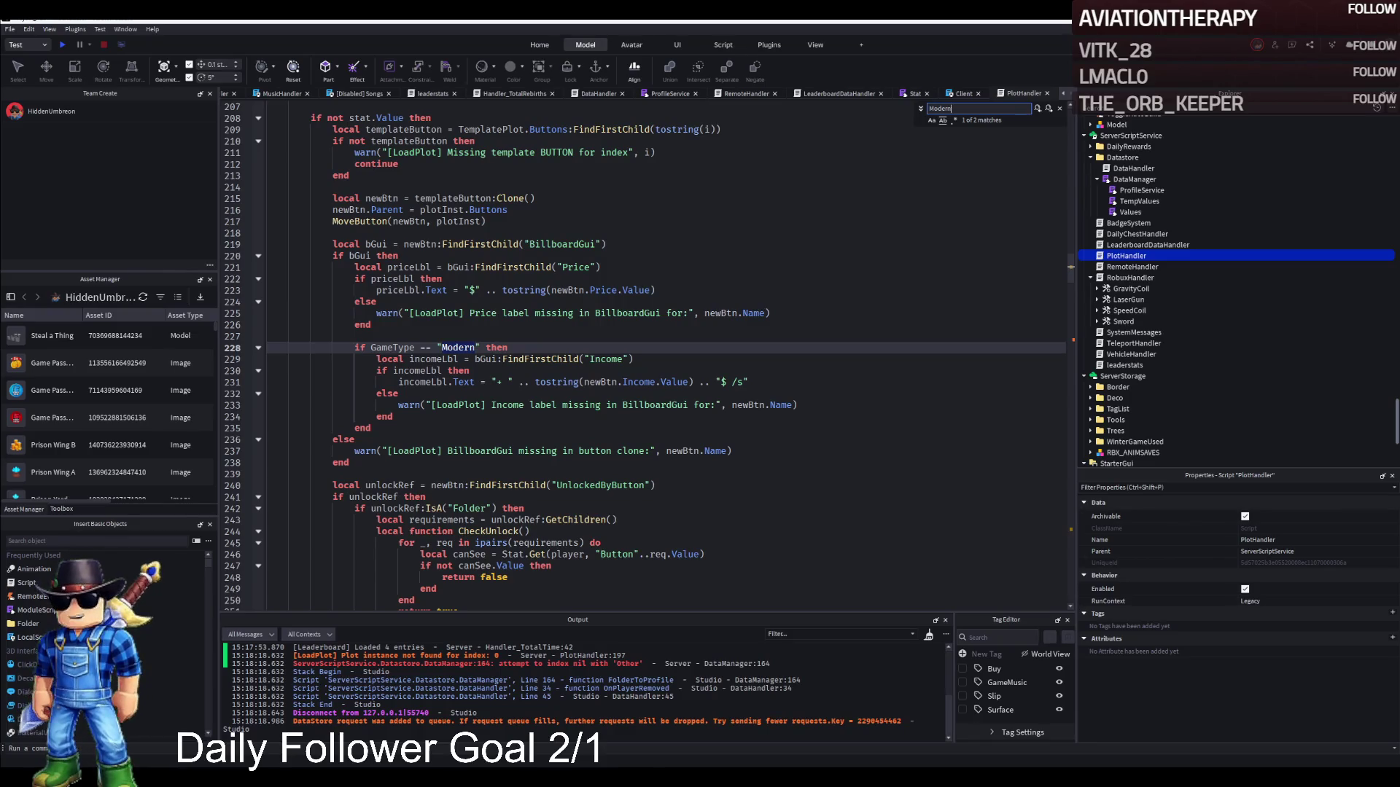
{"action": "key", "text": "Escape"}
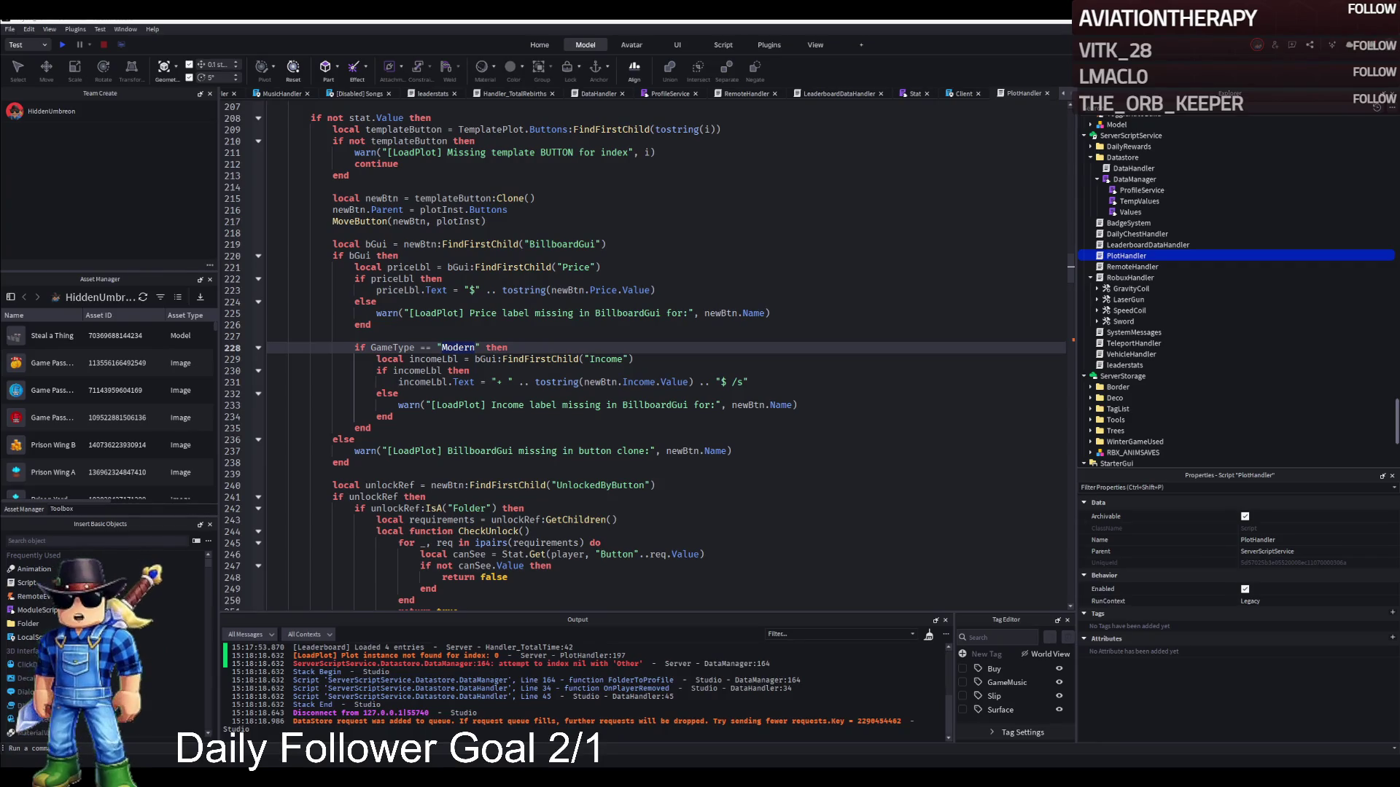
{"action": "key", "text": "ctrl+f"}
{"action": "type", "text": "currency = Stat.Get(player, \"Money\")"}
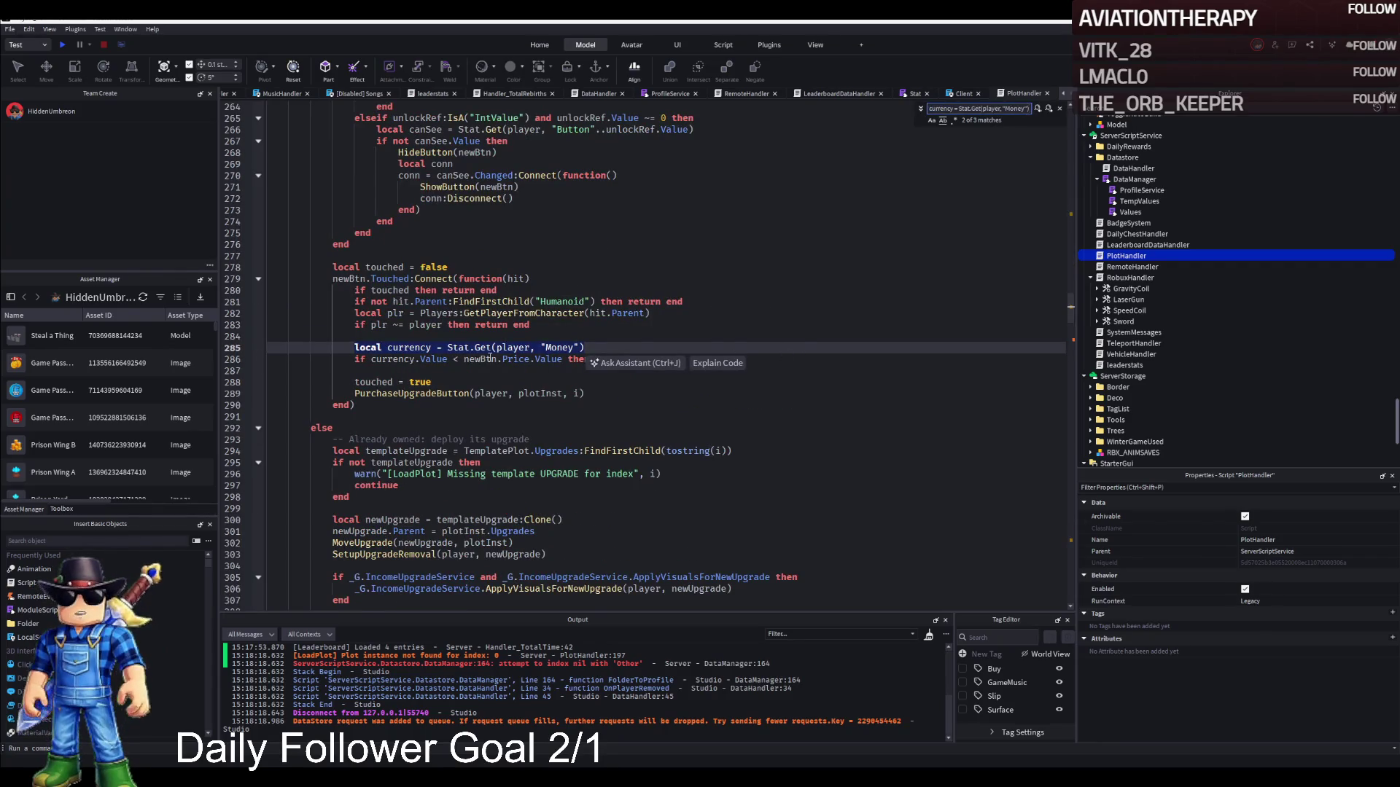
{"action": "left_click", "coordinate": [467, 358]}
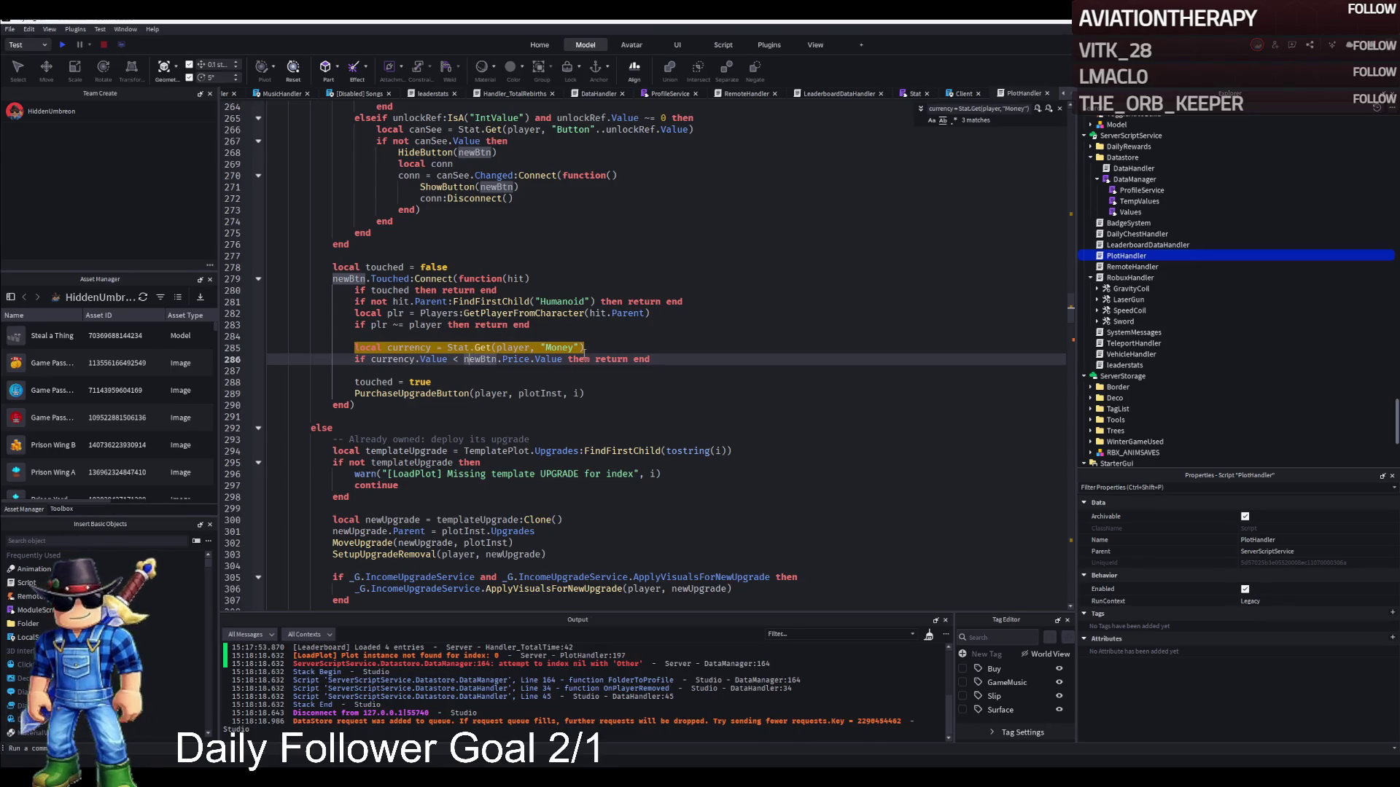
{"action": "key", "text": "Escape"}
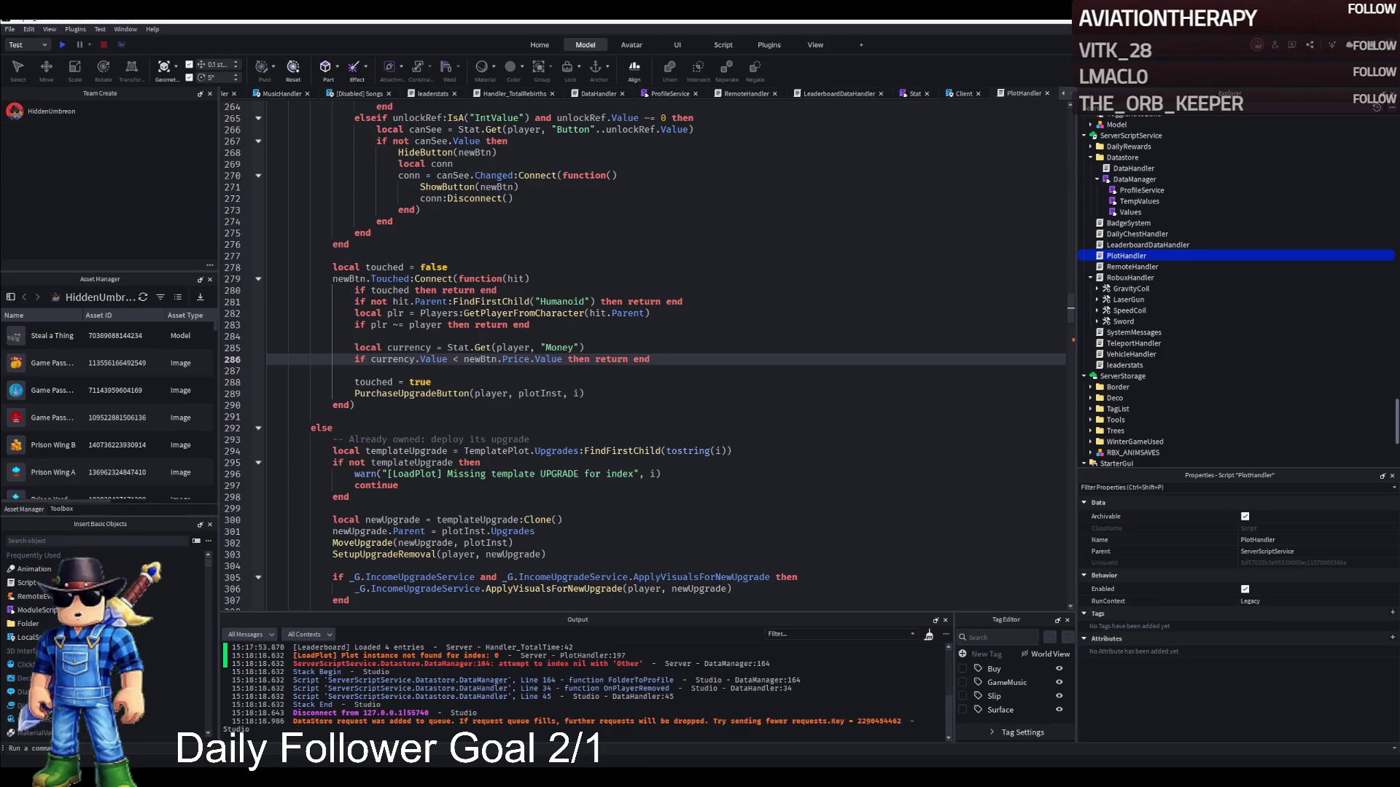
{"action": "scroll", "coordinate": [402, 396], "scroll_direction": "up", "scroll_amount": 12}
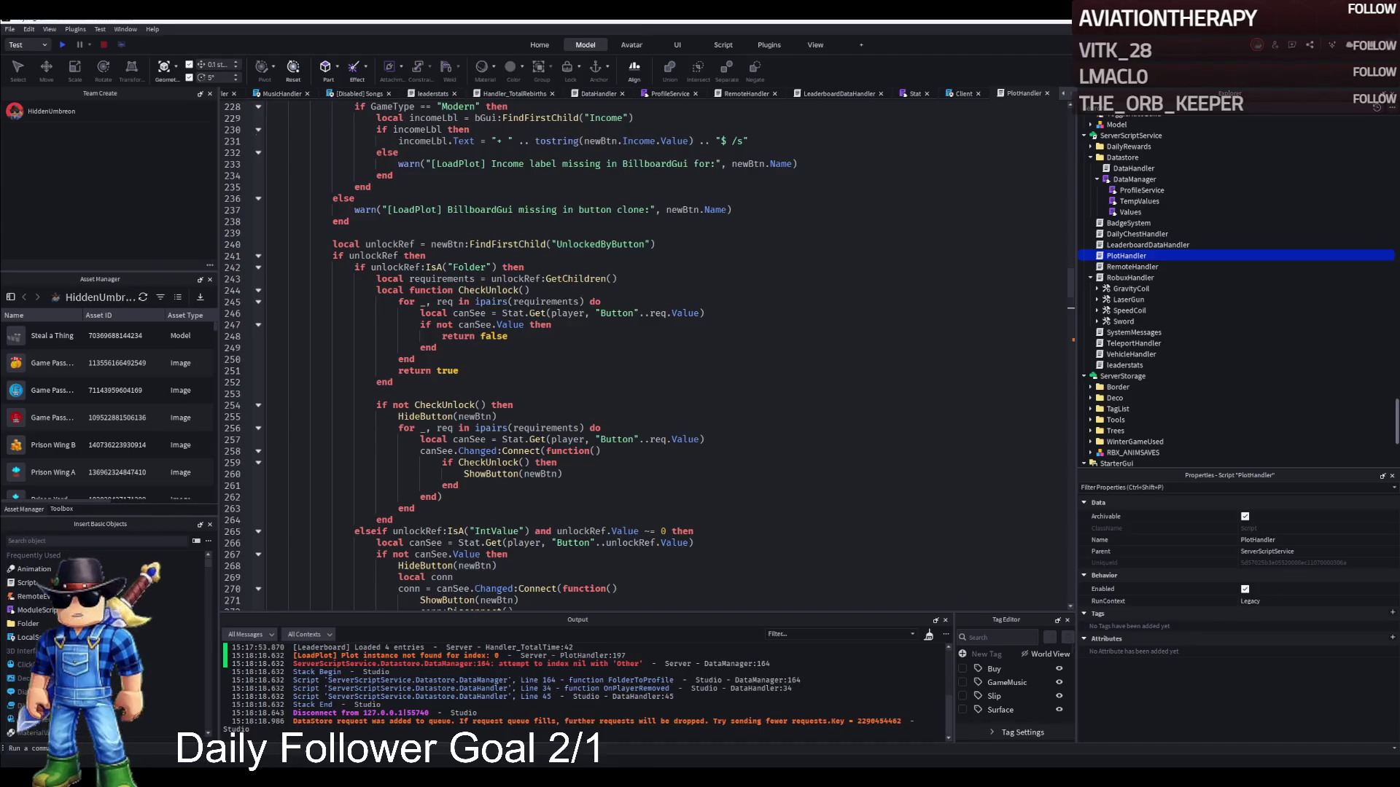
{"action": "scroll", "coordinate": [490, 477], "scroll_direction": "down", "scroll_amount": 17}
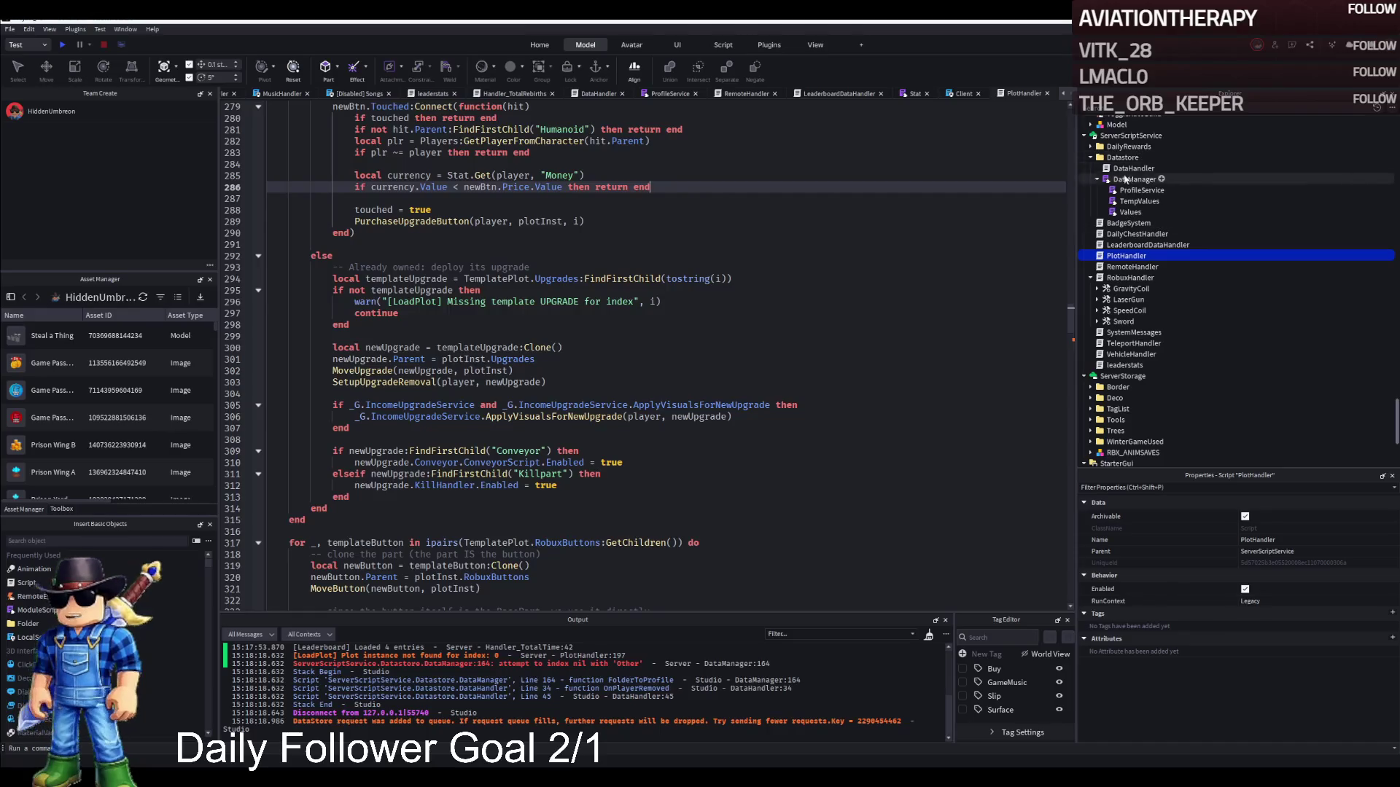
{"action": "key", "text": "ctrl+f"}
{"action": "key", "text": "Return"}
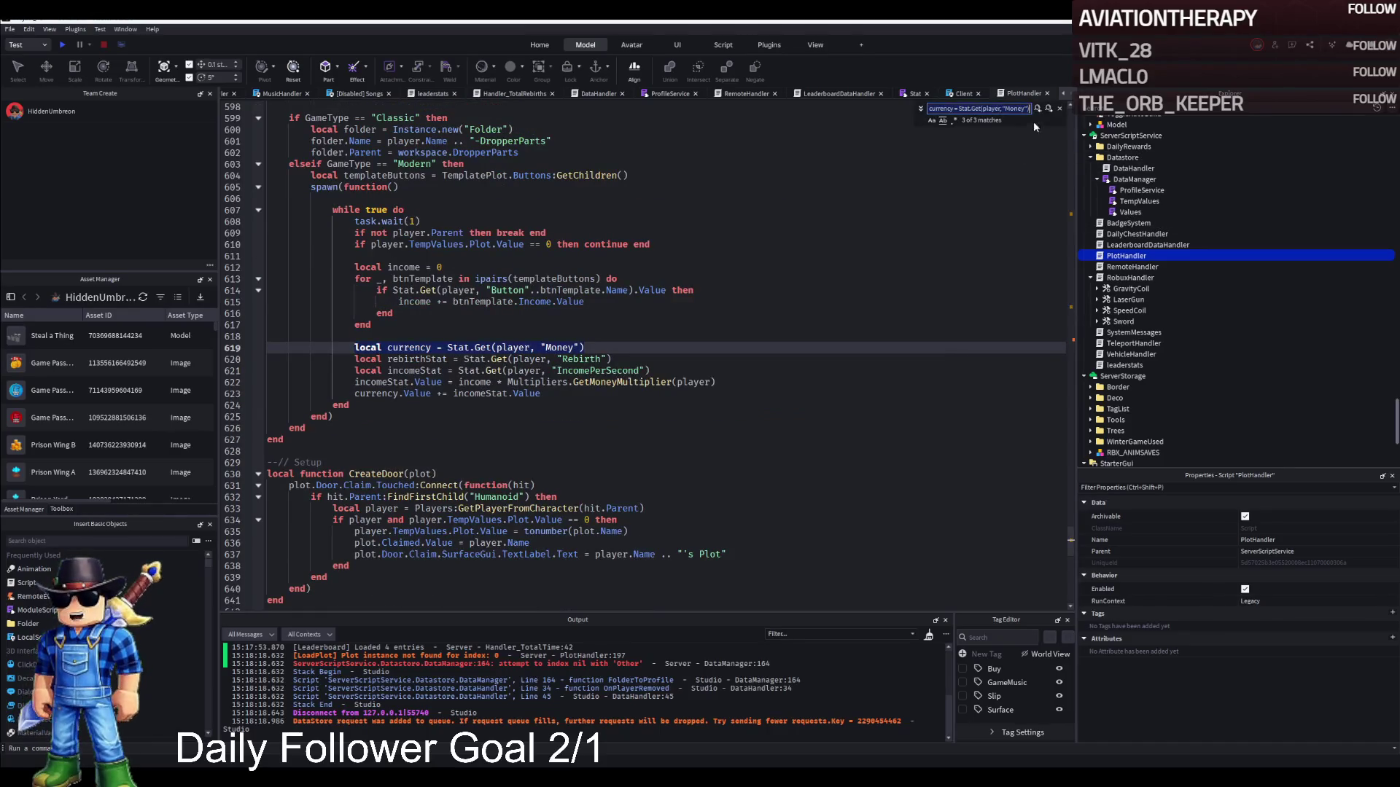
{"action": "left_click", "coordinate": [1047, 108]}
{"action": "left_click", "coordinate": [1048, 108]}
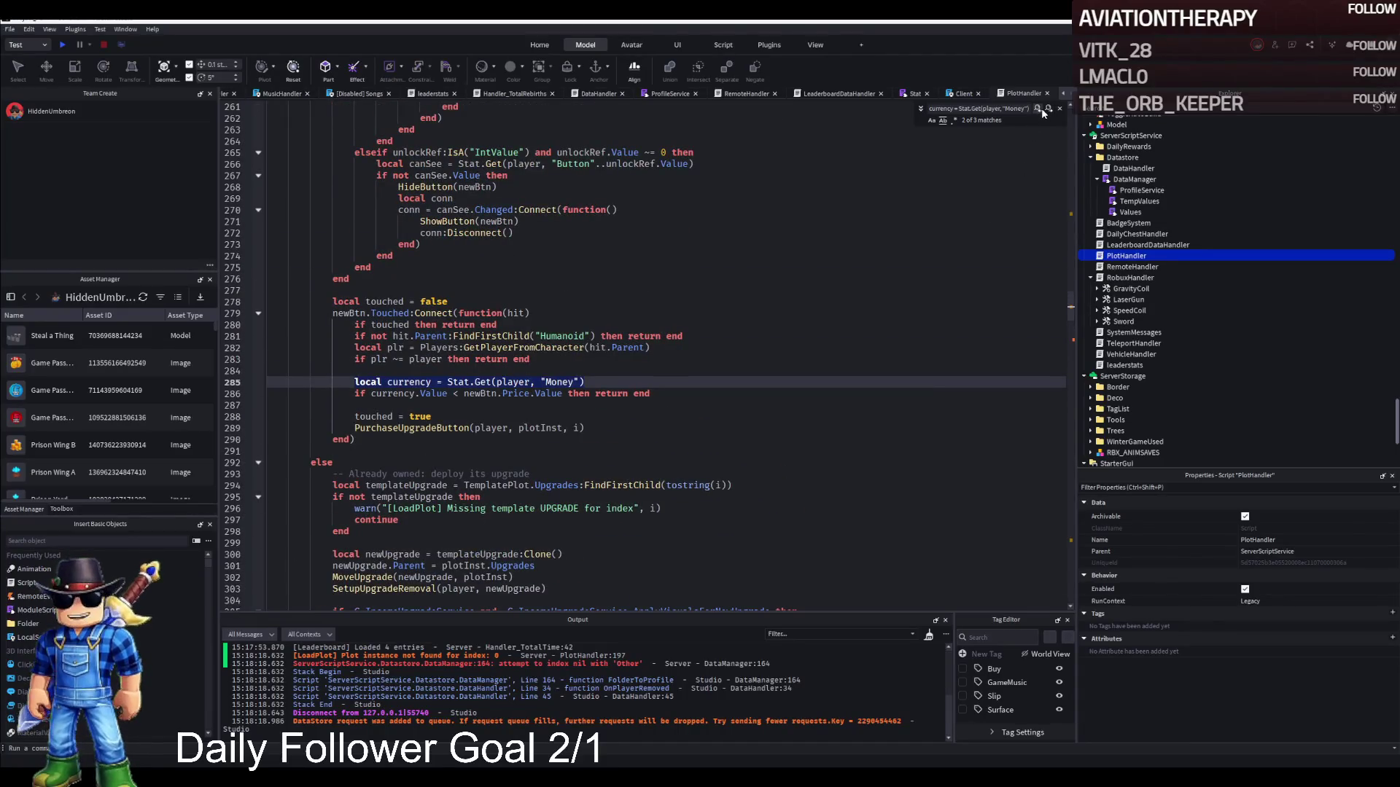
{"action": "left_click", "coordinate": [1043, 110]}
{"action": "key", "text": "Escape"}
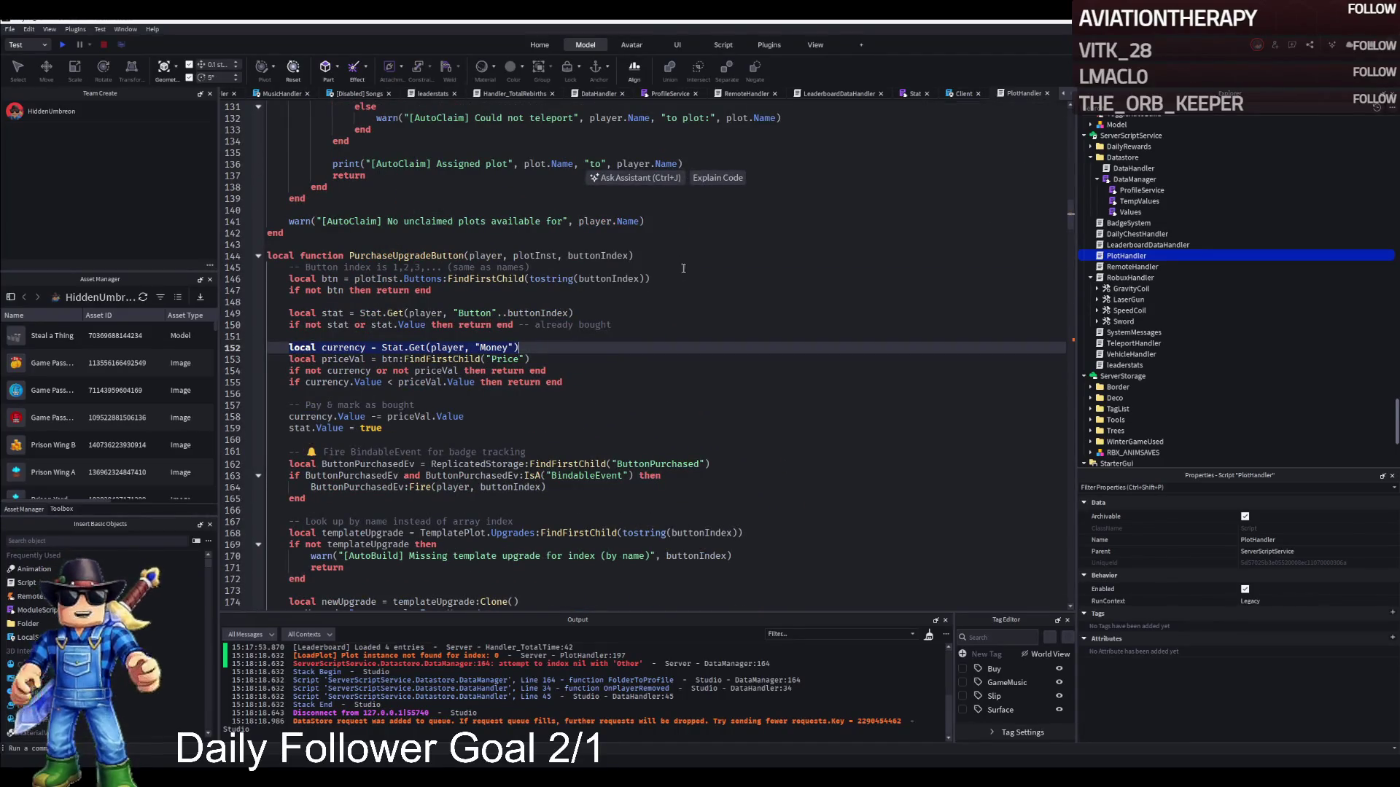
{"action": "scroll", "coordinate": [642, 357], "scroll_direction": "up", "scroll_amount": 5}
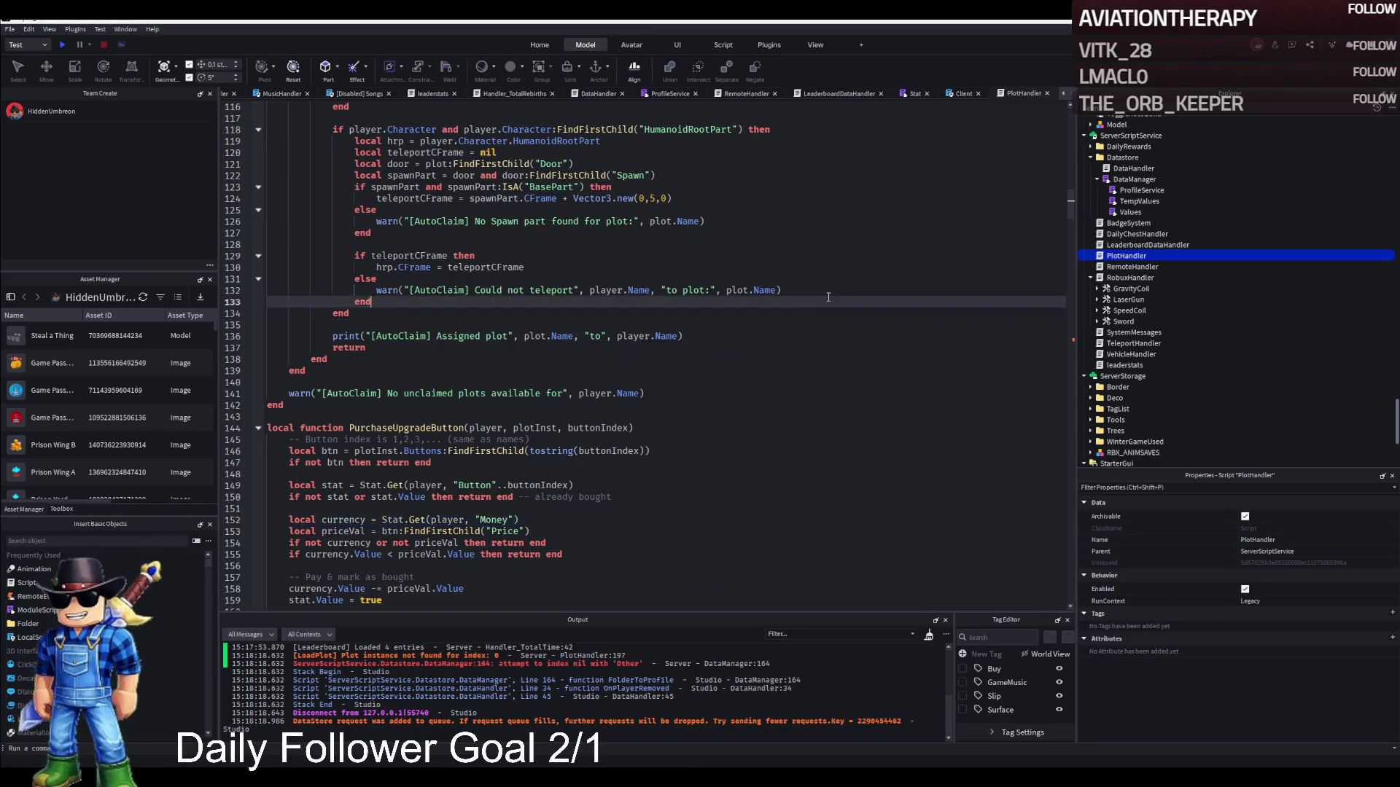
{"action": "scroll", "coordinate": [806, 294], "scroll_direction": "down", "scroll_amount": 5}
{"action": "key", "text": "ctrl+f"}
{"action": "type", "text": "elseif GameType == \"Modern\" then"}
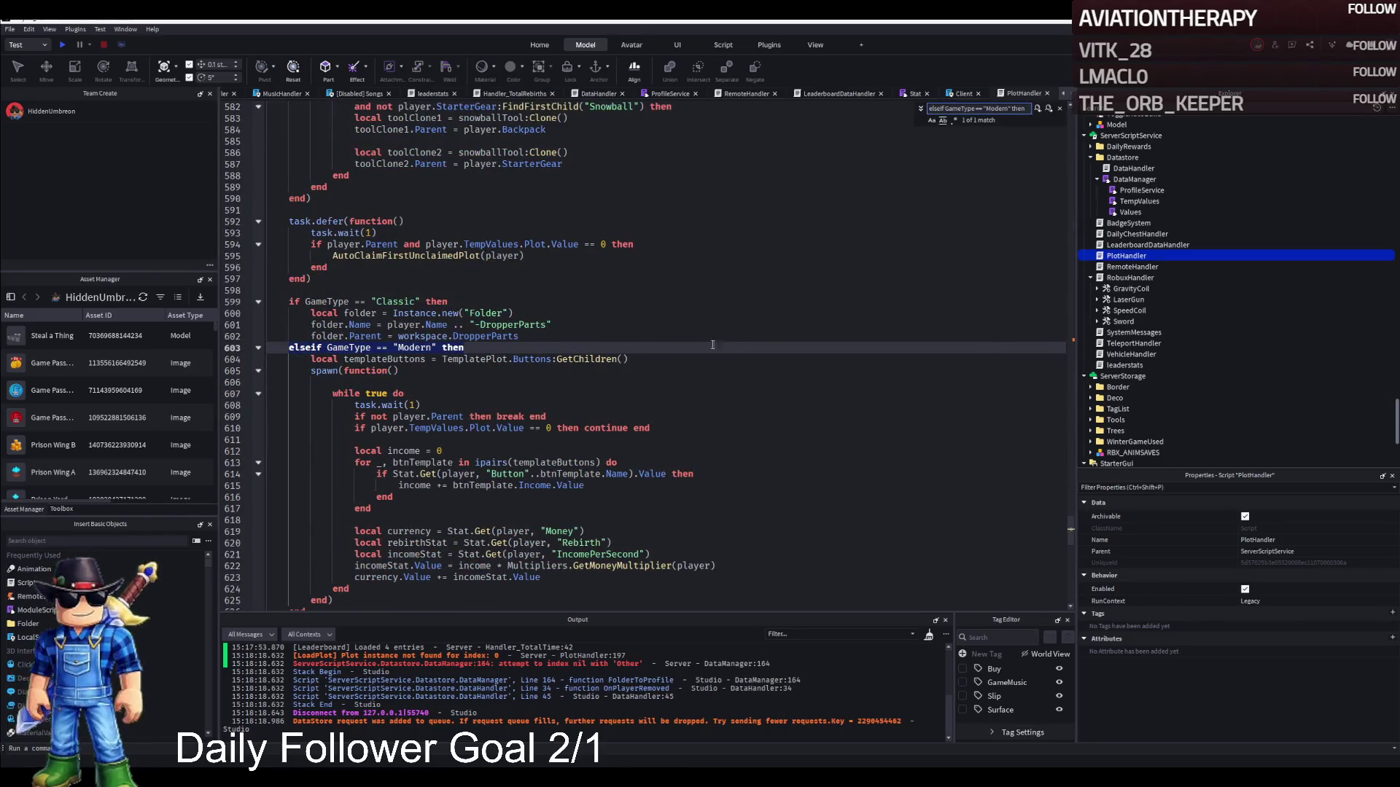
{"action": "key", "text": "Escape"}
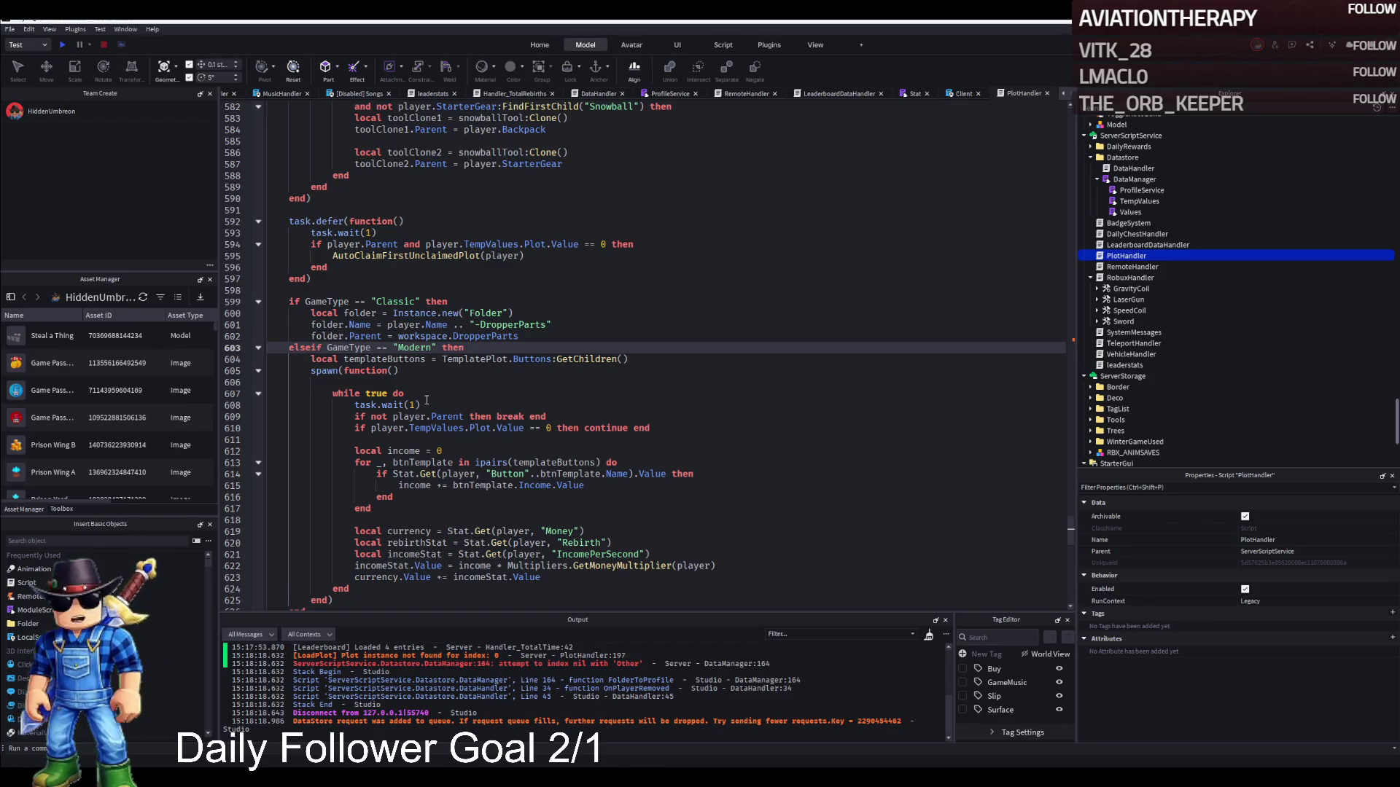
{"action": "scroll", "coordinate": [405, 394], "scroll_direction": "down", "scroll_amount": 2}
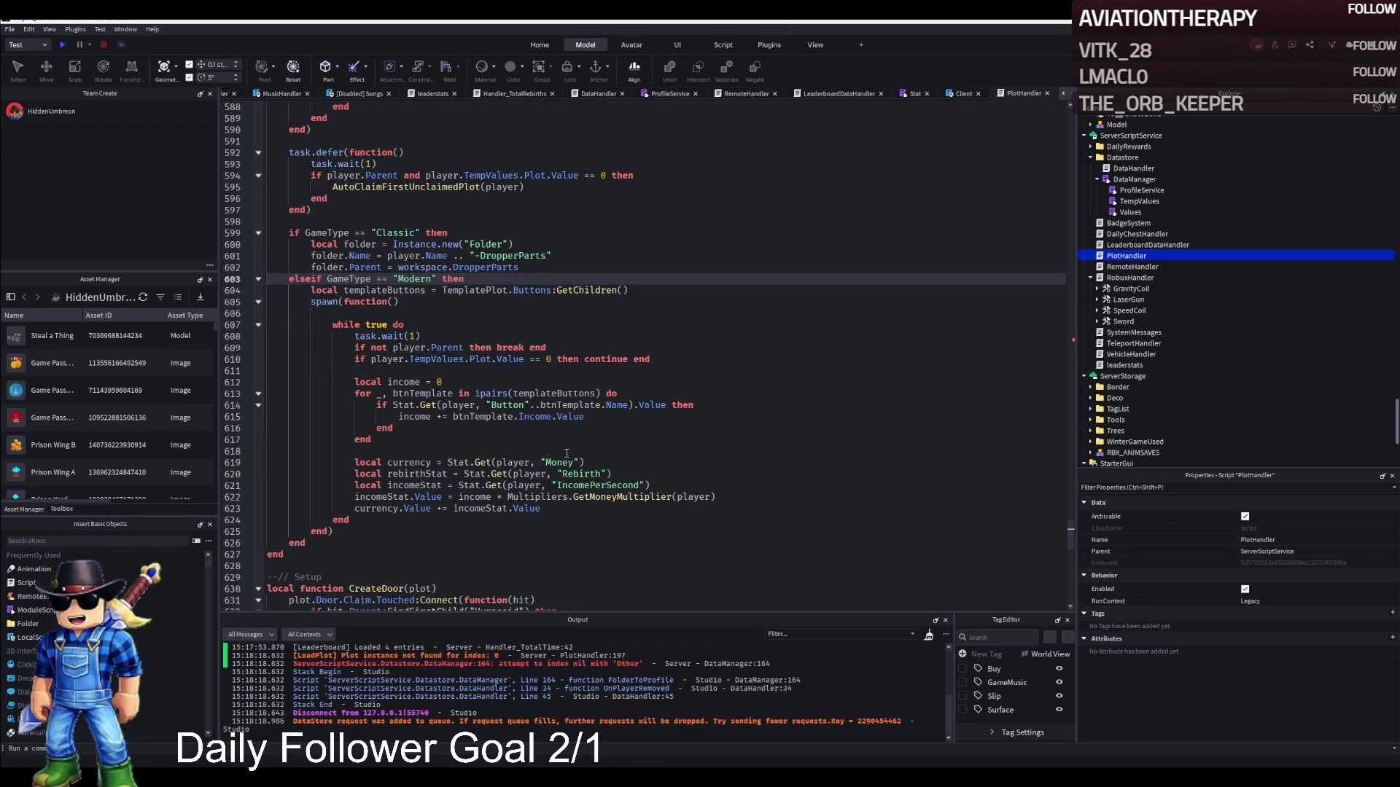
{"action": "left_click", "coordinate": [356, 453]}
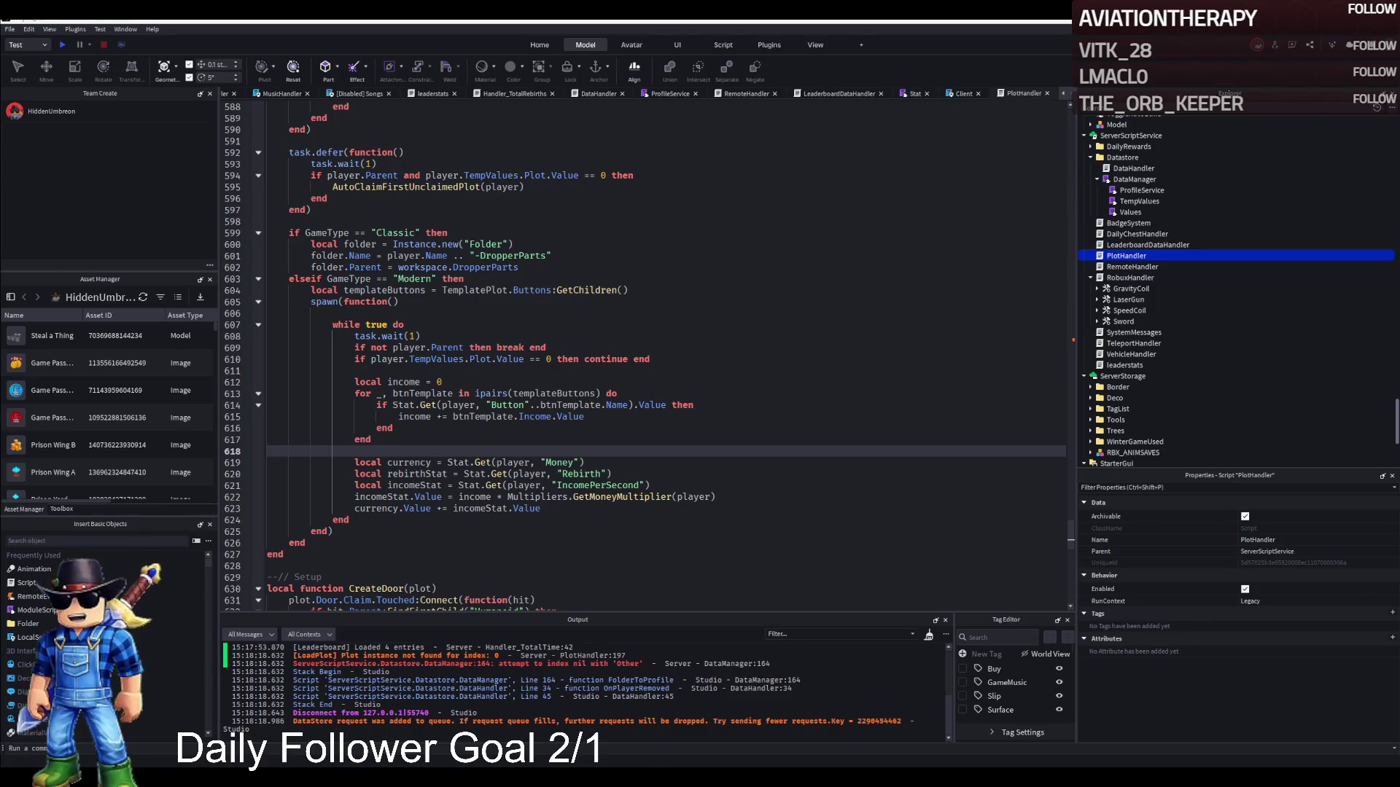
Replace lines 619-623 with the totalEarned block and add the TotalMoneyEarned update above the currency line.
{"action": "mouse_move", "coordinate": [354, 462]}
{"action": "left_mouse_down"}
{"action": "mouse_move", "coordinate": [583, 473]}
{"action": "mouse_move", "coordinate": [540, 508]}
{"action": "left_mouse_up"}
{"action": "type", "text": "local currency = Stat.Get(player, \"Money\") \t\t\t\tlocal incomeStat = Stat.Get(player, \"IncomePerSecond\") \t\t\t\tlocal totalEarned = Stat.Get(player, \"TotalMoneyEarned\")  \t\t\t\tincomeStat.Value = income * Multipliers.GetMoneyMultiplier(player)  \t\t\t\tif totalEarned then \t\t\t\t\ttotalEarned.Value += incomeStat.Value \t\t\t\tend  \t\t\t\tcurrency.Value += incomeStat.Value"}
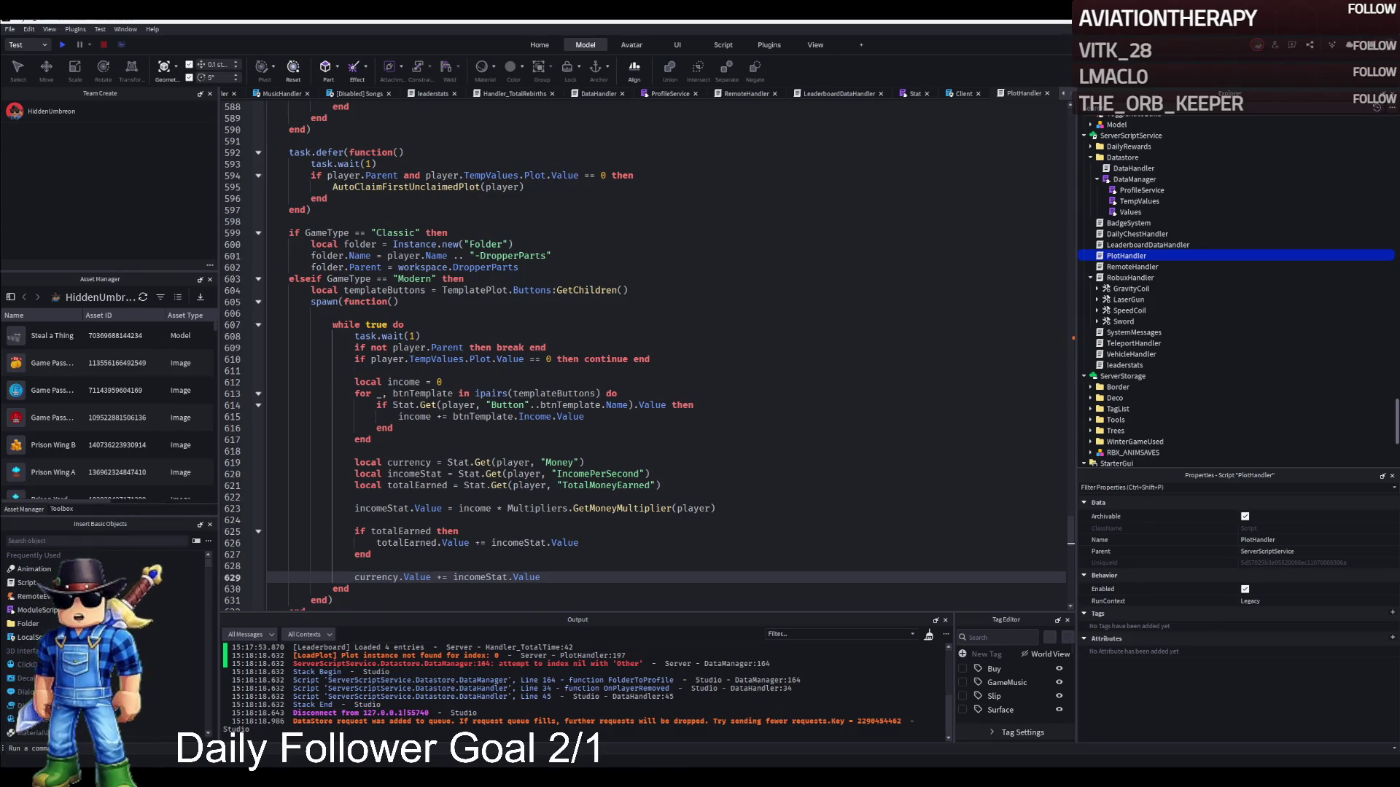
{"action": "key", "text": "ctrl+f"}
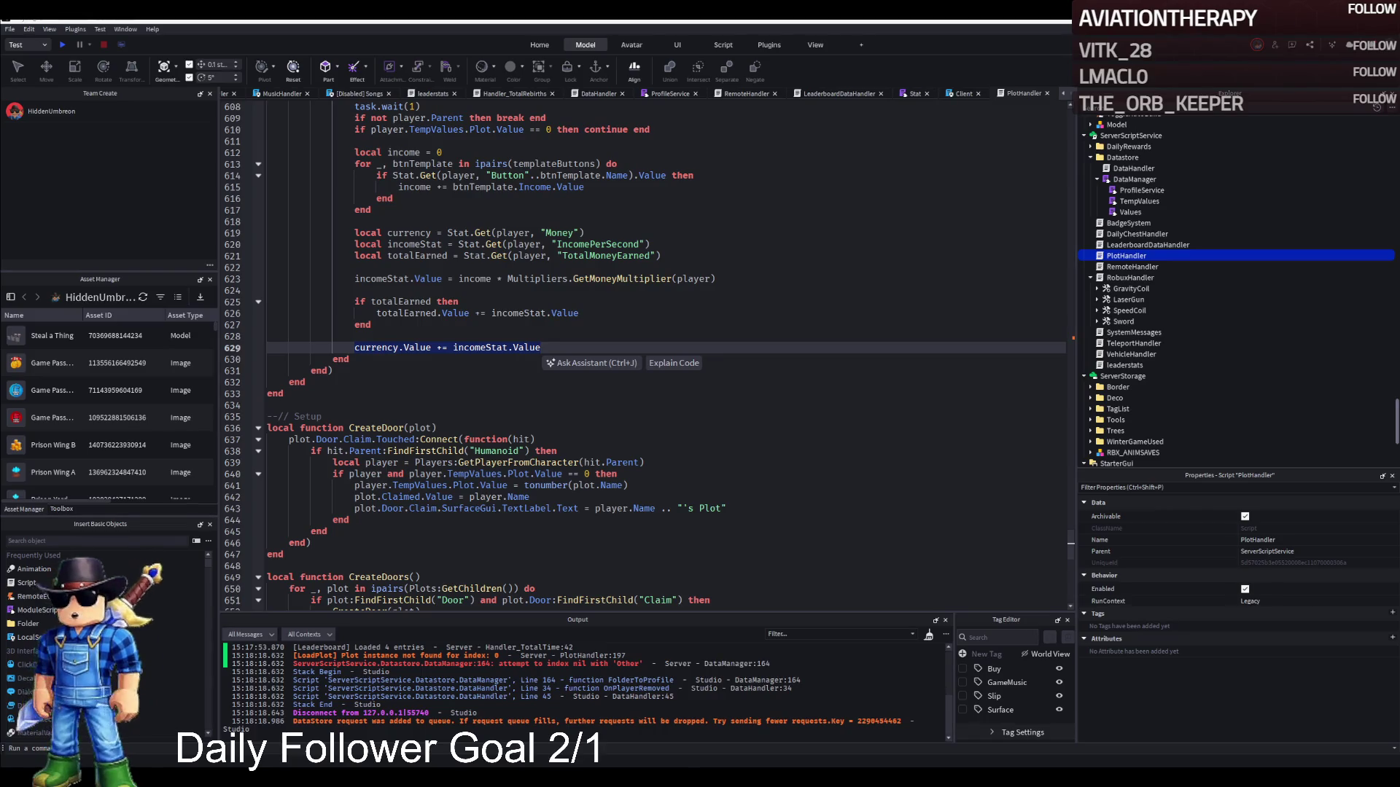
{"action": "left_click", "coordinate": [550, 350]}
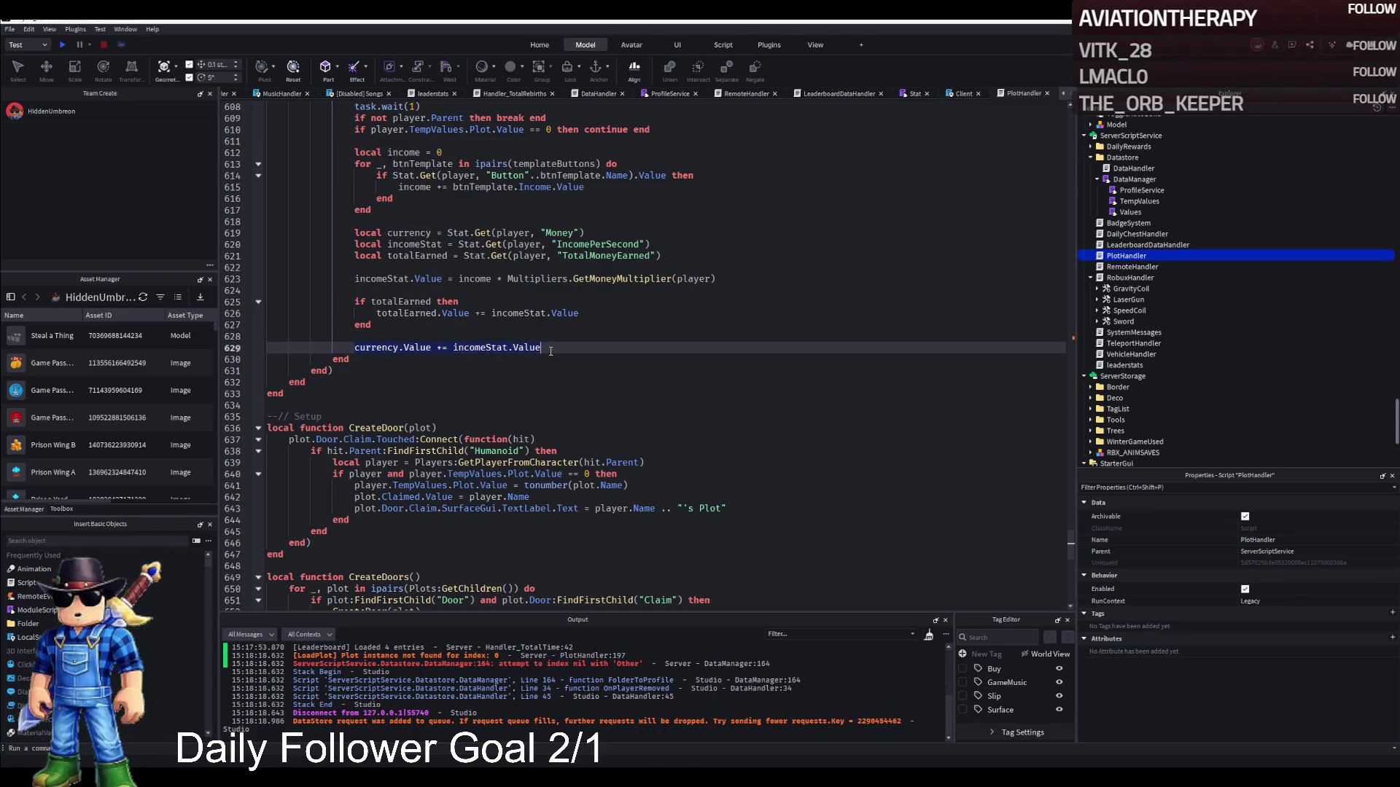
{"action": "key", "text": "ctrl+v"}
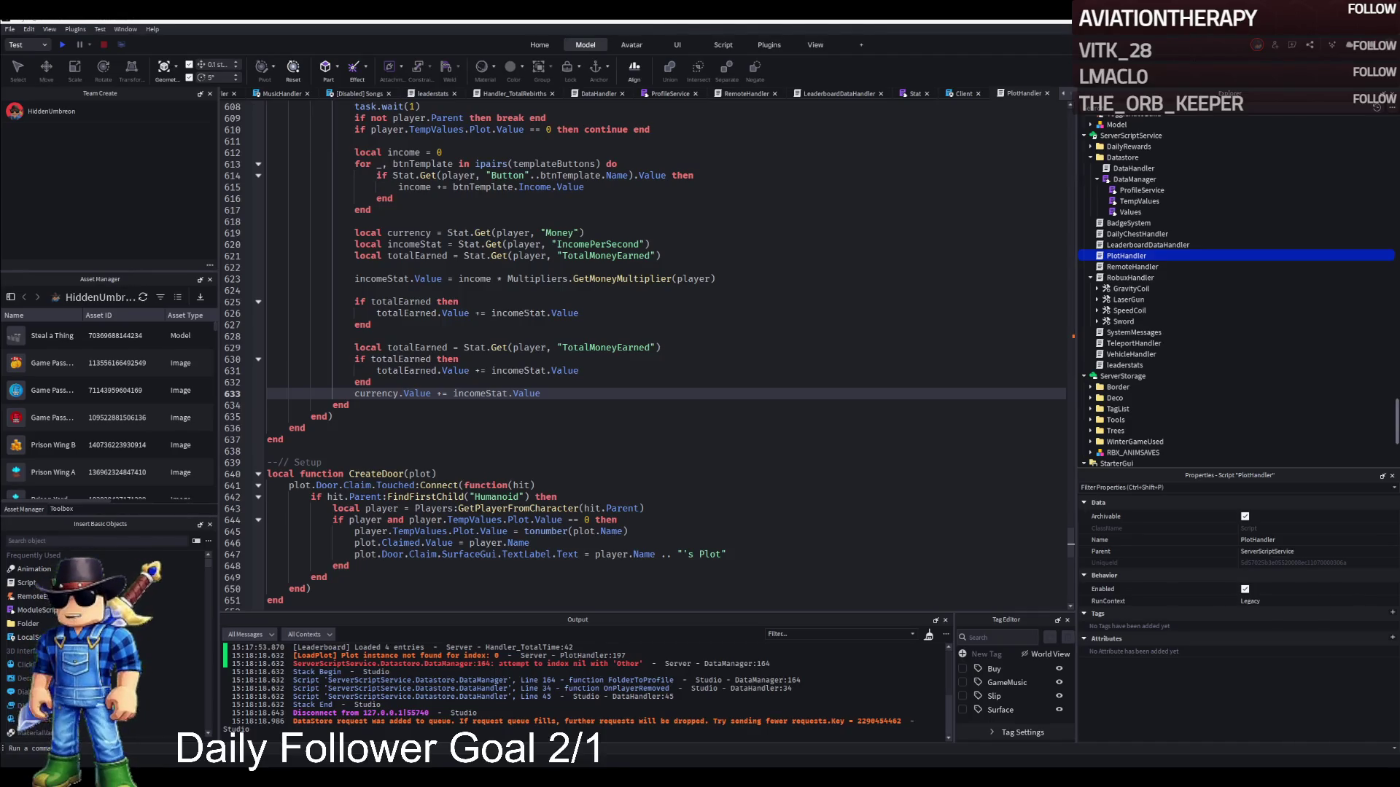
{"action": "left_click", "coordinate": [819, 96]}
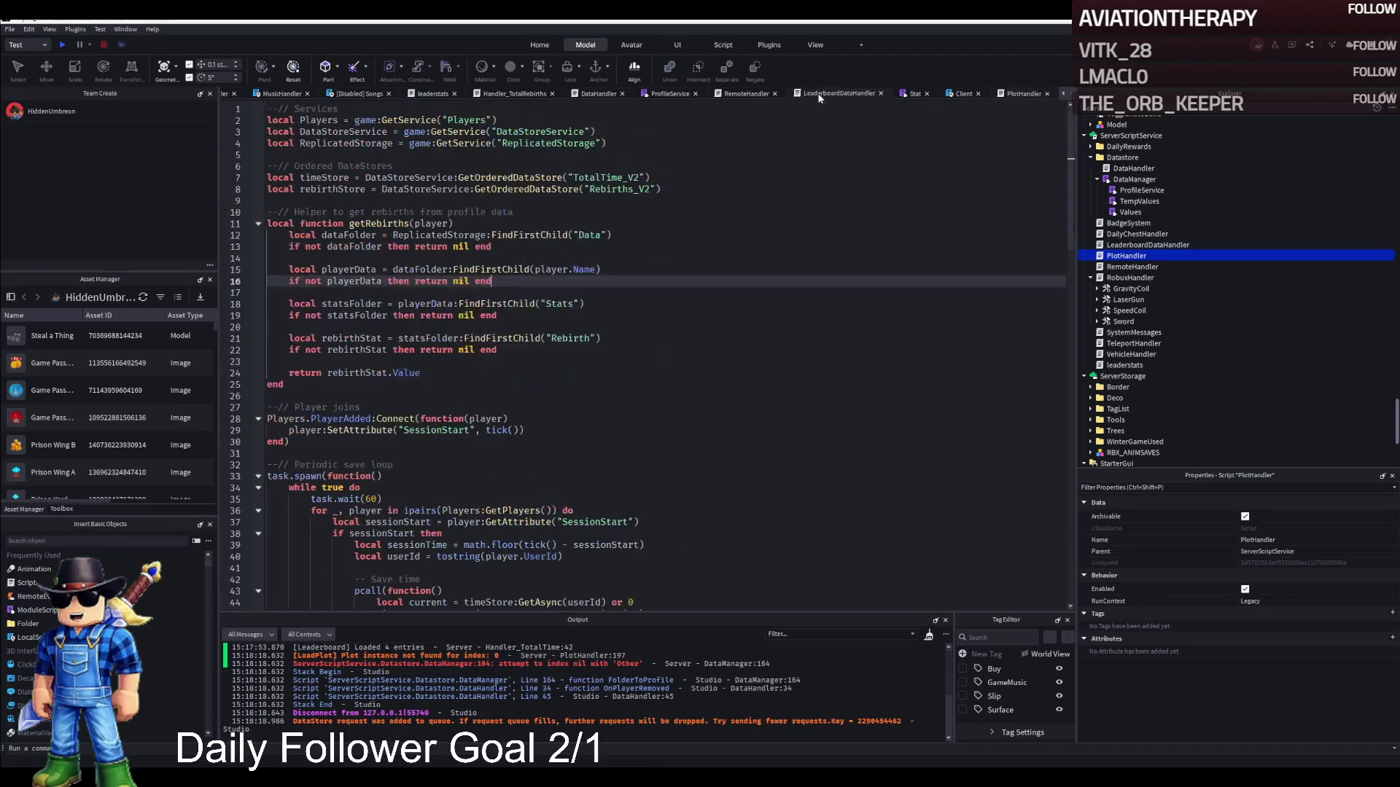
{"action": "scroll", "coordinate": [666, 203], "scroll_direction": "down", "scroll_amount": 3}
{"action": "scroll", "coordinate": [667, 204], "scroll_direction": "up", "scroll_amount": 3}
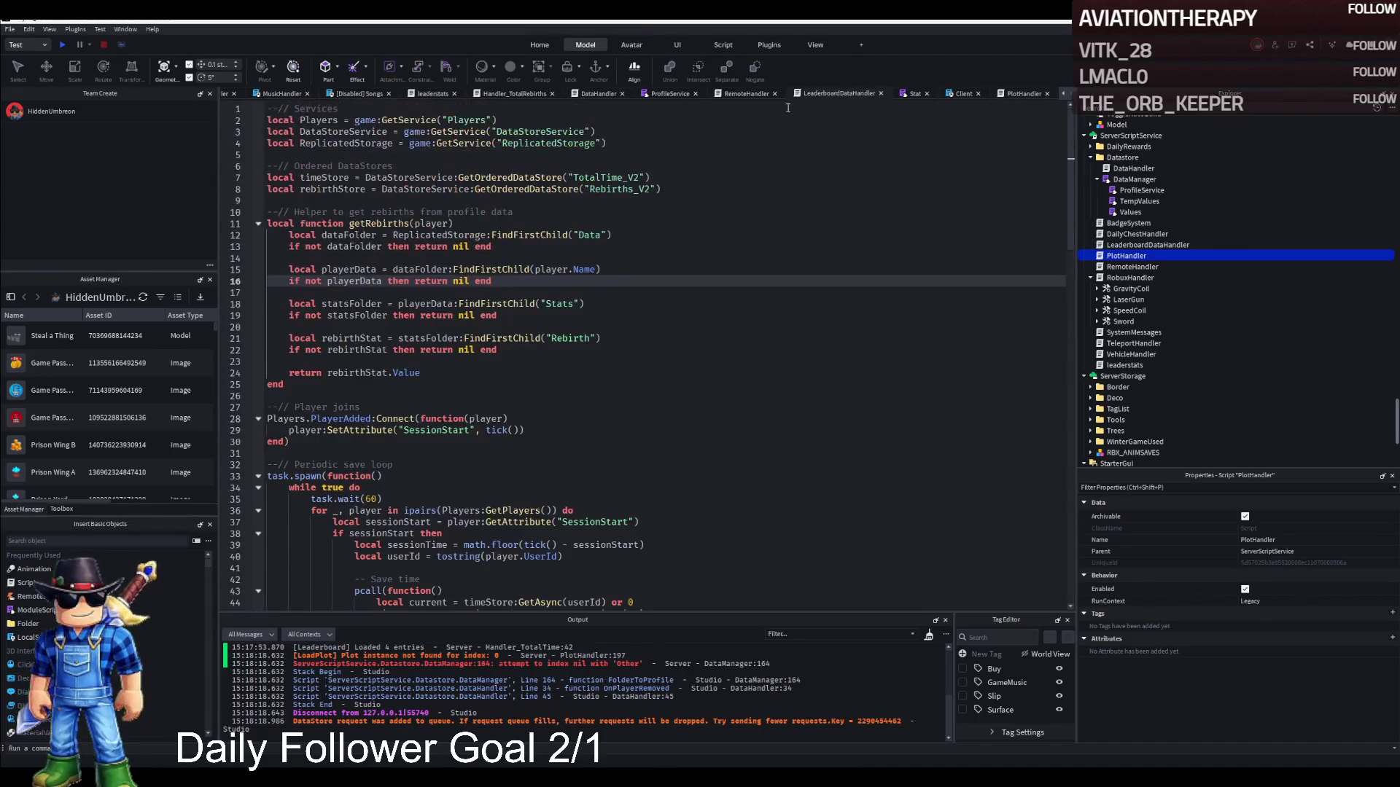
{"action": "left_click", "coordinate": [745, 95]}
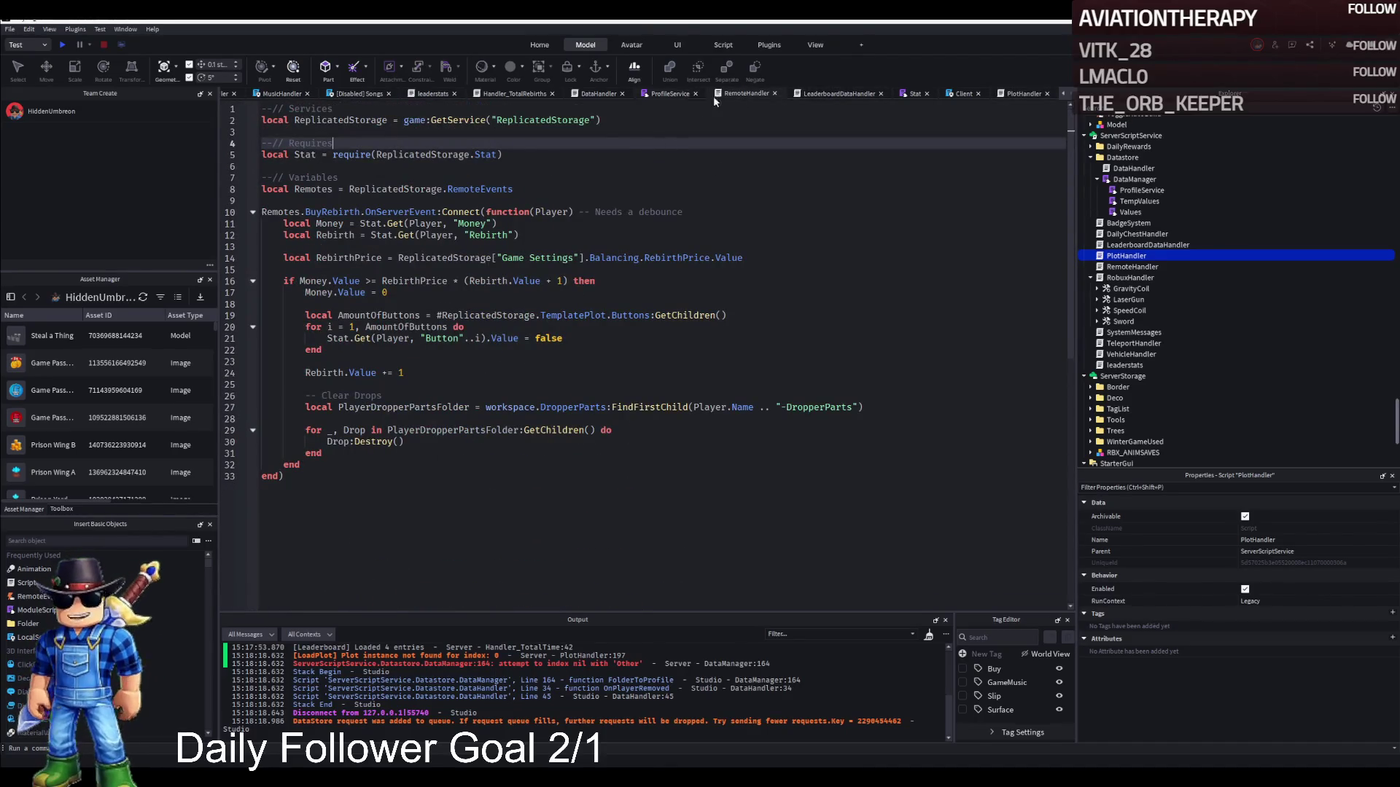
{"action": "left_click", "coordinate": [664, 95]}
{"action": "scroll", "coordinate": [534, 187], "scroll_direction": "up", "scroll_amount": 20}
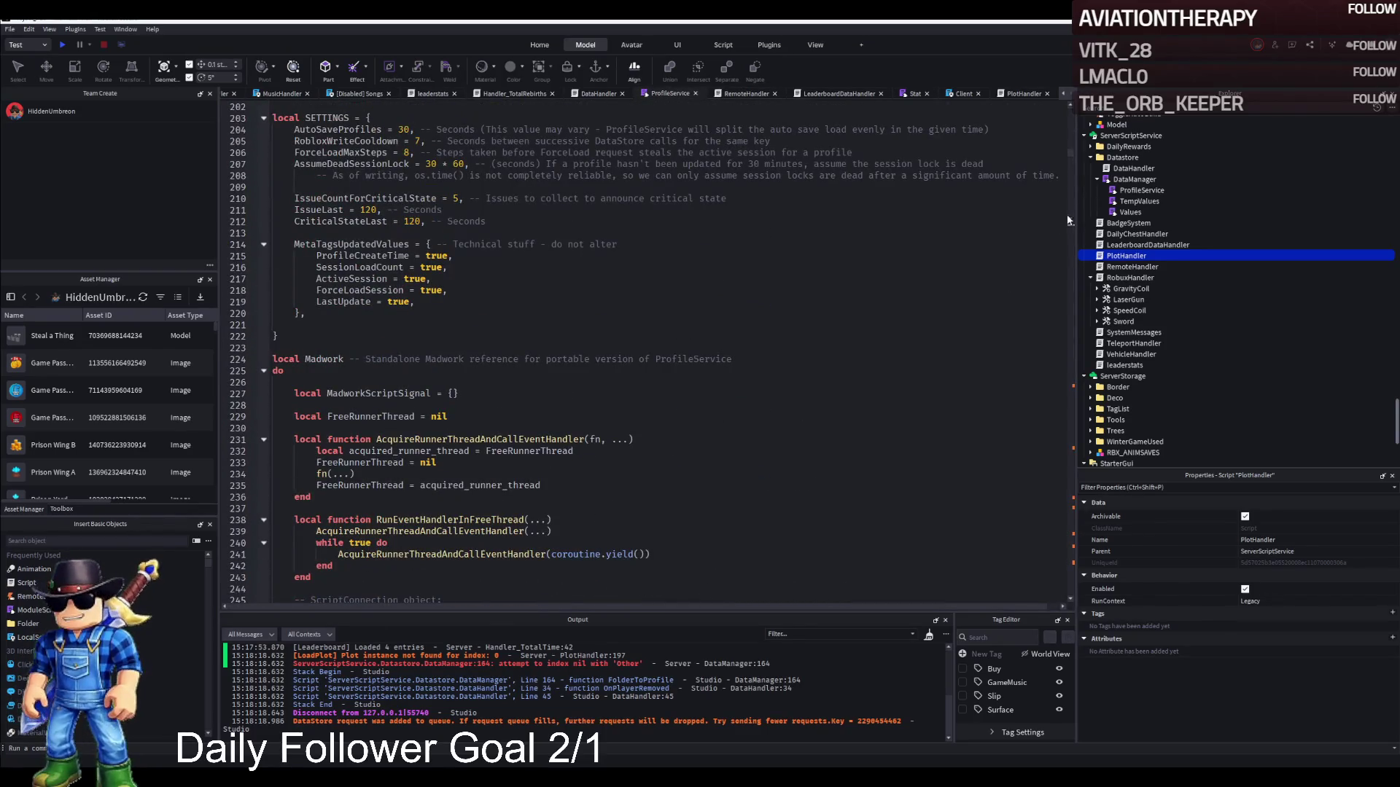
{"action": "left_click", "coordinate": [597, 95]}
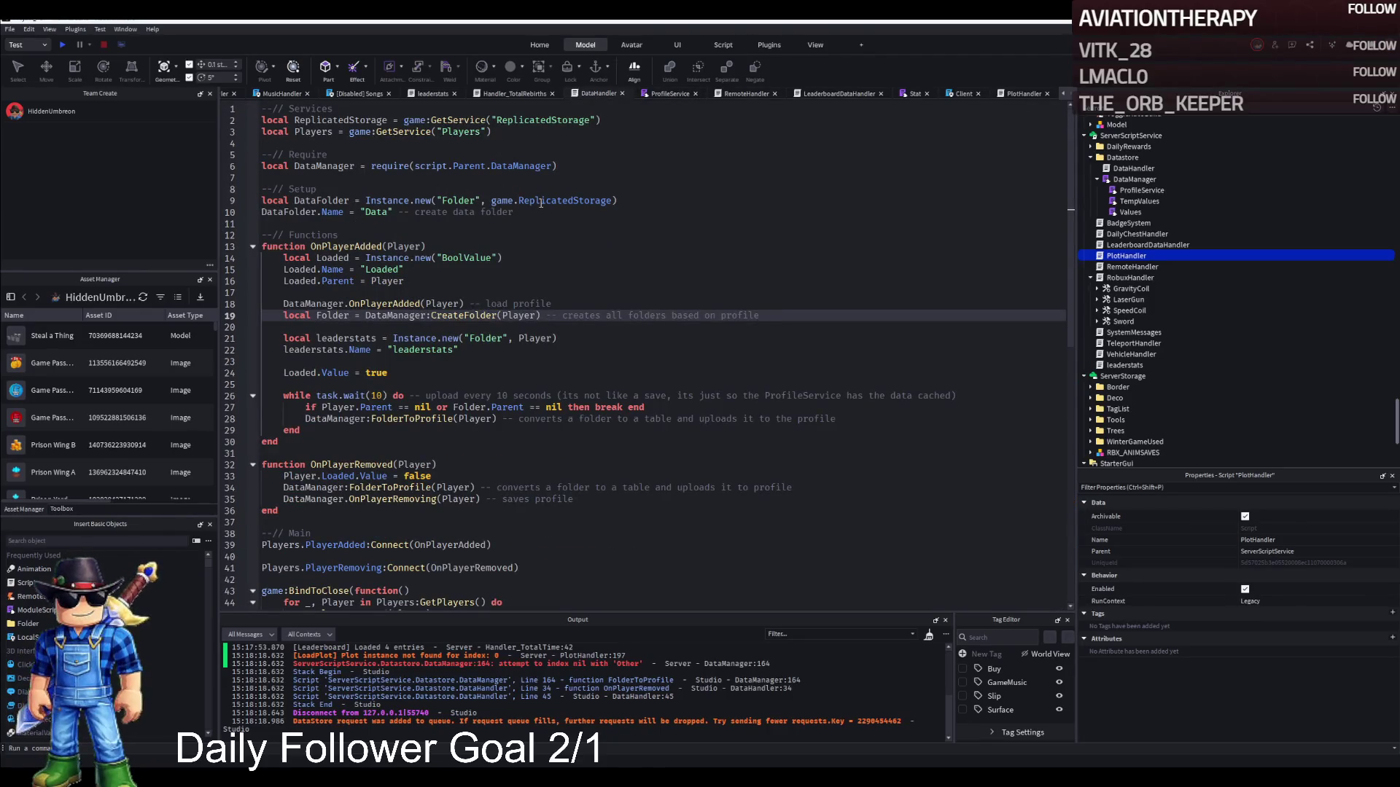
{"action": "left_click", "coordinate": [511, 95]}
{"action": "scroll", "coordinate": [531, 204], "scroll_direction": "up", "scroll_amount": 10}
{"action": "scroll", "coordinate": [531, 204], "scroll_direction": "up", "scroll_amount": 6}
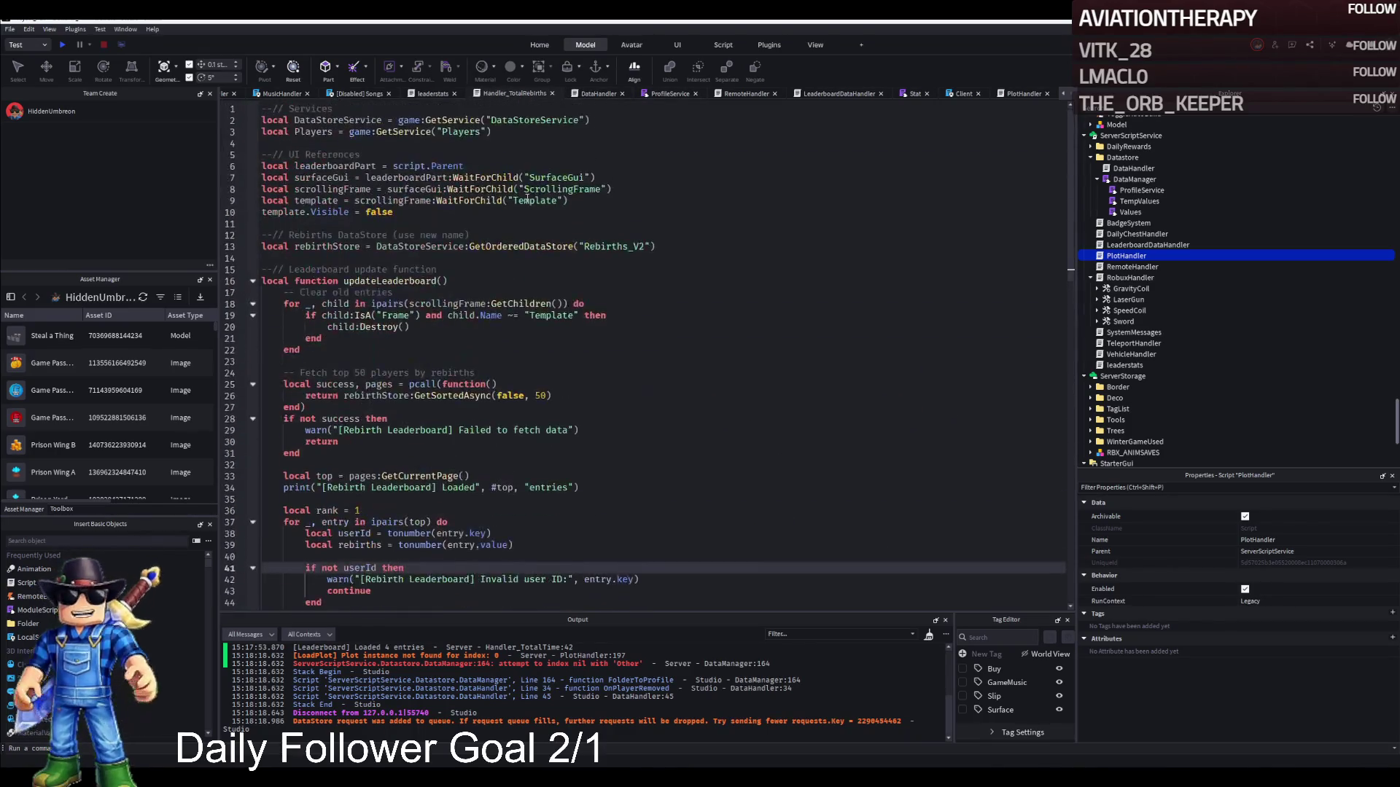
{"action": "left_click", "coordinate": [430, 94]}
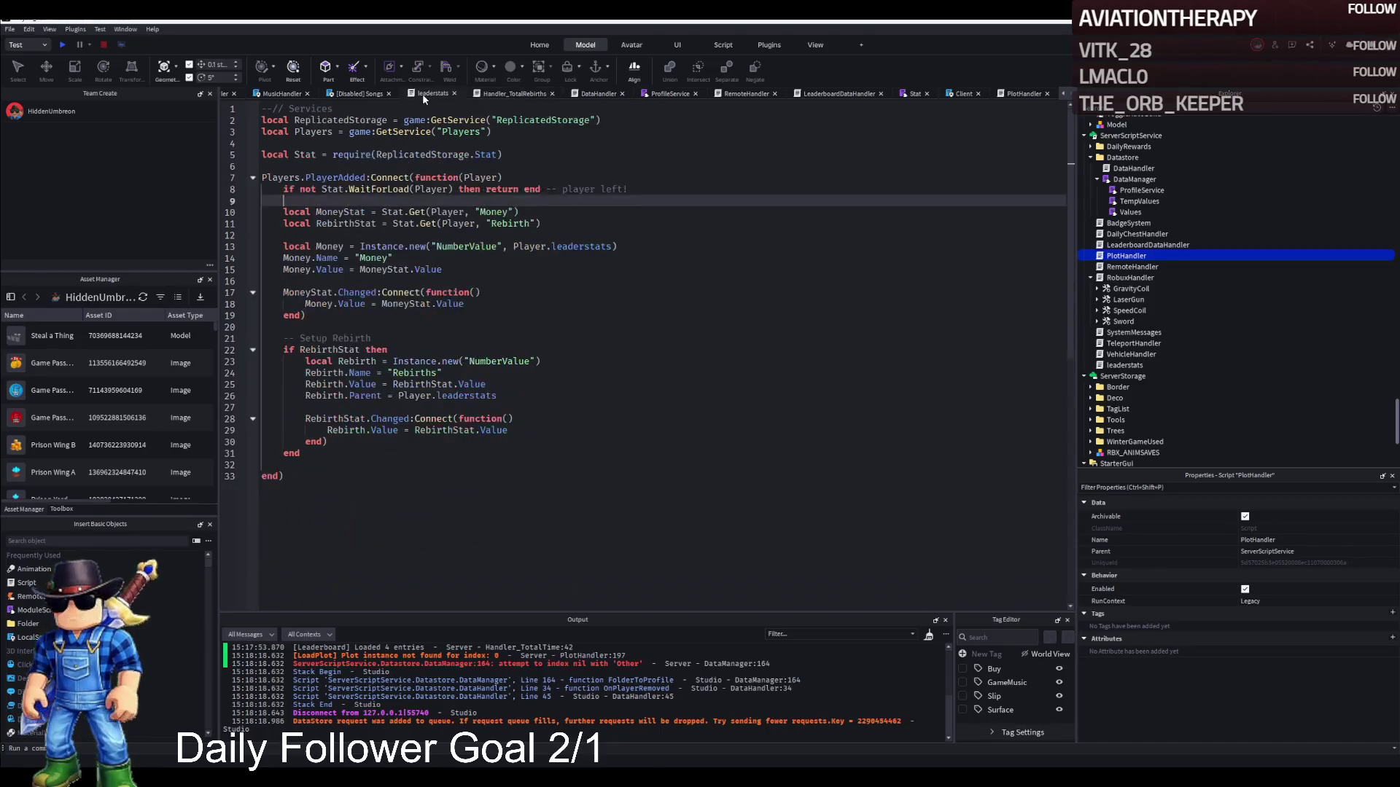
{"action": "left_click", "coordinate": [567, 218]}
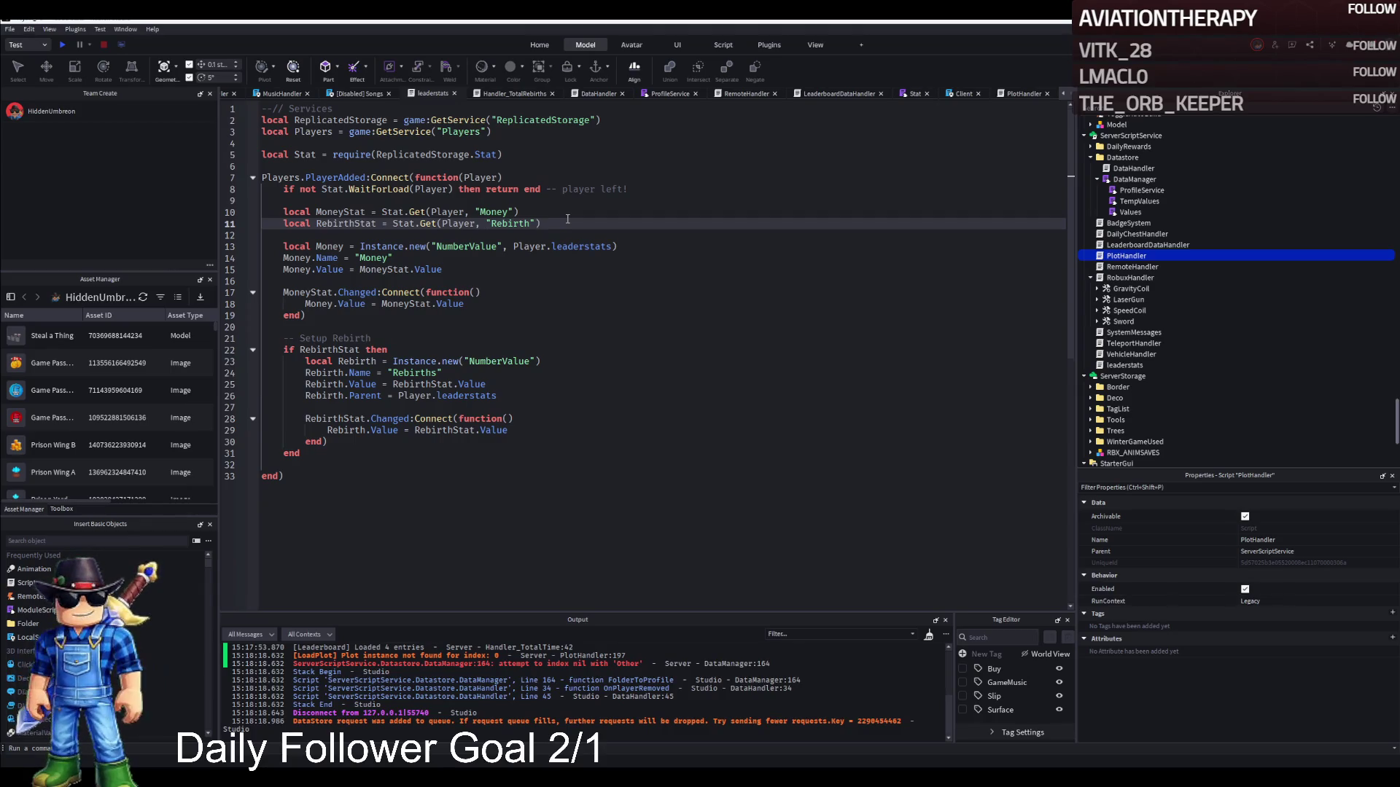
{"action": "key", "text": "Return"}
{"action": "key", "text": "Tab"}
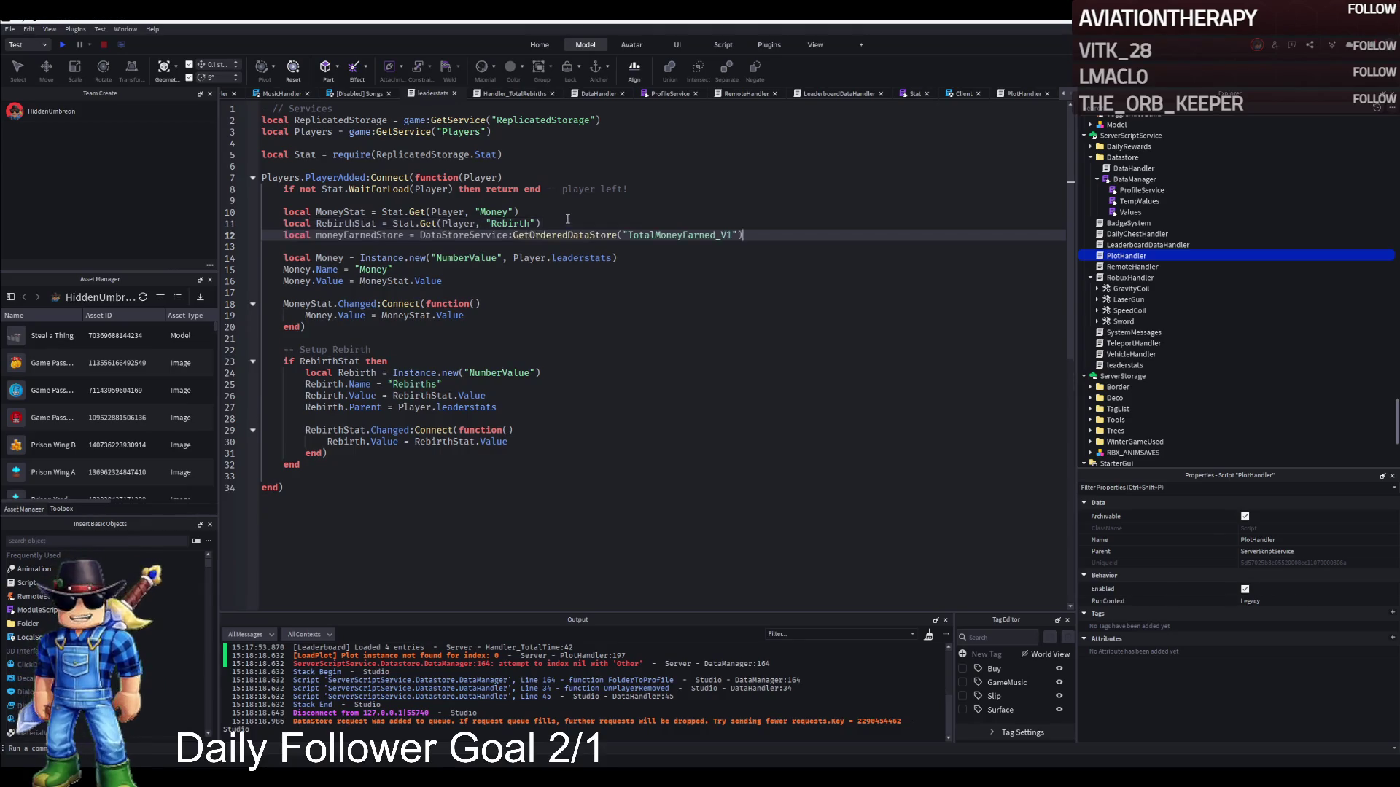
{"action": "key", "text": "ctrl+z"}
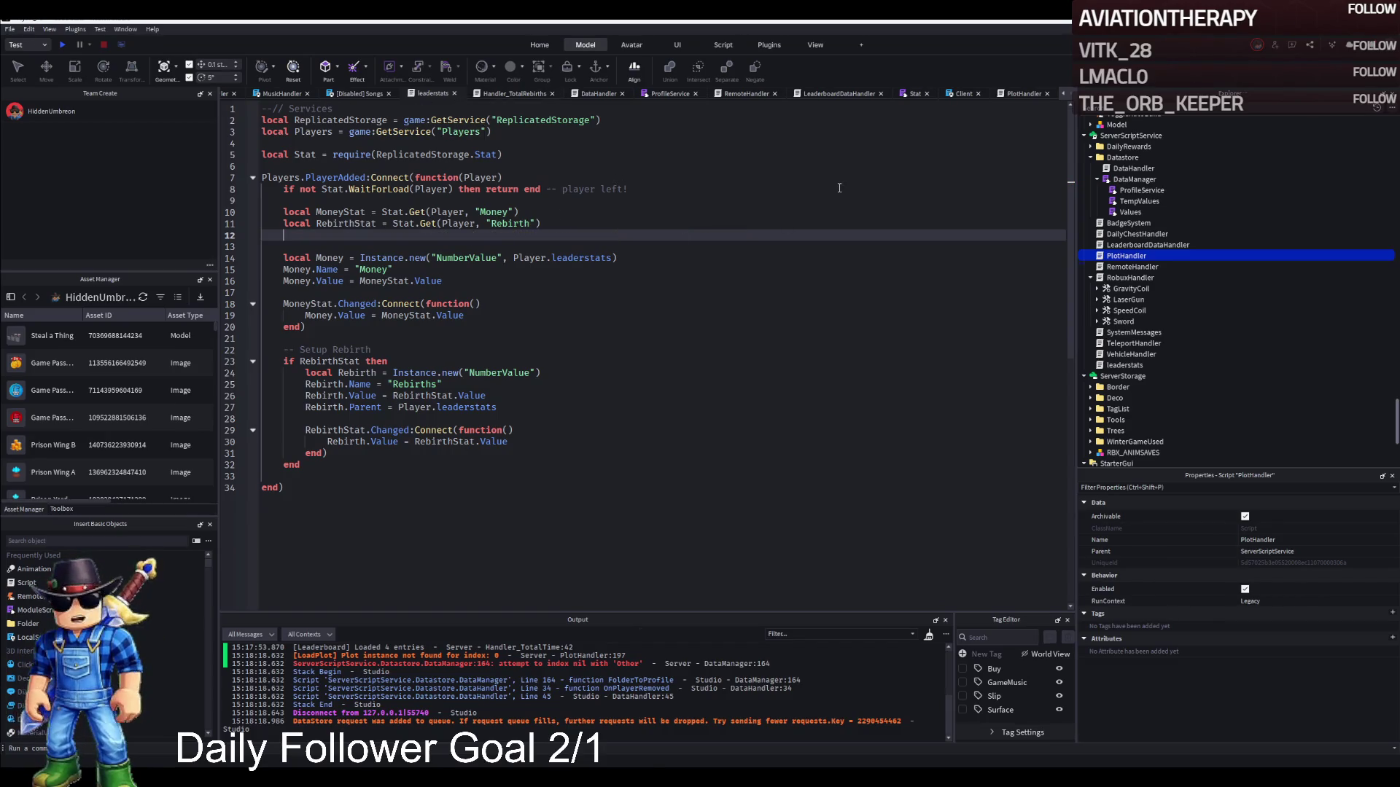
{"action": "left_click", "coordinate": [907, 94]}
{"action": "scroll", "coordinate": [438, 328], "scroll_direction": "down", "scroll_amount": 12}
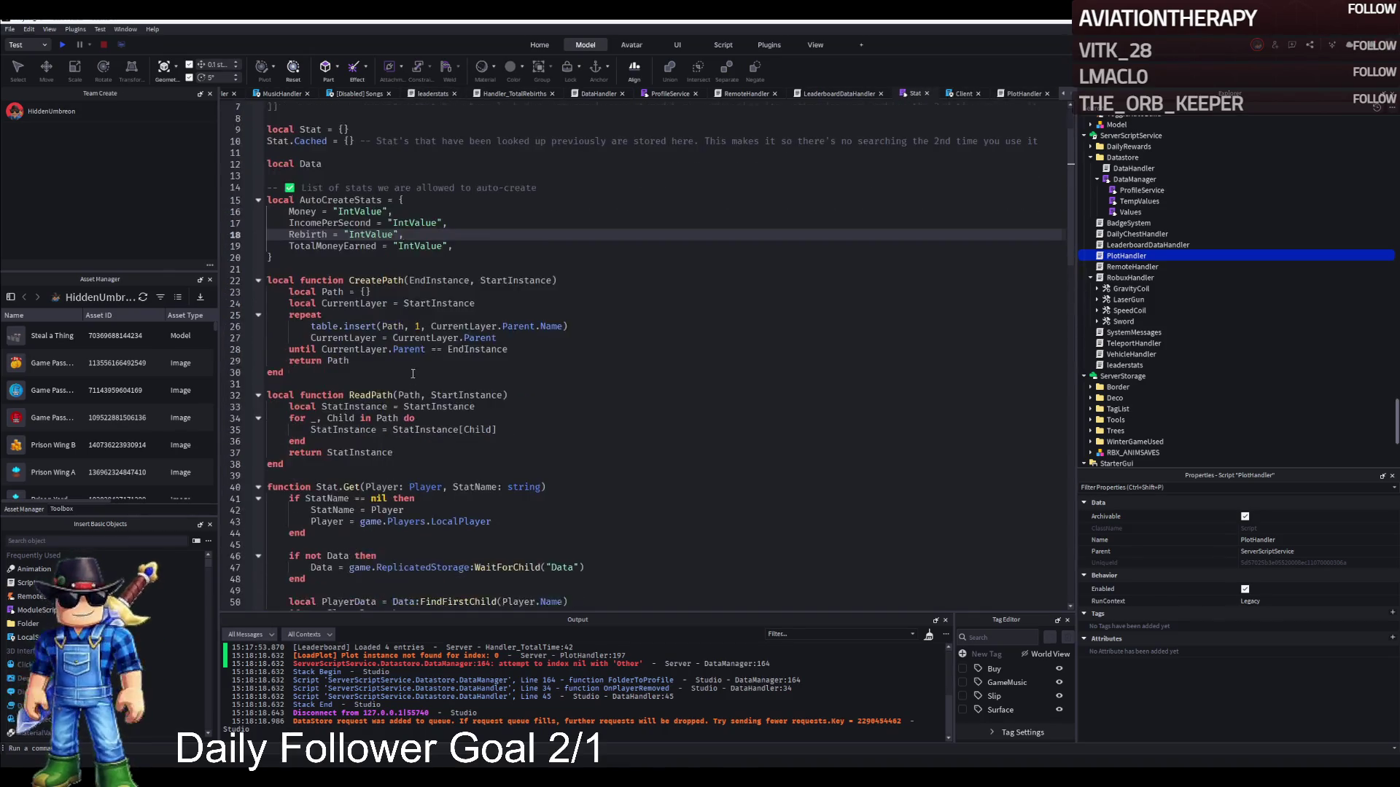
{"action": "scroll", "coordinate": [444, 375], "scroll_direction": "up", "scroll_amount": 6}
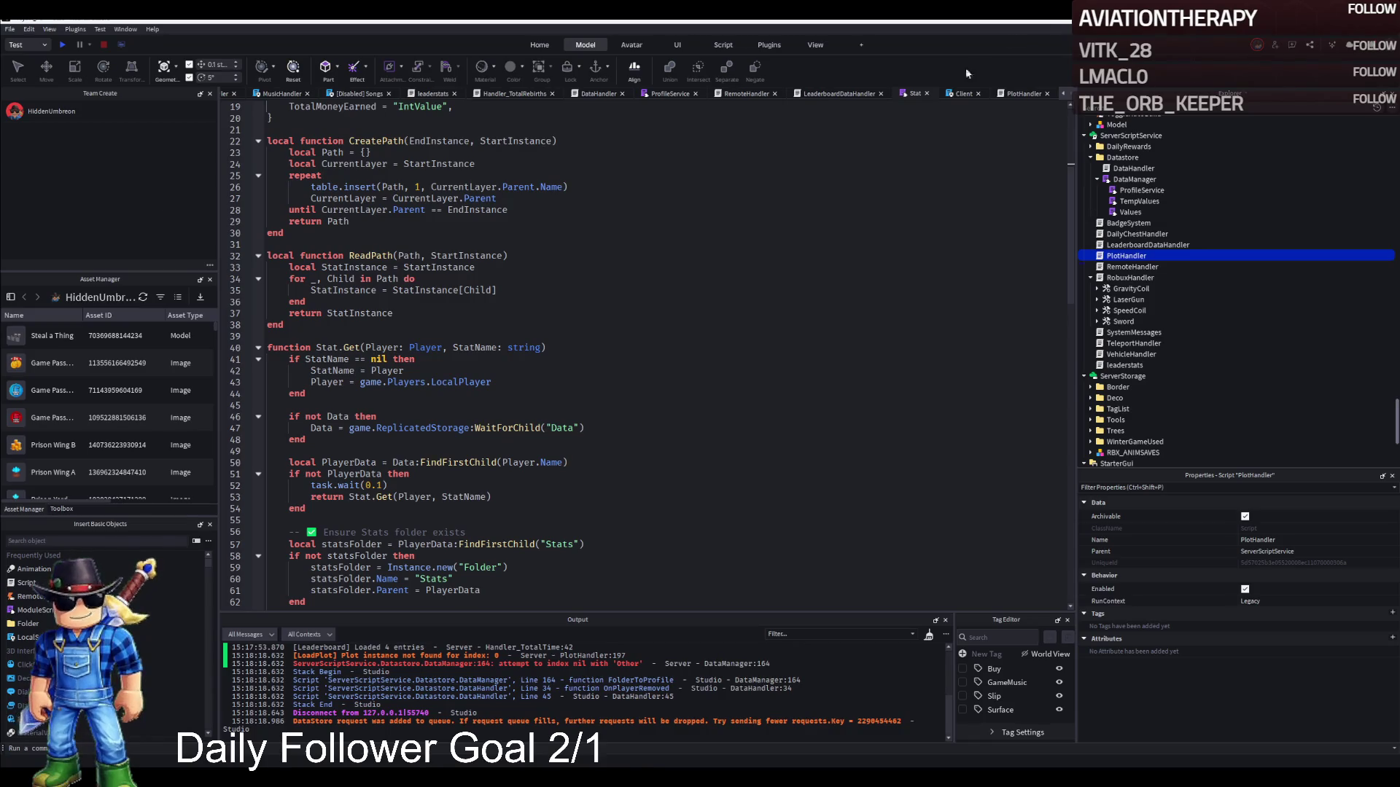
{"action": "double_click", "coordinate": [1148, 245]}
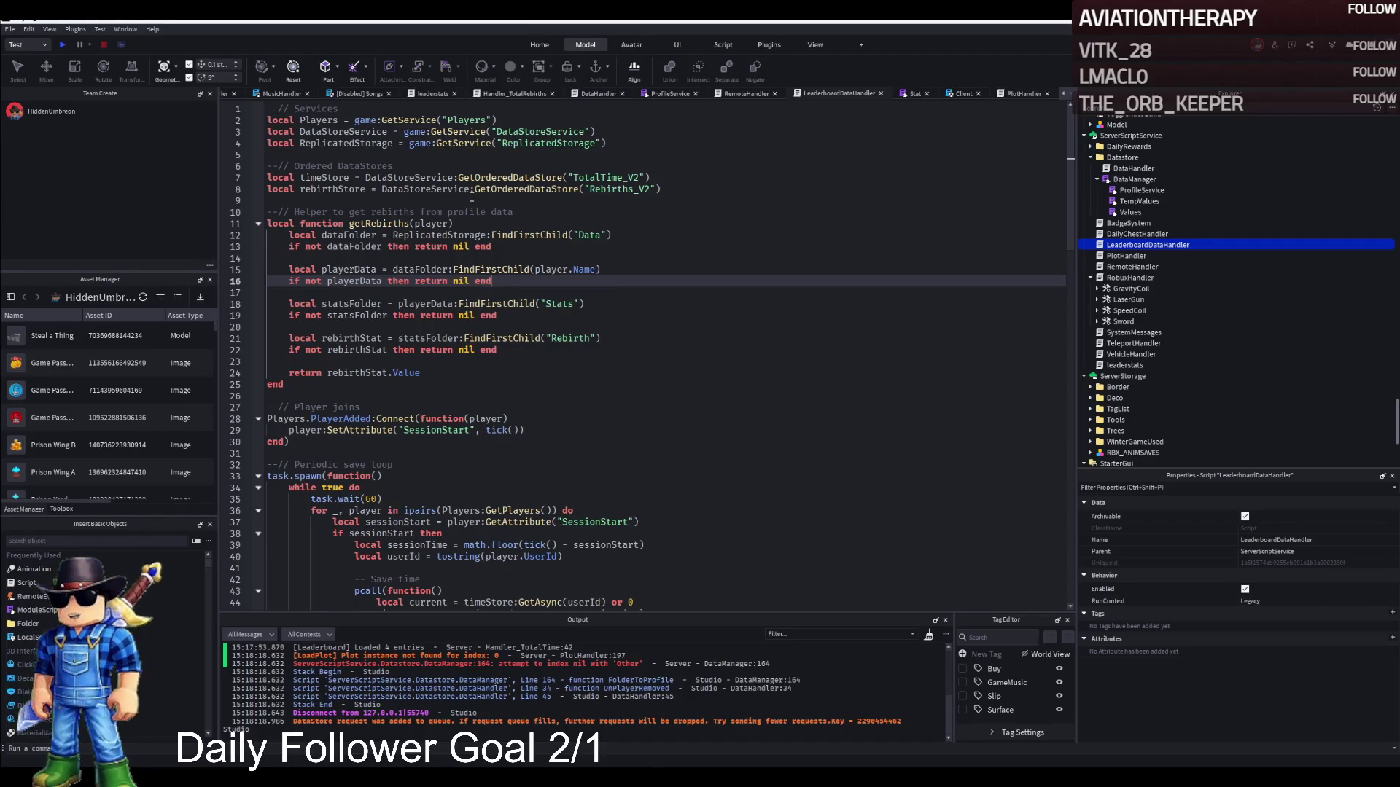
Add the moneyEarnedStore TotalMoneyEarned_V1 ordered datastore below rebirthStore and save the place.
{"action": "left_click", "coordinate": [682, 192]}
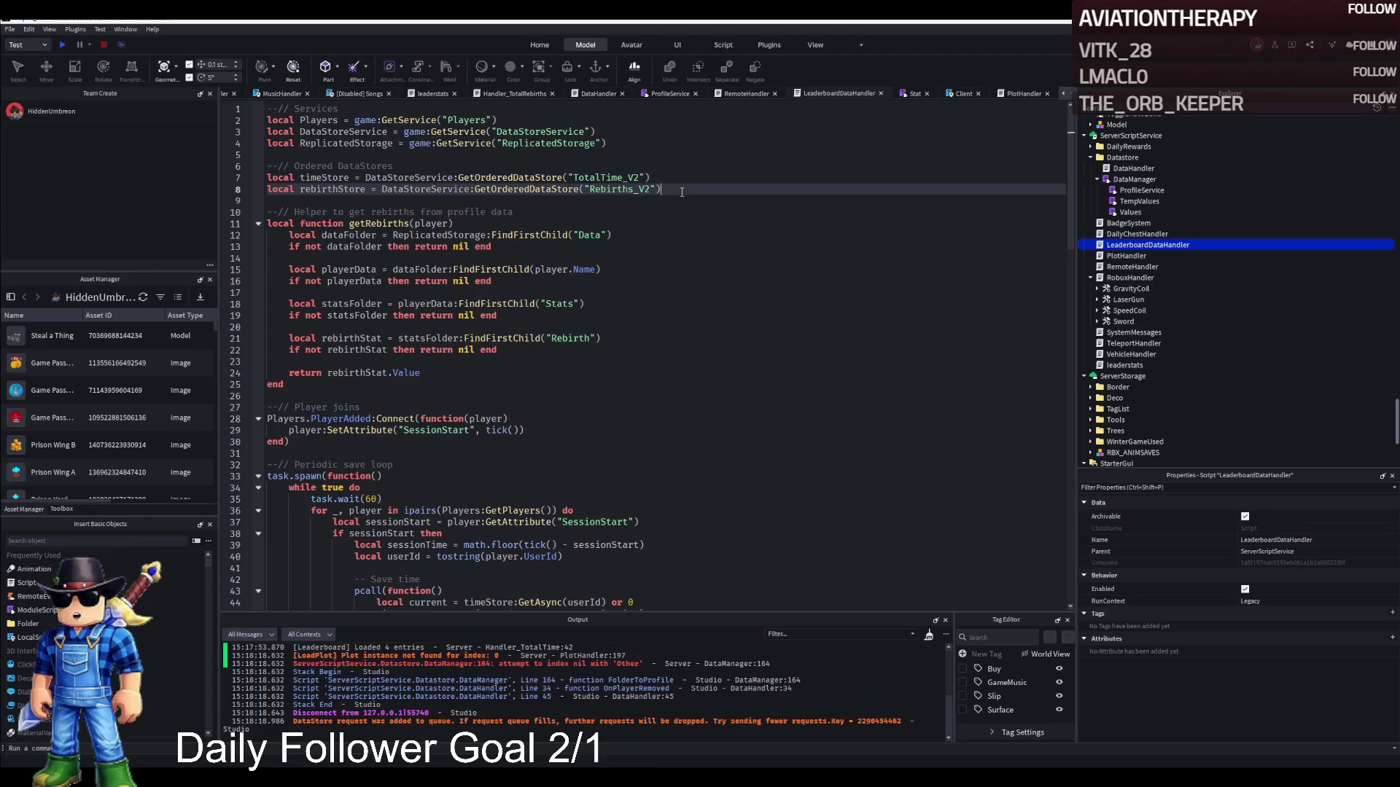
{"action": "key", "text": "Return"}
{"action": "key", "text": "Tab"}
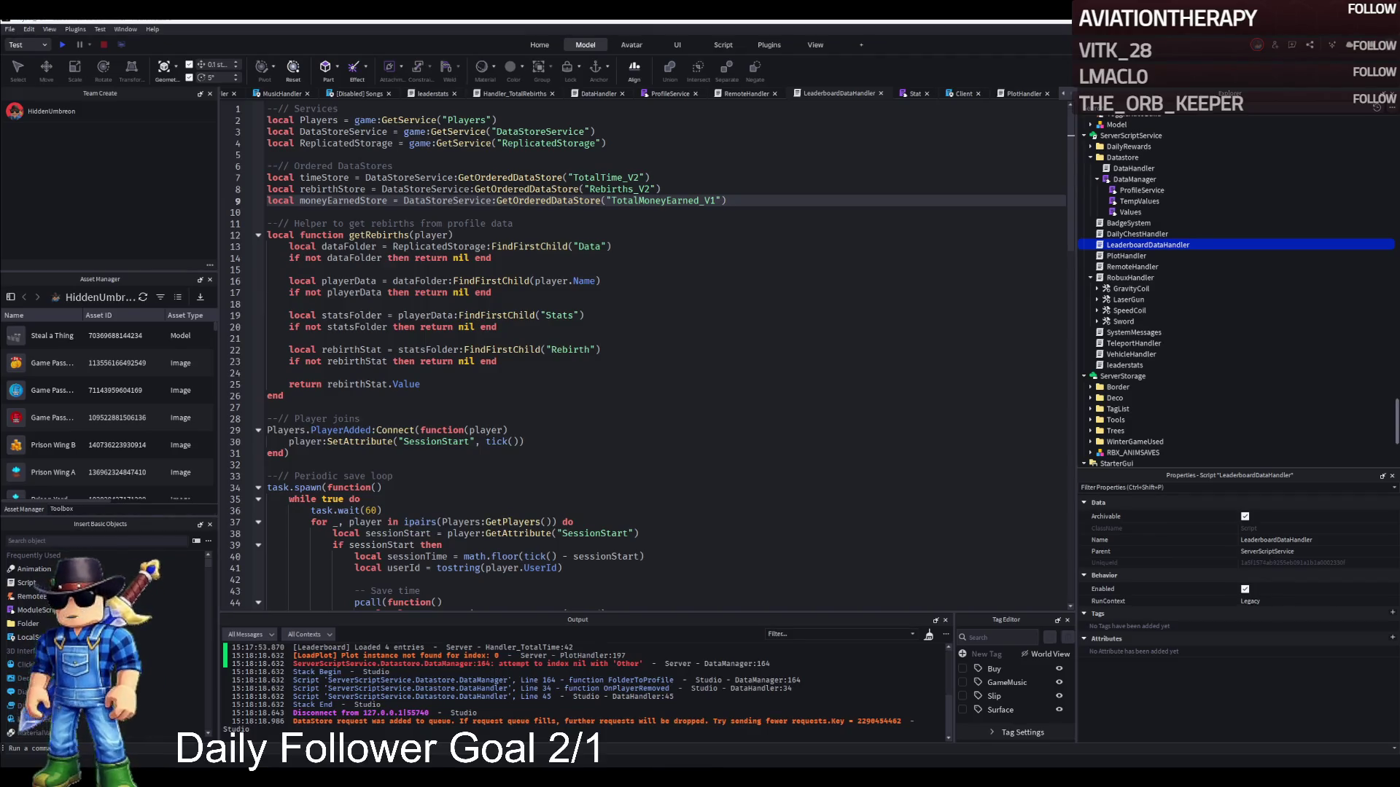
{"action": "scroll", "coordinate": [665, 243], "scroll_direction": "down", "scroll_amount": 15}
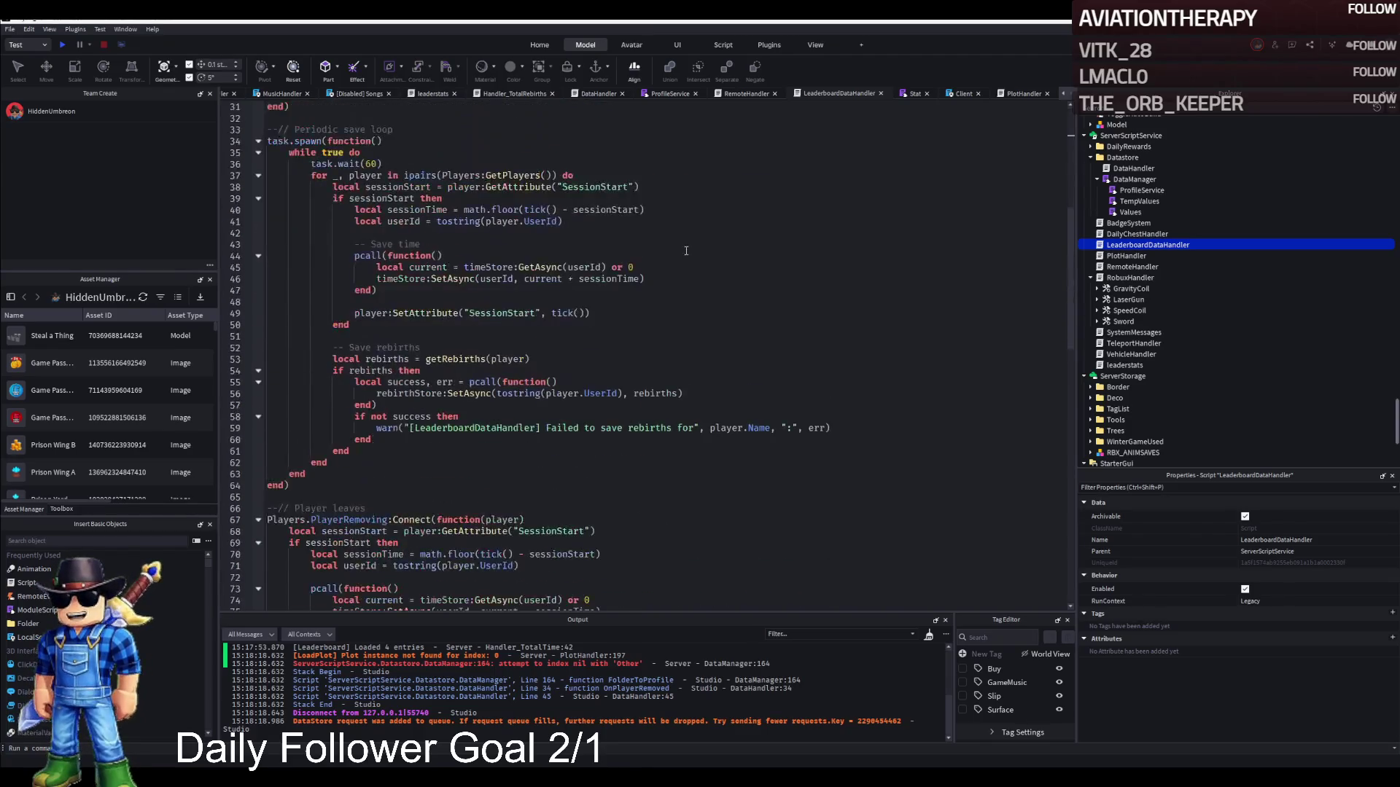
{"action": "scroll", "coordinate": [665, 243], "scroll_direction": "up", "scroll_amount": 12}
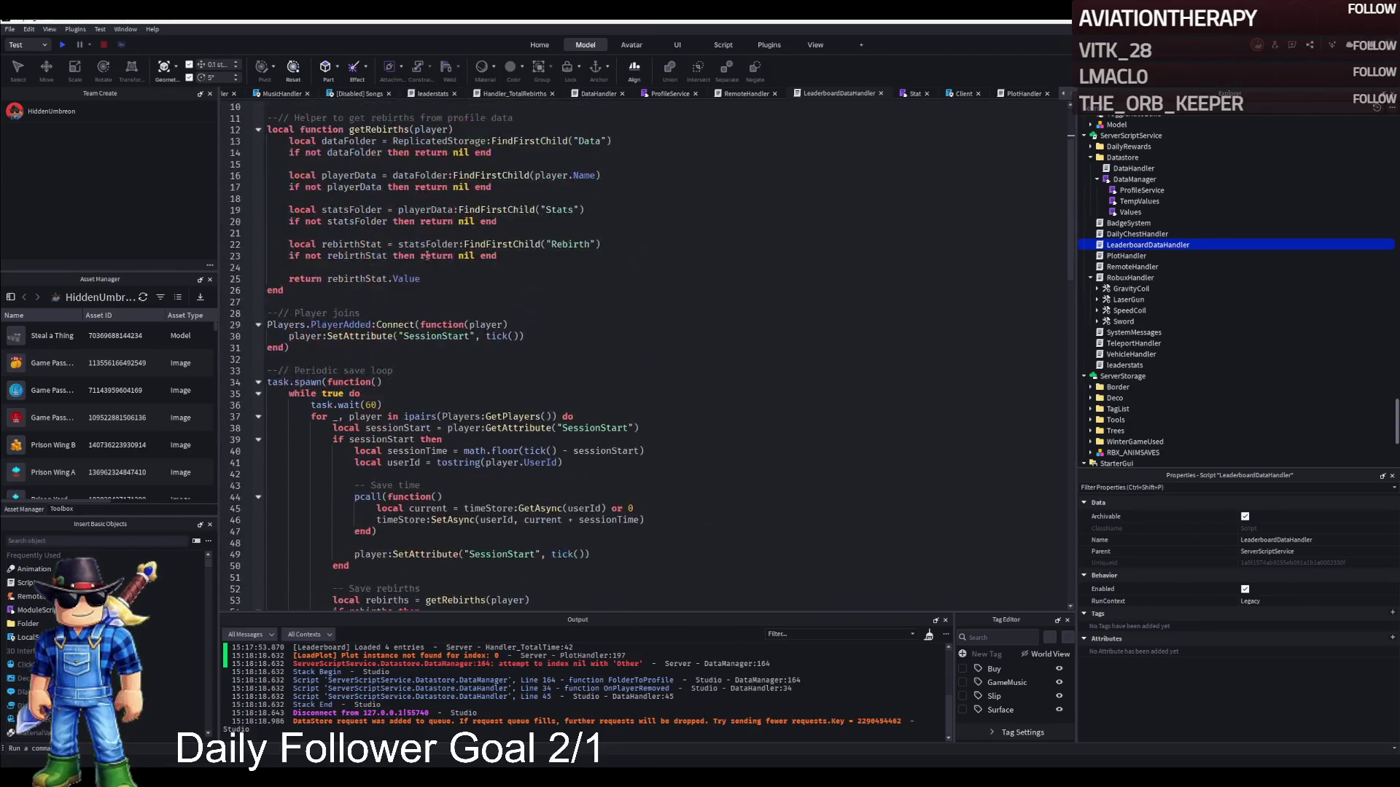
{"action": "scroll", "coordinate": [569, 298], "scroll_direction": "up", "scroll_amount": 3}
{"action": "left_click", "coordinate": [584, 227]}
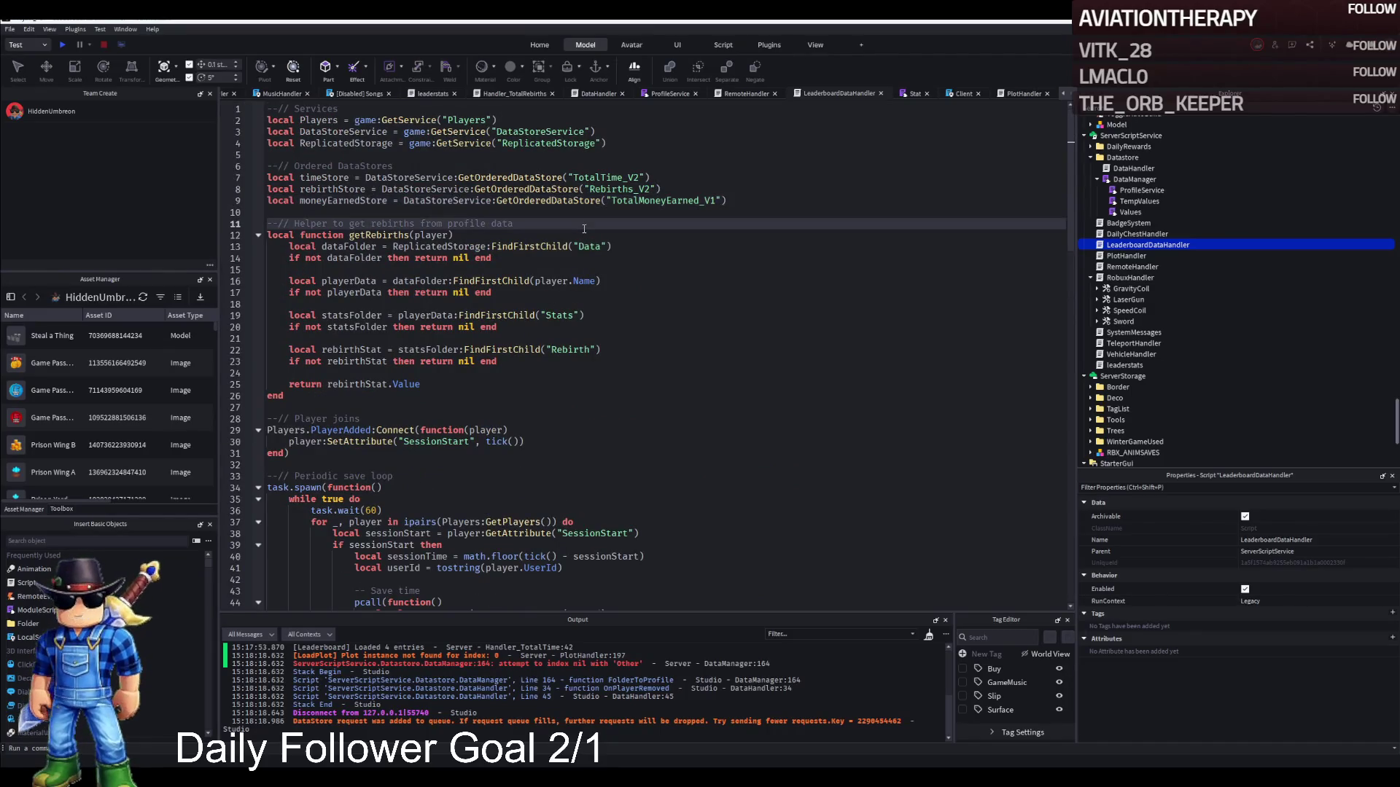
{"action": "key", "text": "ctrl+s"}
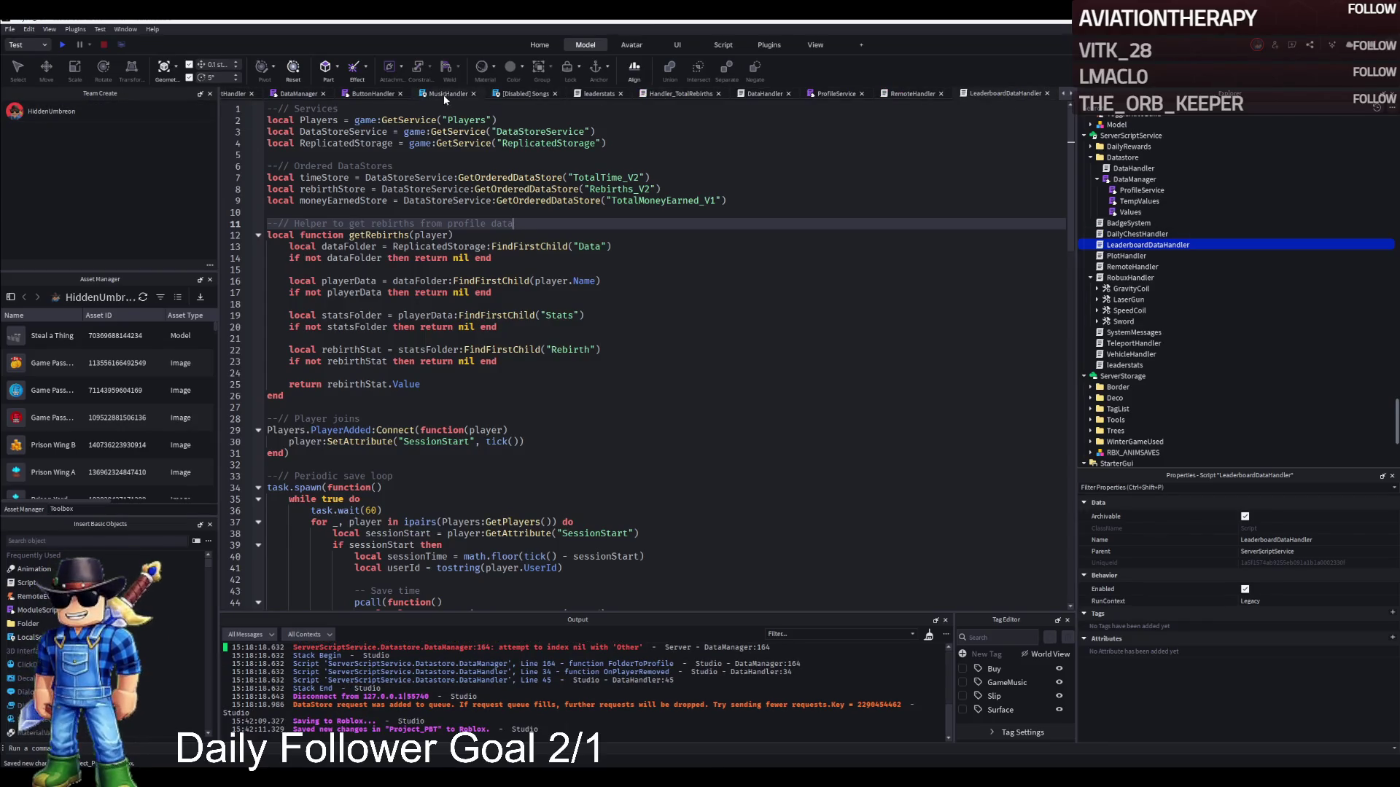
Close the MusicHandler, Songs, DailyChestHandler and LoadingHandler tabs and select the rebirths leaderboard in the scene.
{"action": "left_click", "coordinate": [473, 94]}
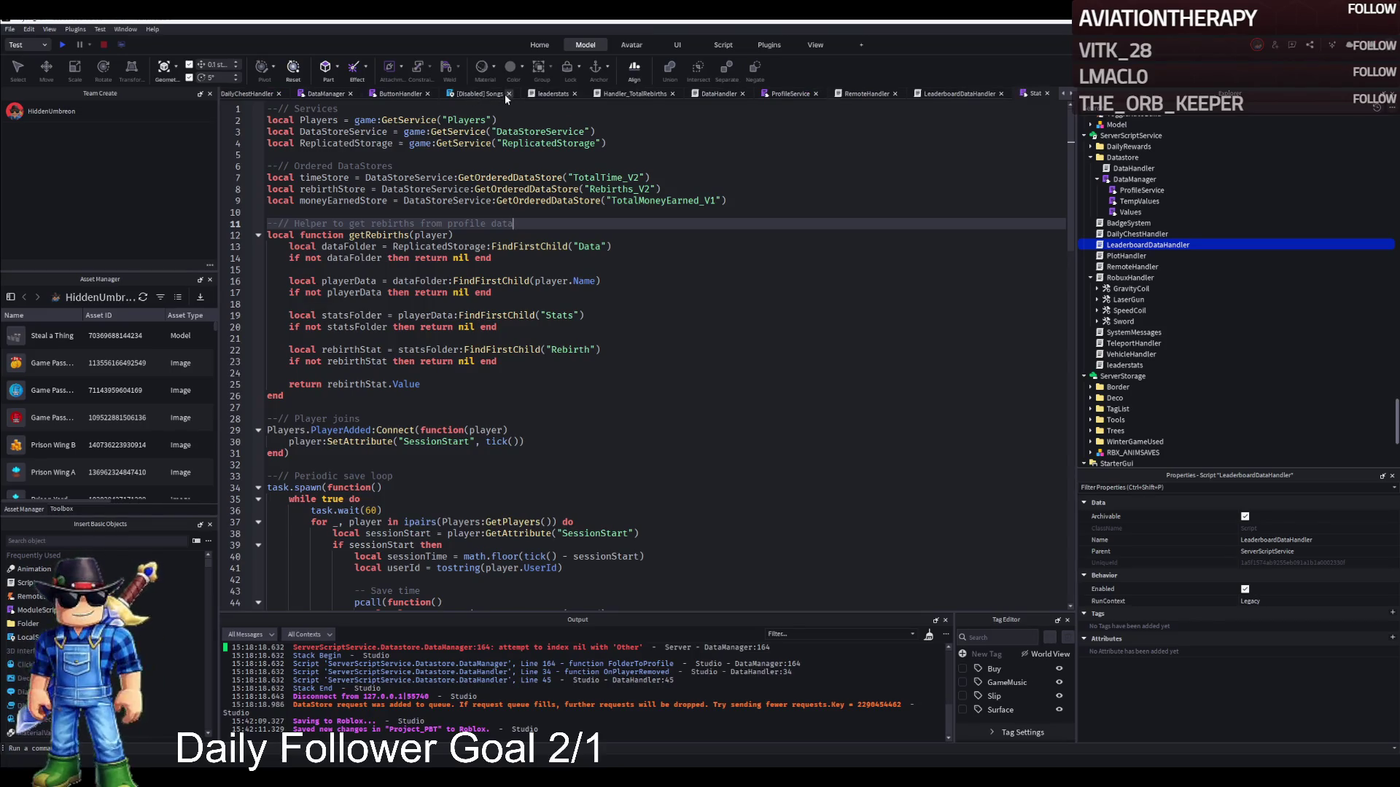
{"action": "left_click", "coordinate": [506, 94]}
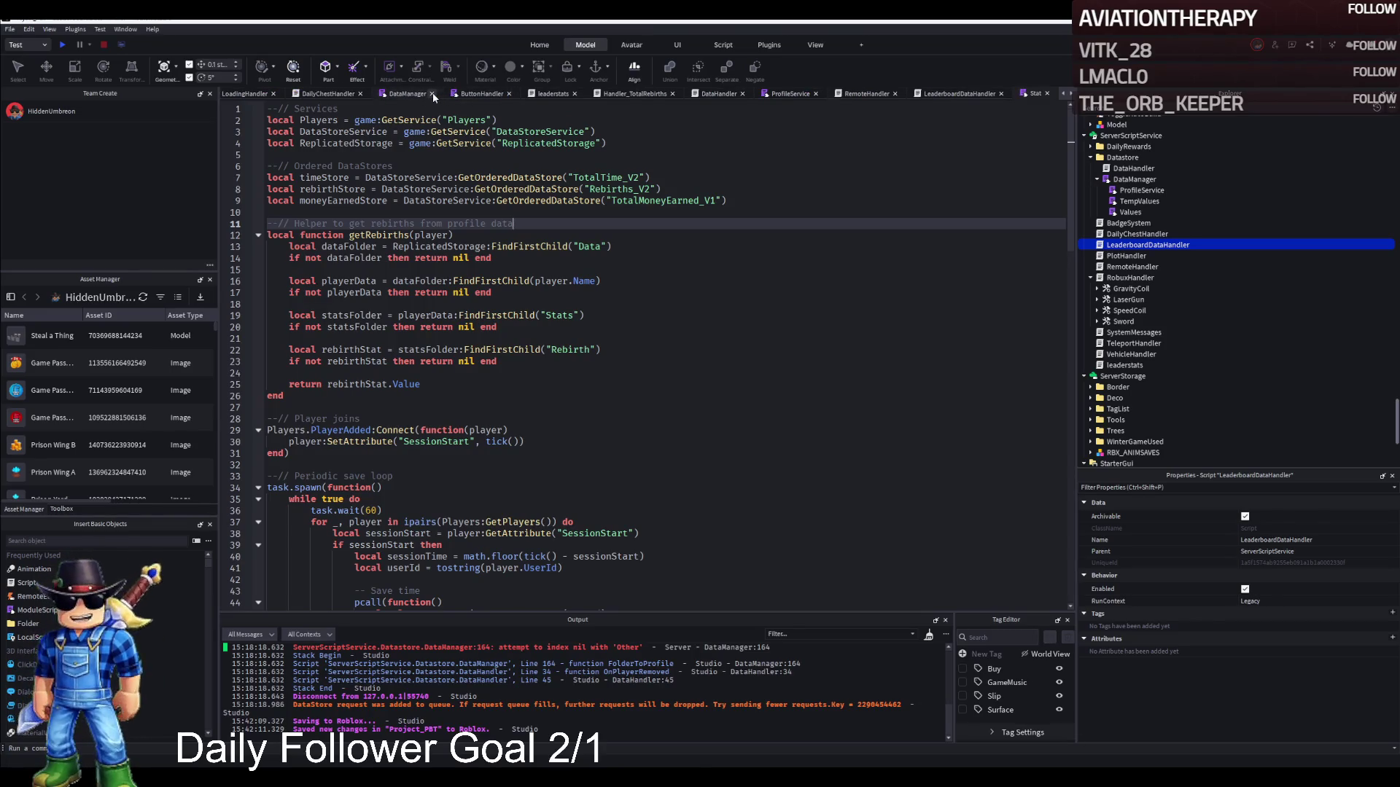
{"action": "left_click", "coordinate": [397, 94]}
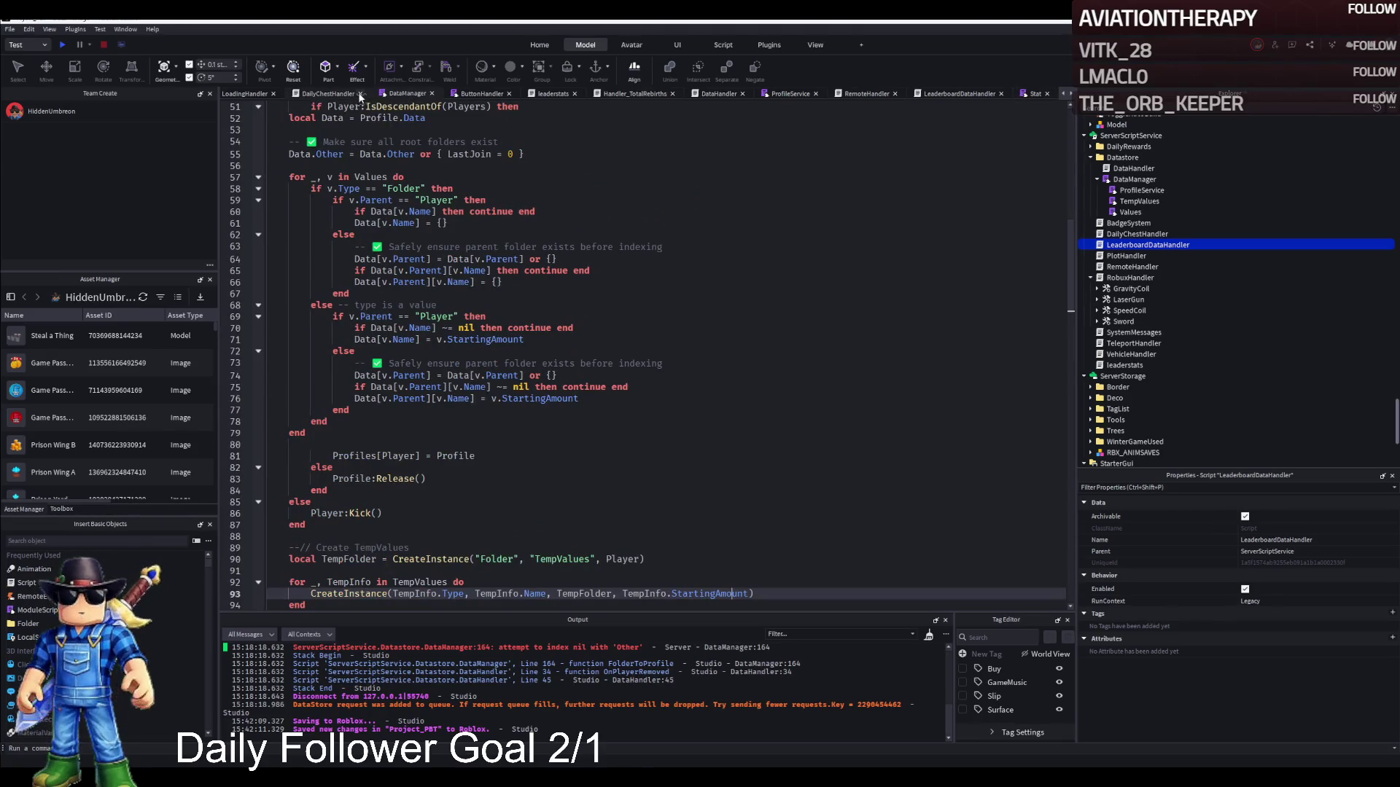
{"action": "left_click", "coordinate": [361, 94]}
{"action": "left_click", "coordinate": [261, 93]}
{"action": "left_click", "coordinate": [319, 96]}
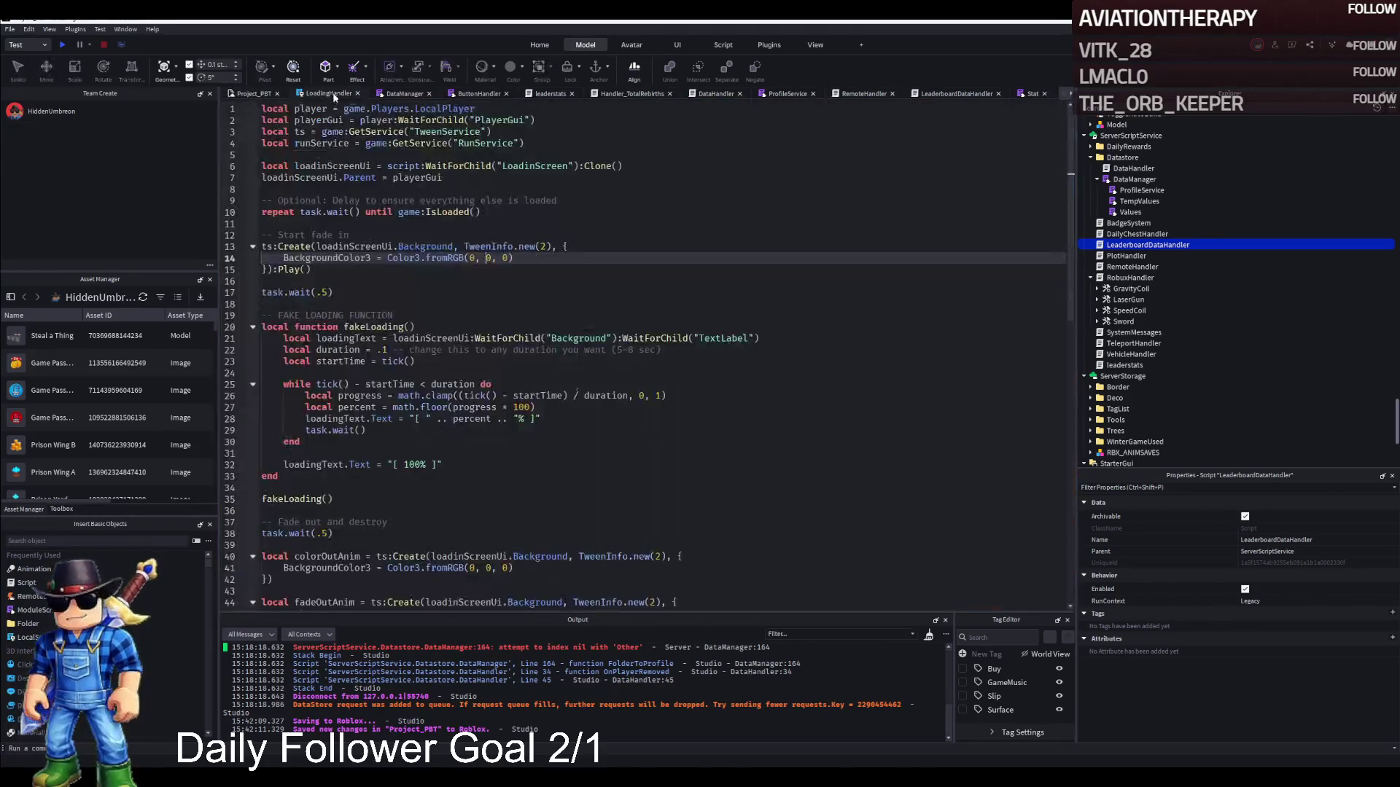
{"action": "left_click", "coordinate": [357, 94]}
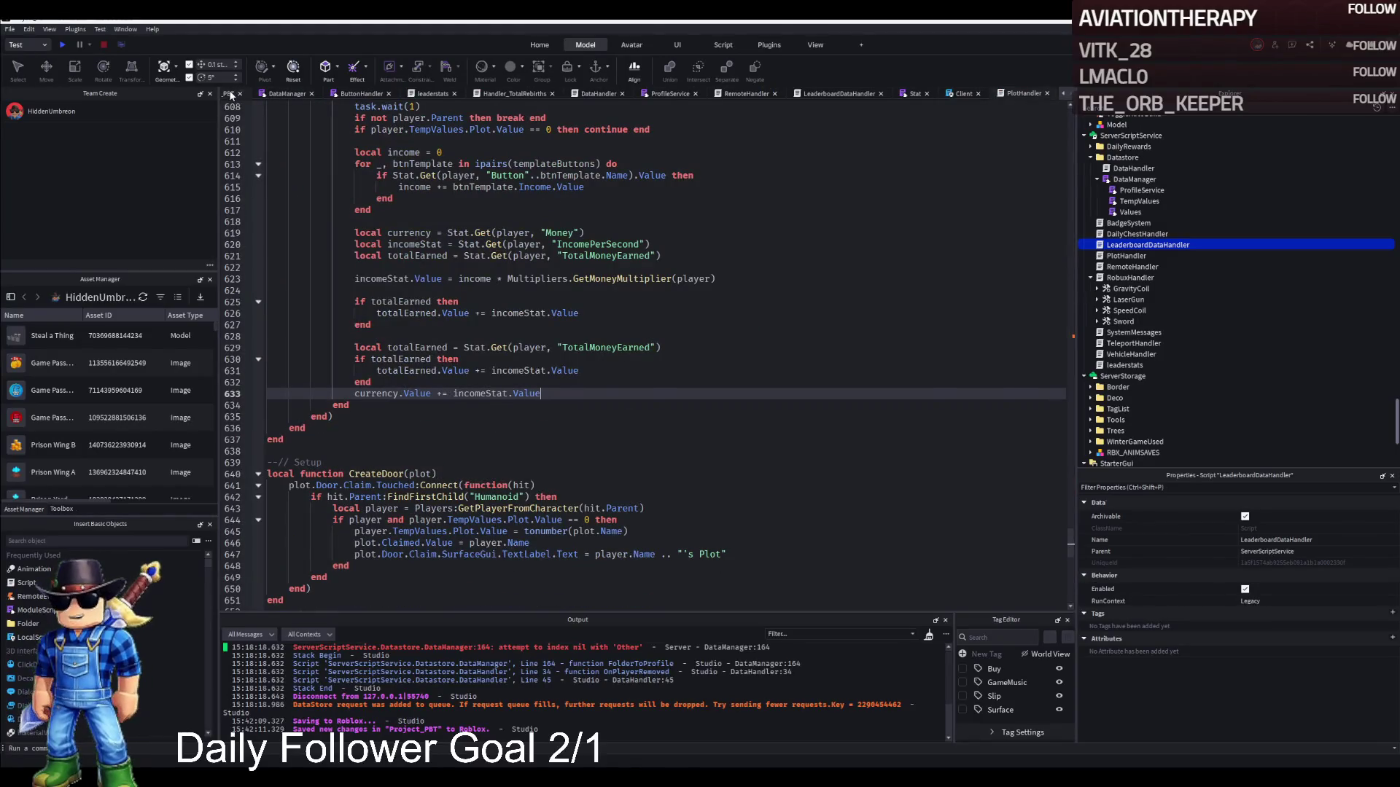
{"action": "left_click", "coordinate": [236, 95]}
{"action": "left_click", "coordinate": [693, 242]}
{"action": "scroll", "coordinate": [692, 242], "scroll_direction": "down", "scroll_amount": 5}
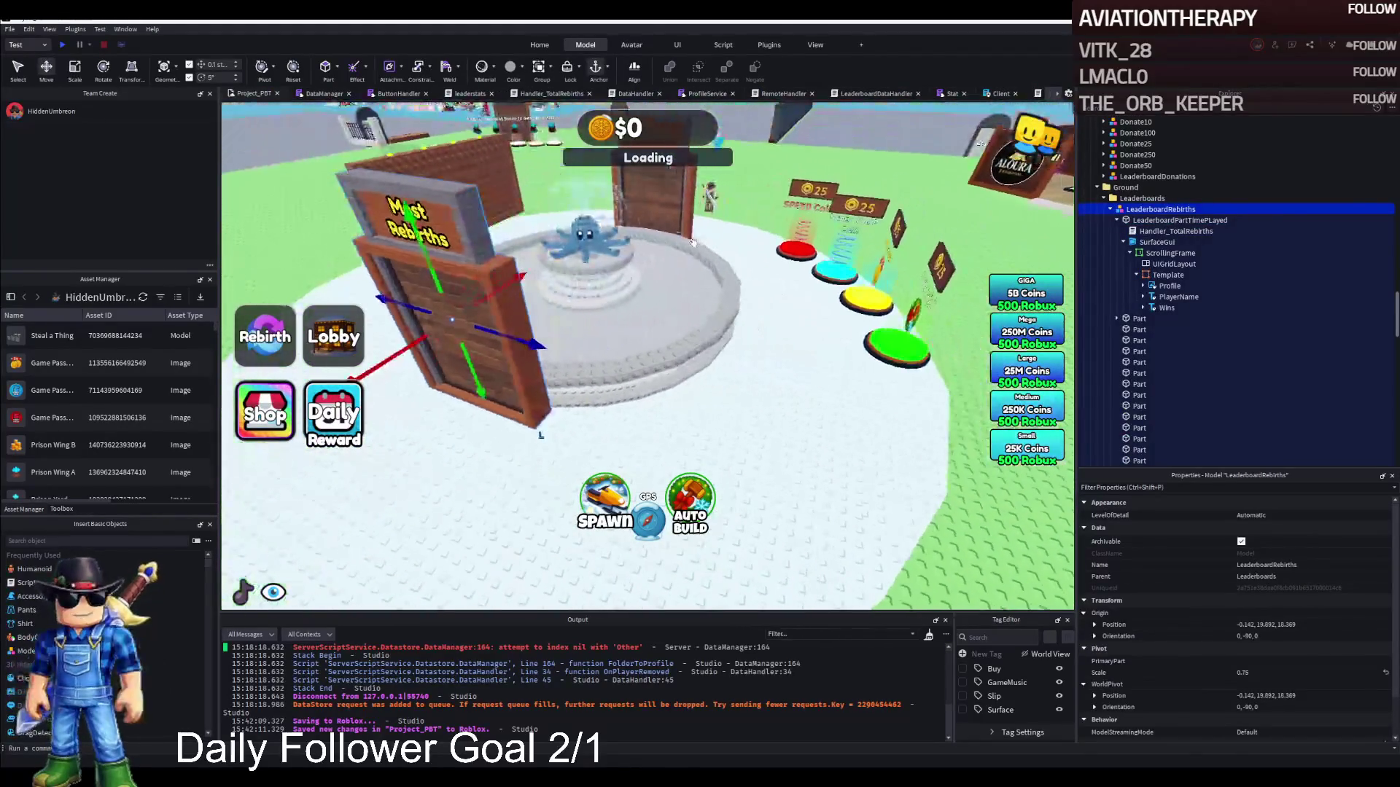
Rename the copied leaderboard to LeaderboardMOneyEarned, rotate it a quarter turn and move it about 17 studs.
{"action": "key", "text": "F2"}
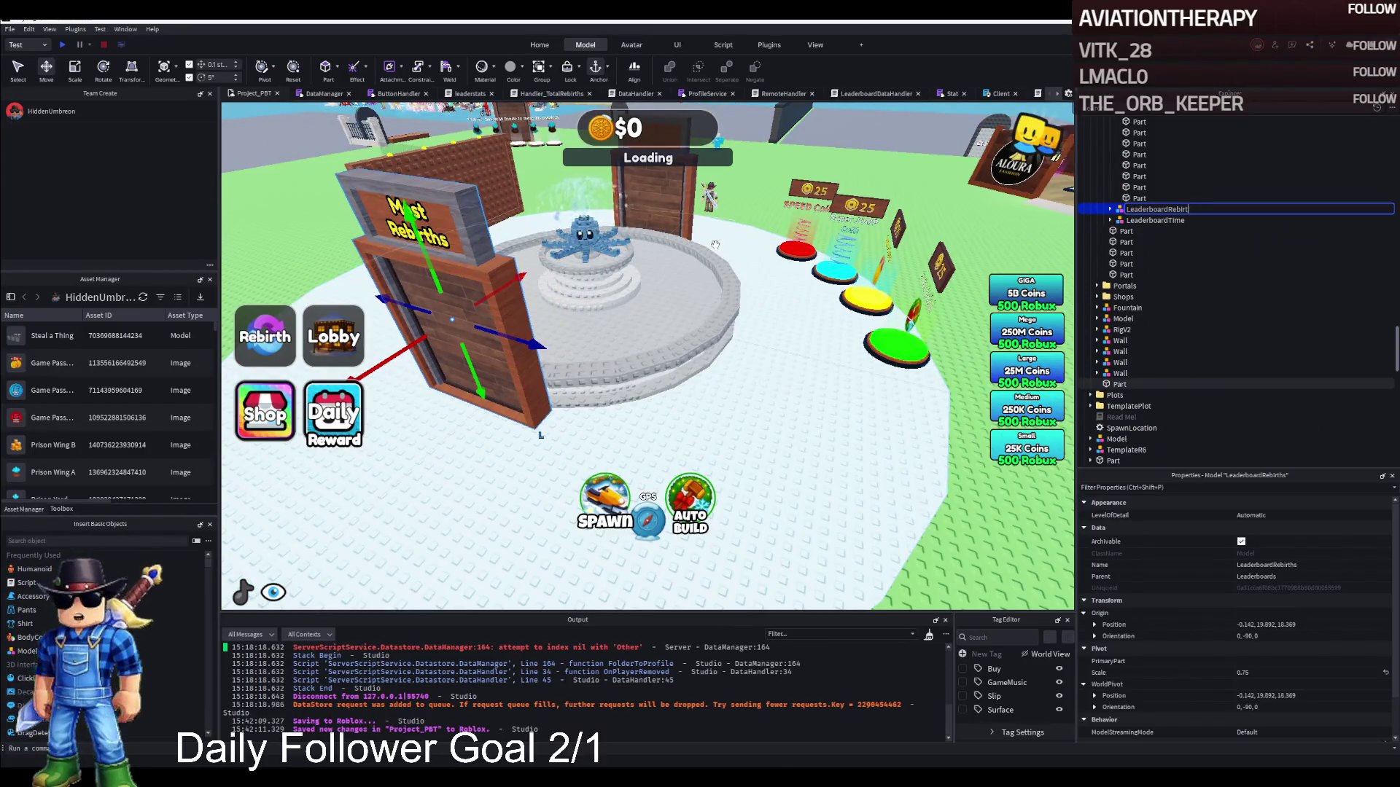
{"action": "key", "text": "BackSpace"}
{"action": "key", "text": "BackSpace"}
{"action": "key", "text": "BackSpace"}
{"action": "type", "text": "MOneyEarned"}
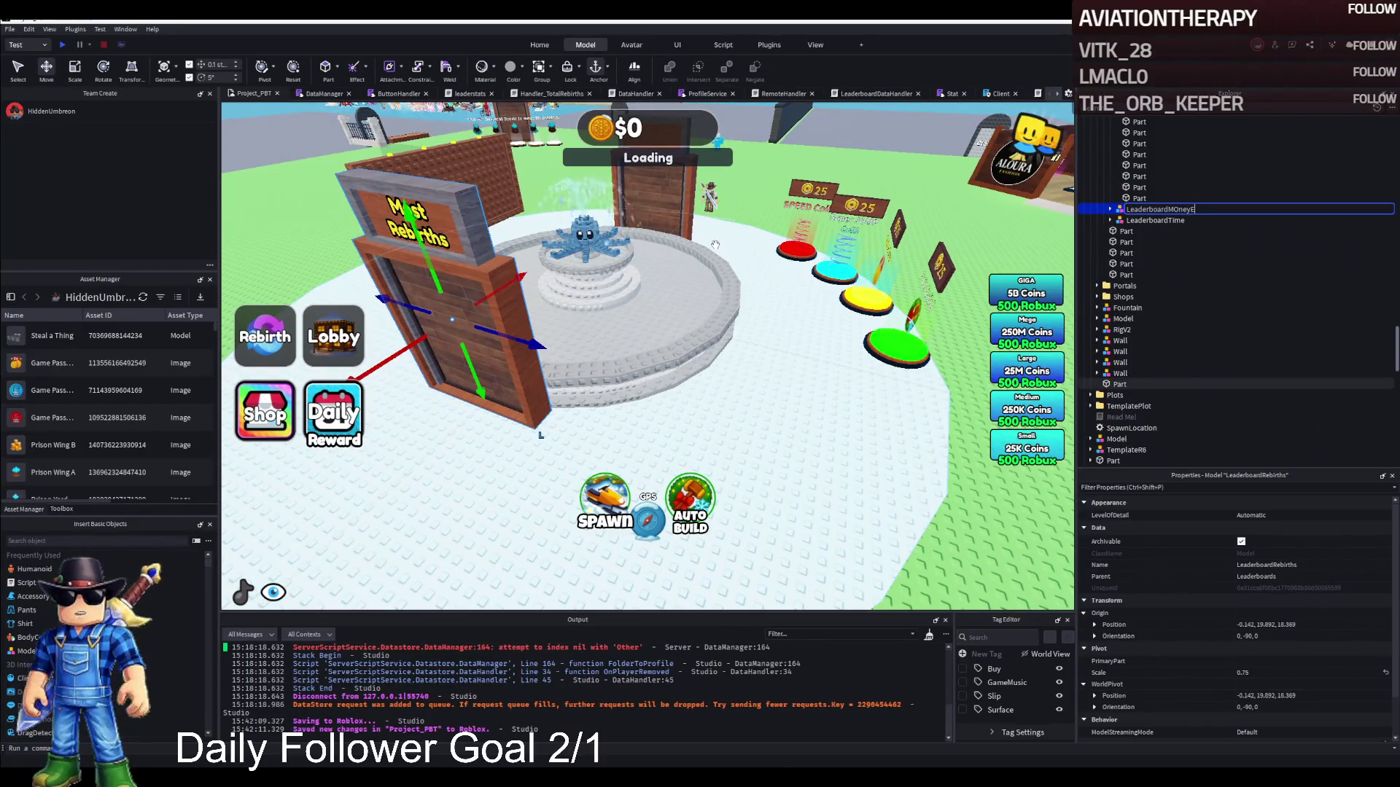
{"action": "key", "text": "Return"}
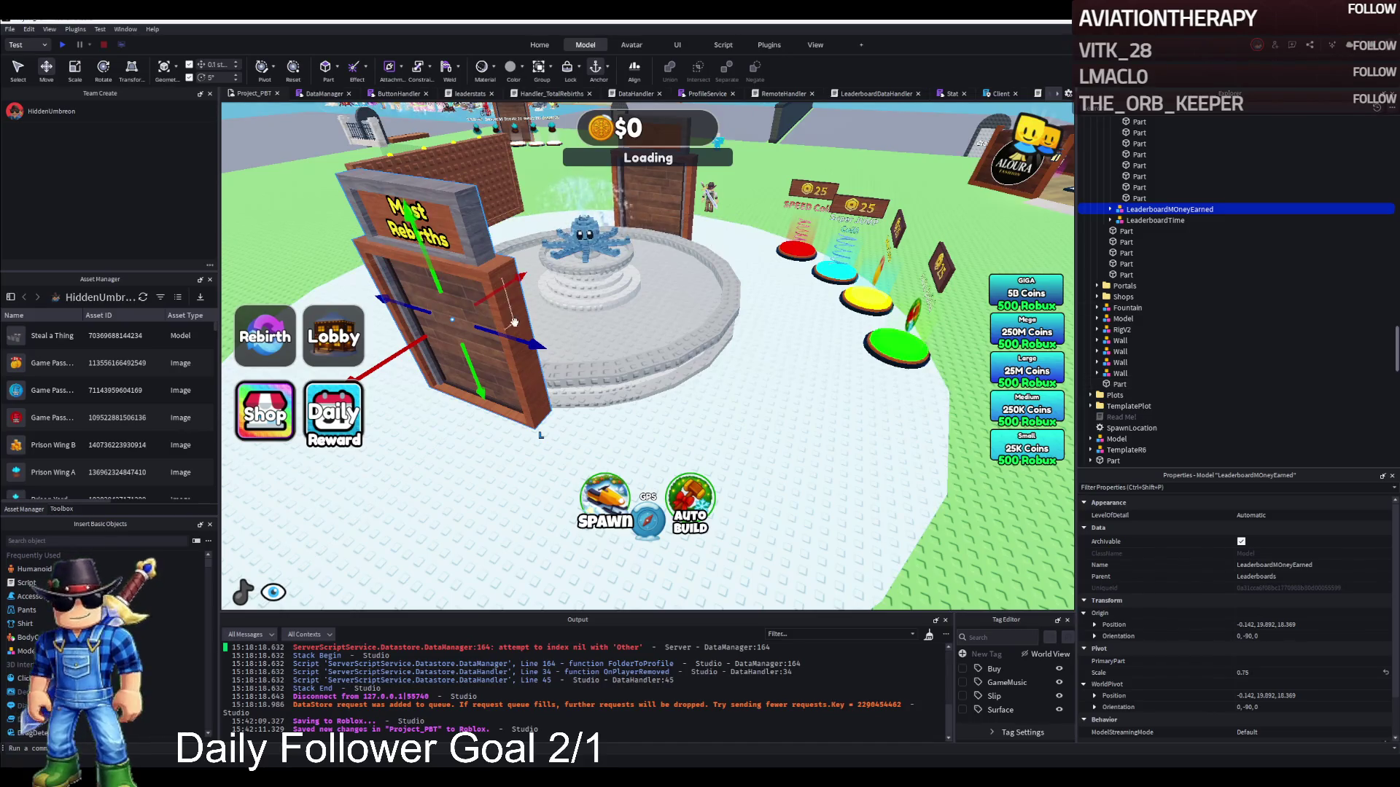
{"action": "key", "text": "ctrl+r"}
{"action": "key", "text": "ctrl+r"}
{"action": "mouse_move", "coordinate": [511, 350]}
{"action": "left_mouse_down"}
{"action": "mouse_move", "coordinate": [578, 377]}
{"action": "mouse_move", "coordinate": [653, 335]}
{"action": "left_mouse_up"}
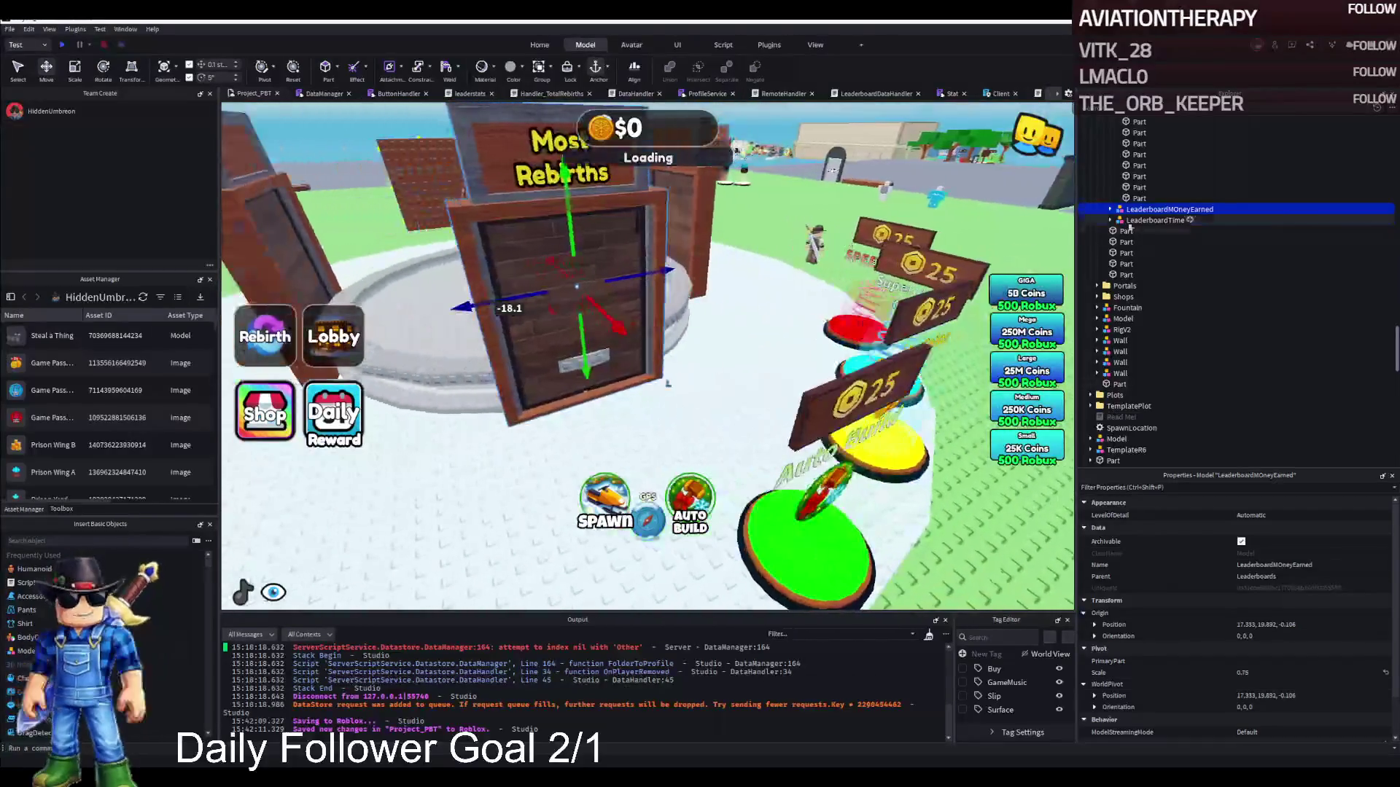
Correct the name to LeaderboardMoneyEarned and open its Handler_TotalRebirths script.
{"action": "double_click", "coordinate": [1181, 209]}
{"action": "key", "text": "BackSpace"}
{"action": "type", "text": "o"}
{"action": "key", "text": "Return"}
{"action": "left_click", "coordinate": [1109, 209]}
{"action": "left_click", "coordinate": [1116, 220]}
{"action": "double_click", "coordinate": [1167, 231]}
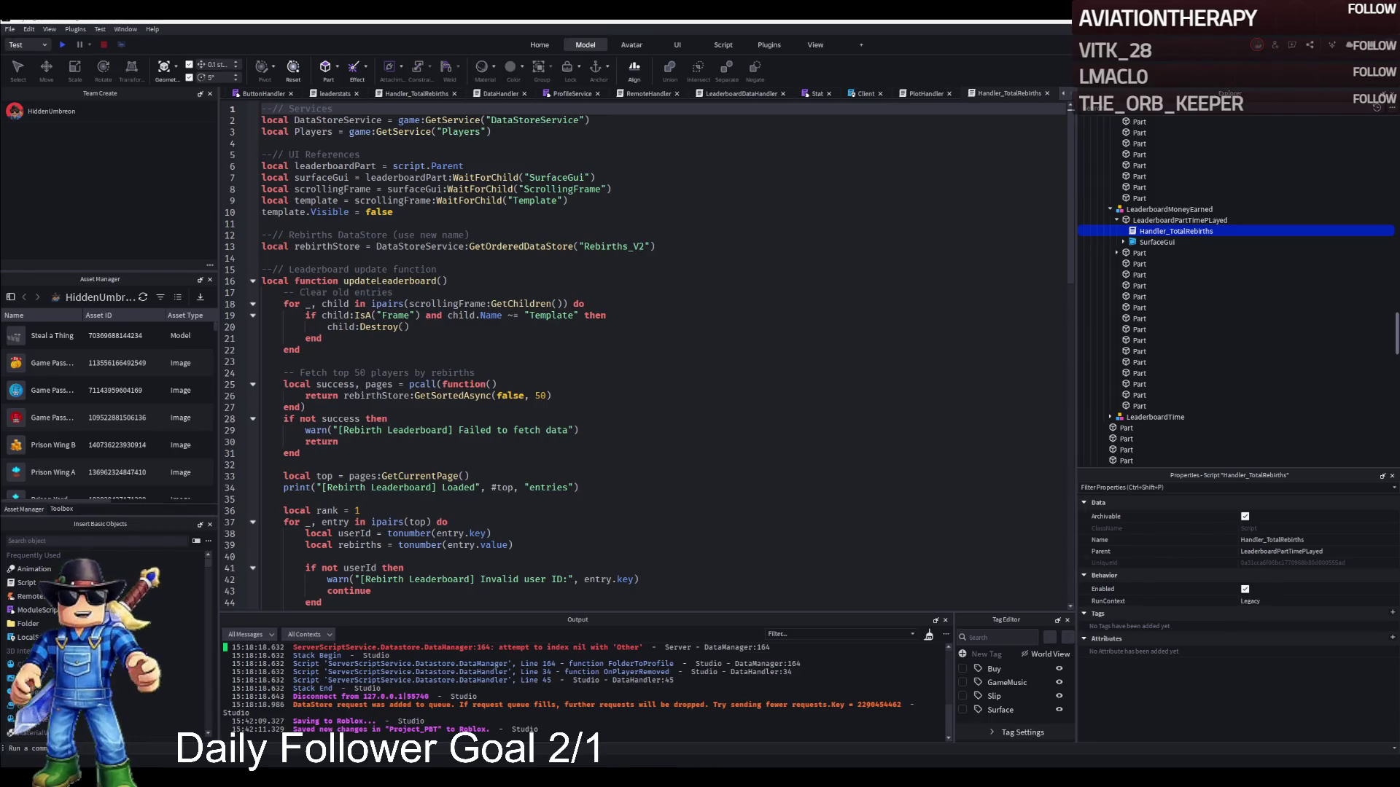
Replace the entire Handler_TotalRebirths script with the money-earned code, then undo that replacement.
{"action": "left_click", "coordinate": [450, 350]}
{"action": "scroll", "coordinate": [451, 350], "scroll_direction": "down", "scroll_amount": 2}
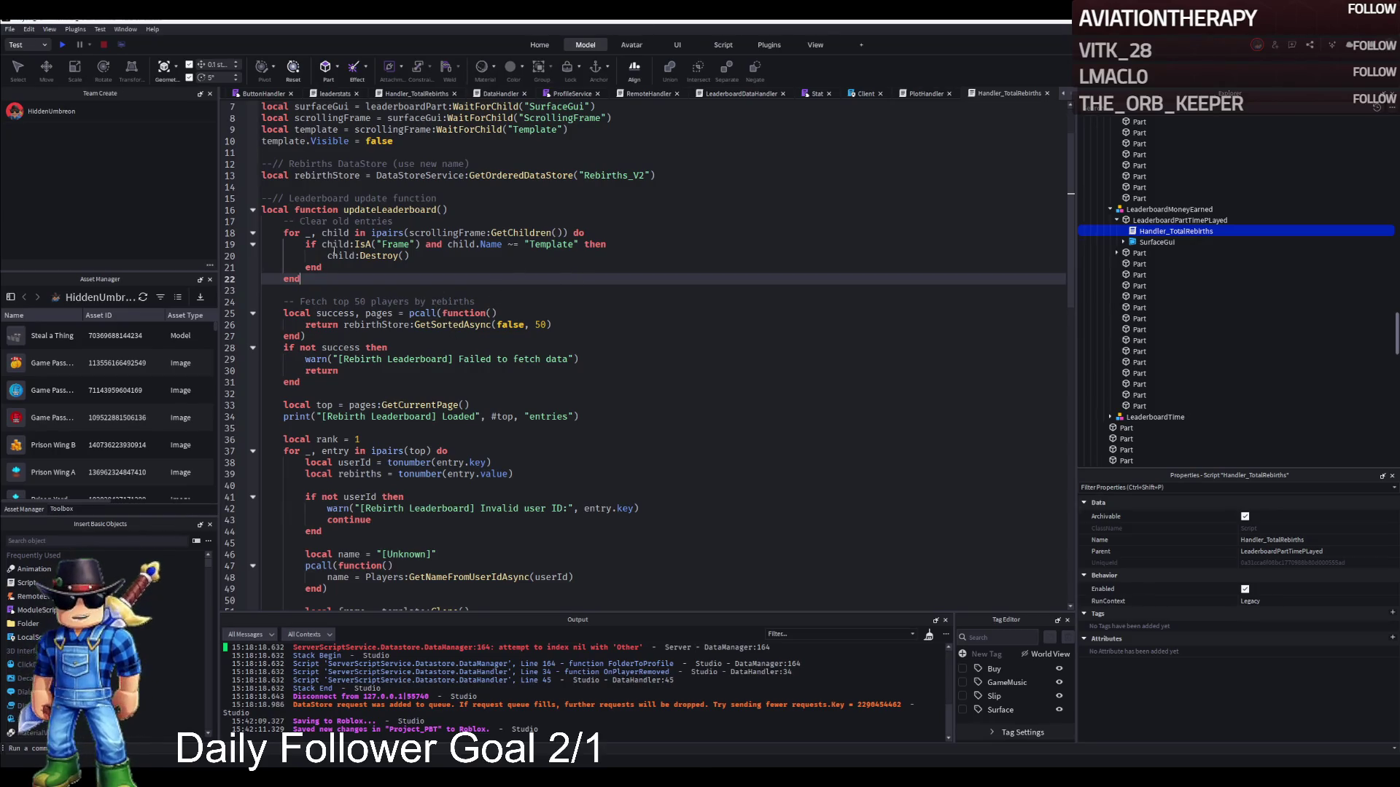
{"action": "scroll", "coordinate": [379, 258], "scroll_direction": "down", "scroll_amount": 15}
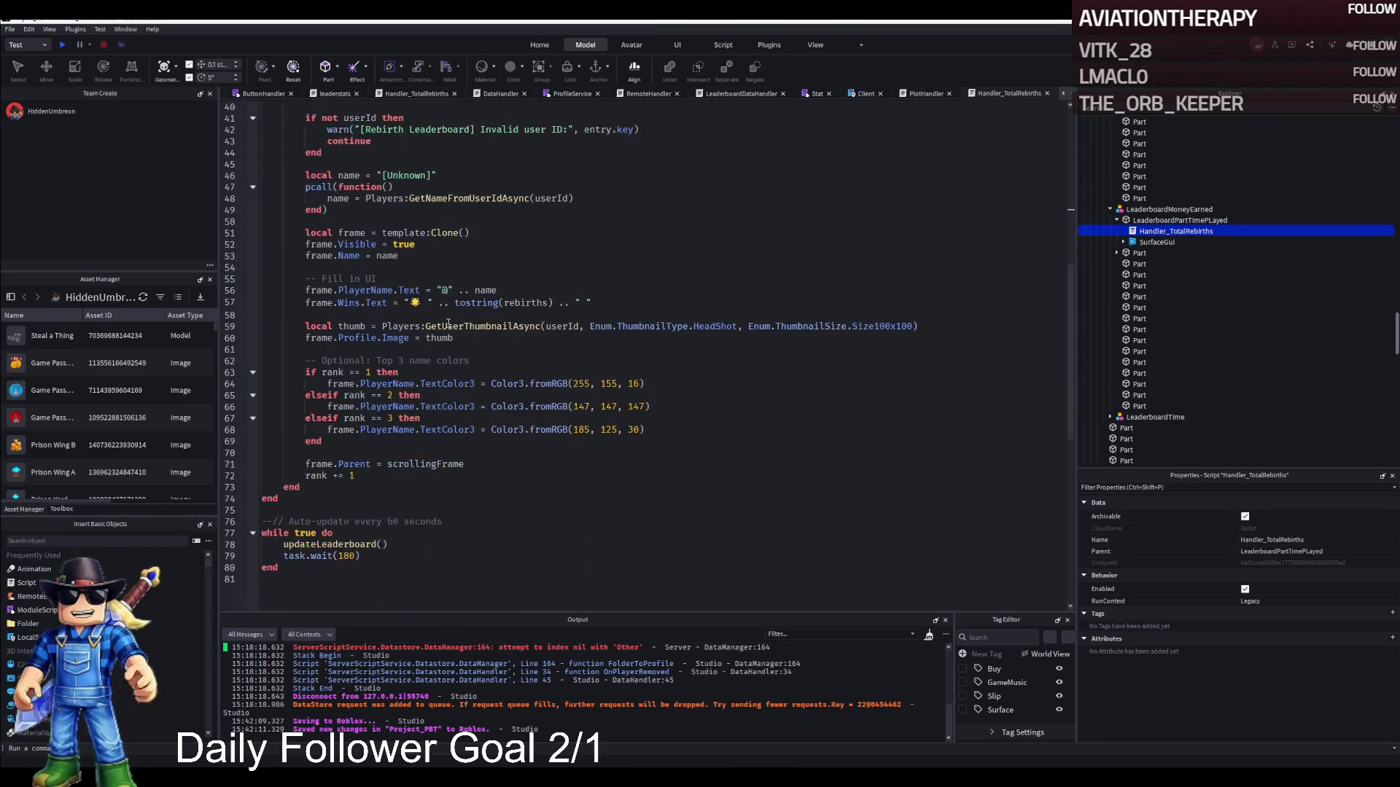
{"action": "scroll", "coordinate": [449, 323], "scroll_direction": "up", "scroll_amount": 5}
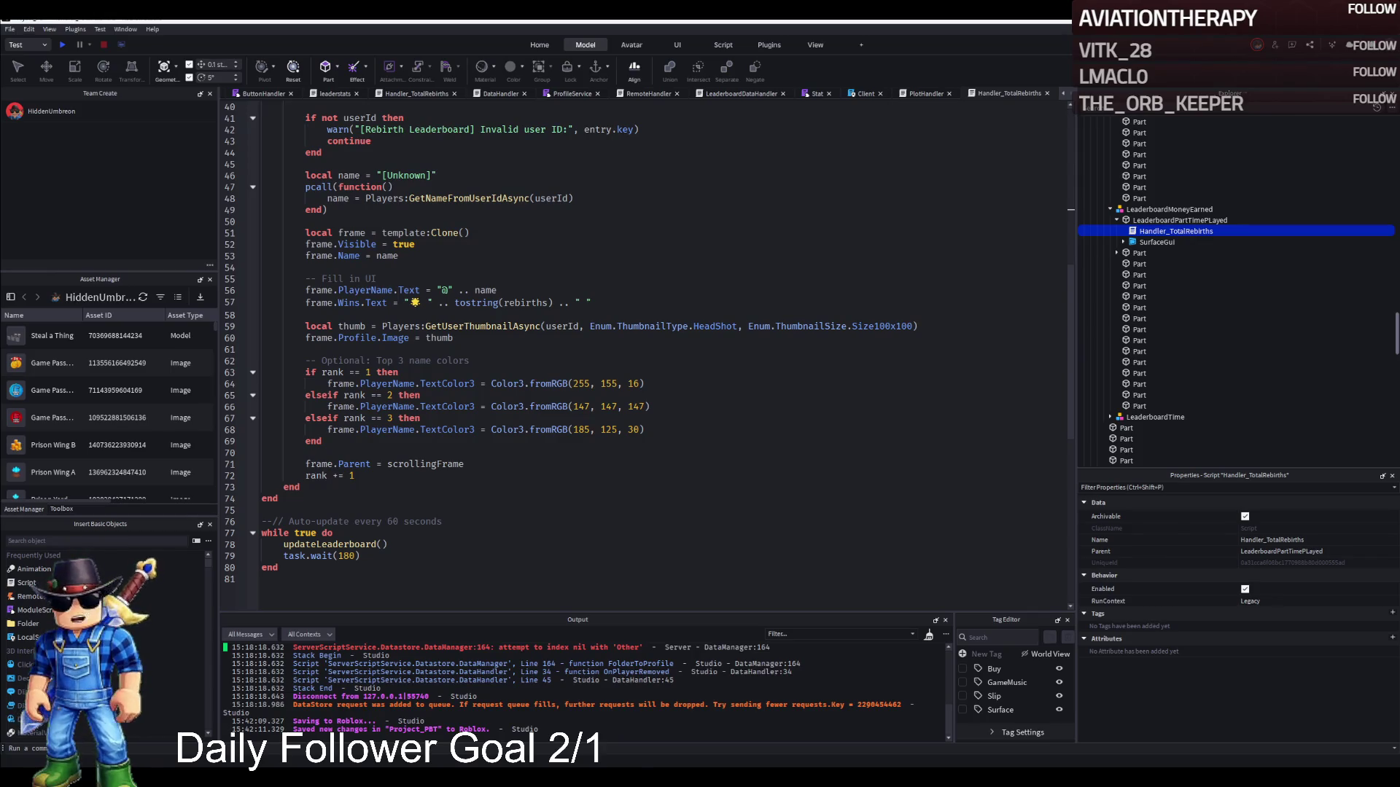
{"action": "key", "text": "ctrl+a"}
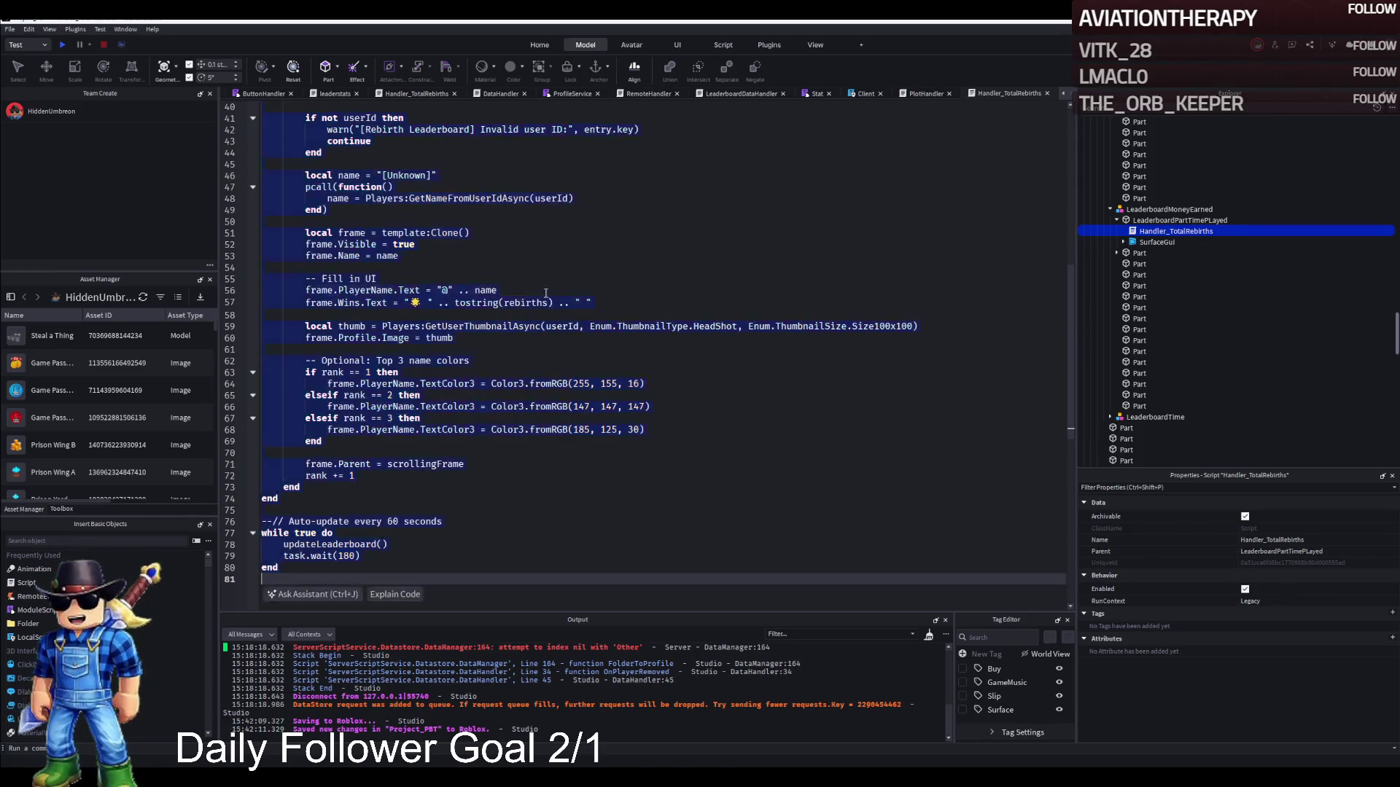
{"action": "key", "text": "BackSpace"}
{"action": "key", "text": "ctrl+v"}
{"action": "scroll", "coordinate": [541, 297], "scroll_direction": "up", "scroll_amount": 8}
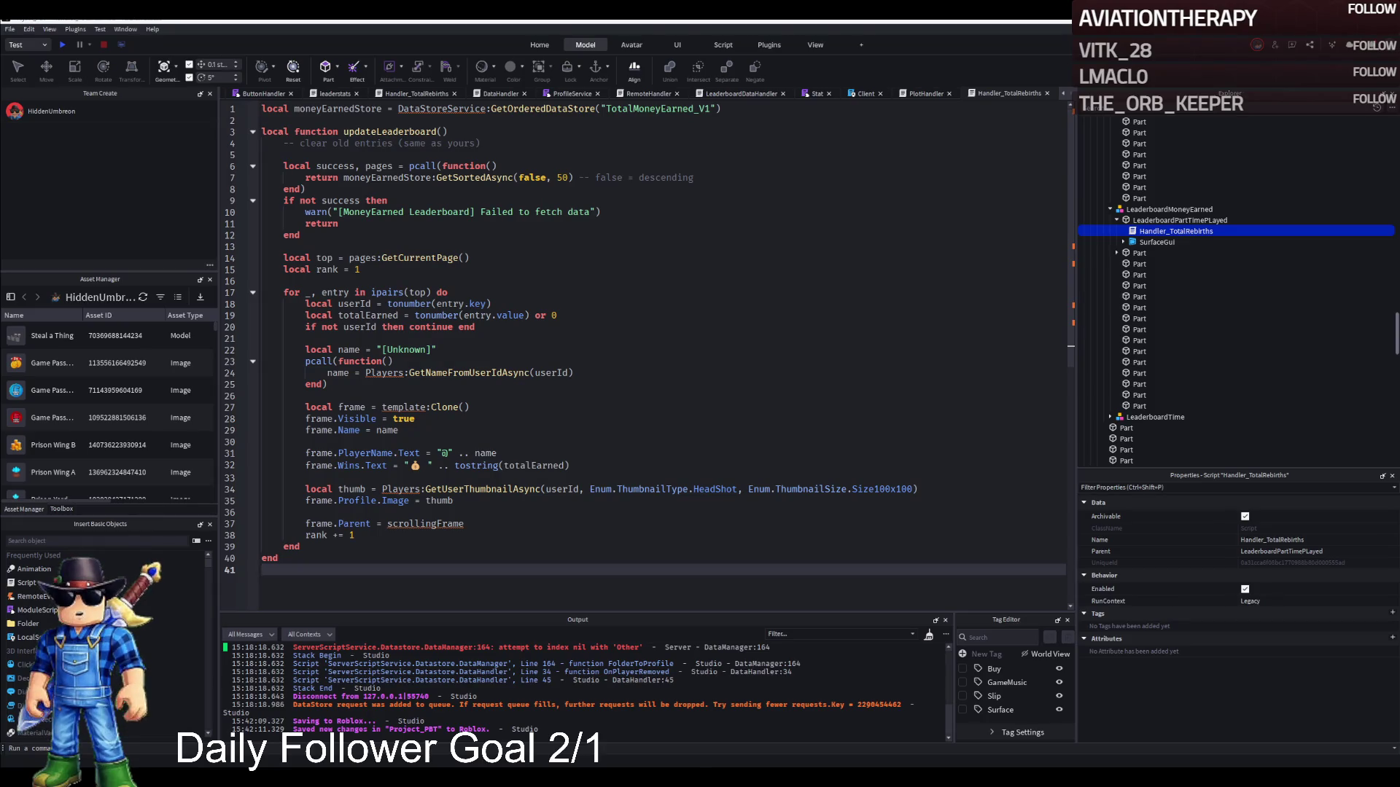
{"action": "key", "text": "ctrl+z"}
{"action": "key", "text": "ctrl+z"}
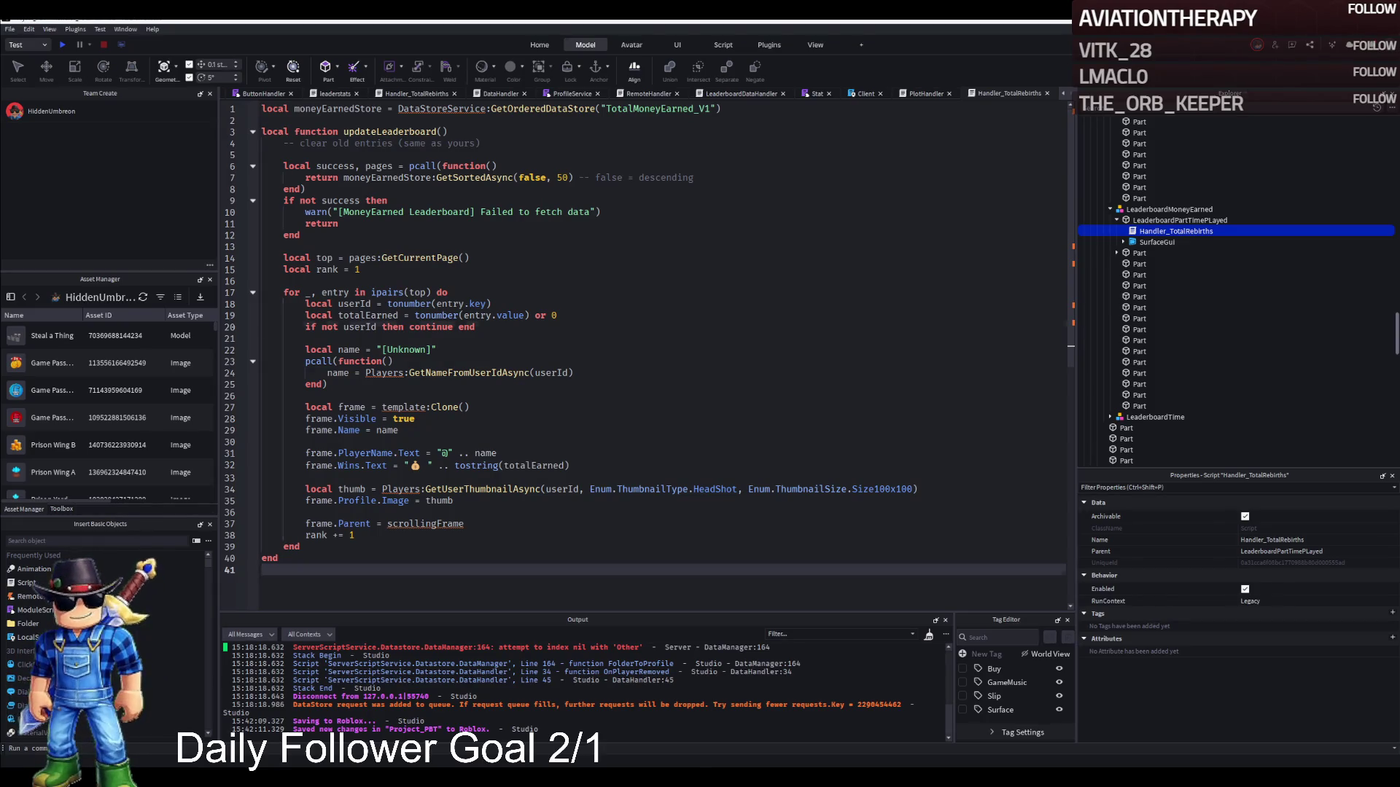
Paste the TotalMoneyEarned_V1 datastore and updateLeaderboard code over the rebirth section only.
{"action": "scroll", "coordinate": [641, 357], "scroll_direction": "up", "scroll_amount": 6}
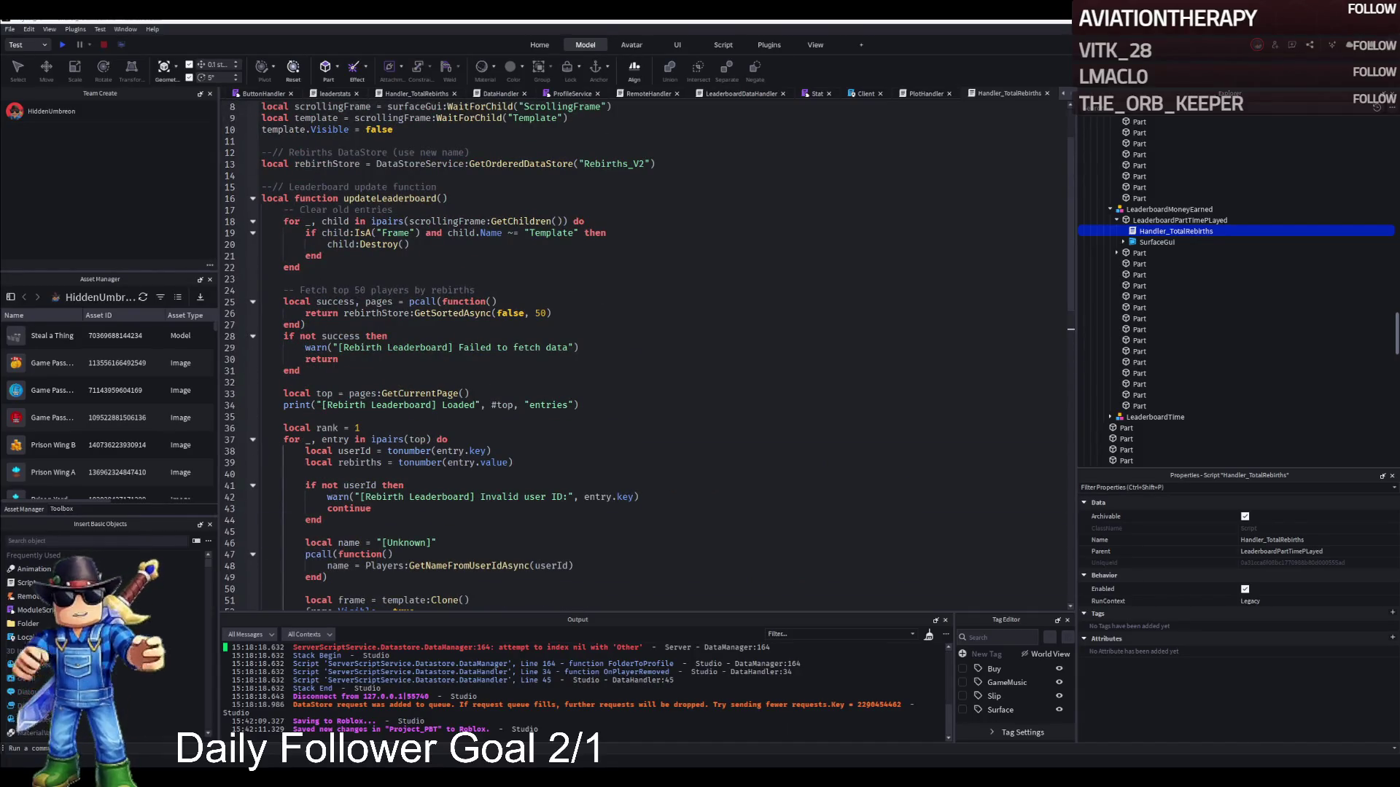
{"action": "scroll", "coordinate": [642, 357], "scroll_direction": "up", "scroll_amount": 3}
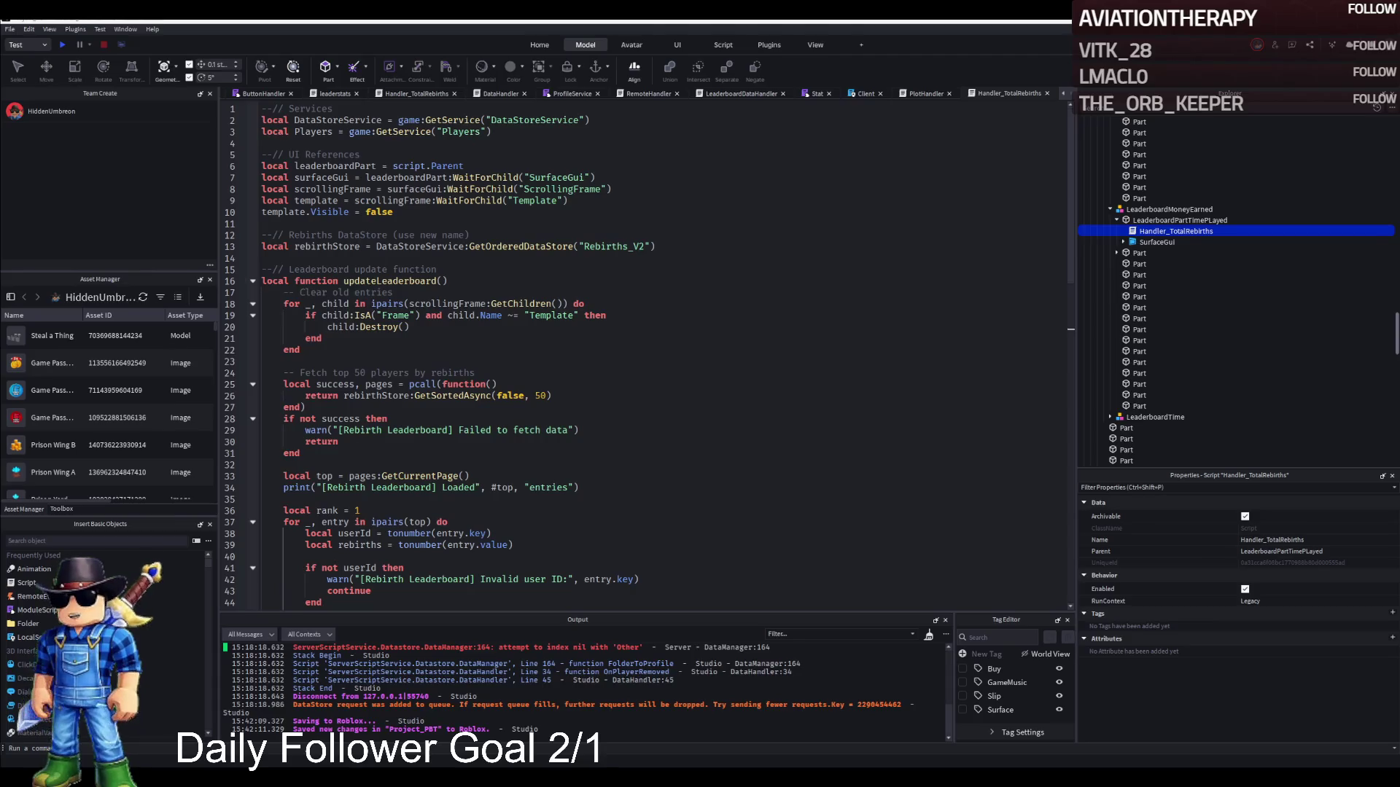
{"action": "mouse_move", "coordinate": [261, 247]}
{"action": "left_mouse_down"}
{"action": "mouse_move", "coordinate": [438, 379]}
{"action": "mouse_move", "coordinate": [448, 598]}
{"action": "mouse_move", "coordinate": [447, 440]}
{"action": "left_mouse_up"}
{"action": "key", "text": "ctrl+v"}
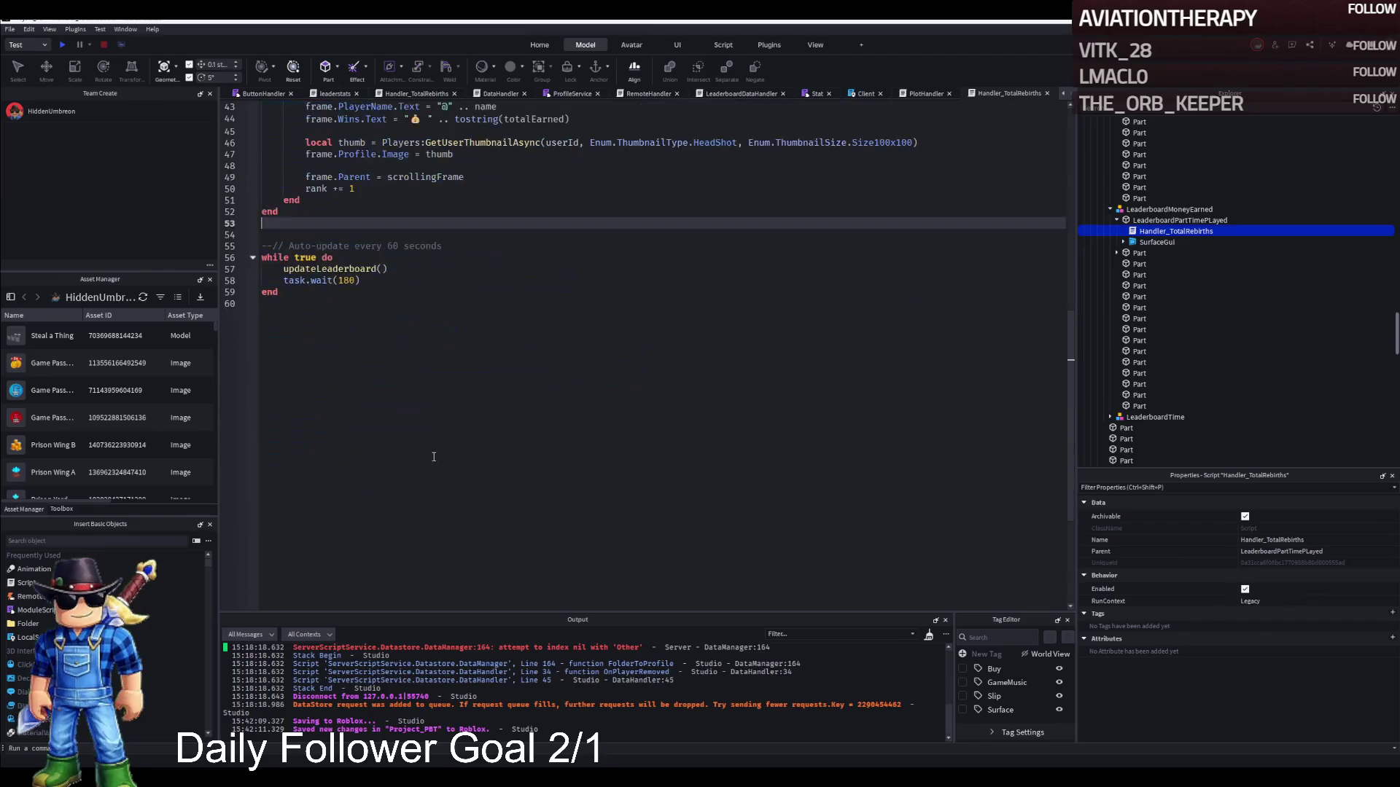
{"action": "scroll", "coordinate": [459, 412], "scroll_direction": "up", "scroll_amount": 10}
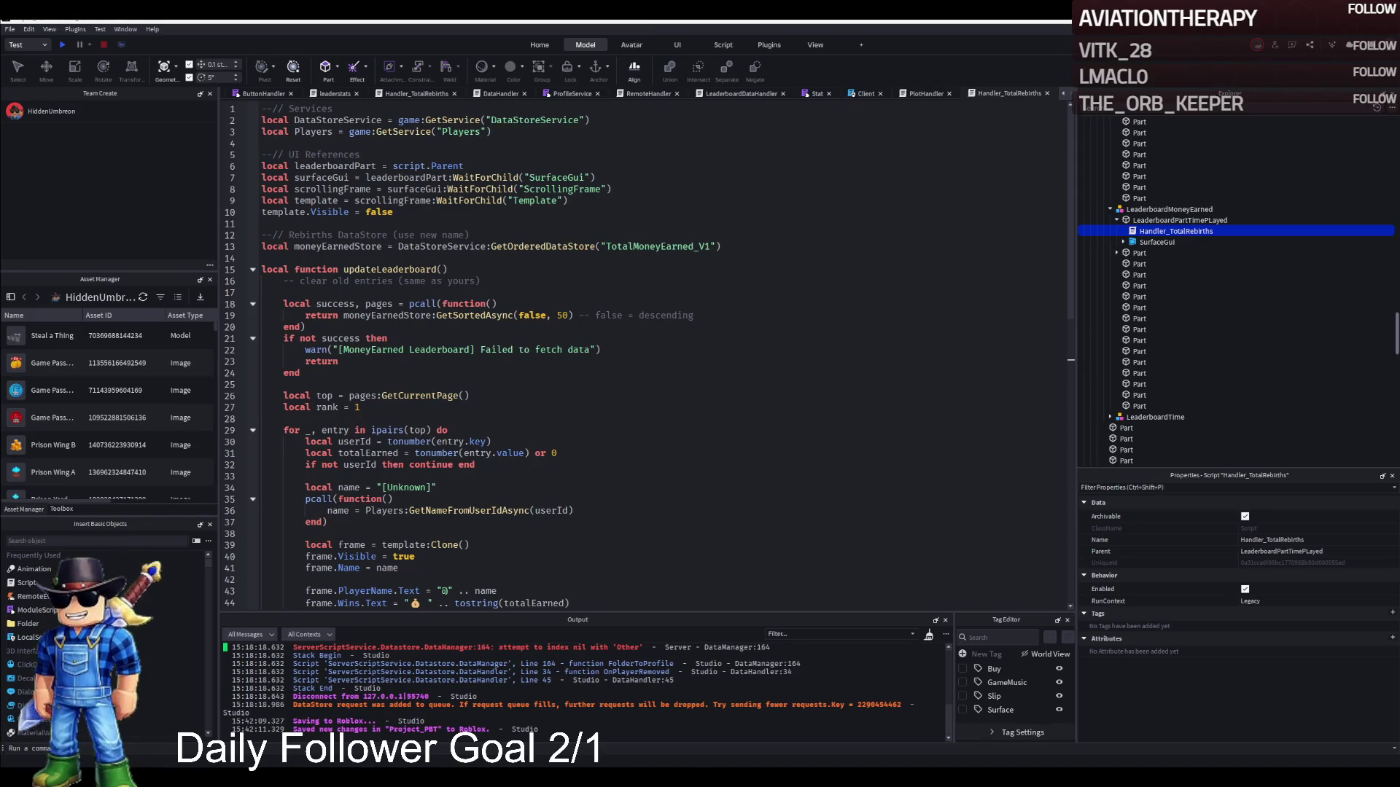
{"action": "scroll", "coordinate": [641, 357], "scroll_direction": "down", "scroll_amount": 10}
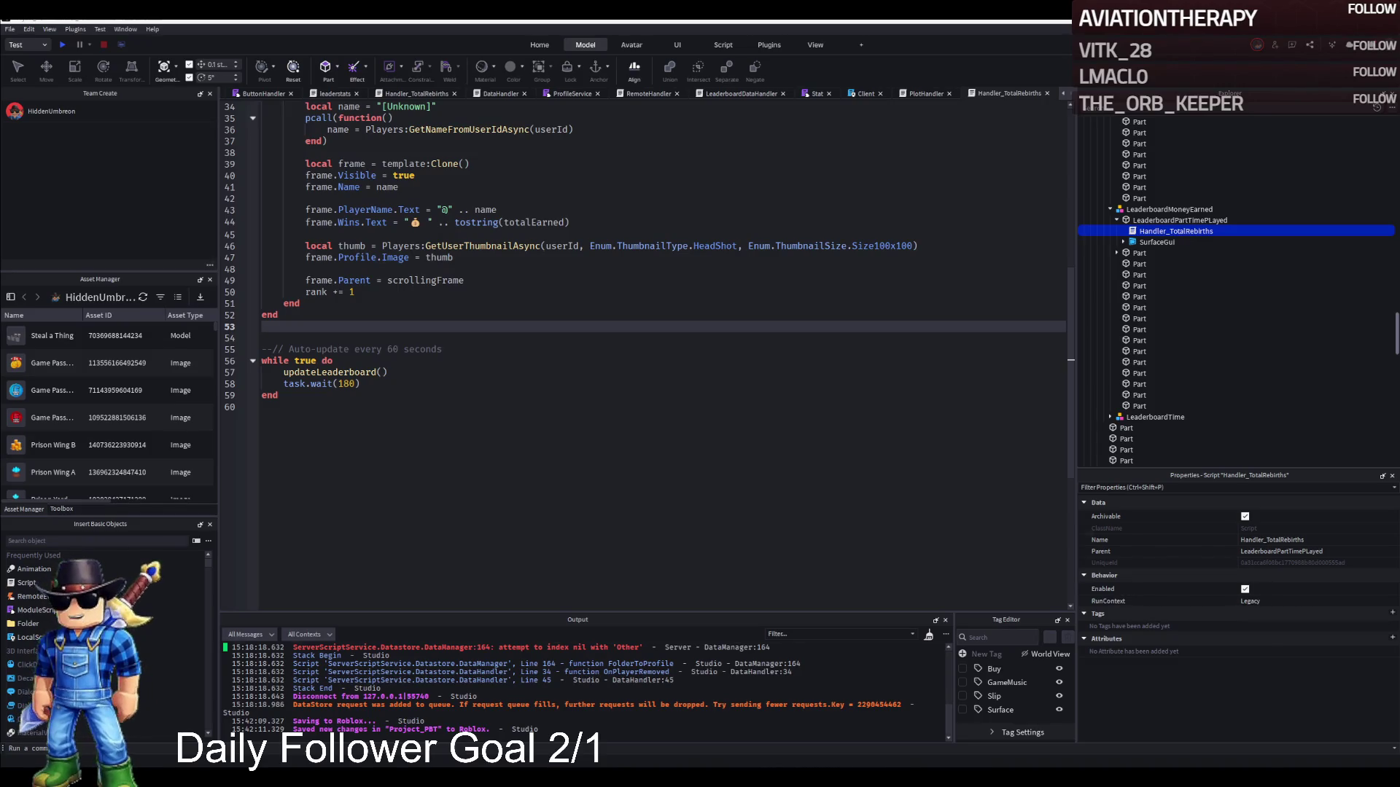
{"action": "scroll", "coordinate": [641, 350], "scroll_direction": "up", "scroll_amount": 10}
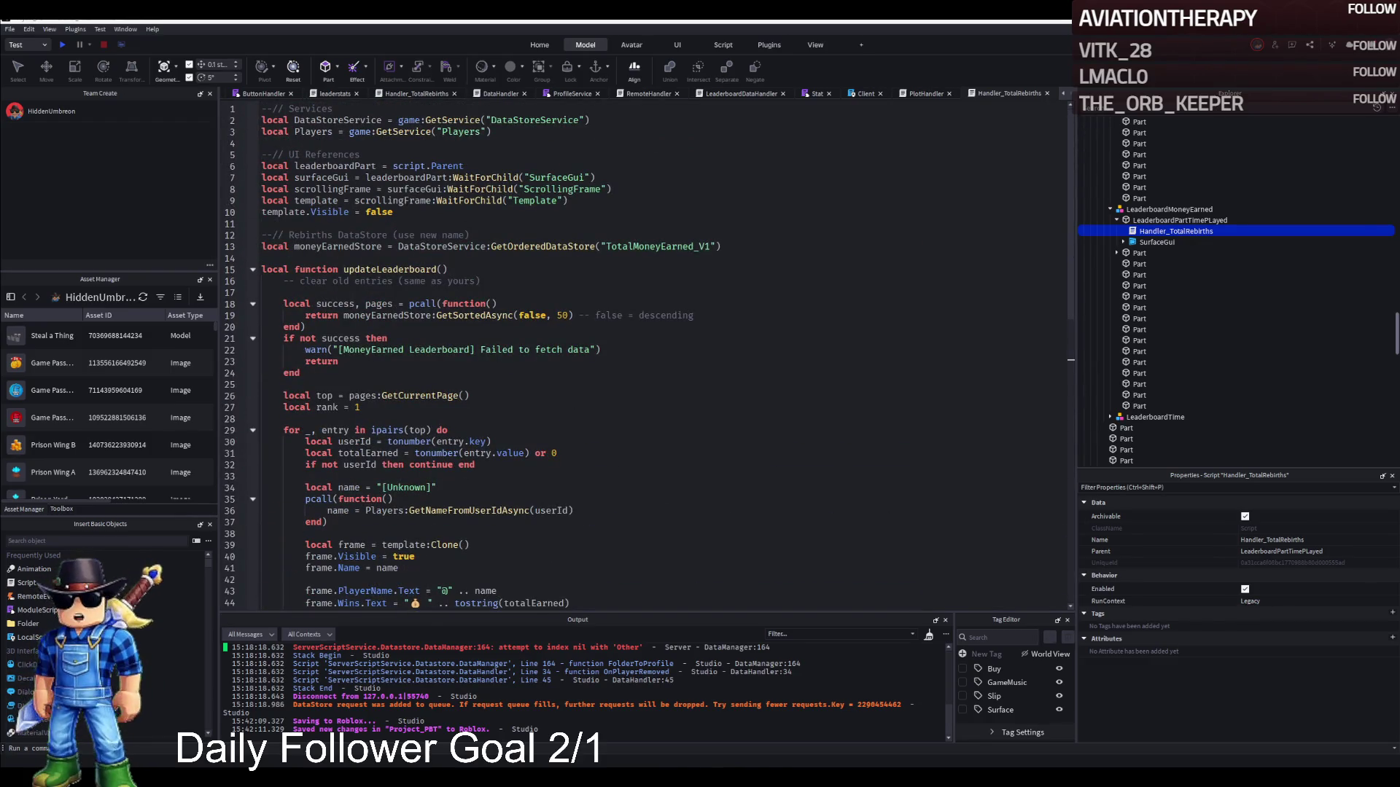
{"action": "left_click", "coordinate": [925, 93]}
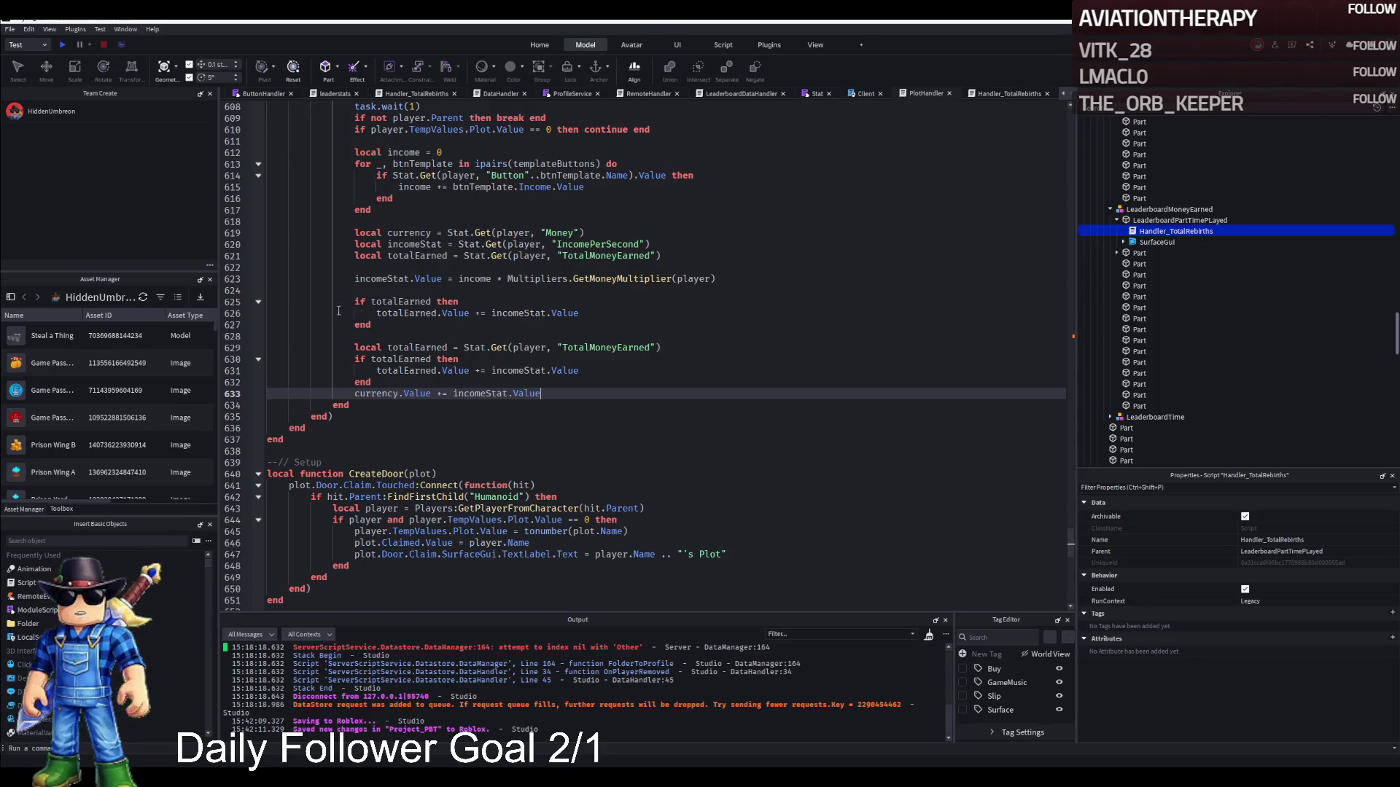
{"action": "left_click", "coordinate": [868, 95]}
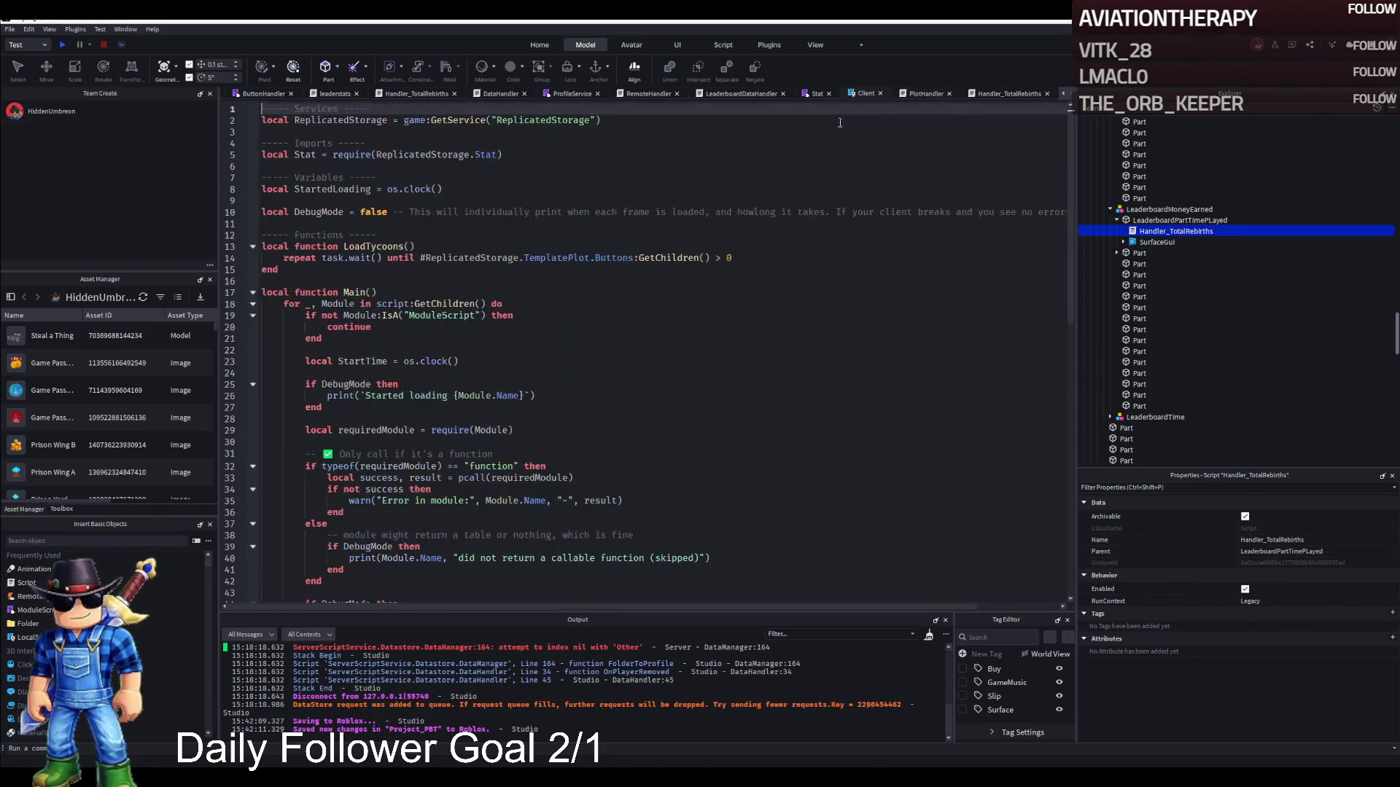
{"action": "scroll", "coordinate": [682, 218], "scroll_direction": "down", "scroll_amount": 6}
{"action": "scroll", "coordinate": [672, 223], "scroll_direction": "up", "scroll_amount": 6}
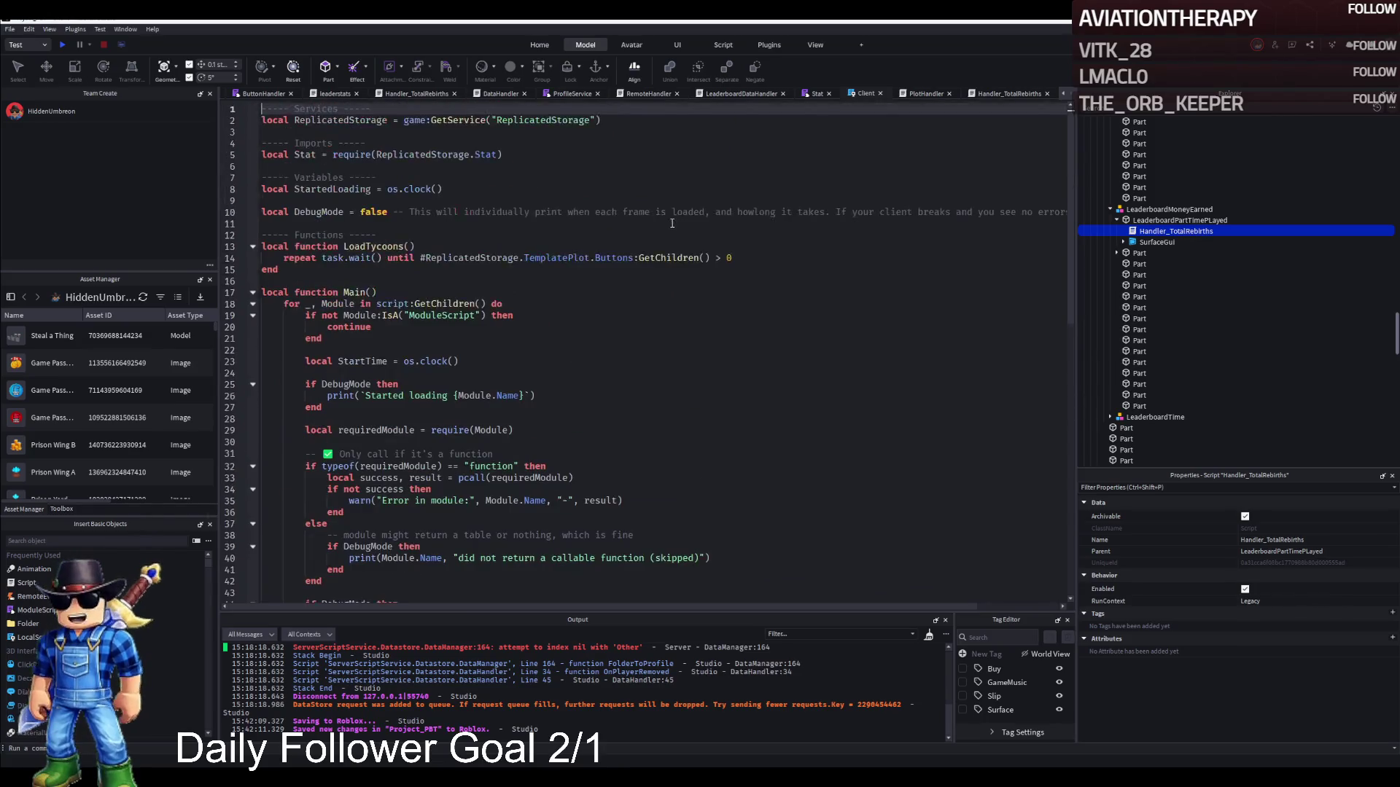
{"action": "left_click", "coordinate": [820, 95]}
{"action": "scroll", "coordinate": [640, 282], "scroll_direction": "up", "scroll_amount": 5}
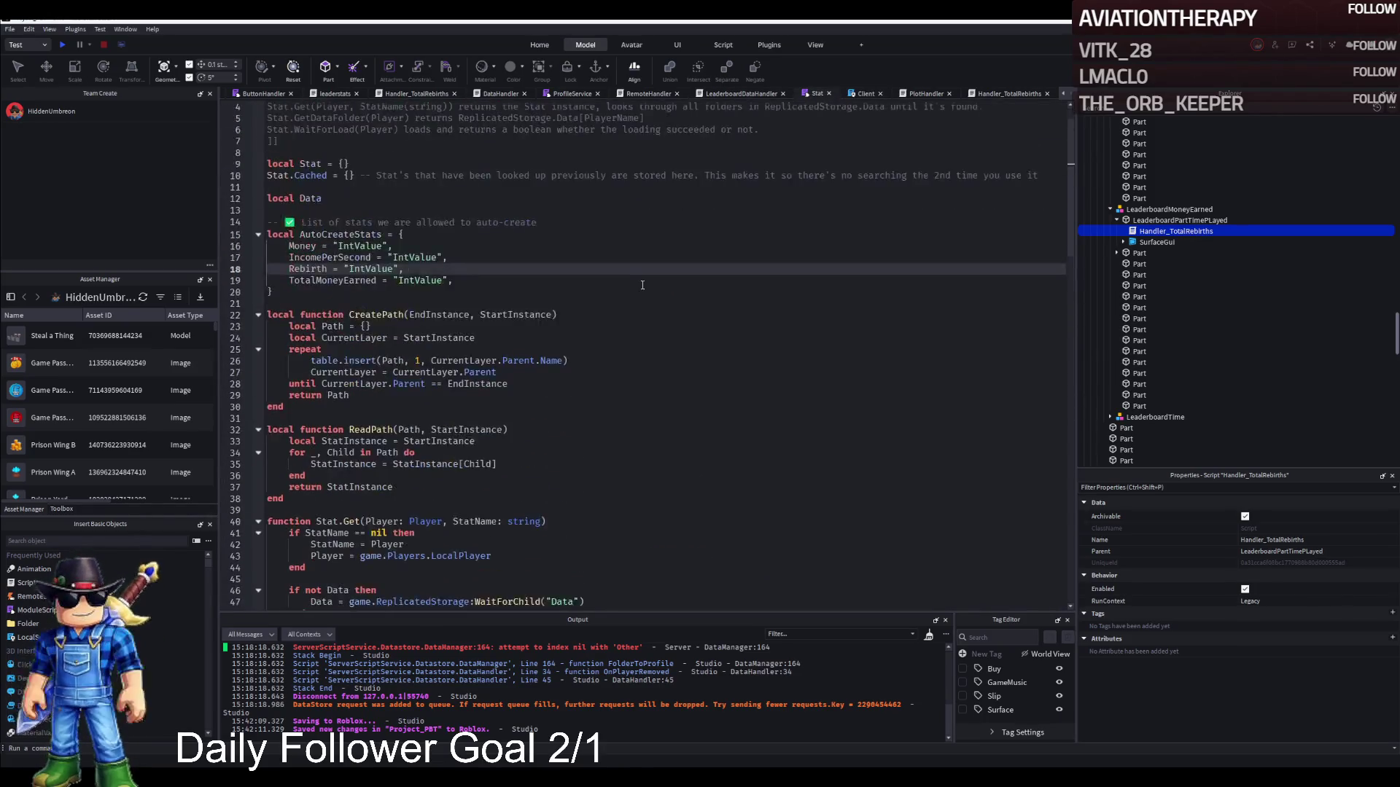
{"action": "left_click", "coordinate": [639, 282]}
{"action": "key", "text": "ctrl+a"}
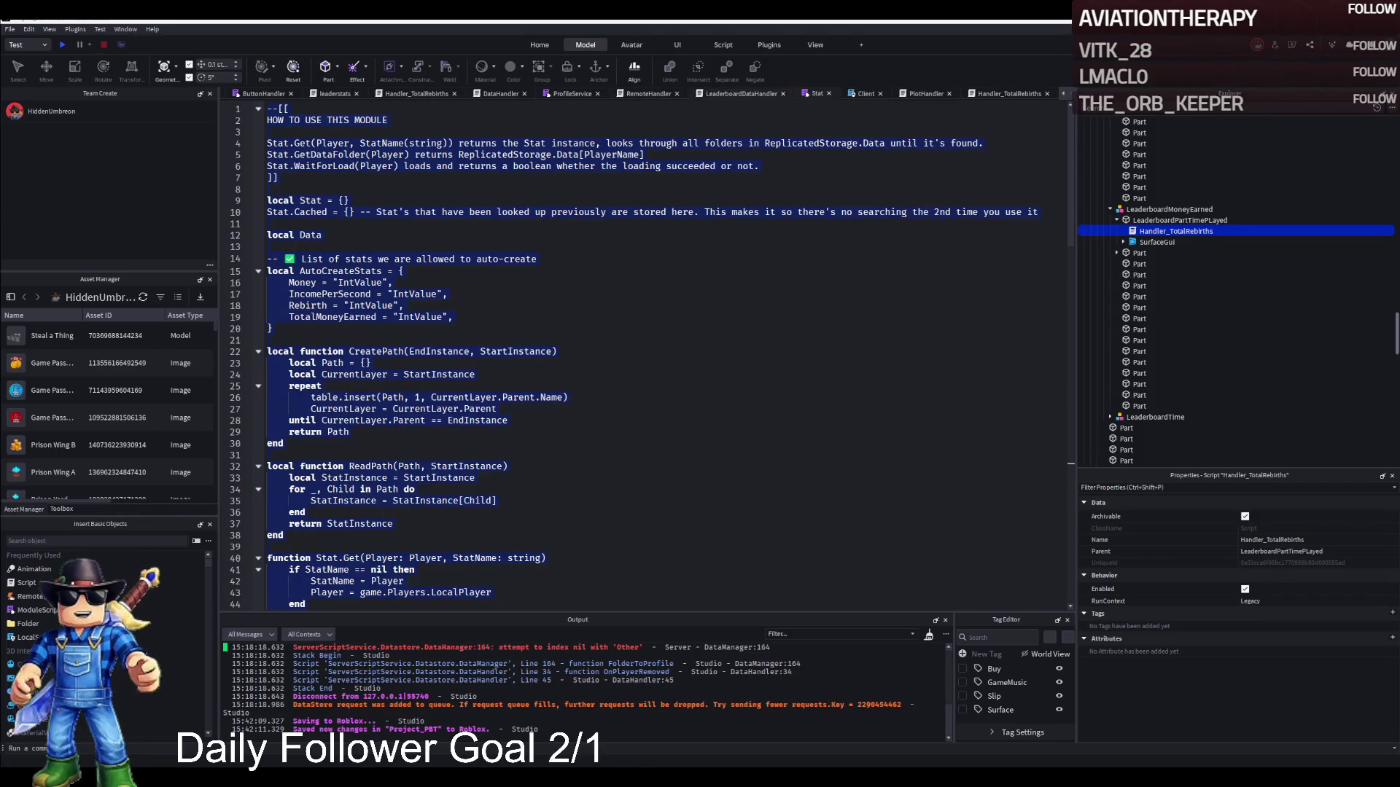
{"action": "key", "text": "ctrl+shift+Tab"}
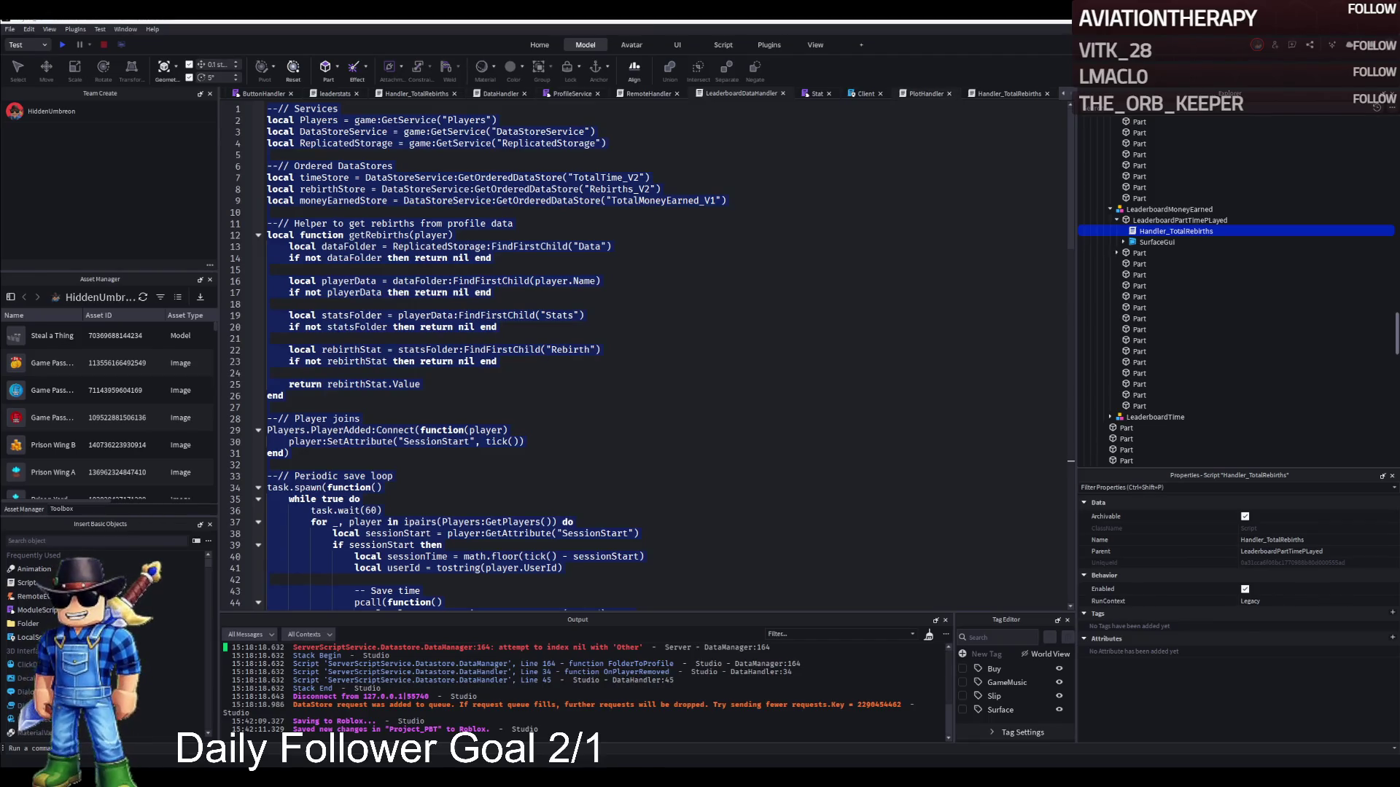
{"action": "key", "text": "ctrl+Tab"}
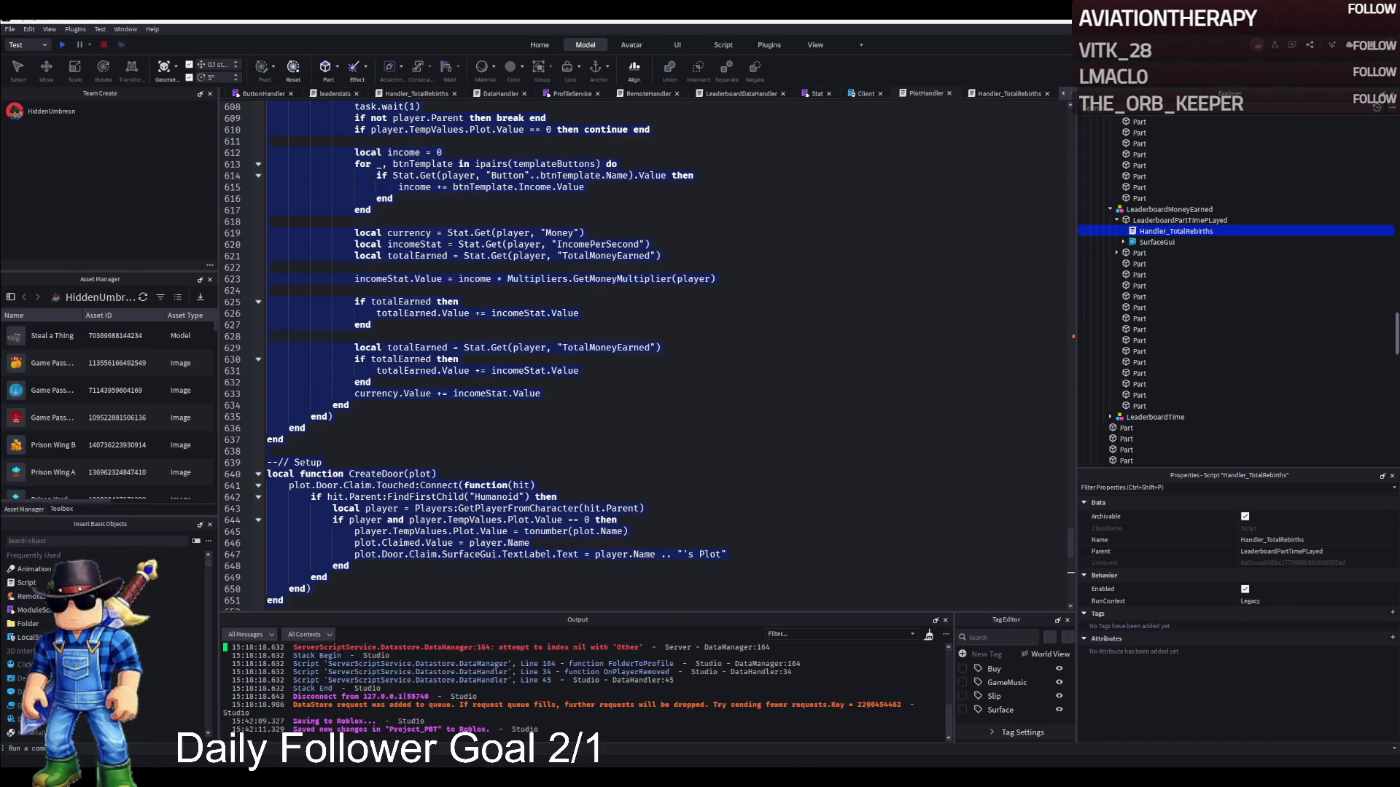
{"action": "key", "text": "ctrl+Tab"}
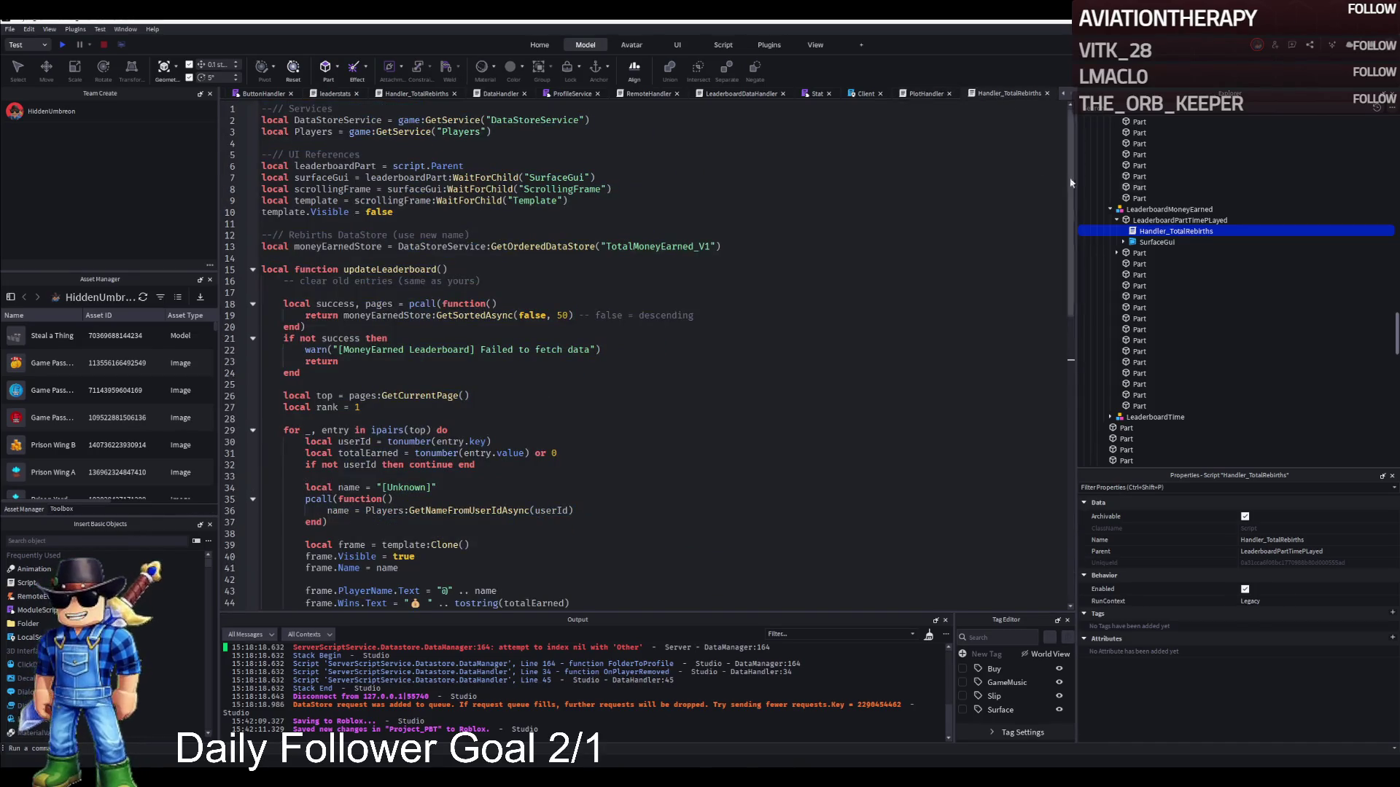
Rename the Handler_TotalRebirths script to Handler_TotalMoneyEarned.
{"action": "left_click", "coordinate": [1232, 231]}
{"action": "key", "text": "BackSpace"}
{"action": "key", "text": "BackSpace"}
{"action": "key", "text": "BackSpace"}
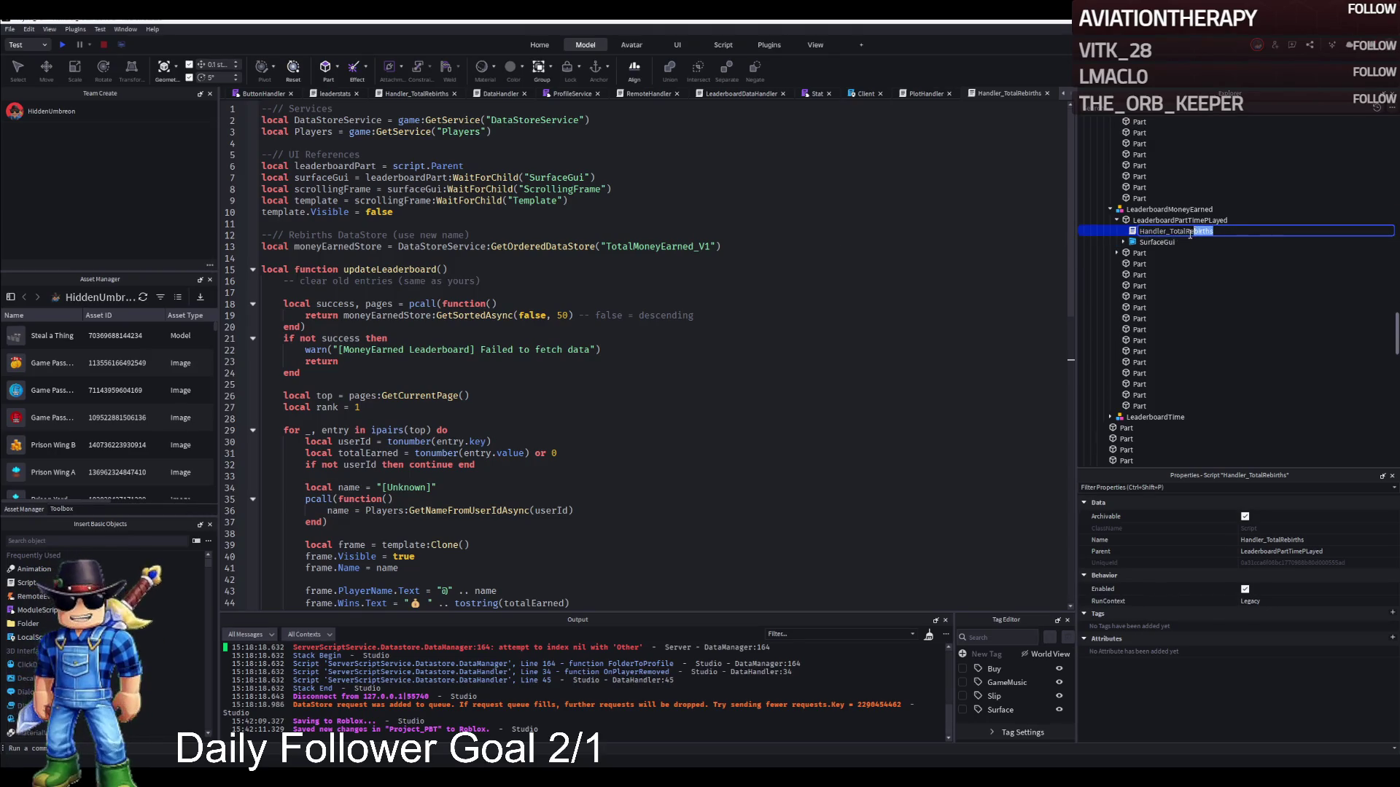
{"action": "key", "text": "BackSpace"}
{"action": "type", "text": "MOneyE"}
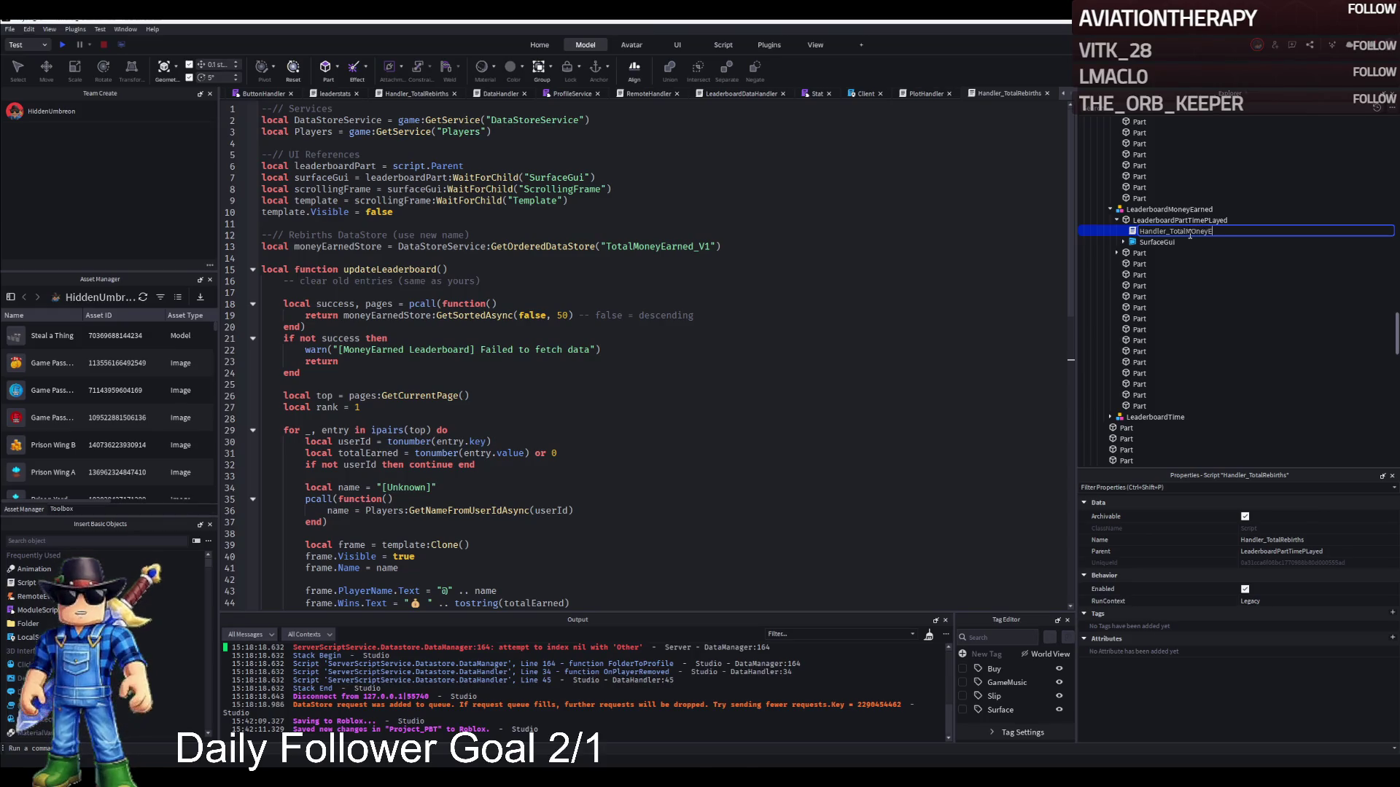
{"action": "key", "text": "BackSpace"}
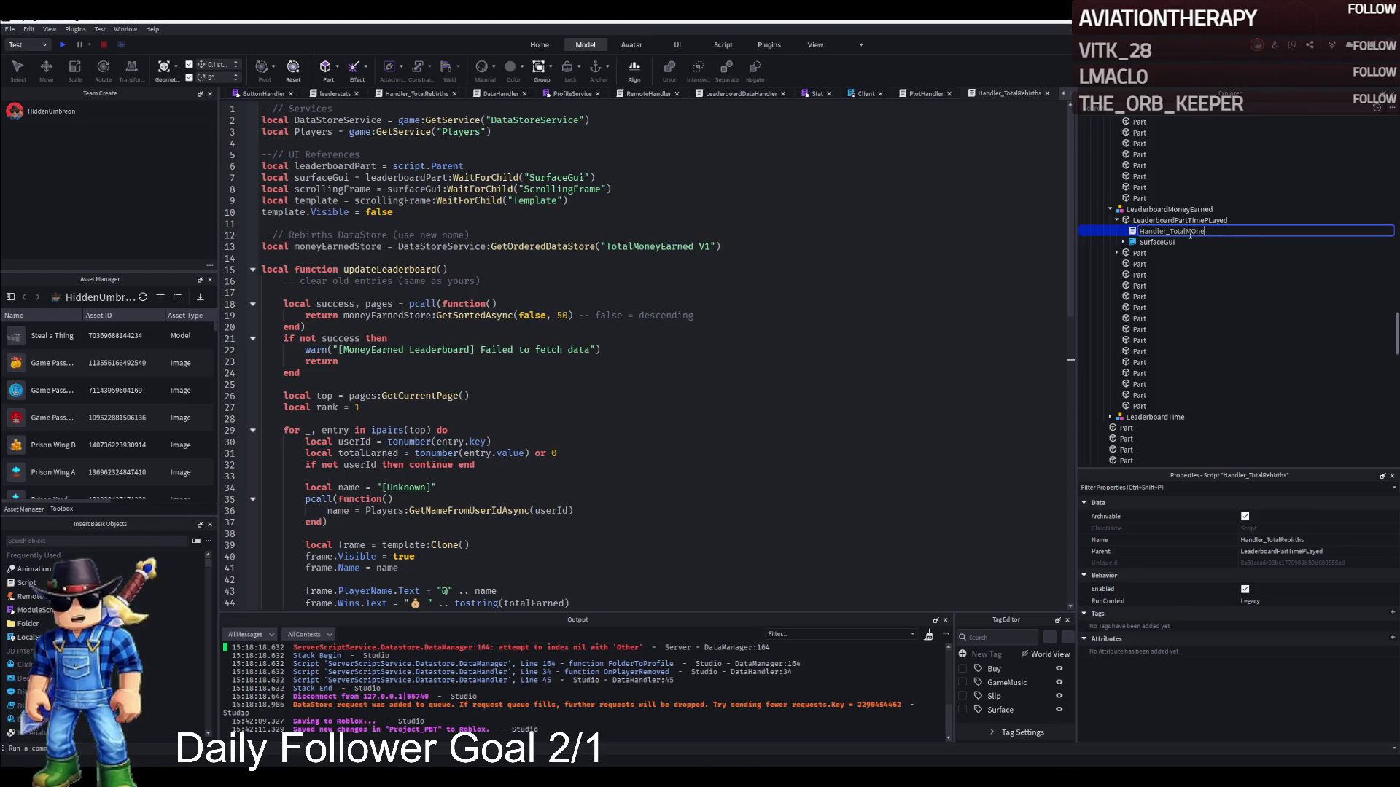
{"action": "type", "text": "oneyEa"}
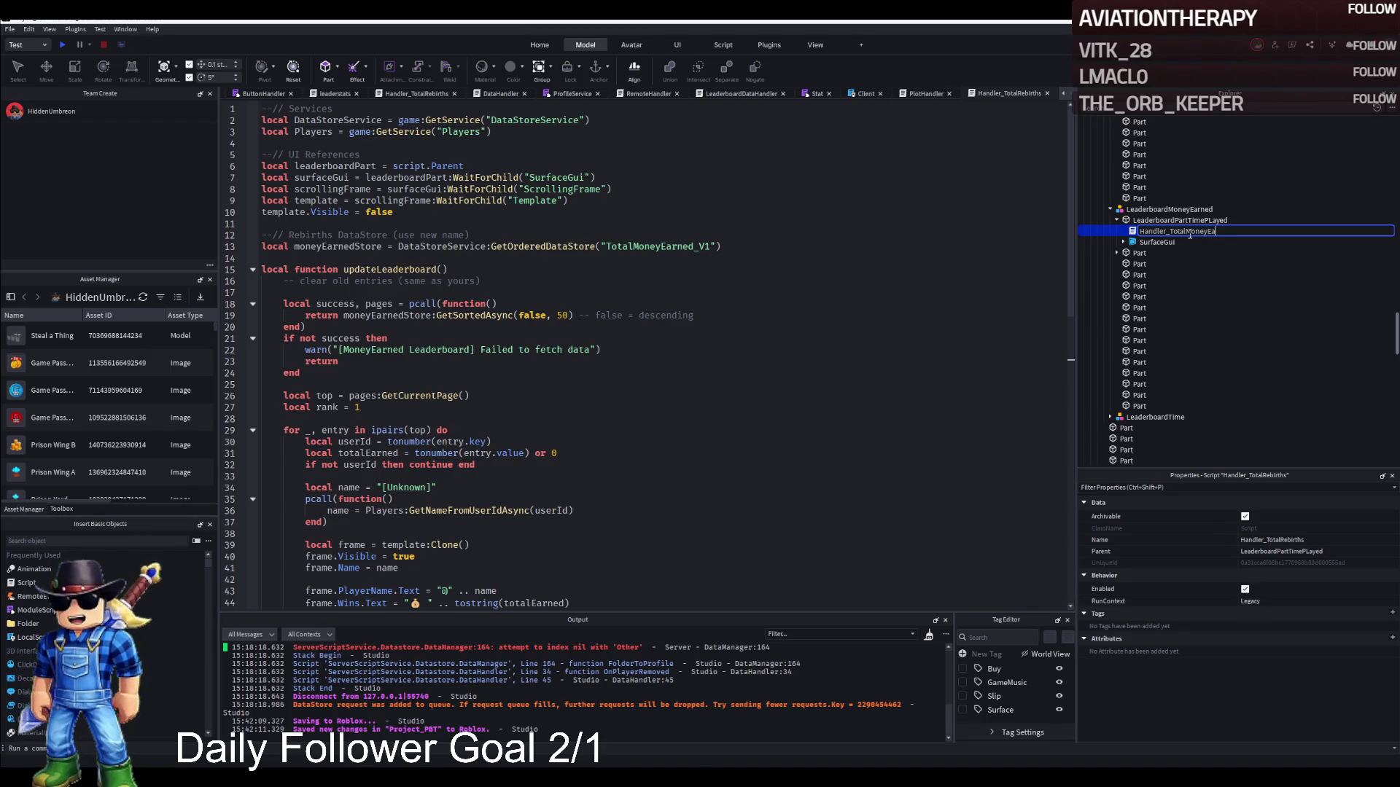
{"action": "type", "text": "rned"}
{"action": "key", "text": "Return"}
{"action": "left_click", "coordinate": [688, 379]}
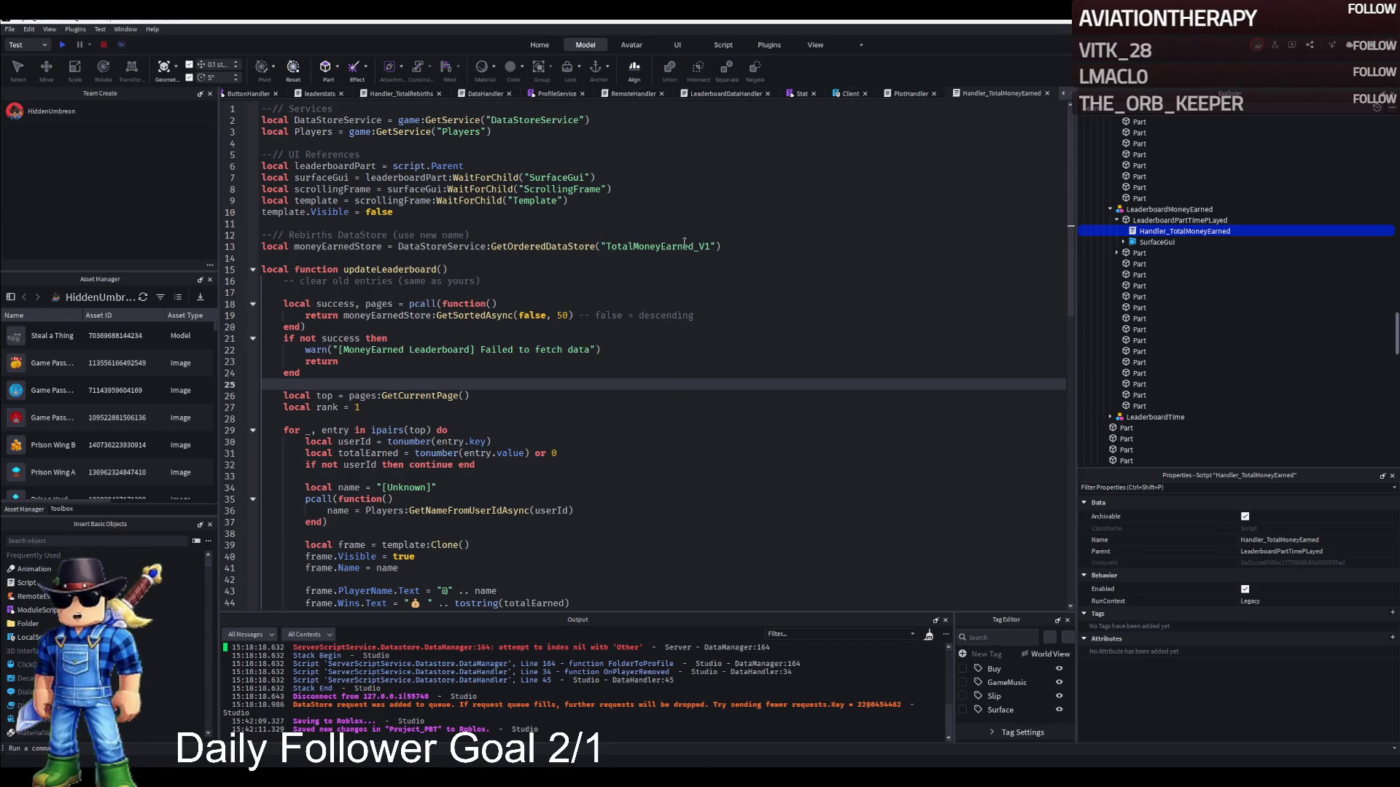
Look over the RemoteHandler, ProfileService and DataHandler scripts, then return to PlotHandler.
{"action": "left_click", "coordinate": [617, 94]}
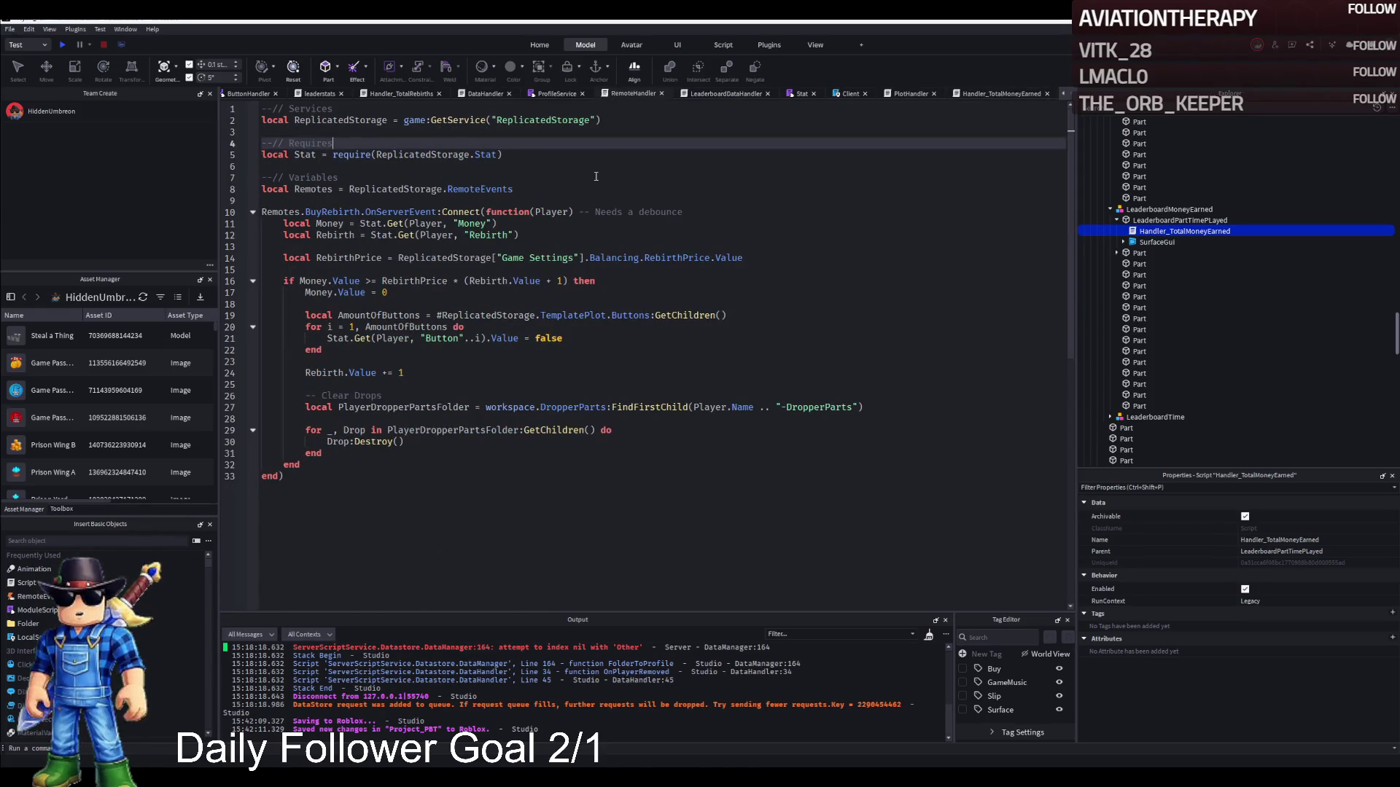
{"action": "left_click", "coordinate": [569, 95]}
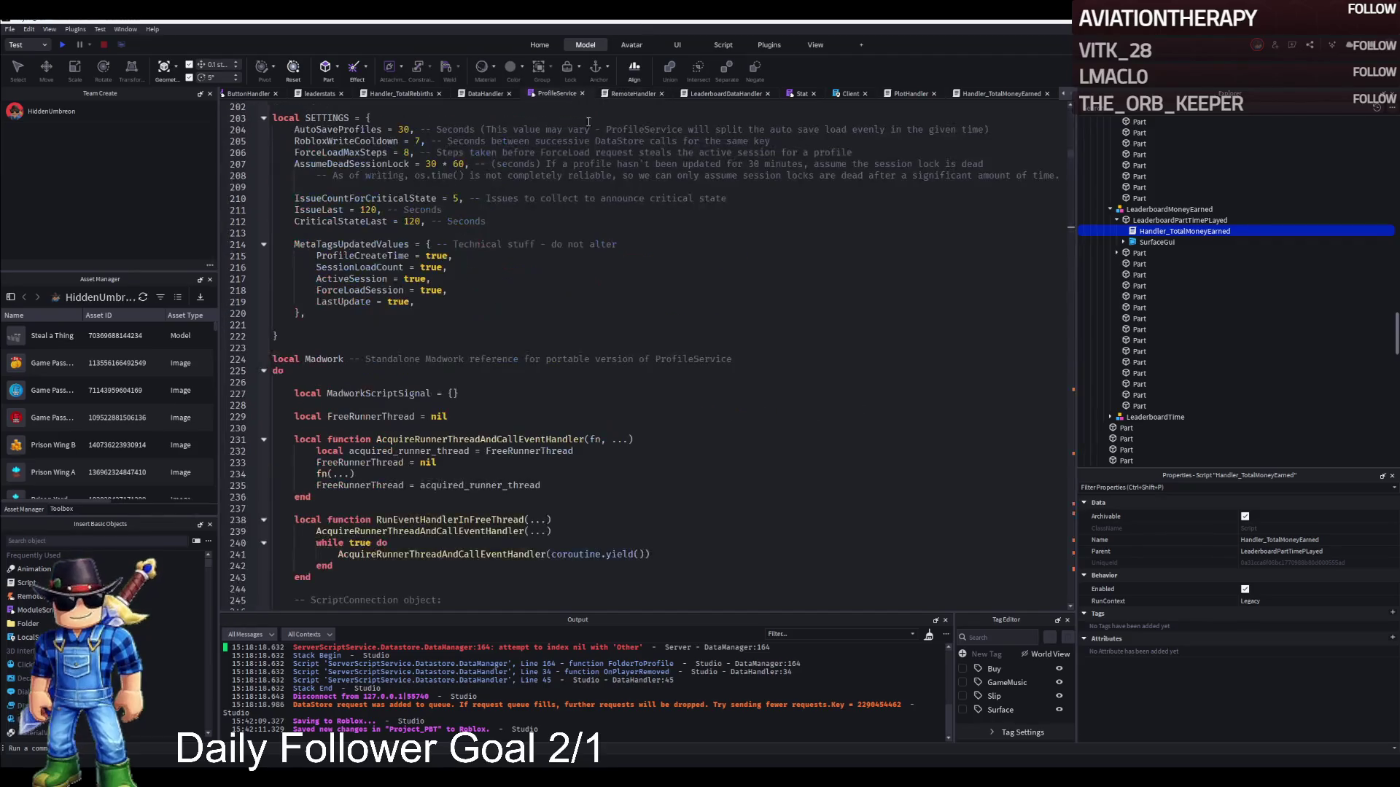
{"action": "scroll", "coordinate": [636, 209], "scroll_direction": "up", "scroll_amount": 10}
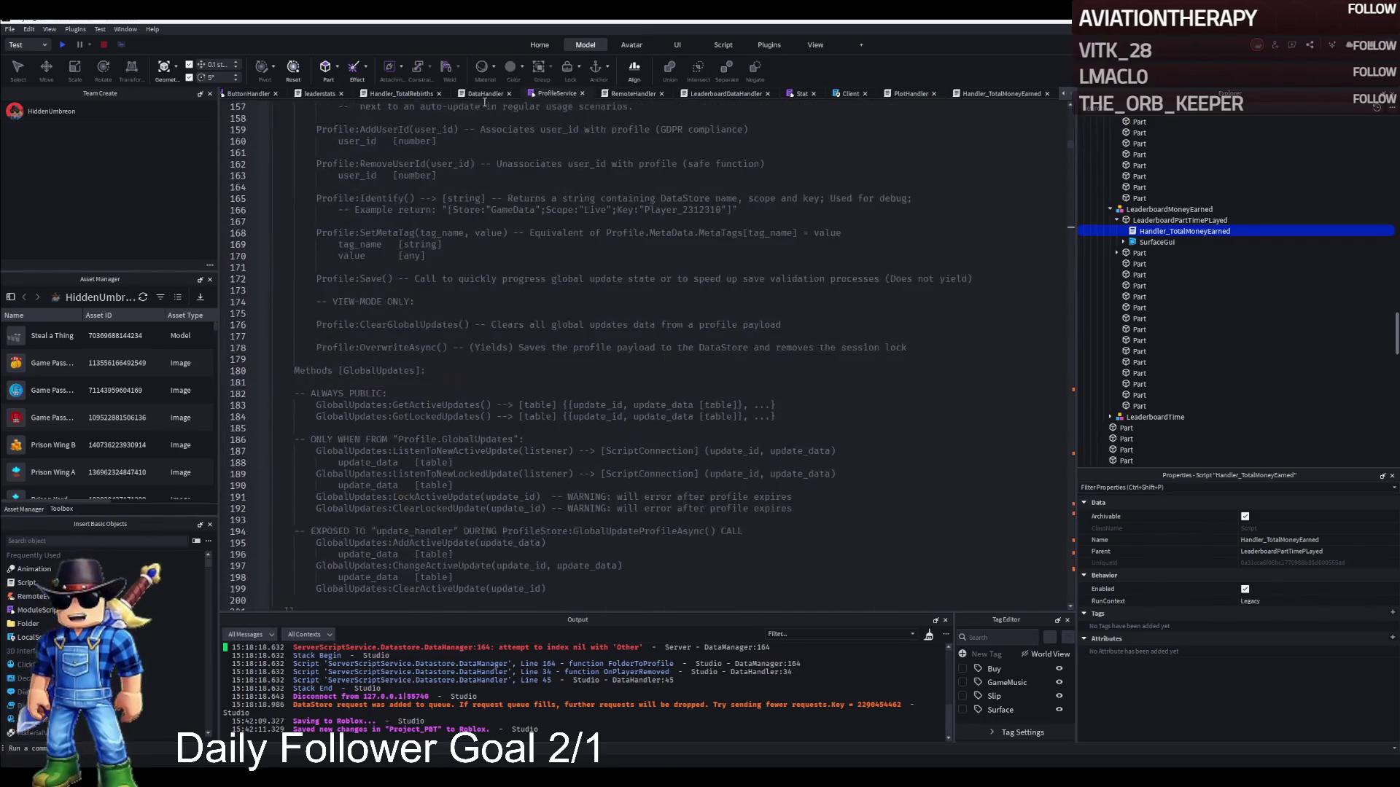
{"action": "left_click", "coordinate": [485, 94]}
{"action": "key", "text": "ctrl+a"}
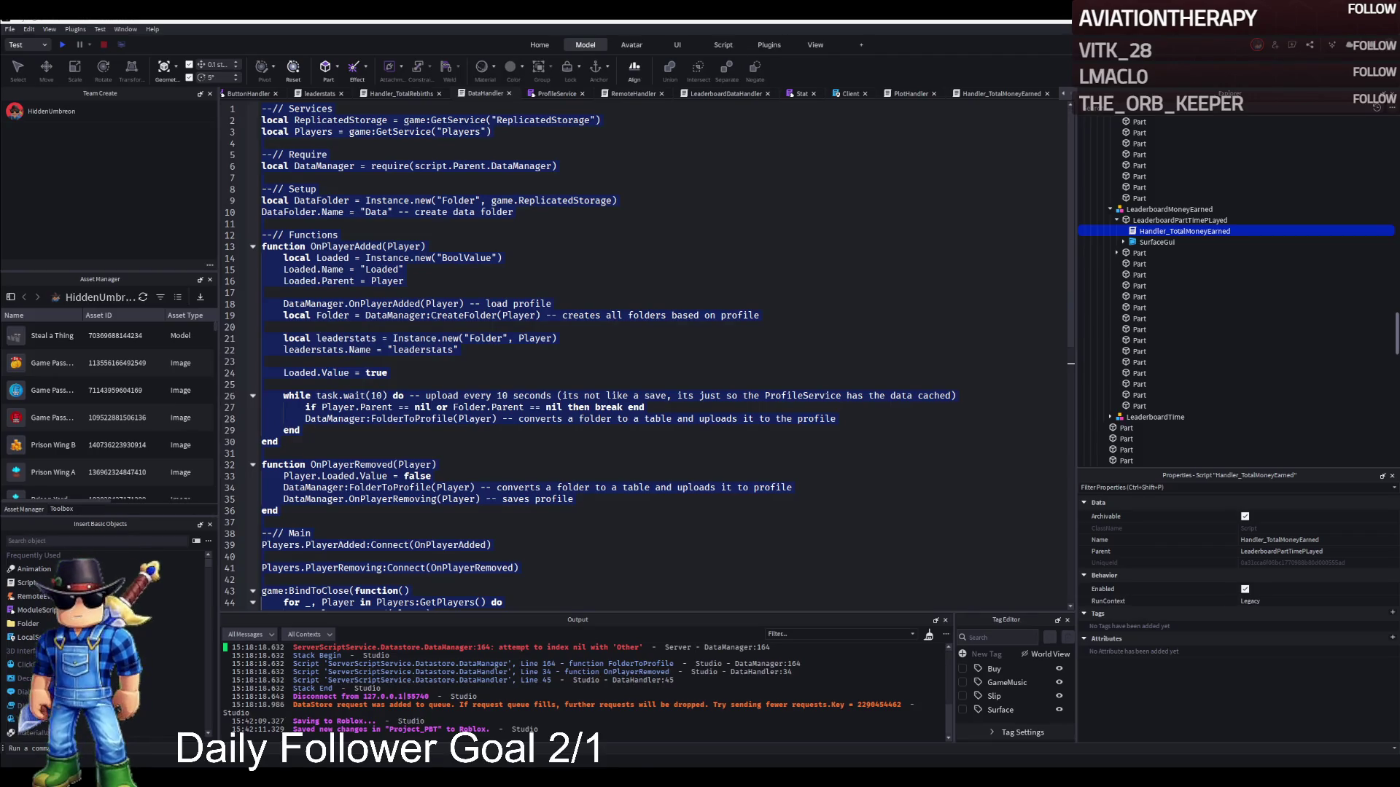
{"action": "left_click", "coordinate": [408, 374]}
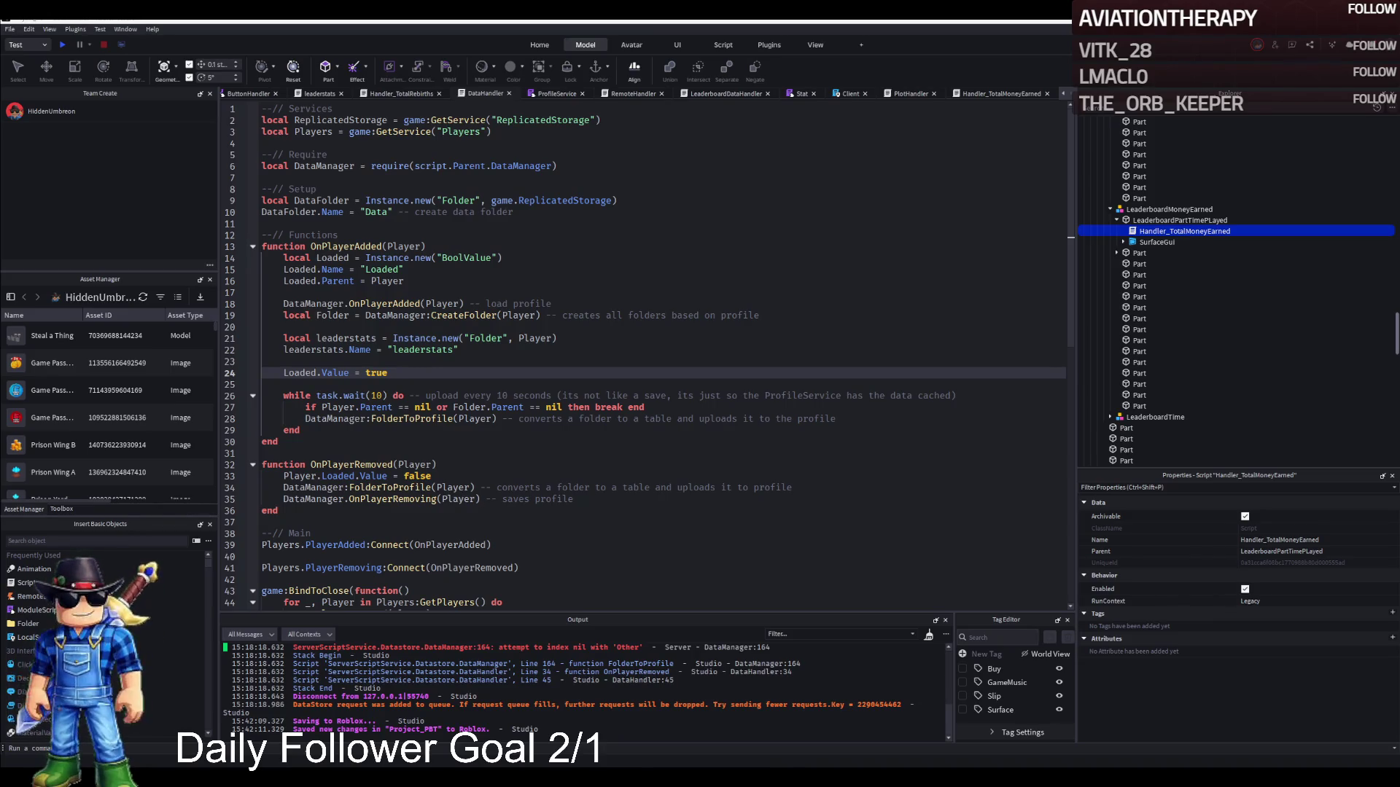
{"action": "left_click", "coordinate": [911, 93]}
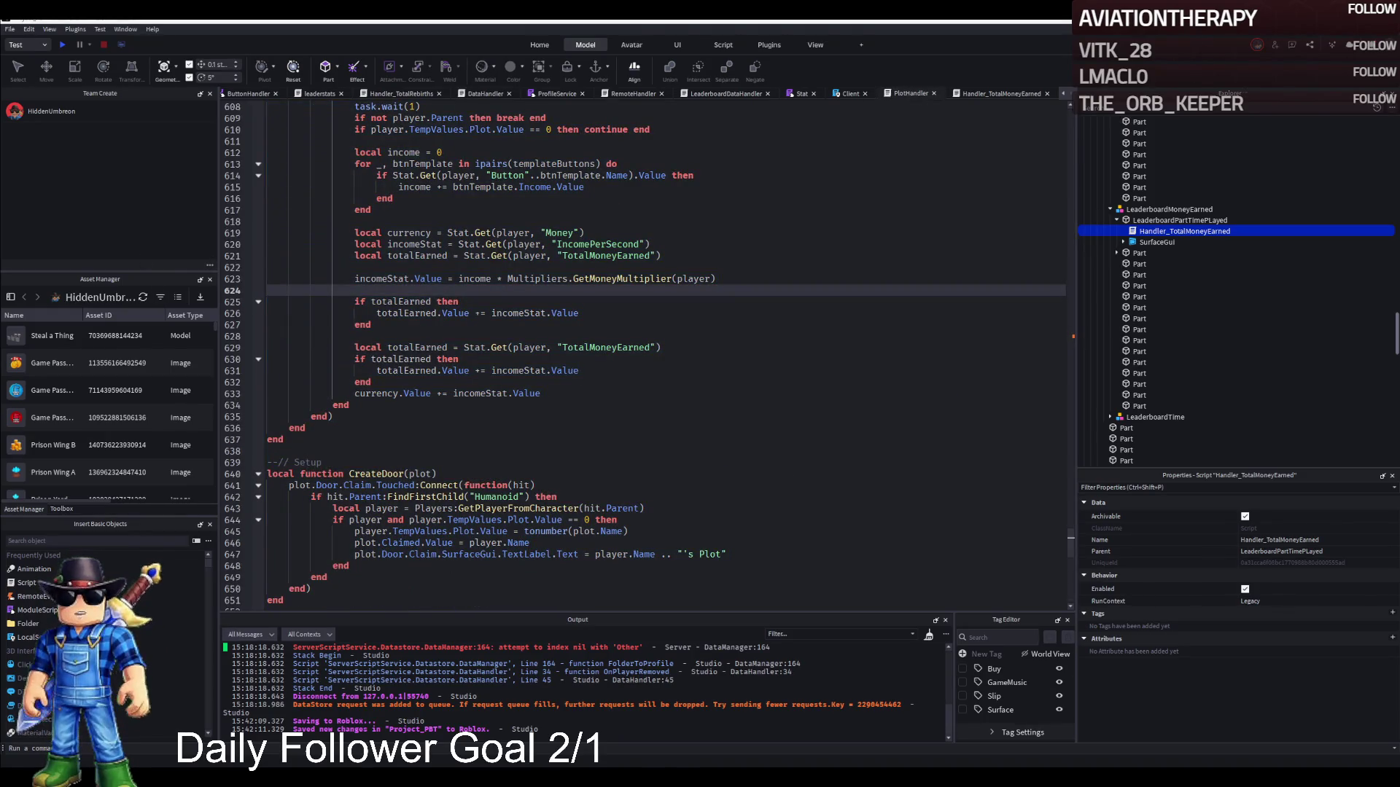
Remove the duplicated TotalMoneyEarned block and leftover currency line from PlotHandler's income loop.
{"action": "left_click_drag", "start_coordinate": [354, 255], "coordinate": [661, 255]}
{"action": "key", "text": "ctrl+f"}
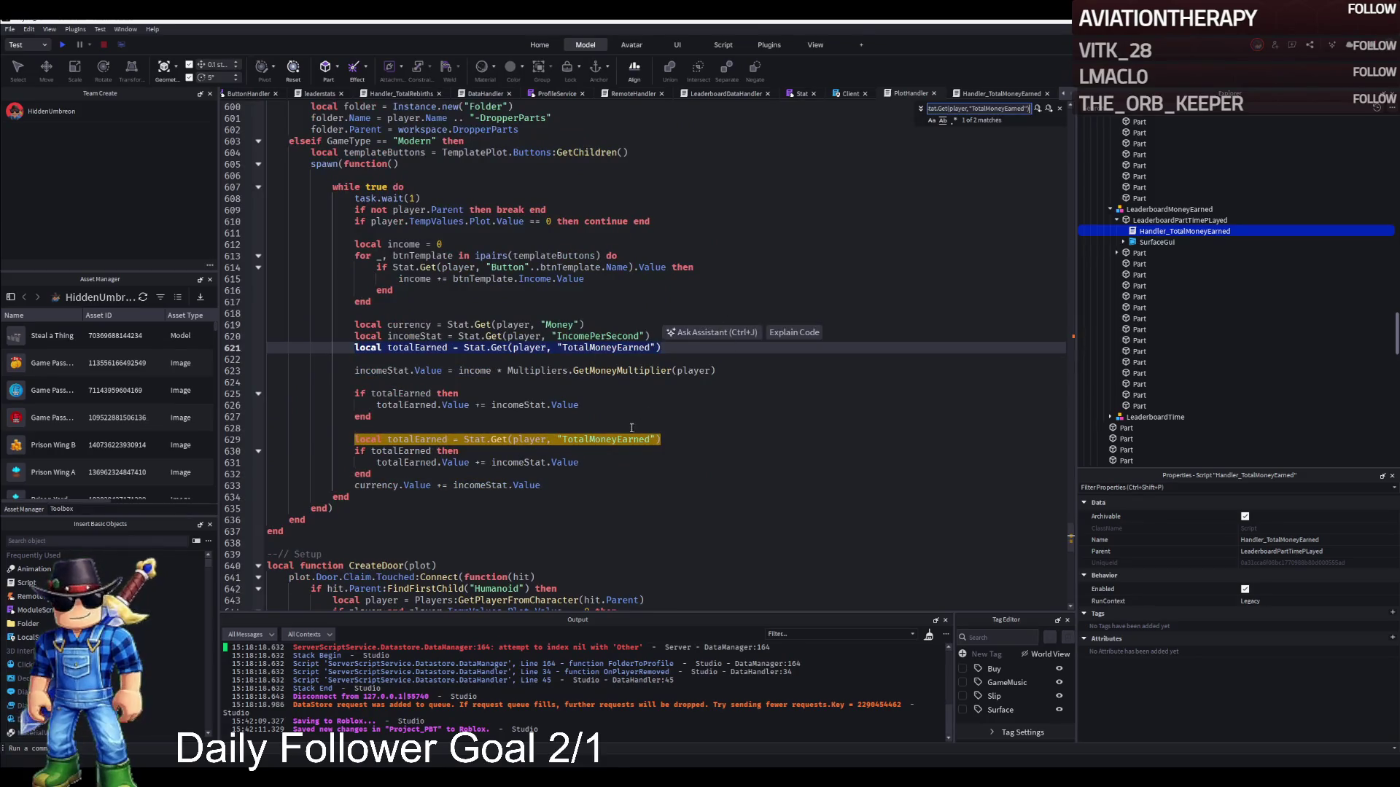
{"action": "key", "text": "Escape"}
{"action": "left_click", "coordinate": [671, 440]}
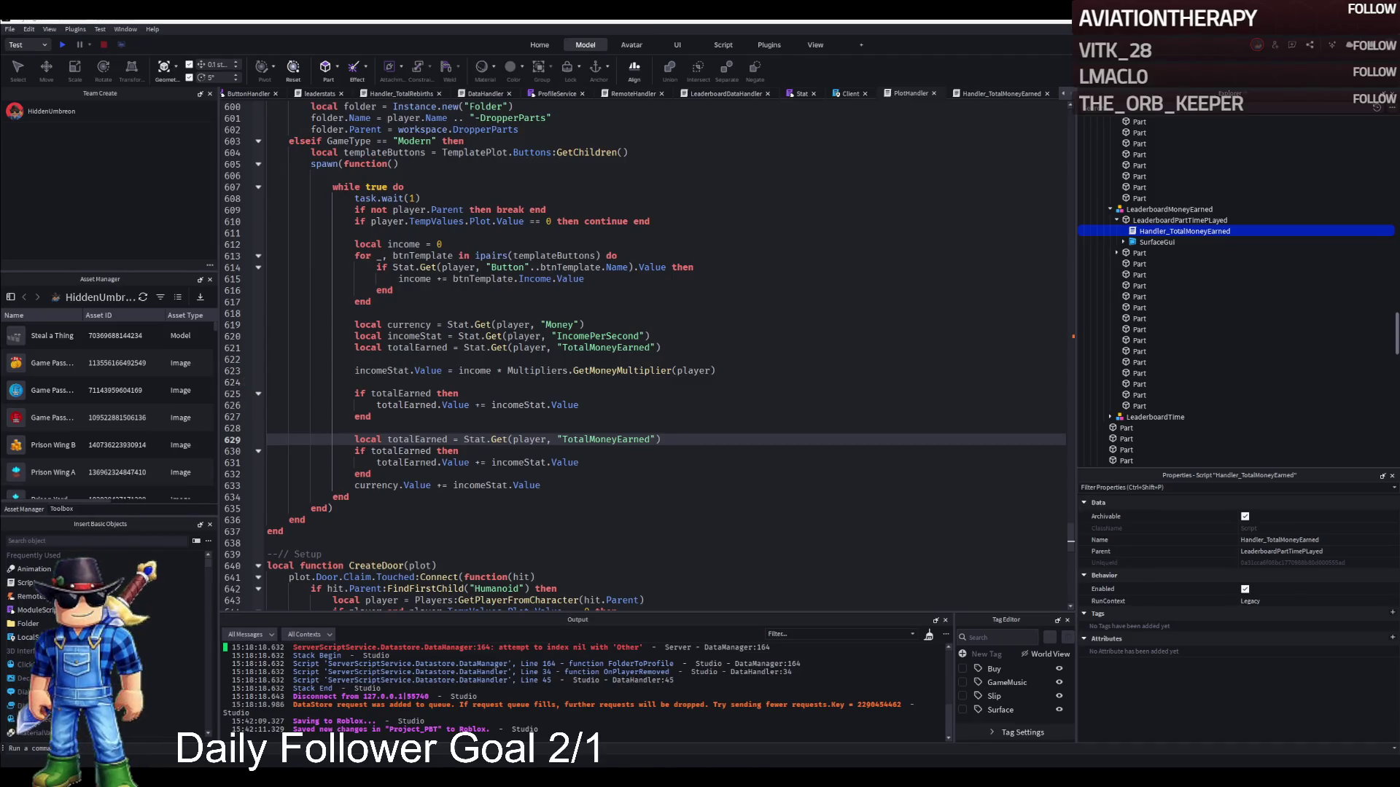
{"action": "key", "text": "ctrl+z"}
{"action": "key", "text": "ctrl+z"}
{"action": "key", "text": "ctrl+z"}
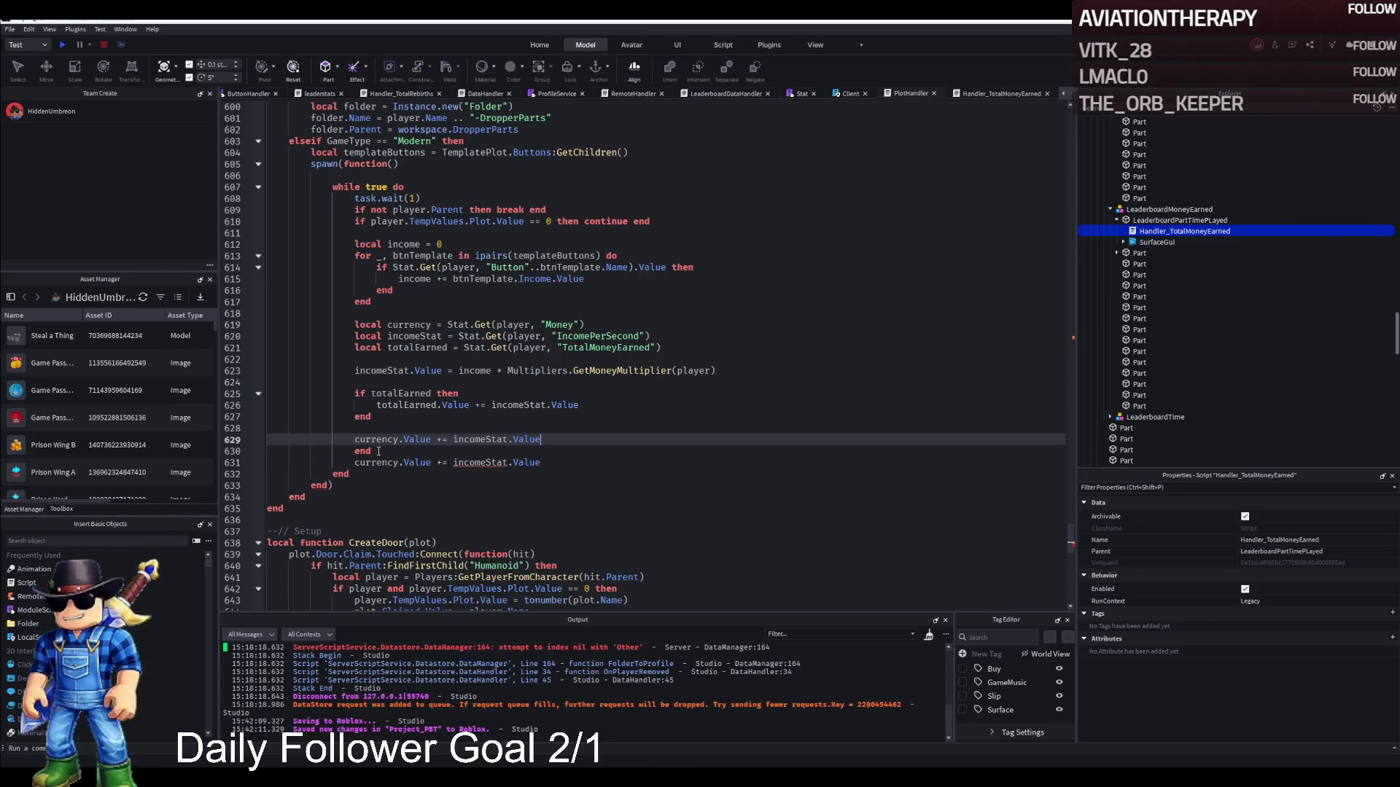
{"action": "key", "text": "ctrl+z"}
{"action": "key", "text": "ctrl+z"}
{"action": "key", "text": "ctrl+z"}
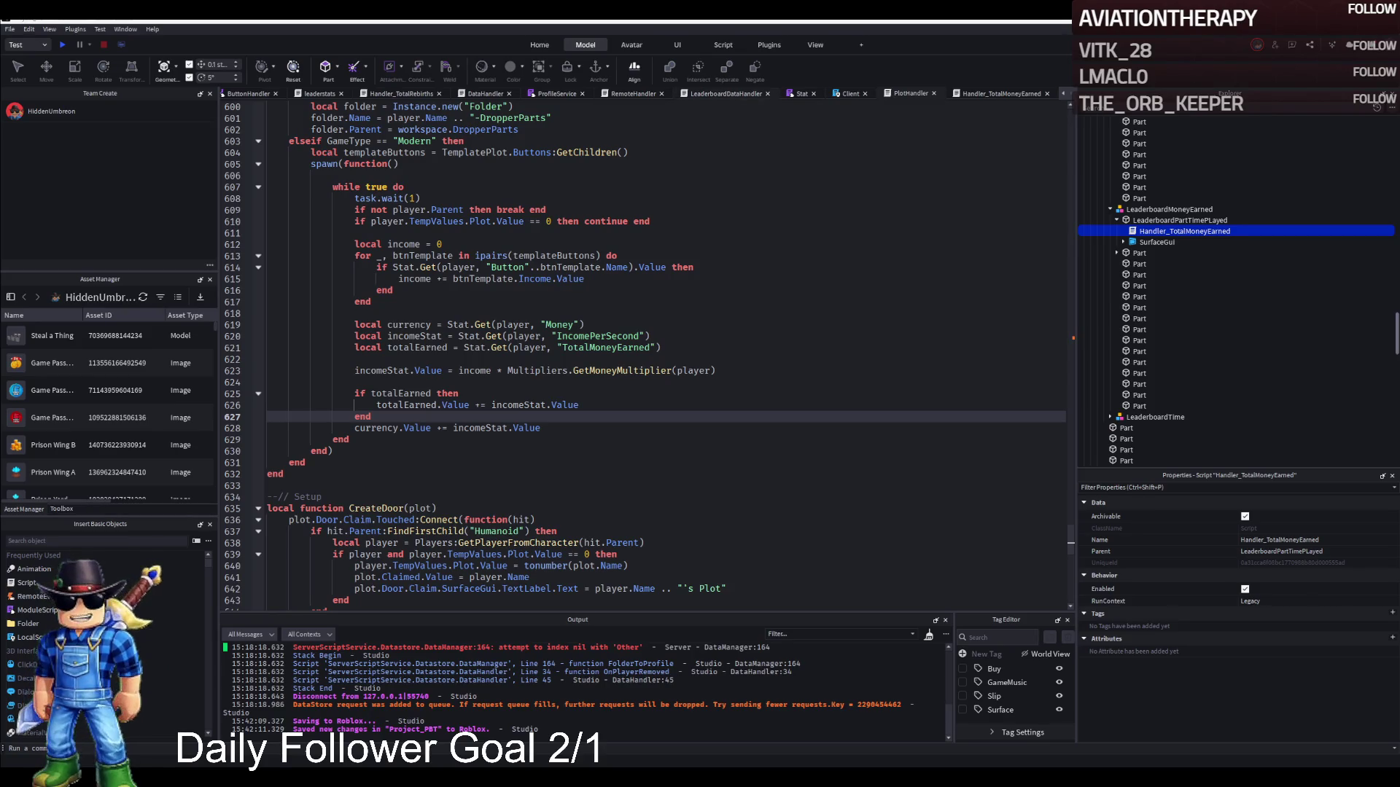
Go to the rebirth save code in LeaderboardDataHandler's loop.
{"action": "left_click", "coordinate": [718, 94]}
{"action": "scroll", "coordinate": [704, 266], "scroll_direction": "down", "scroll_amount": 10}
{"action": "left_click", "coordinate": [531, 348]}
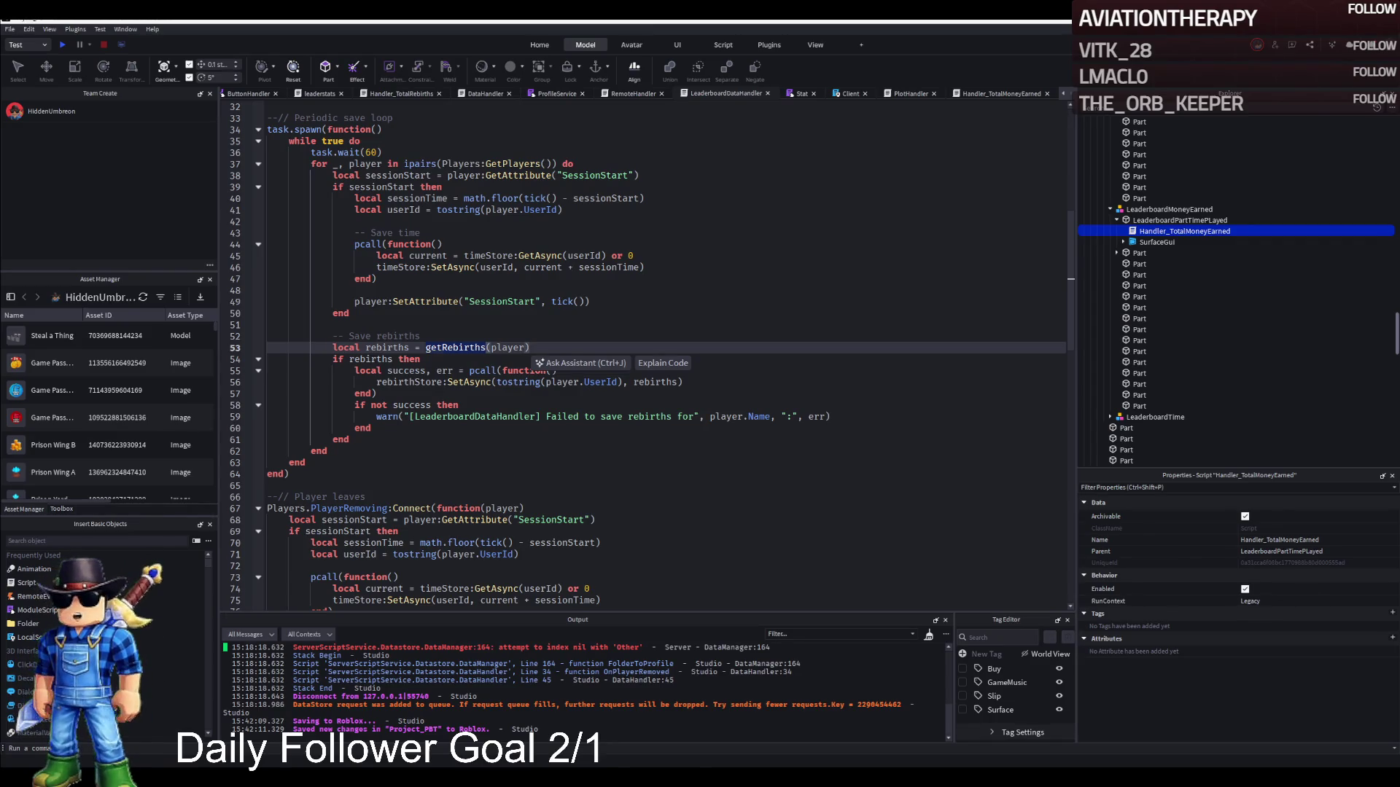
Paste a getTotalMoneyEarned function after the rebirth save block at line 61, separated by a blank line.
{"action": "left_click", "coordinate": [258, 359]}
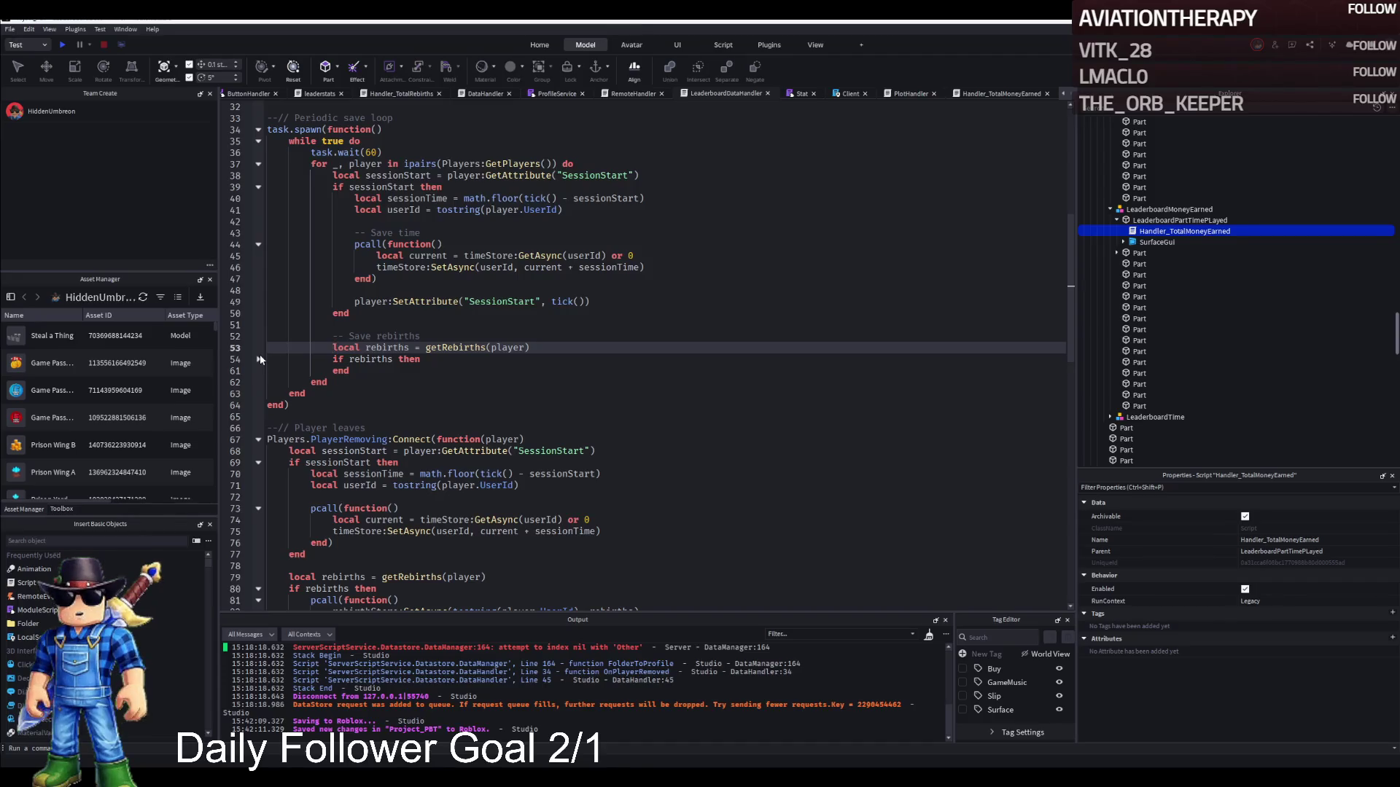
{"action": "left_click", "coordinate": [259, 357]}
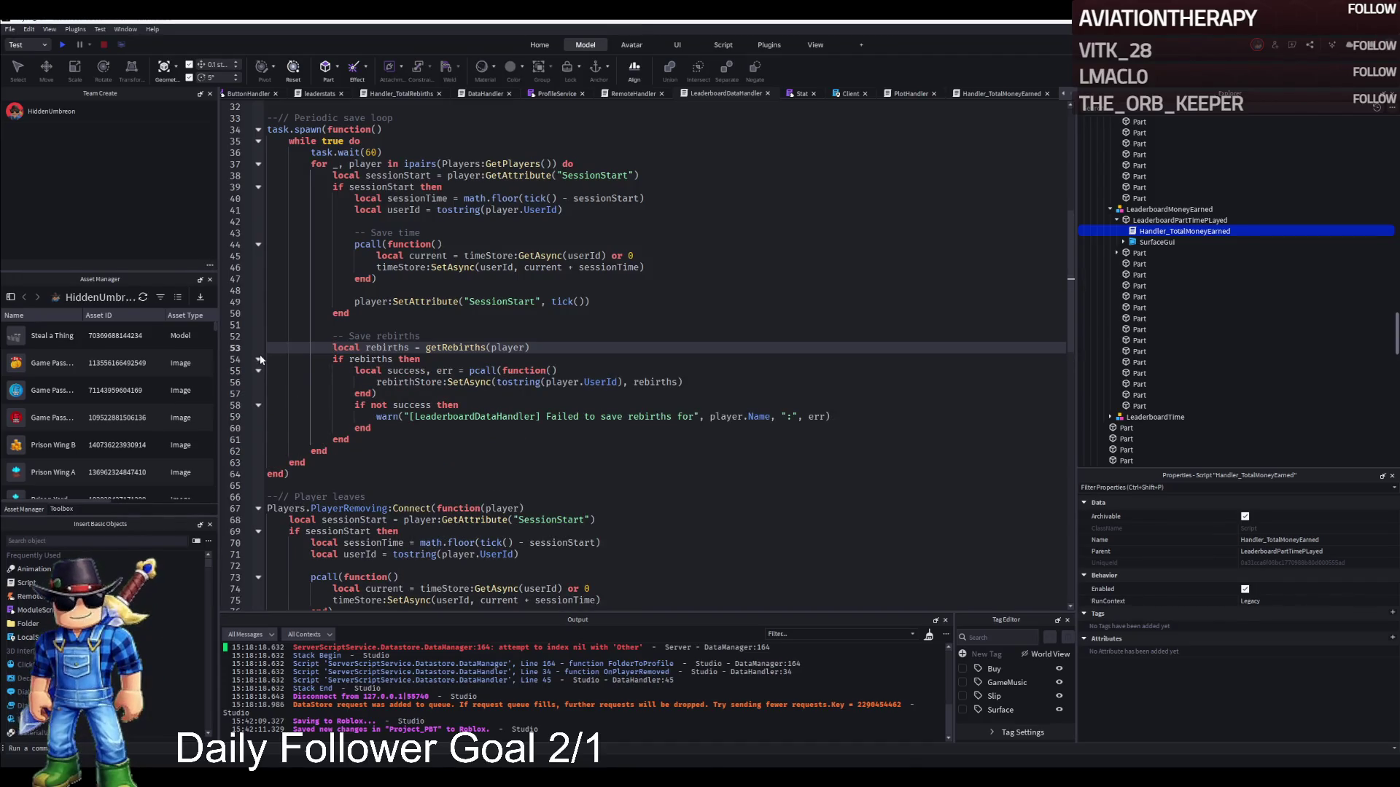
{"action": "left_click", "coordinate": [258, 358]}
{"action": "left_click", "coordinate": [354, 370]}
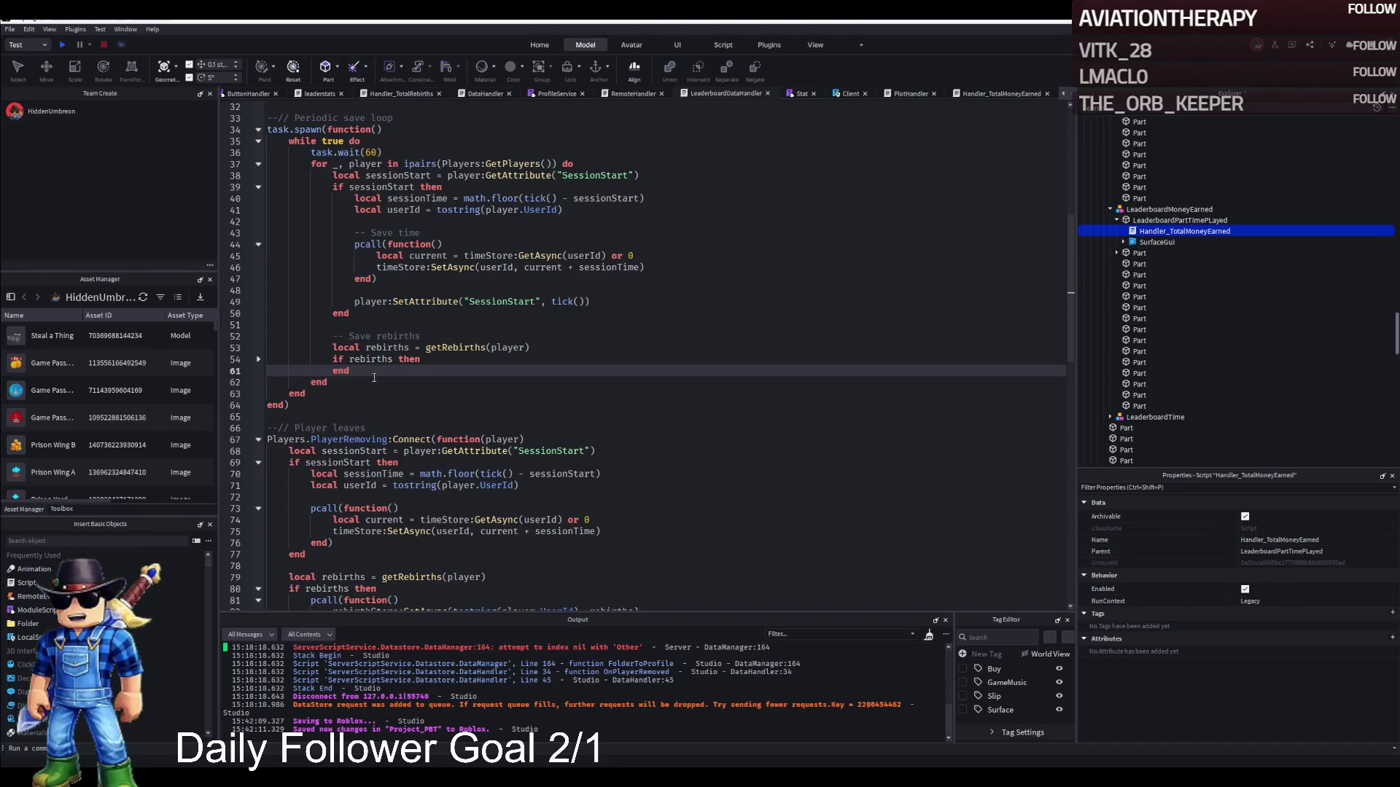
{"action": "key", "text": "ctrl+v"}
{"action": "scroll", "coordinate": [390, 407], "scroll_direction": "down", "scroll_amount": 3}
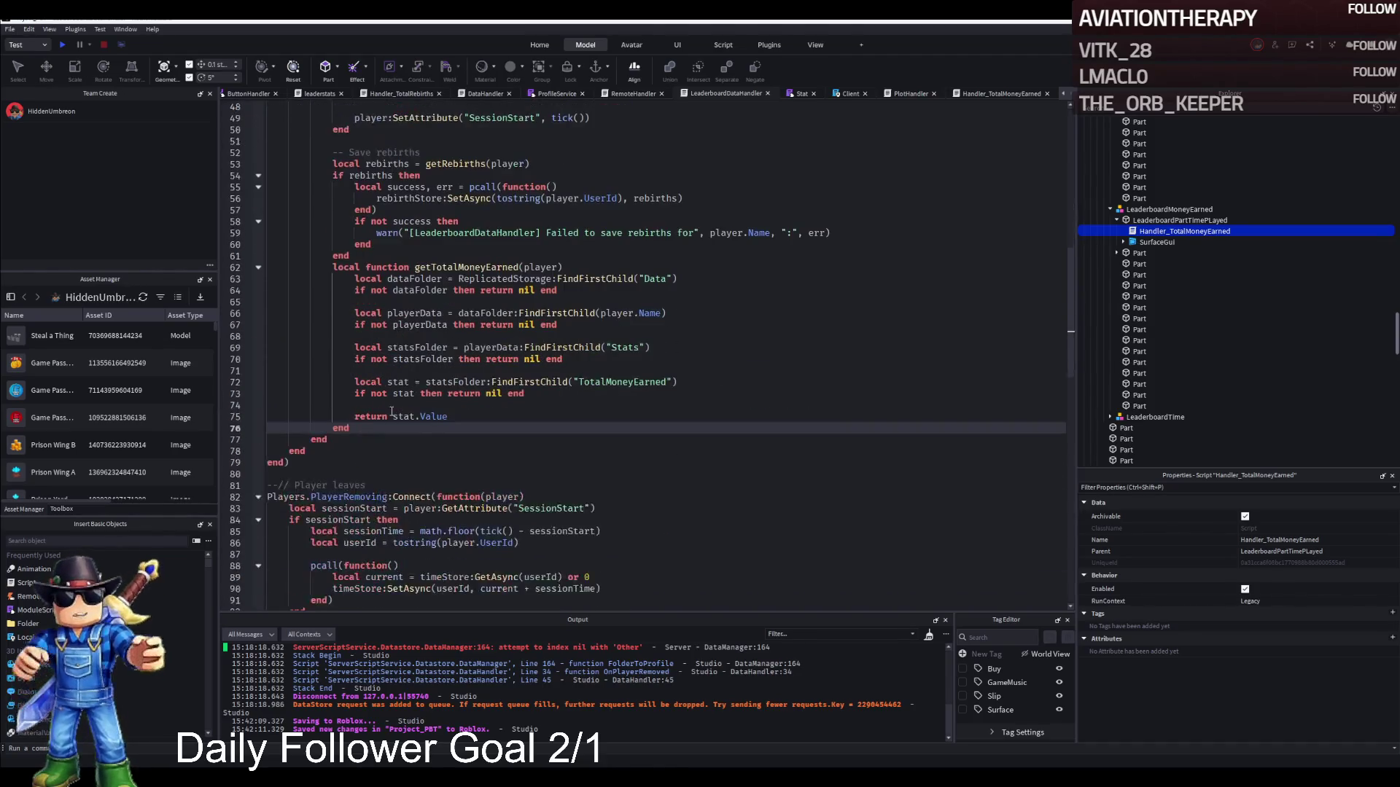
{"action": "left_click", "coordinate": [353, 324]}
{"action": "key", "text": "Return"}
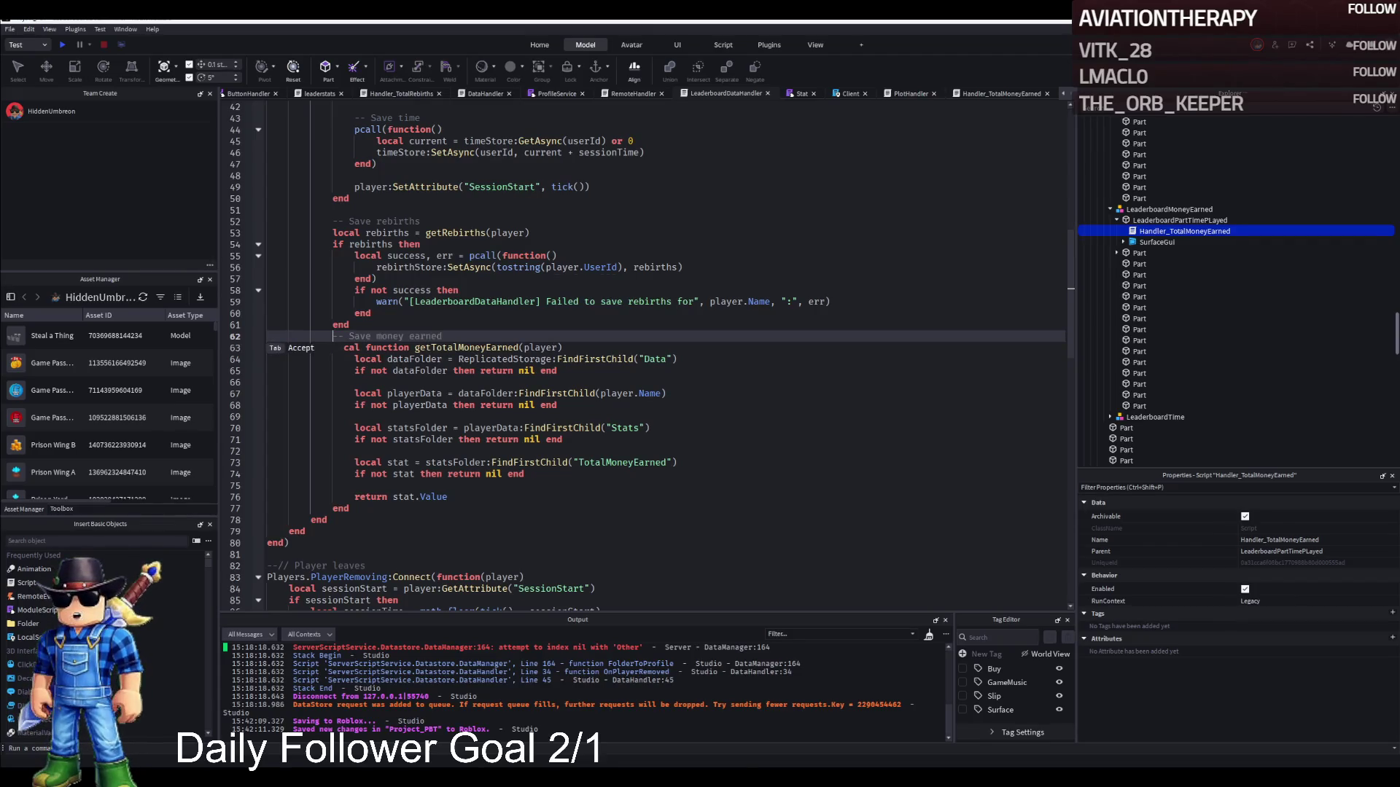
{"action": "key", "text": "Escape"}
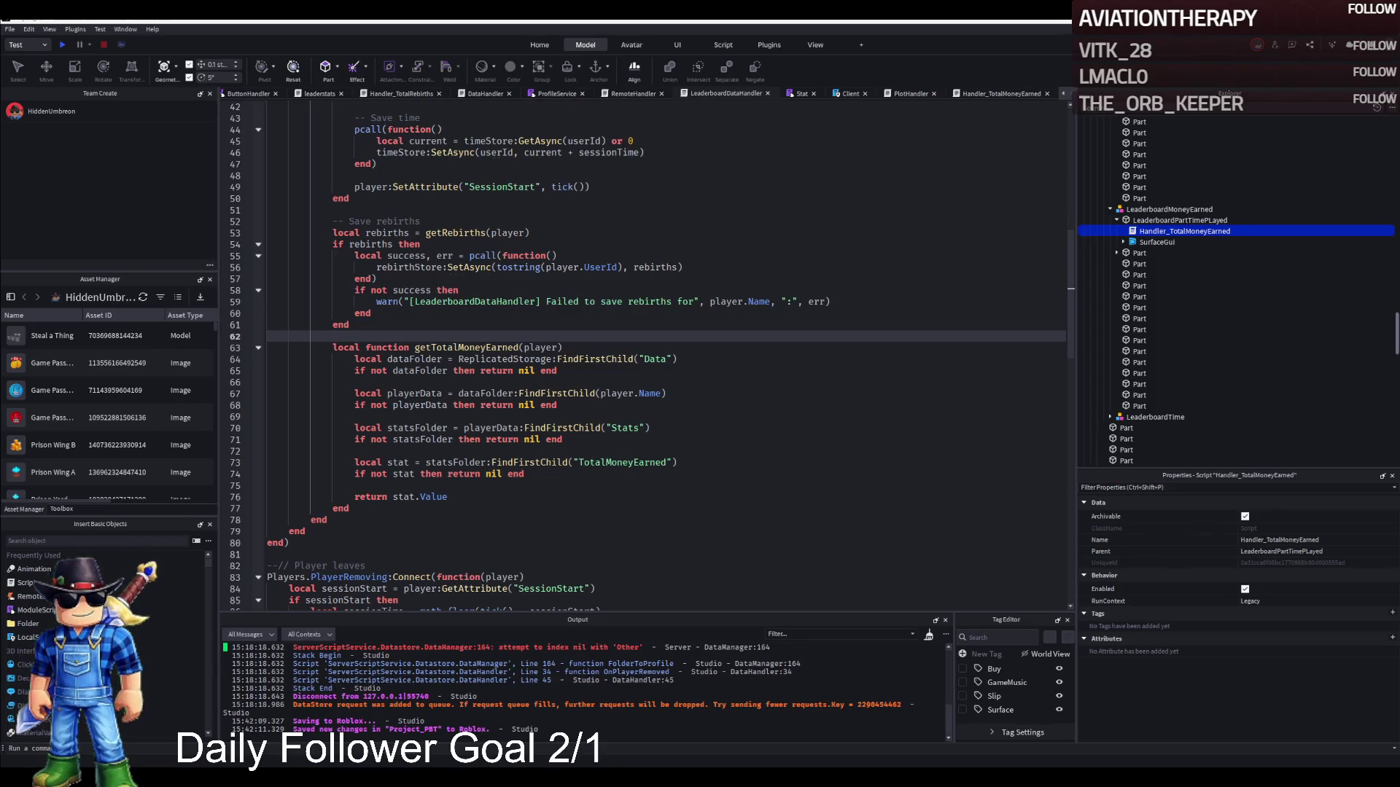
{"action": "key", "text": "ctrl+f"}
{"action": "key", "text": "Return"}
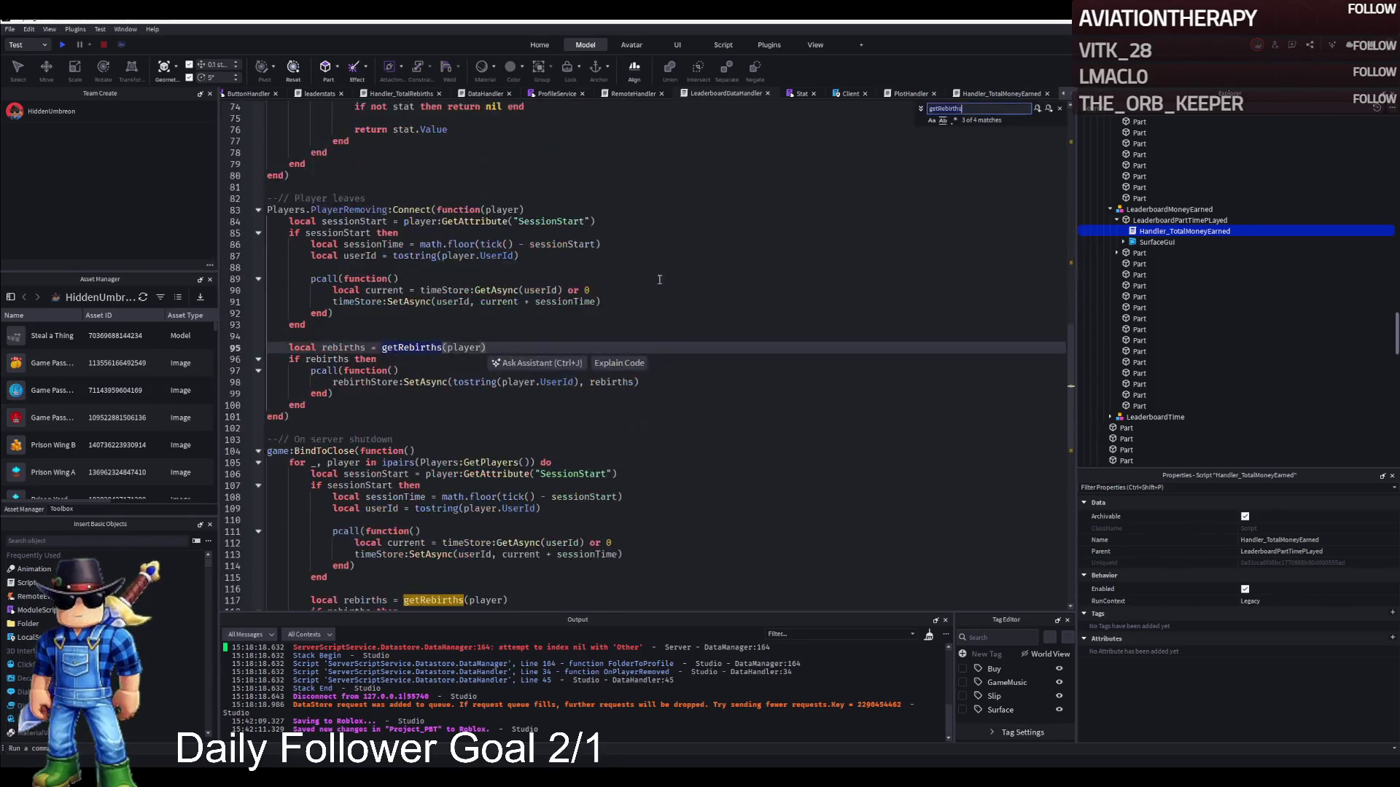
Find Players.PlayerRemoving and inspect the rebirth save call in the leave handler.
{"action": "type", "text": "players.PlayerRemoving"}
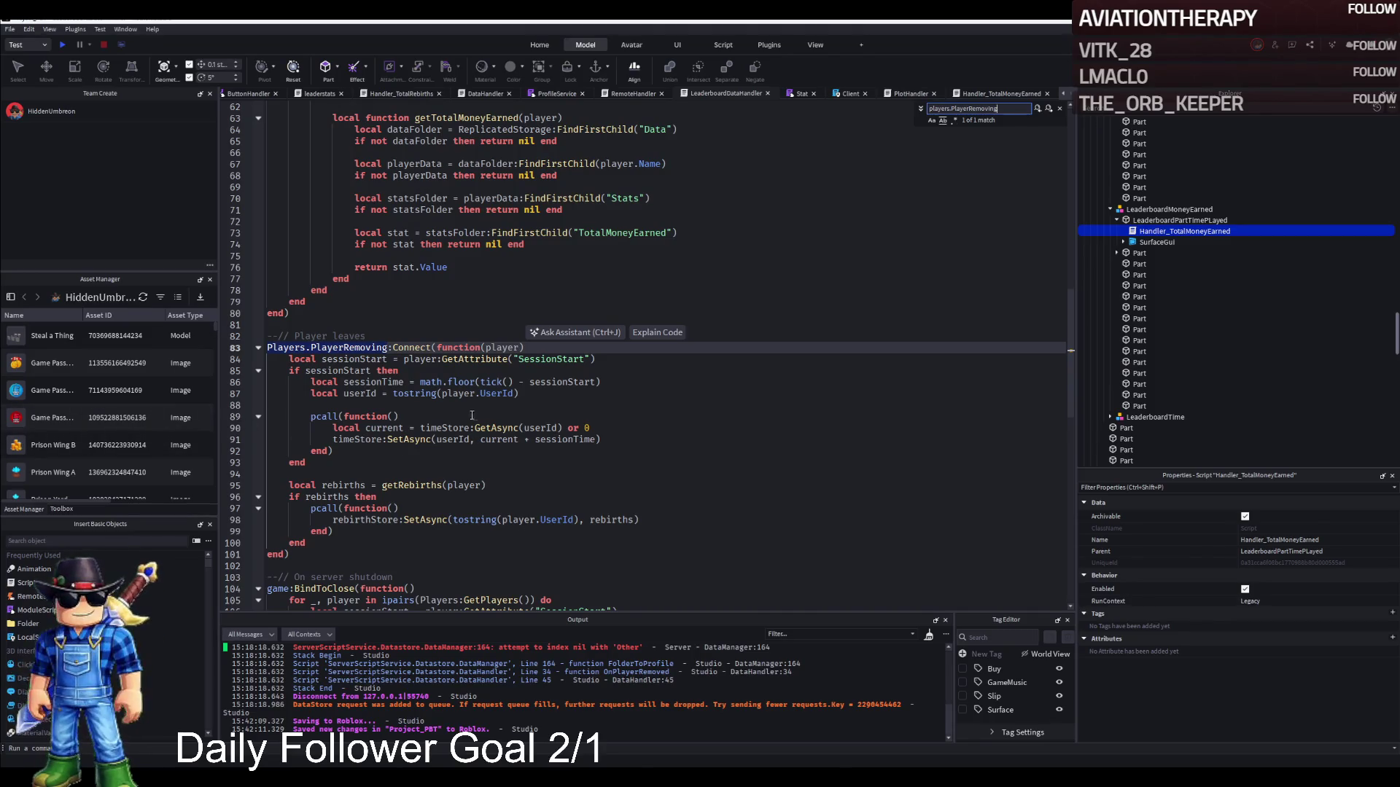
{"action": "left_click", "coordinate": [454, 400]}
{"action": "scroll", "coordinate": [453, 402], "scroll_direction": "down", "scroll_amount": 5}
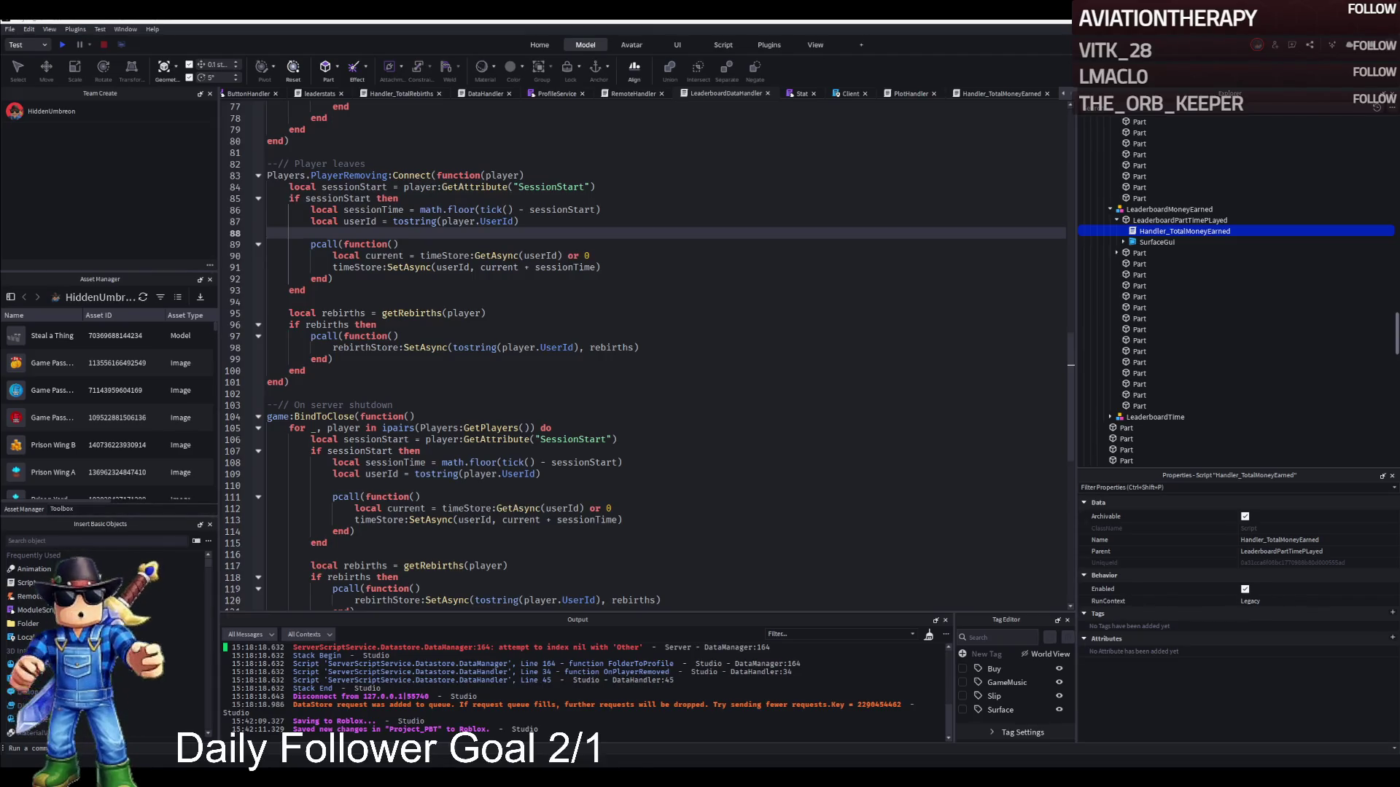
{"action": "left_click", "coordinate": [405, 356]}
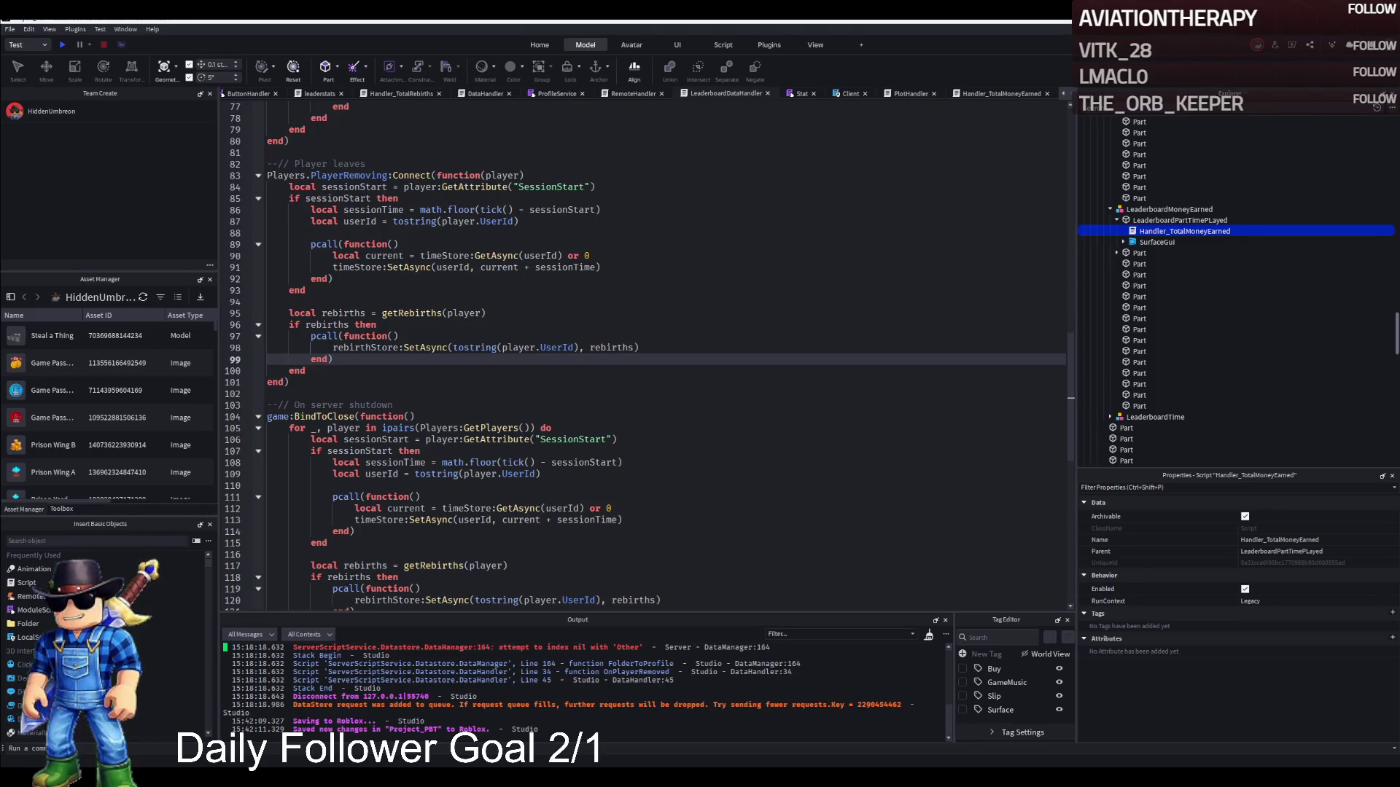
Search the script for 'rebirth' references around the UserId save on line 98.
{"action": "double_click", "coordinate": [557, 347]}
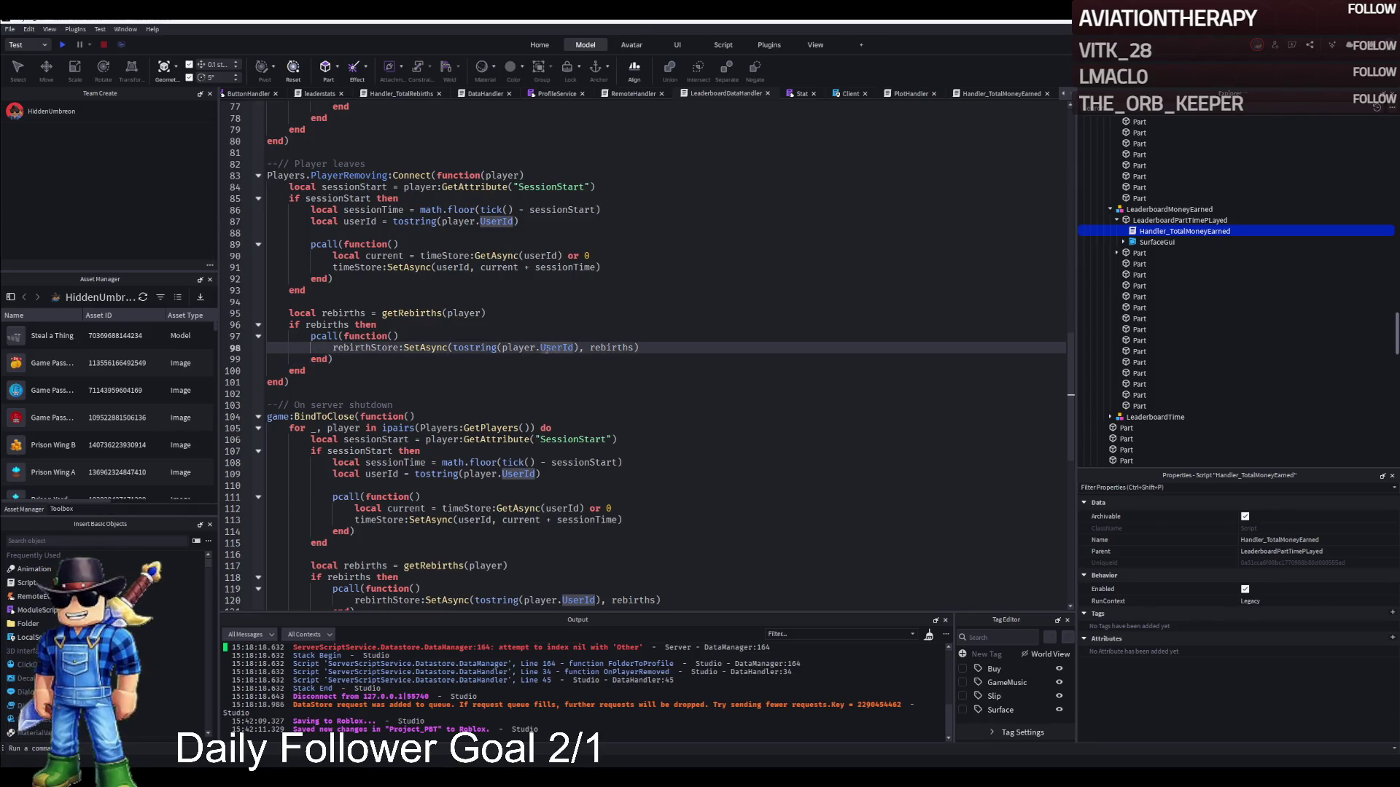
{"action": "key", "text": "ctrl+f"}
{"action": "type", "text": "rebirth"}
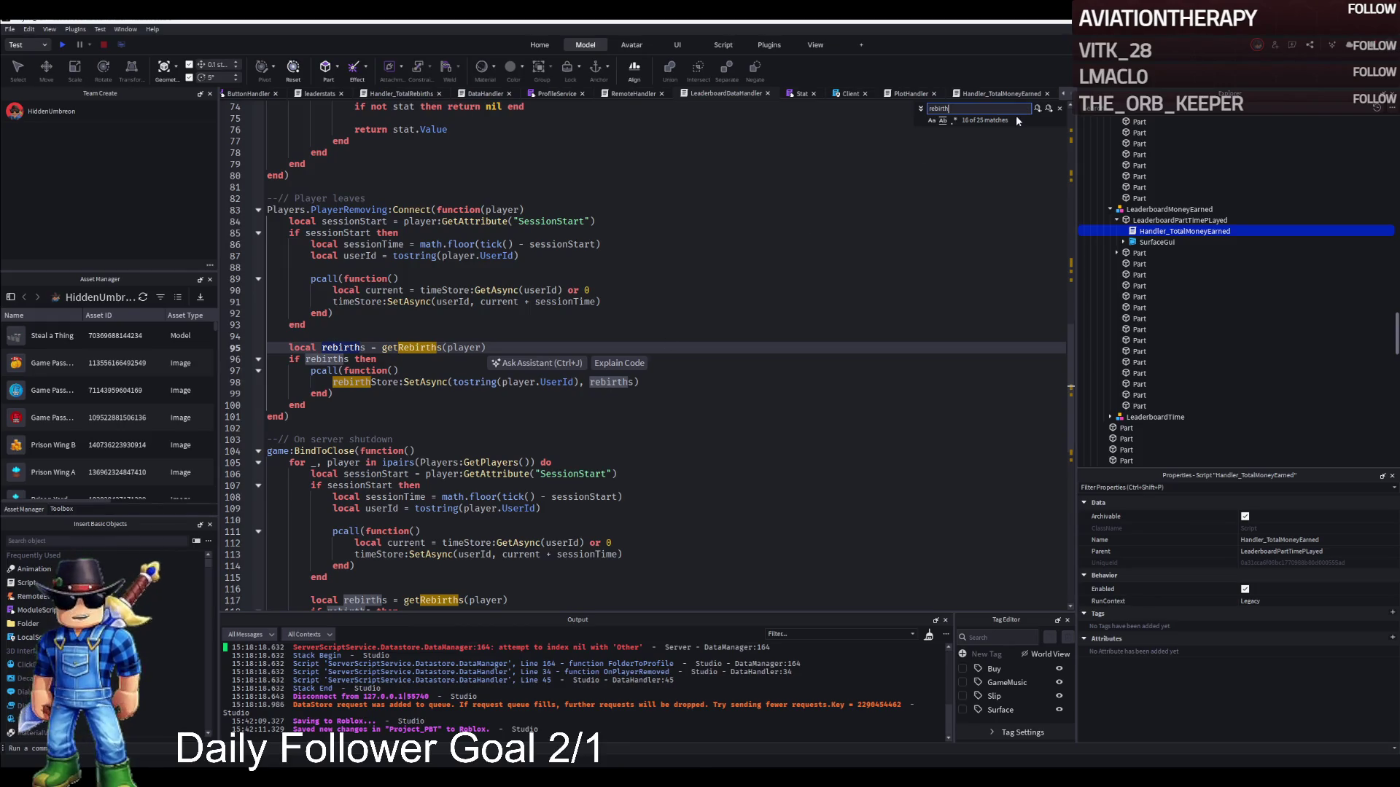
{"action": "type", "text": "sa"}
{"action": "key", "text": "BackSpace"}
{"action": "key", "text": "BackSpace"}
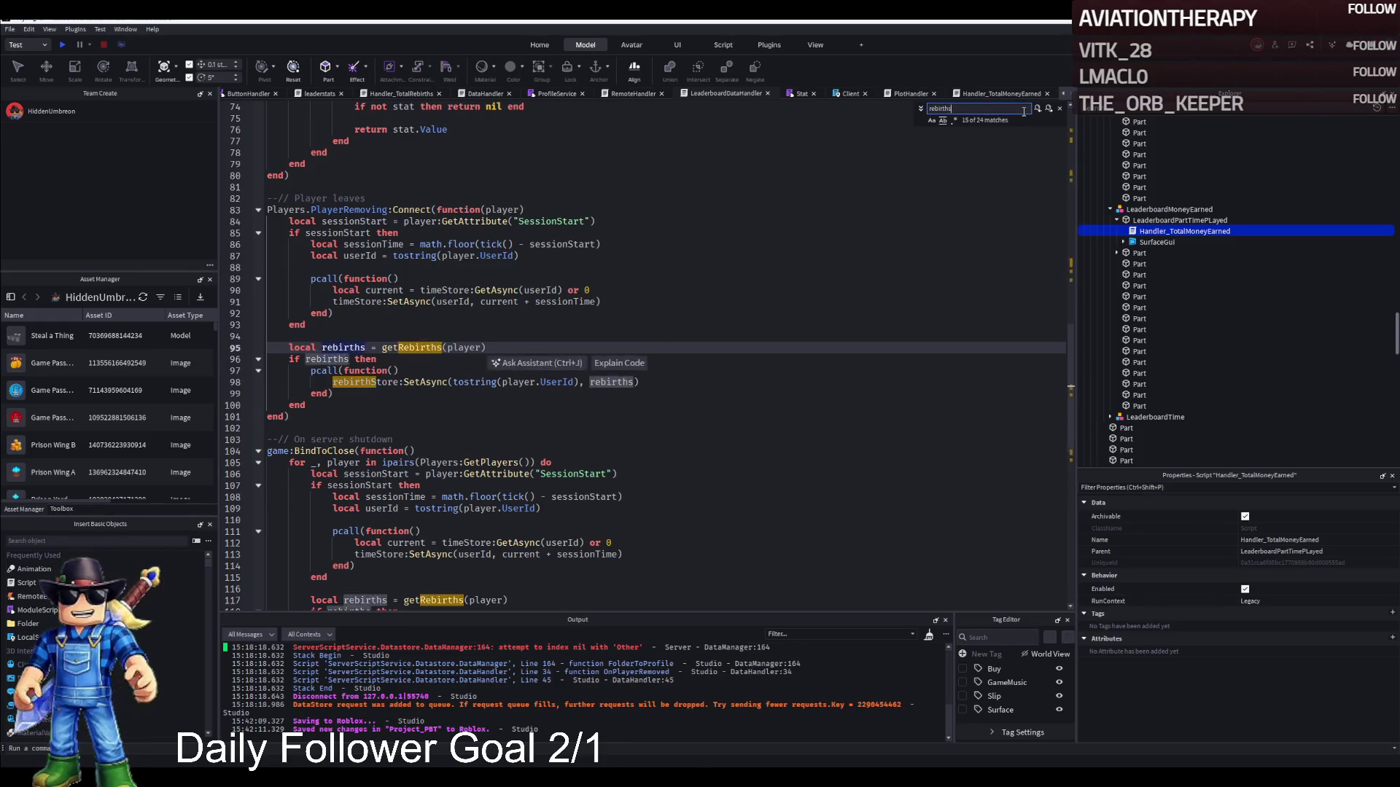
{"action": "key", "text": "BackSpace"}
{"action": "key", "text": "BackSpace"}
{"action": "key", "text": "BackSpace"}
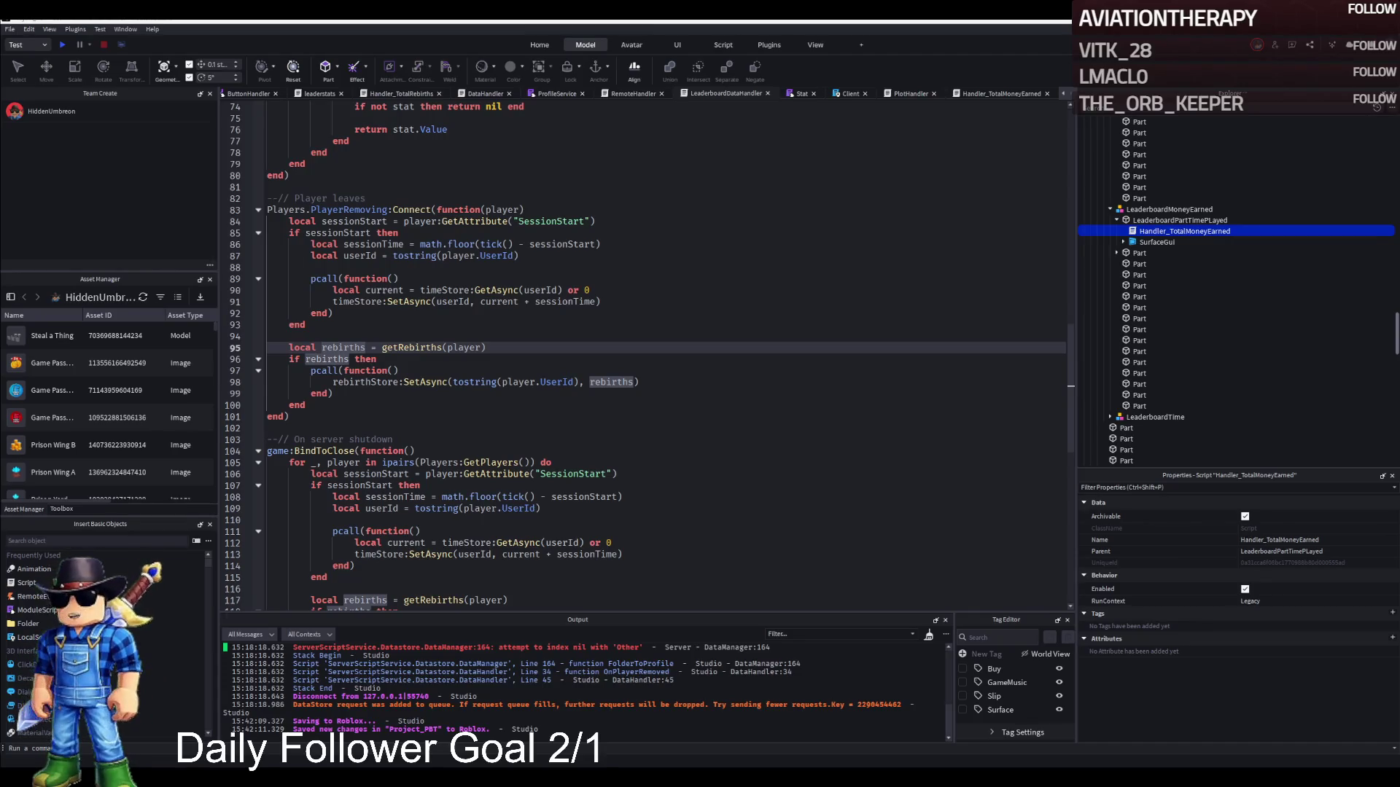
{"action": "left_click", "coordinate": [910, 94]}
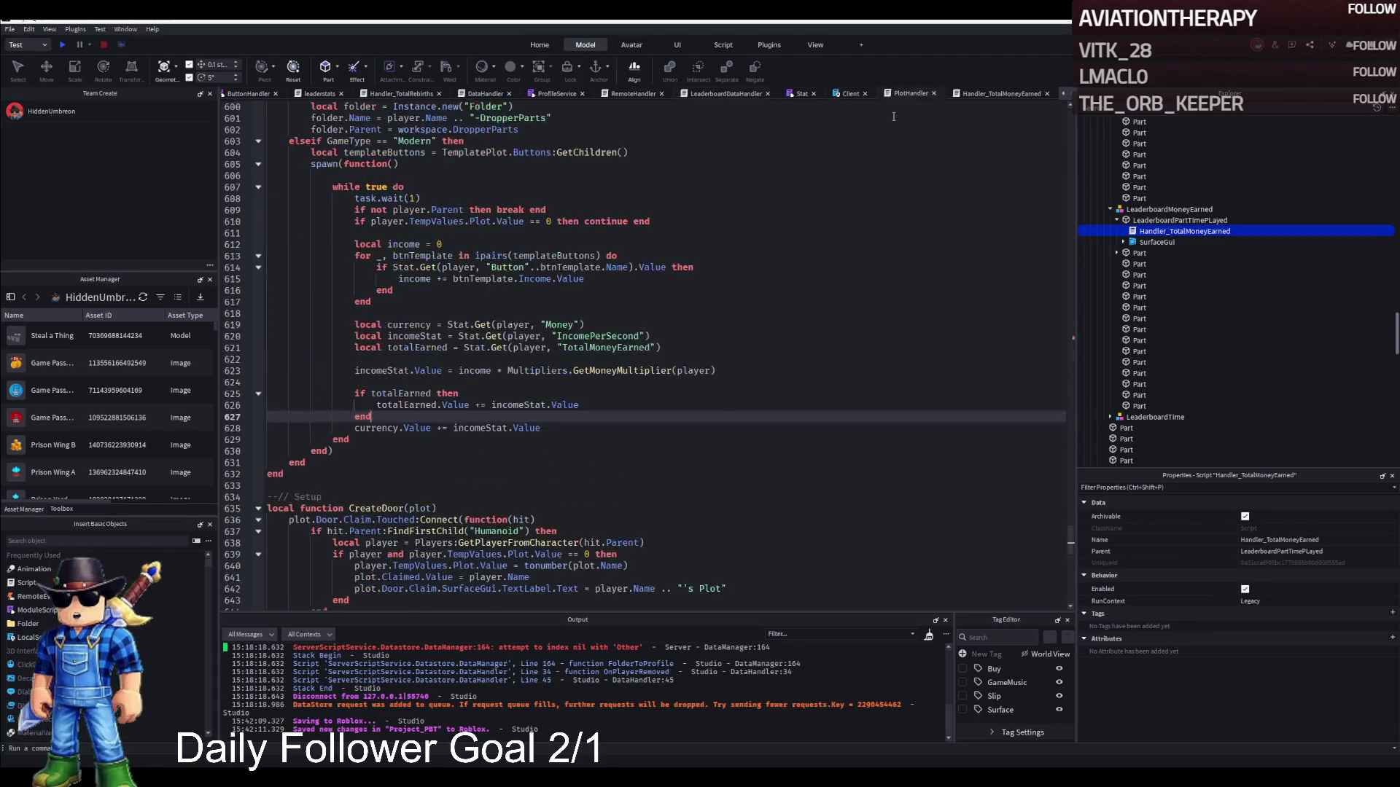
Search PlotHandler, LeaderboardDataHandler and Handler_TotalMoneyEarned for their PlayerRemoving hookups.
{"action": "key", "text": "ctrl+f"}
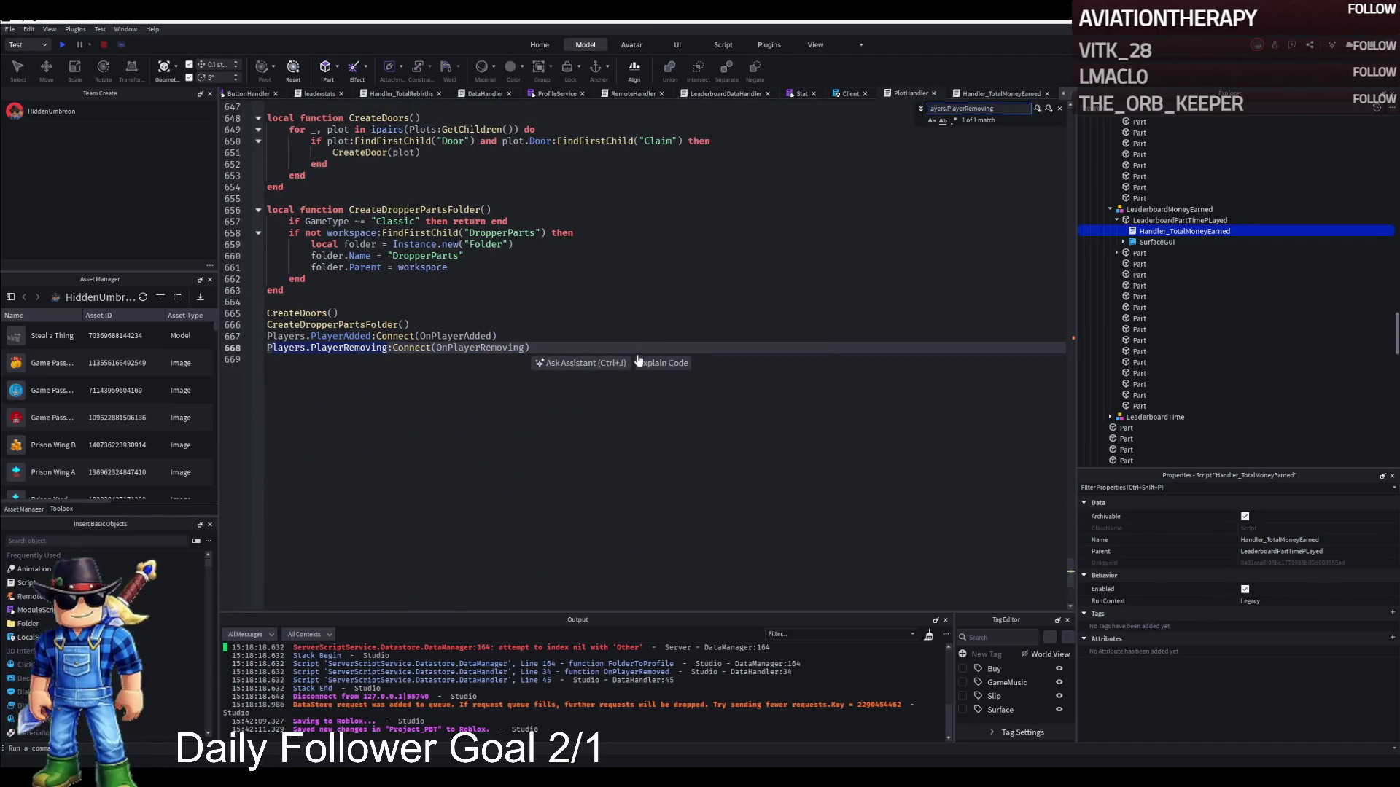
{"action": "left_click", "coordinate": [721, 95]}
{"action": "key", "text": "ctrl+f"}
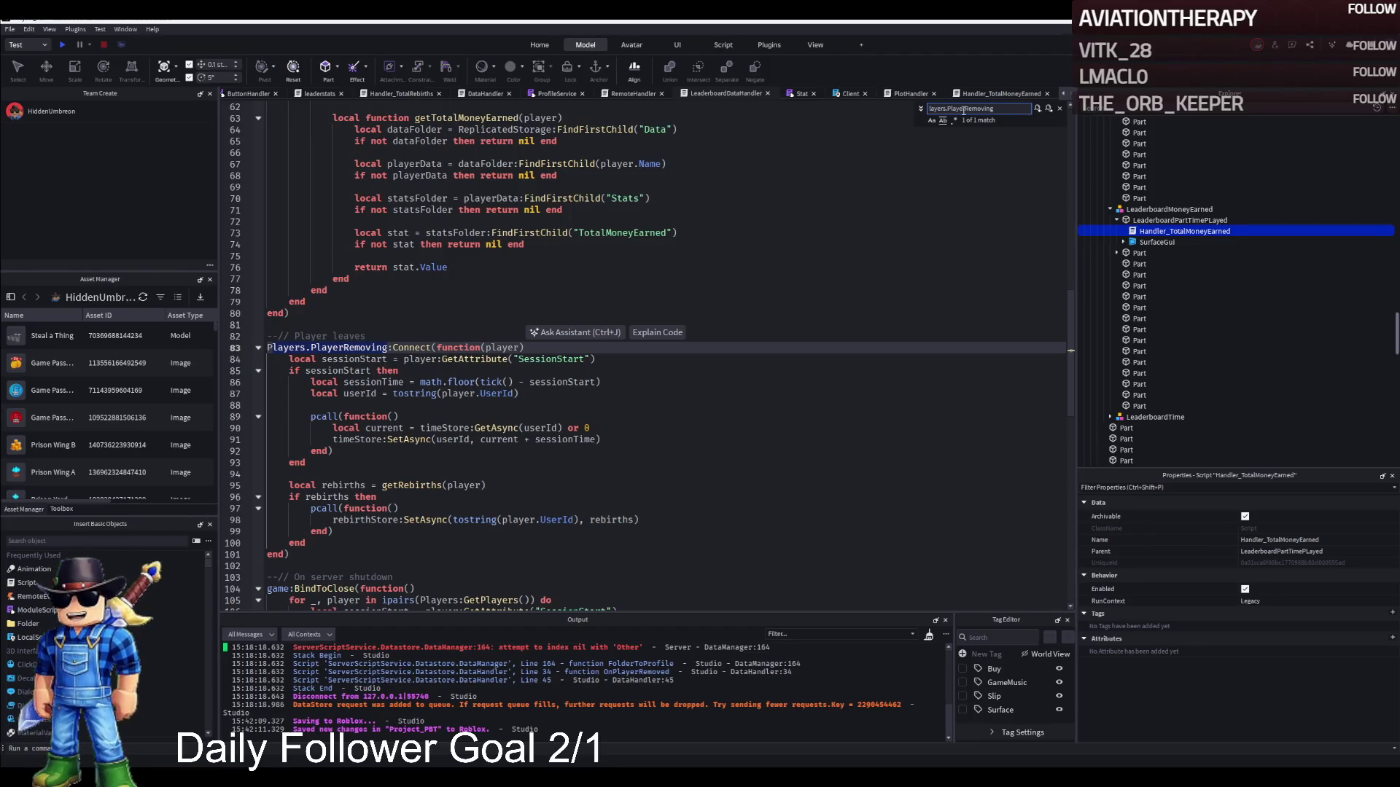
{"action": "left_click", "coordinate": [981, 93]}
{"action": "key", "text": "ctrl+f"}
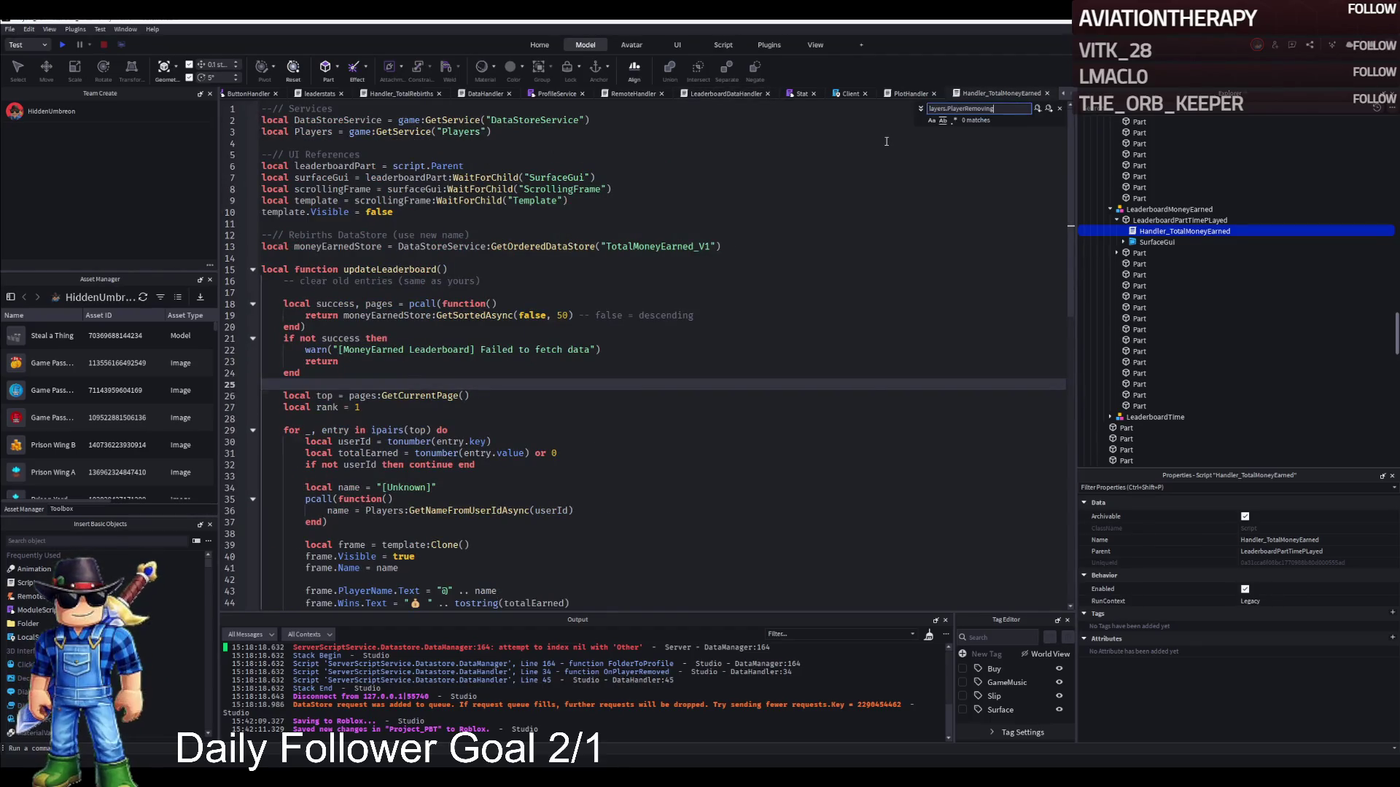
{"action": "left_click", "coordinate": [902, 93]}
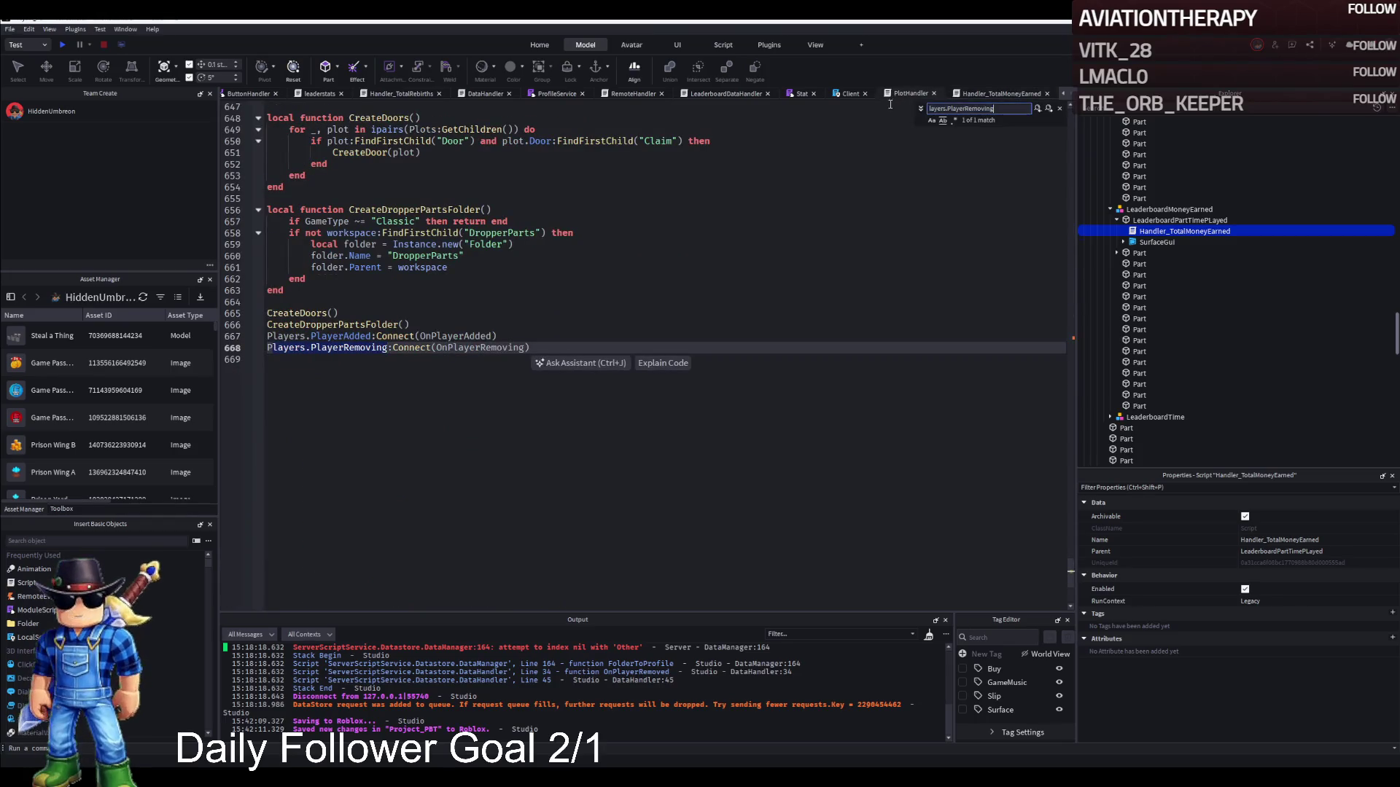
Glance at Client, close the search, and show LeaderboardDataHandler's PlayerRemoving handler at line 83.
{"action": "left_click", "coordinate": [851, 93]}
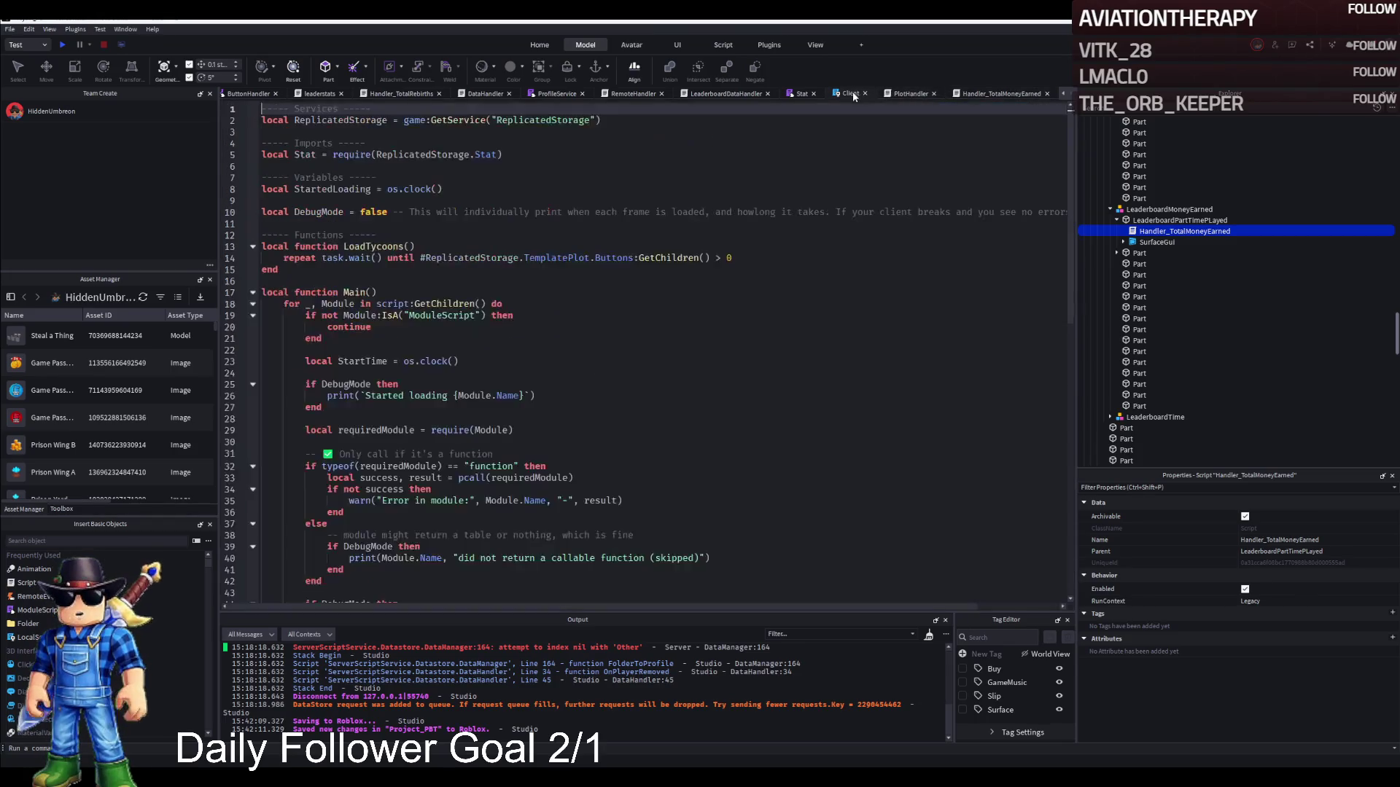
{"action": "left_click", "coordinate": [904, 95]}
{"action": "key", "text": "Escape"}
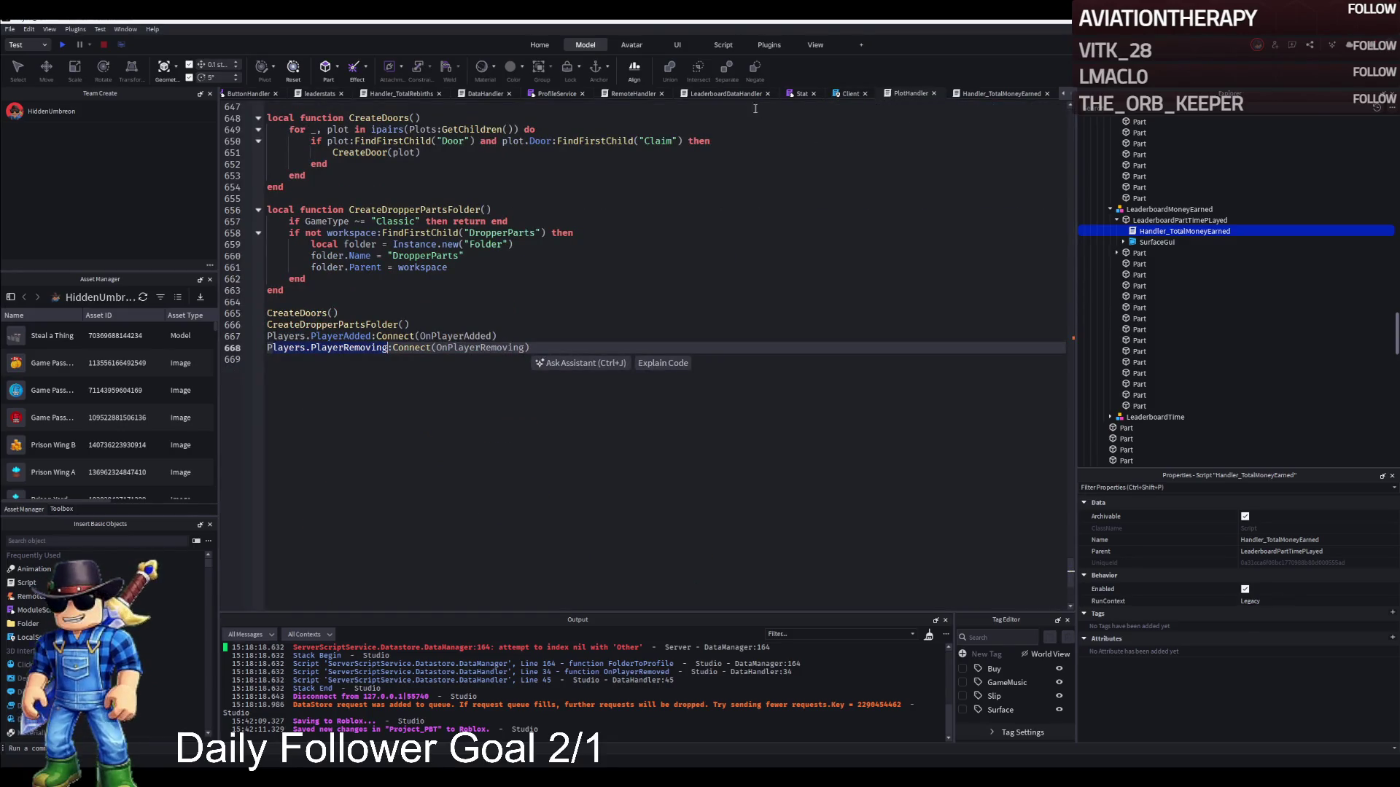
{"action": "left_click", "coordinate": [725, 93]}
{"action": "scroll", "coordinate": [426, 384], "scroll_direction": "down", "scroll_amount": 3}
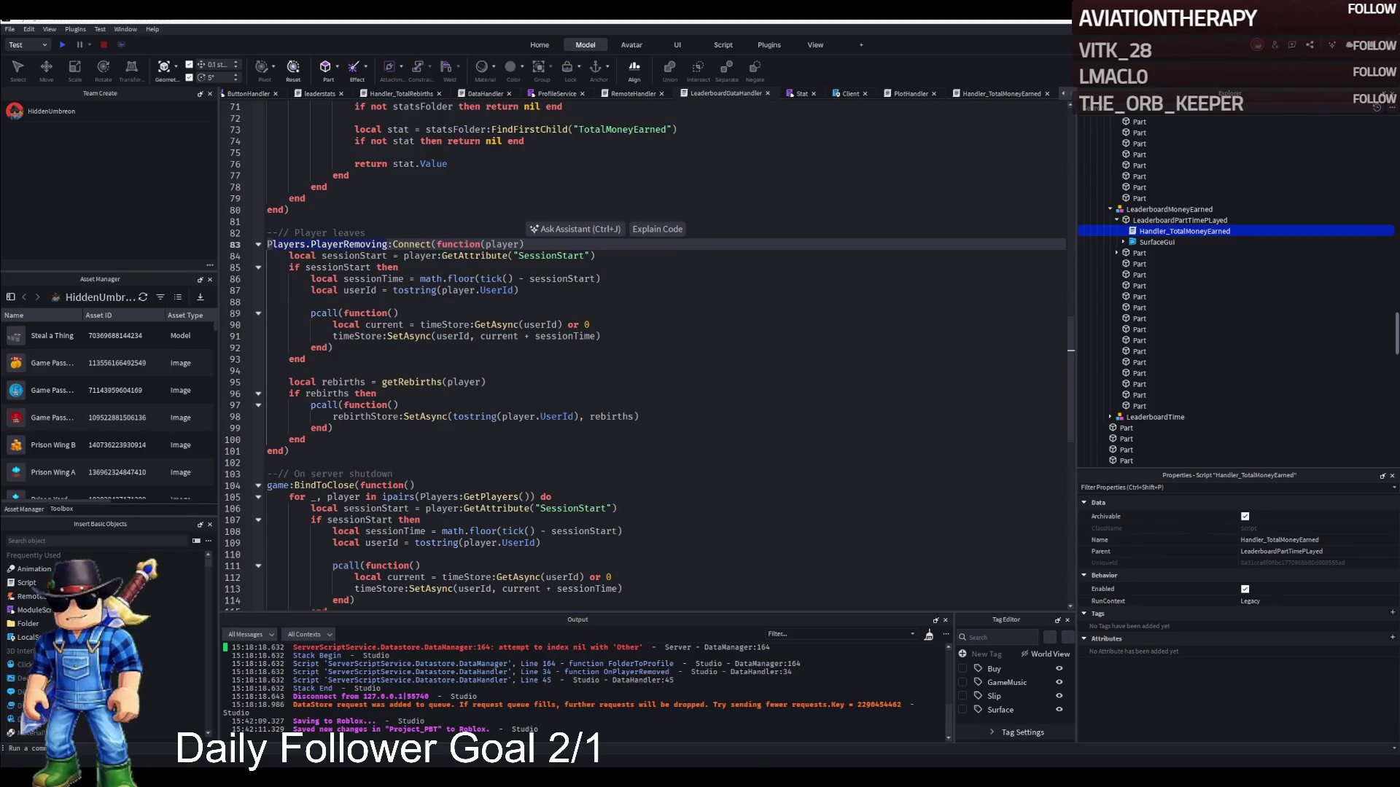
Try the TotalMoneyEarned save block after the session-time save and at line 95, undoing both.
{"action": "left_click", "coordinate": [337, 359]}
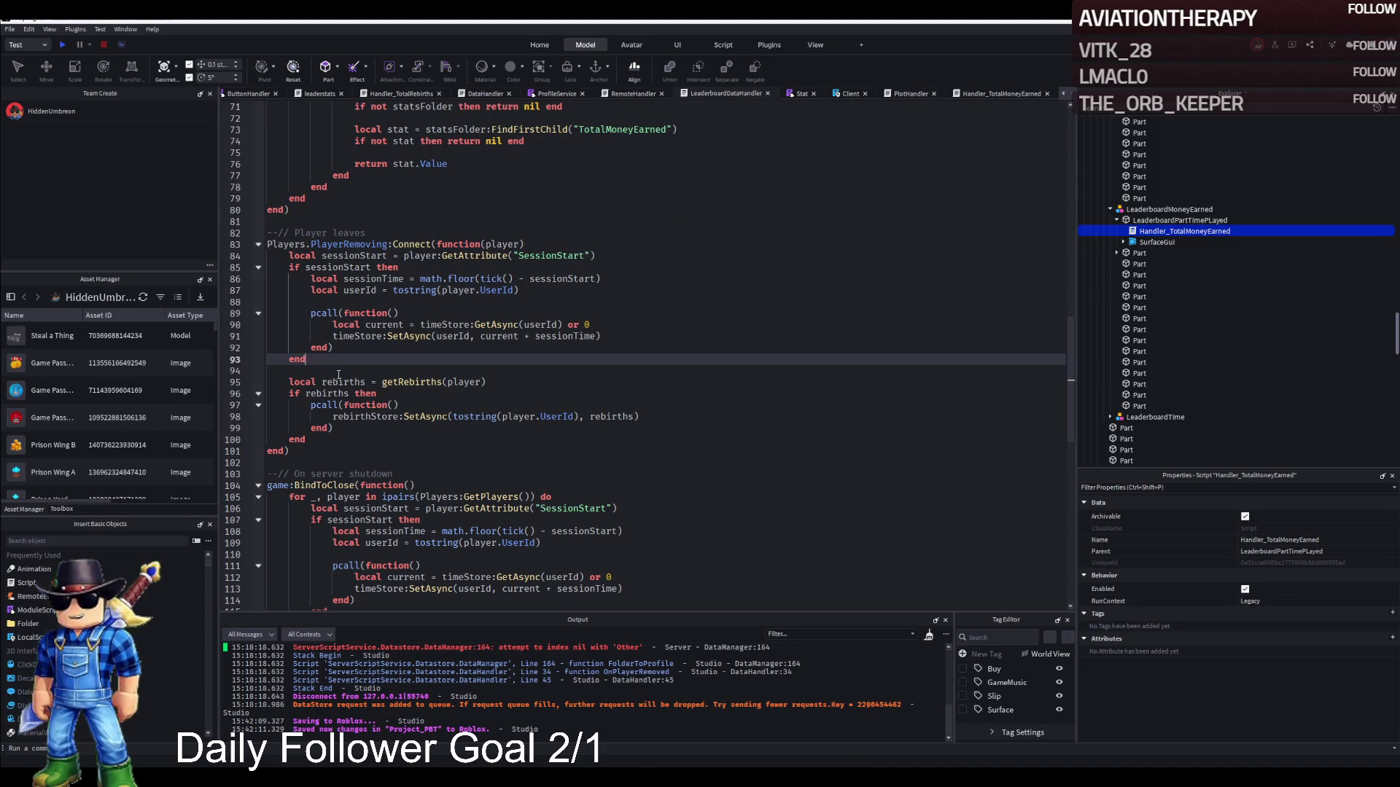
{"action": "key", "text": "ctrl+v"}
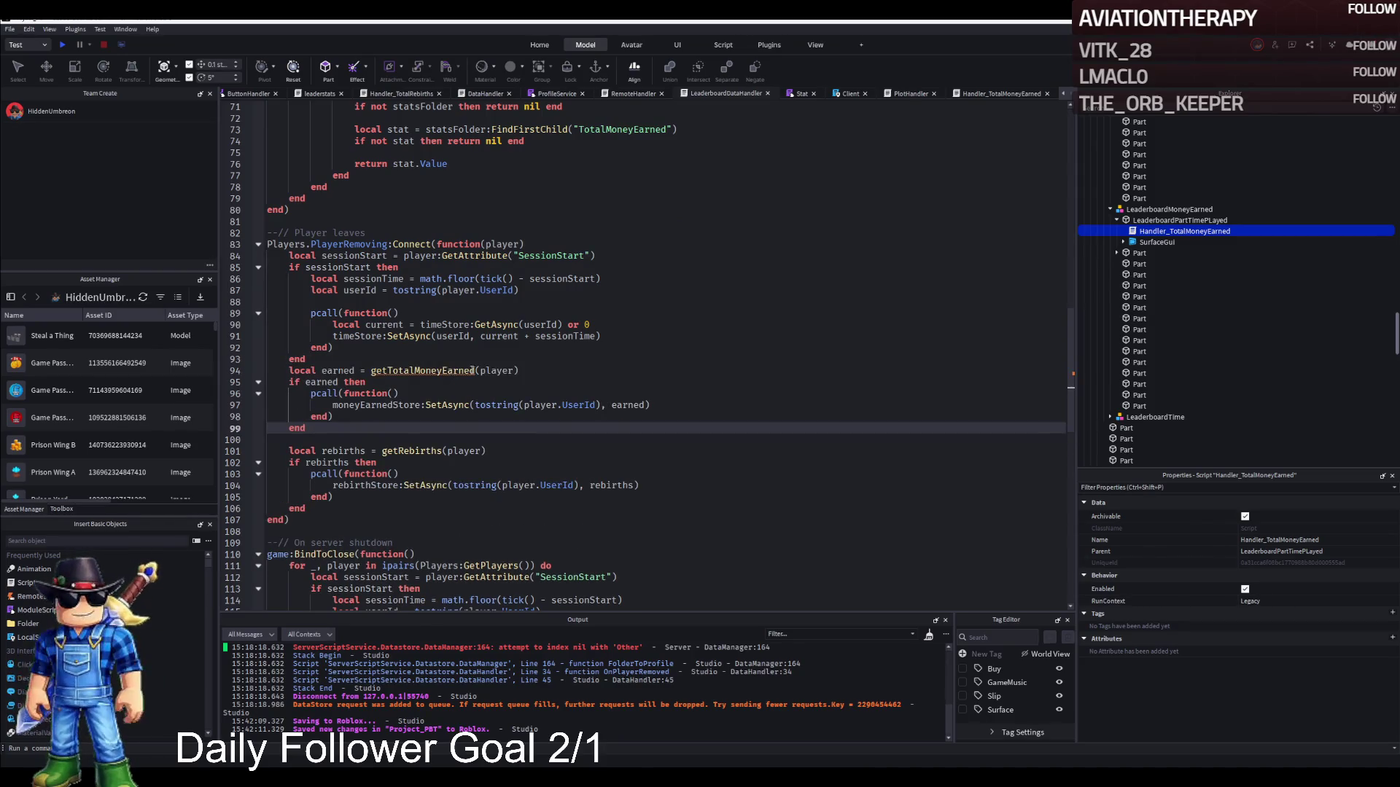
{"action": "key", "text": "ctrl+z"}
{"action": "key", "text": "ctrl+z"}
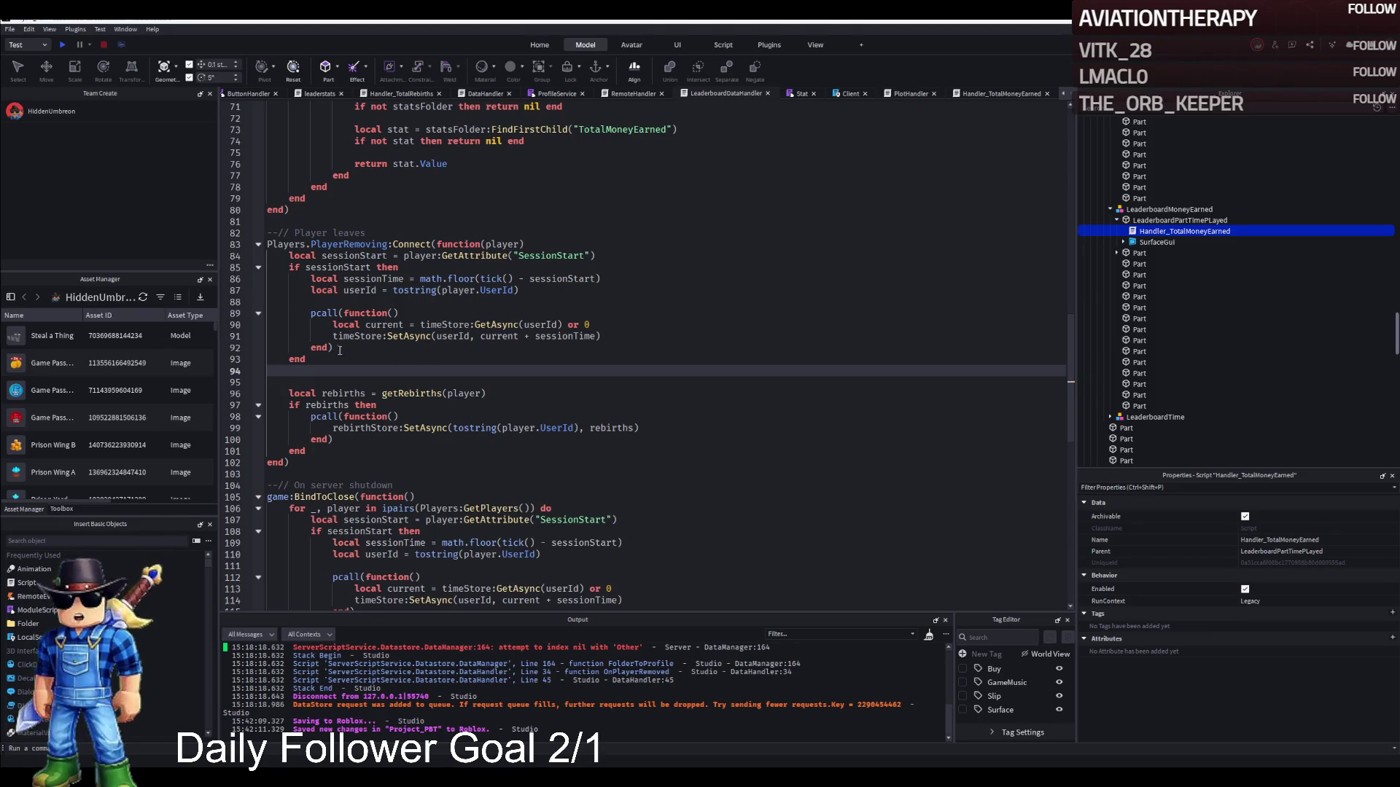
{"action": "key", "text": "ctrl+v"}
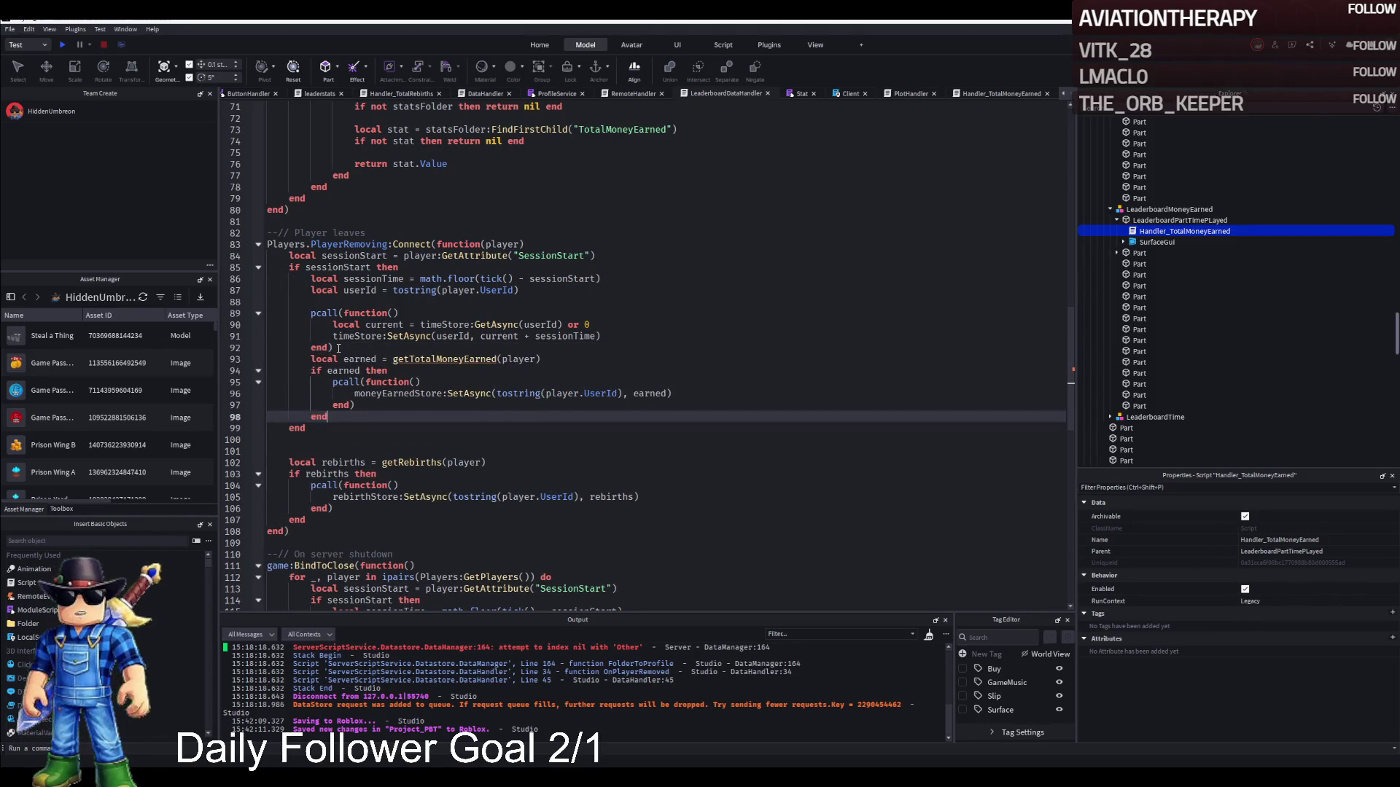
{"action": "key", "text": "ctrl+z"}
{"action": "key", "text": "ctrl+z"}
{"action": "scroll", "coordinate": [385, 396], "scroll_direction": "up", "scroll_amount": 4}
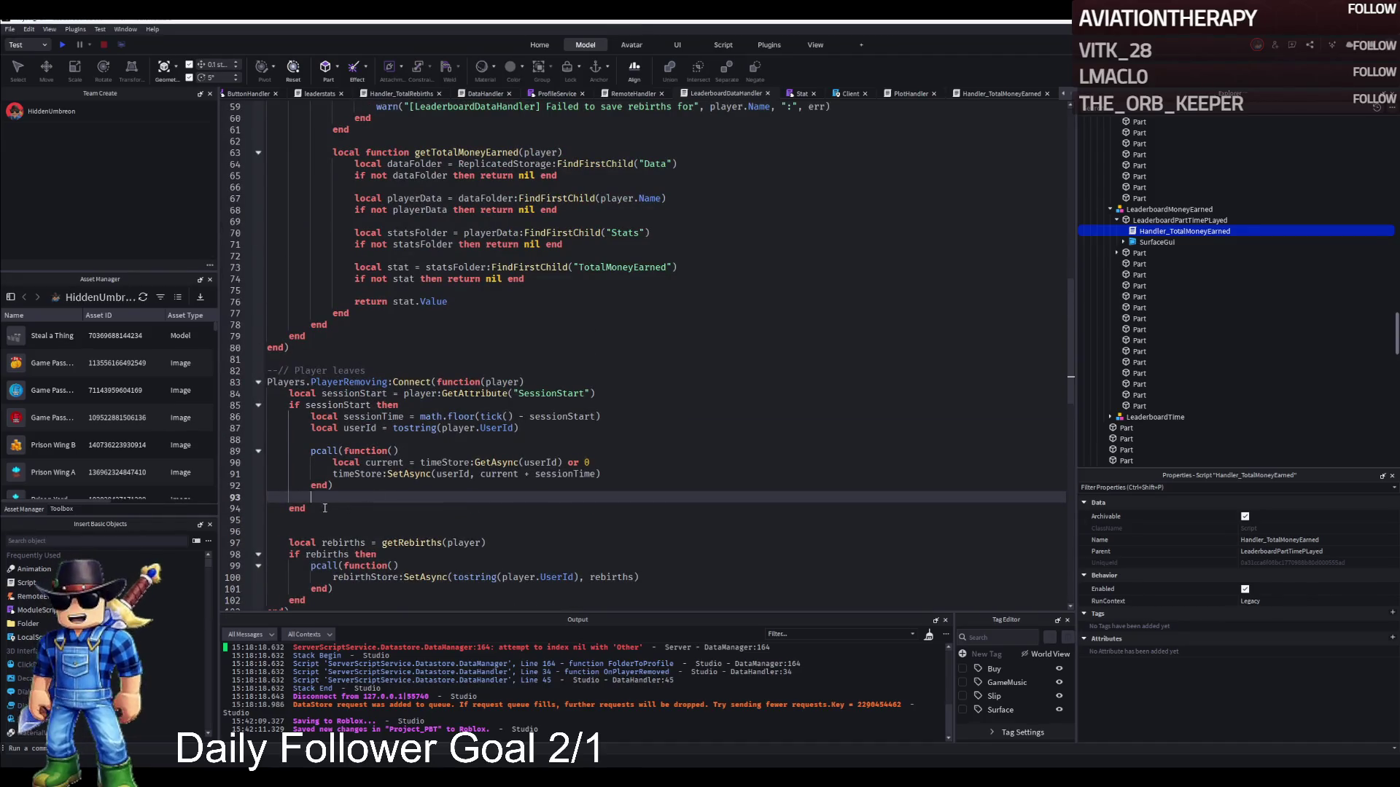
{"action": "left_click", "coordinate": [343, 518]}
{"action": "type", "text": "local earned = getTotalMoneyEarned(player)     if earned then         pcall(function()             moneyEarnedStore:SetAsync(tostring(player.UserId), earned)         end)     end"}
{"action": "key", "text": "ctrl+z"}
{"action": "key", "text": "ctrl+z"}
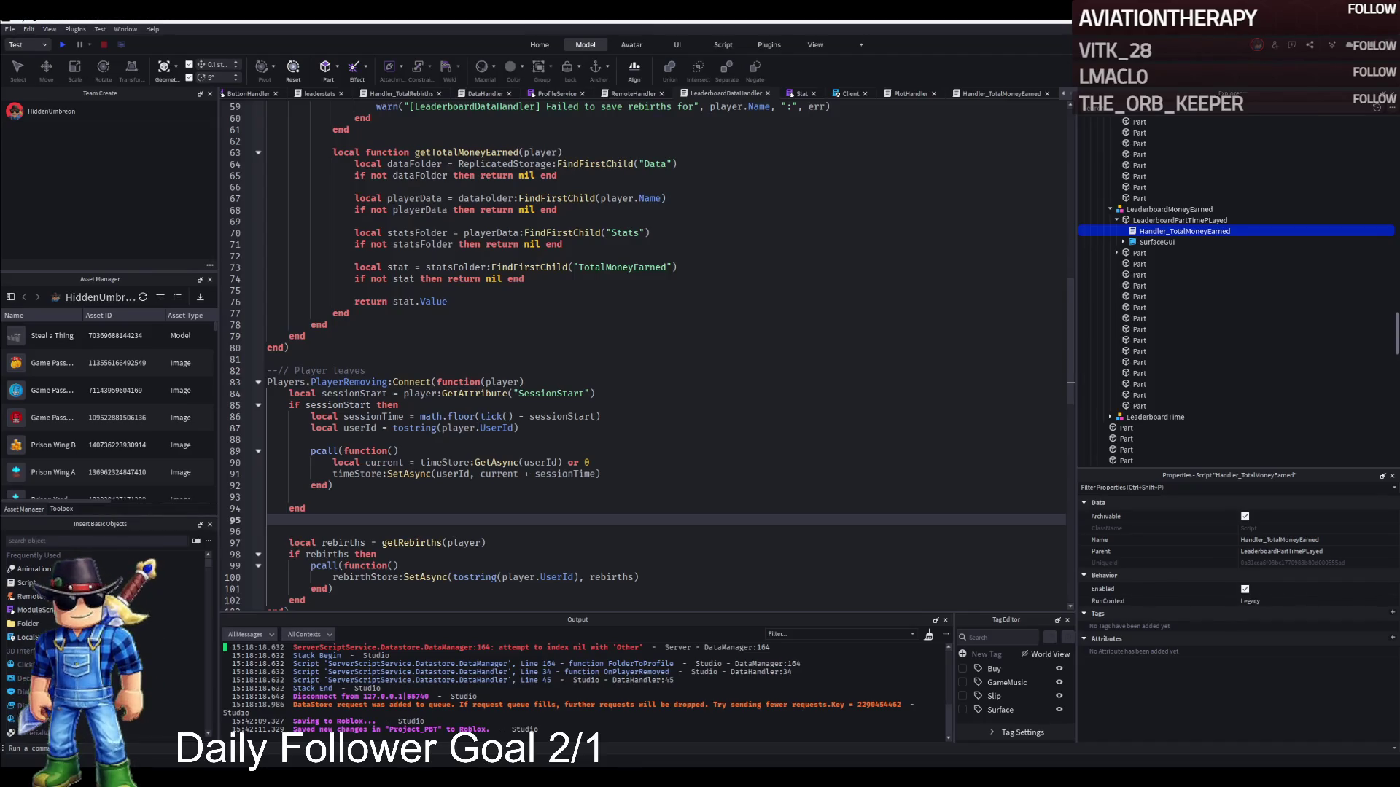
{"action": "left_click", "coordinate": [625, 96]}
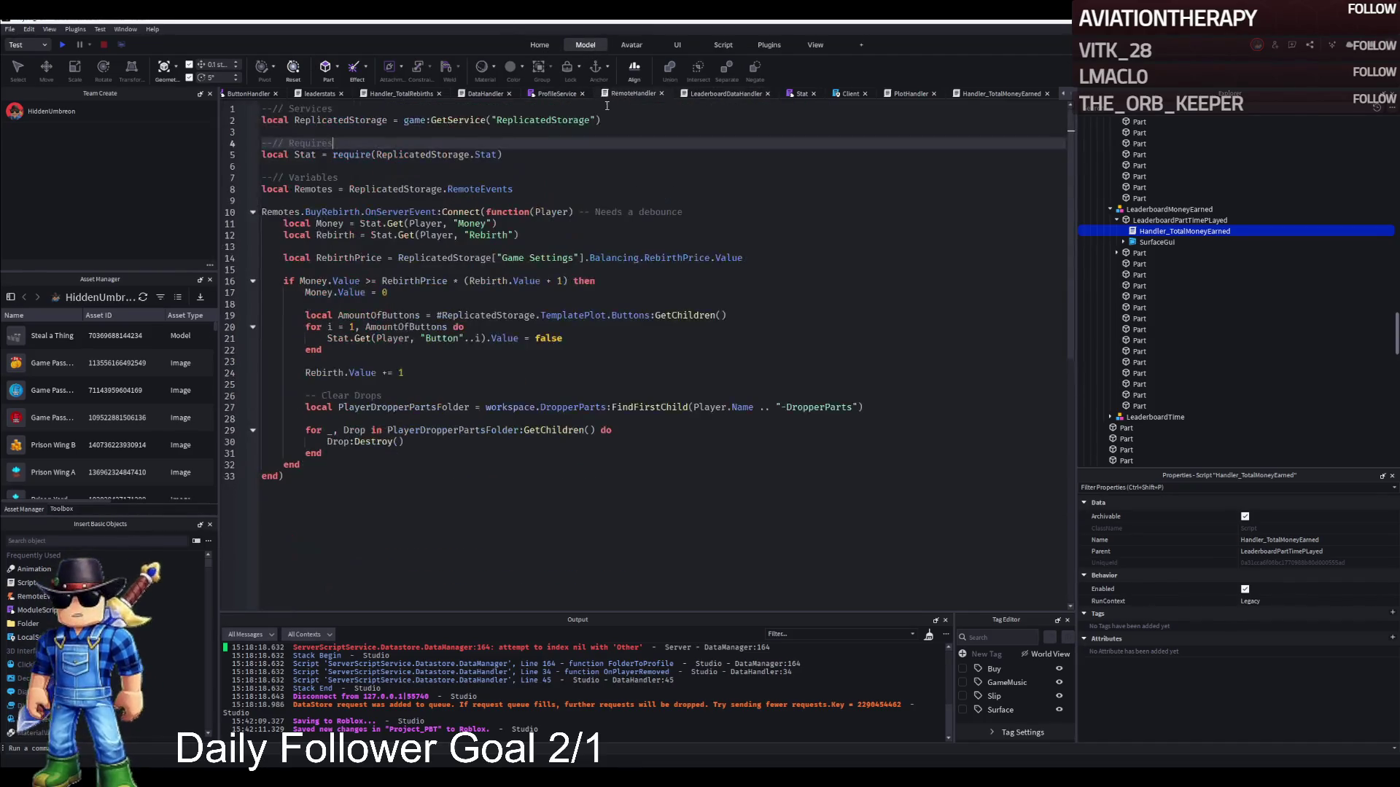
Check ProfileService, the StartTime line 23 in Client, and PlotHandler.
{"action": "left_click", "coordinate": [558, 96]}
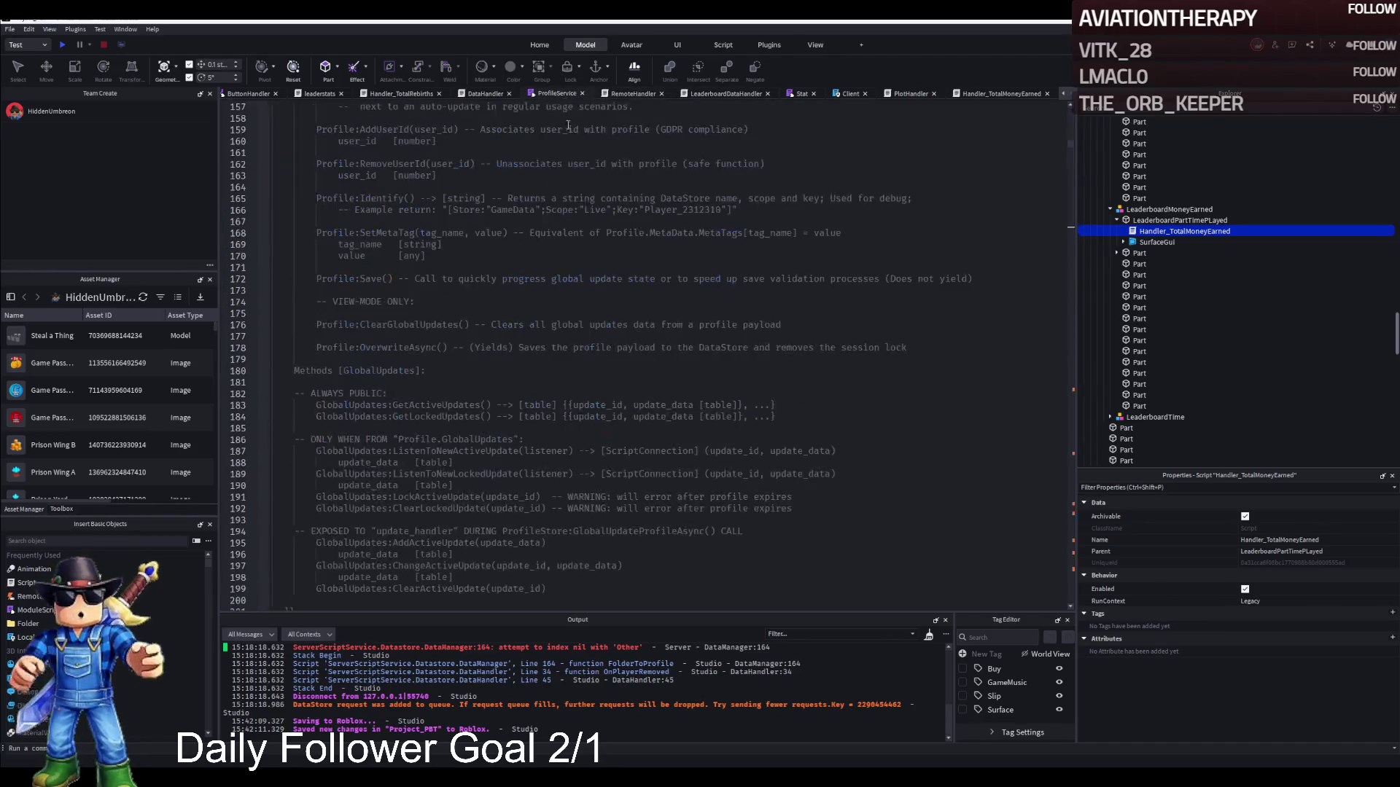
{"action": "left_click", "coordinate": [842, 95]}
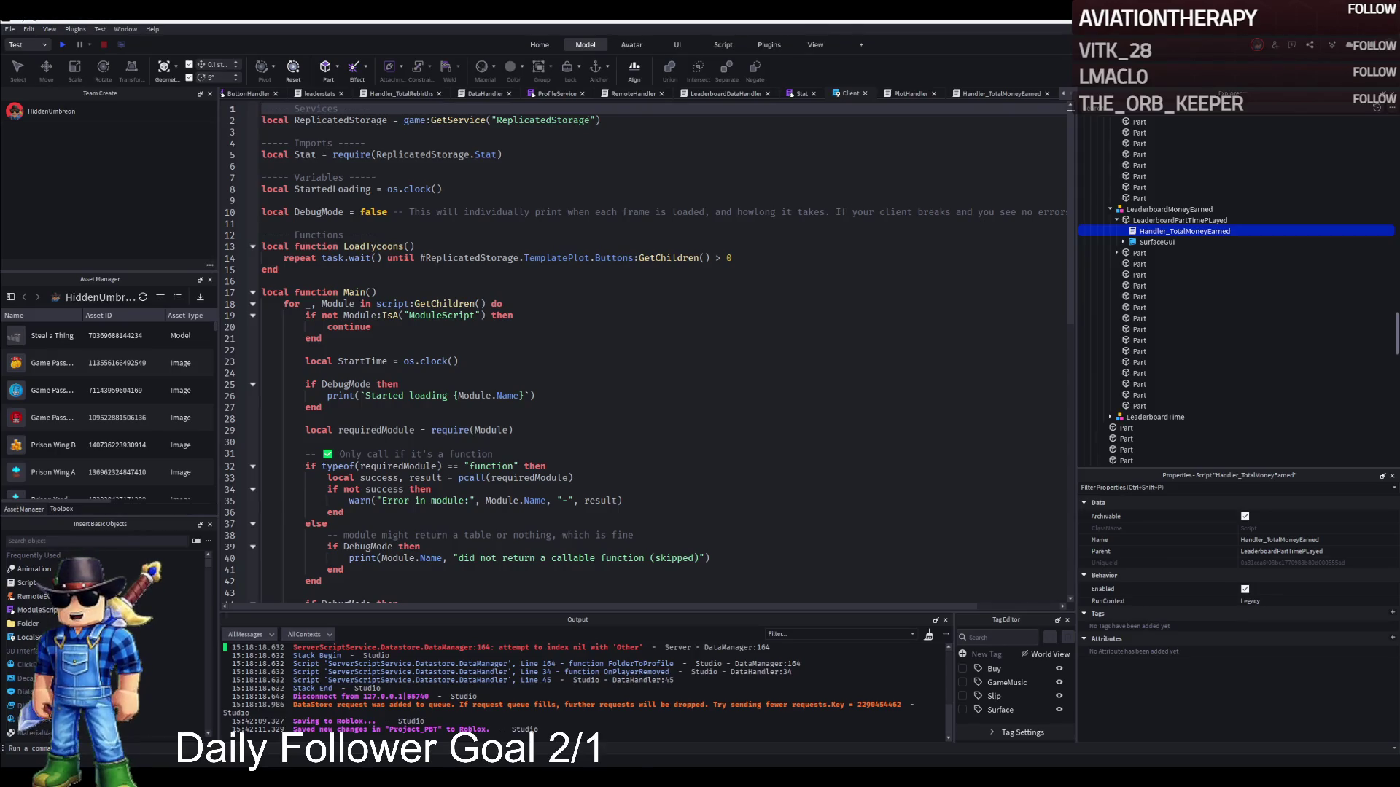
{"action": "left_click", "coordinate": [631, 357]}
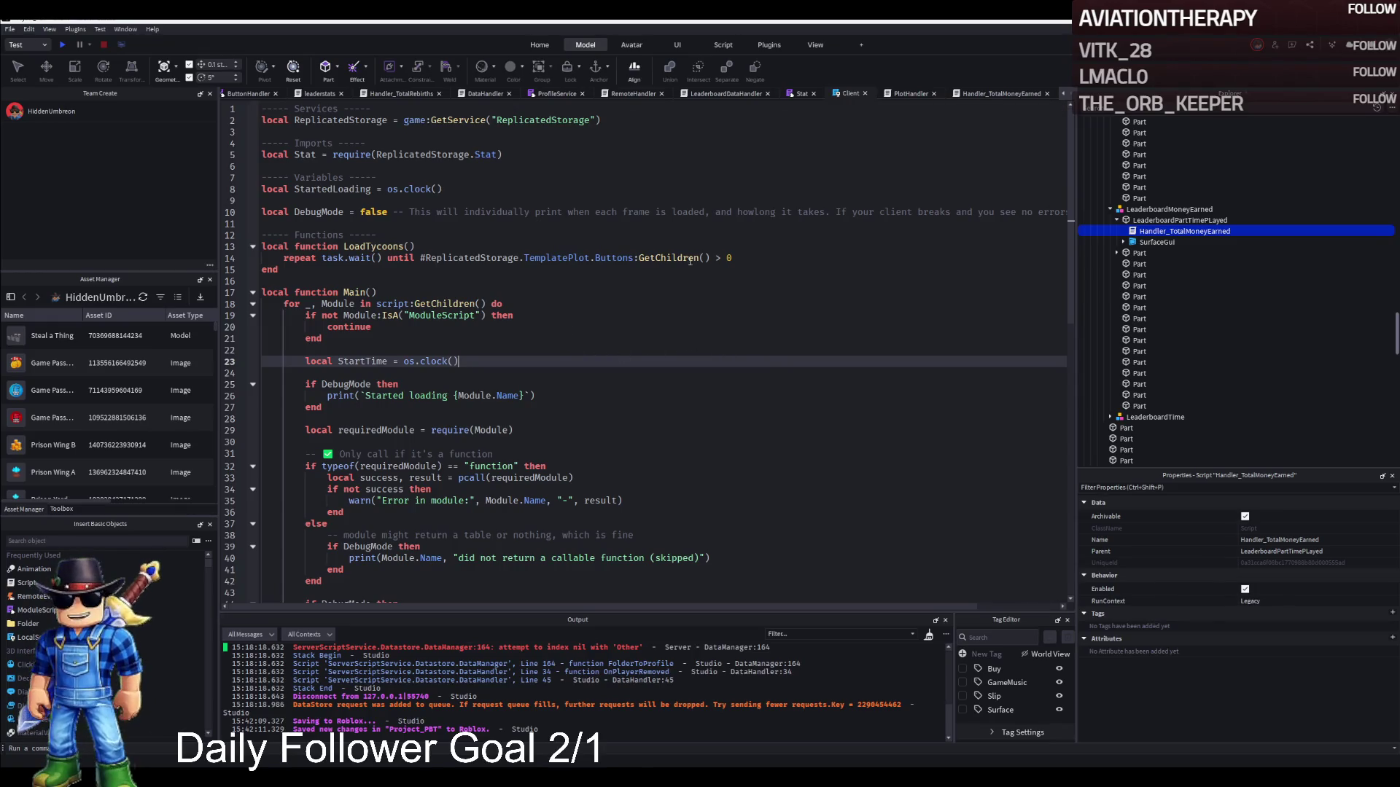
{"action": "left_click", "coordinate": [905, 95]}
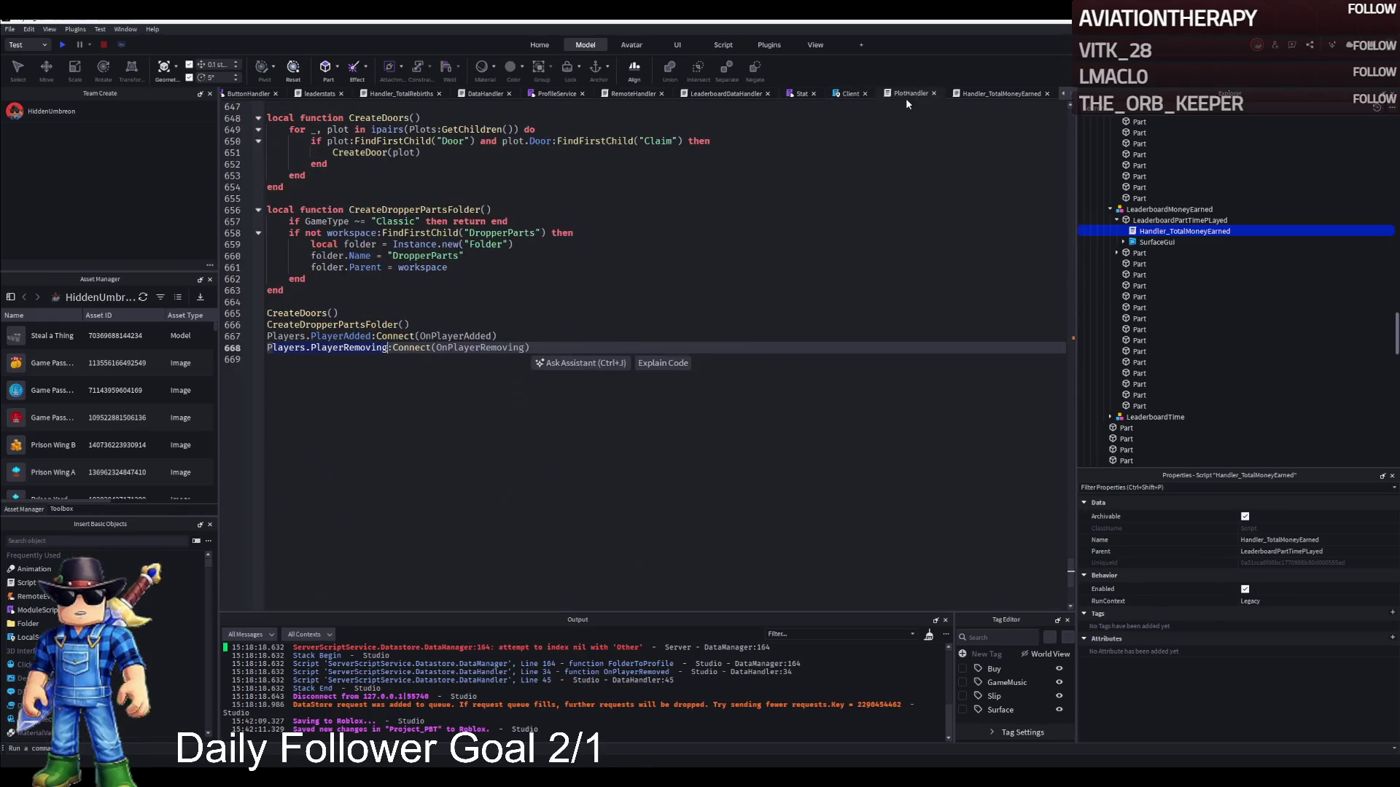
Scroll through LeaderboardDataHandler's leave code and search for the CachedStat line.
{"action": "left_click", "coordinate": [747, 92]}
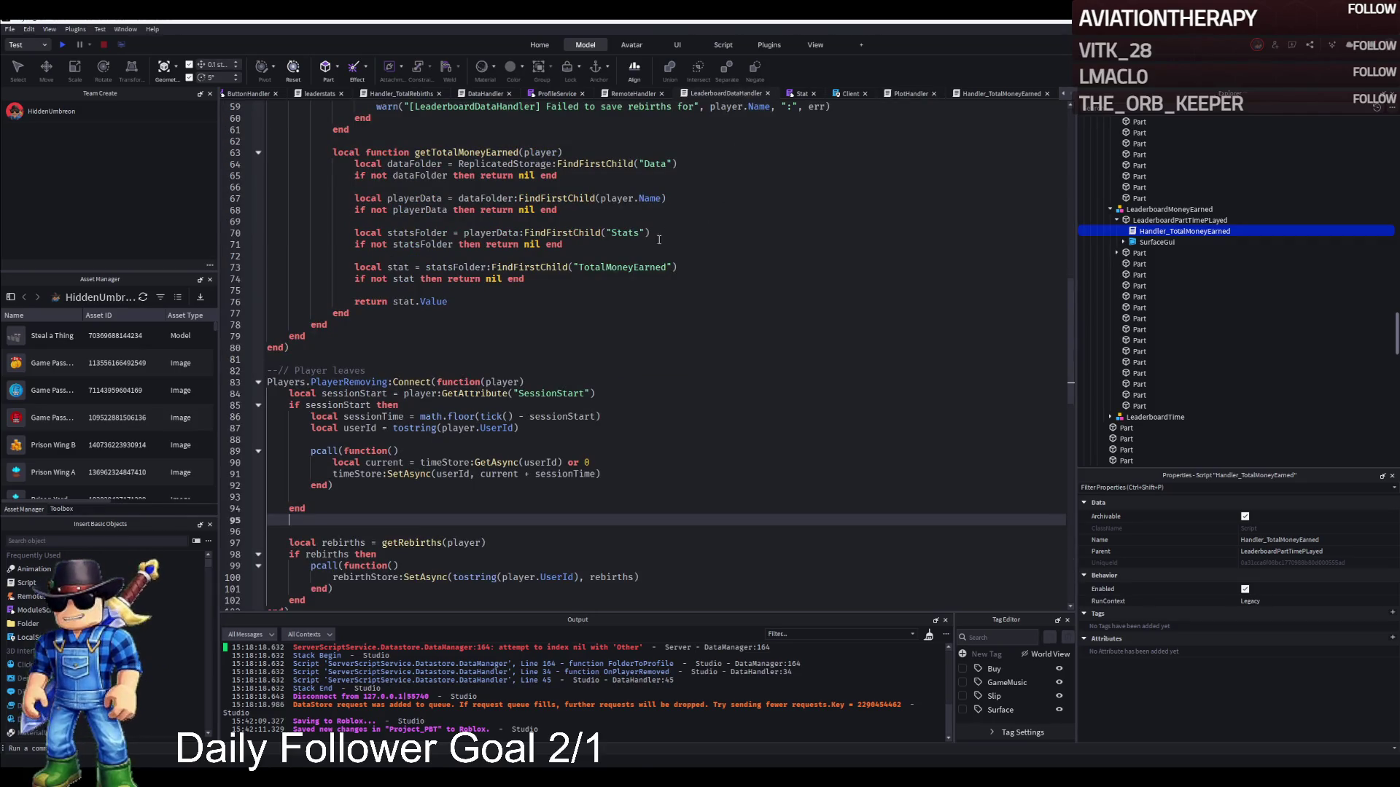
{"action": "scroll", "coordinate": [574, 315], "scroll_direction": "down", "scroll_amount": 3}
{"action": "scroll", "coordinate": [498, 410], "scroll_direction": "down", "scroll_amount": 3}
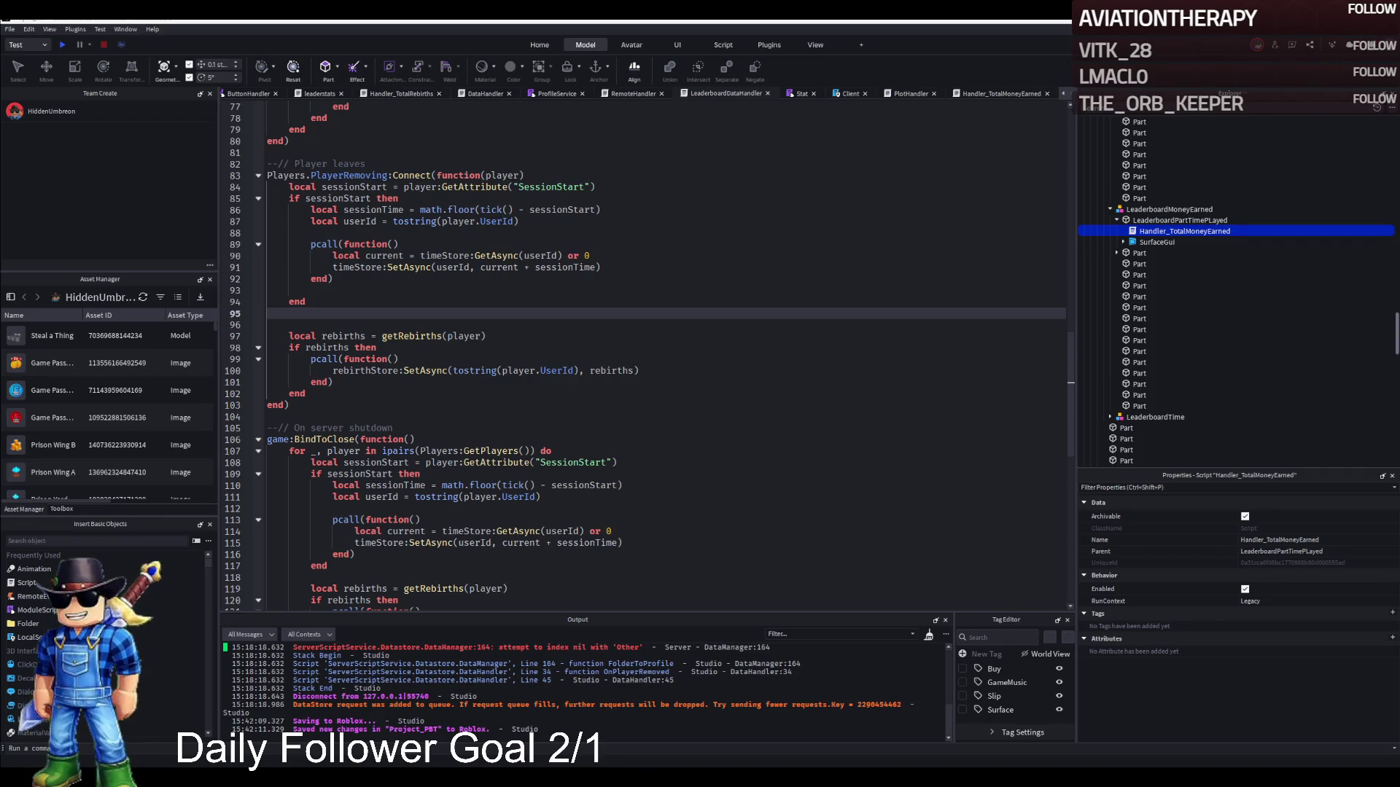
{"action": "scroll", "coordinate": [596, 382], "scroll_direction": "up", "scroll_amount": 5}
{"action": "key", "text": "ctrl+f"}
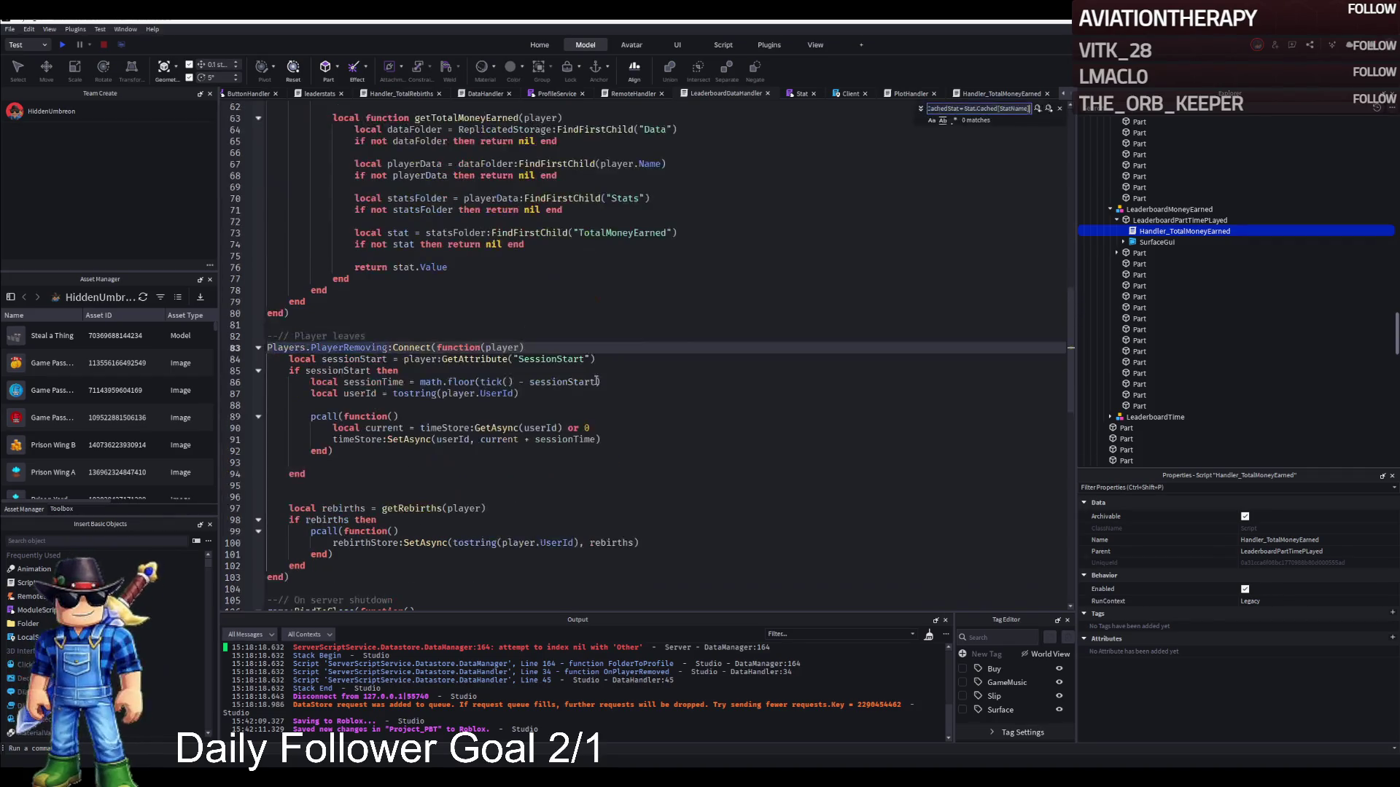
Find and select the CachedStat lookup on line 65 of the Stat module.
{"action": "key", "text": "Escape"}
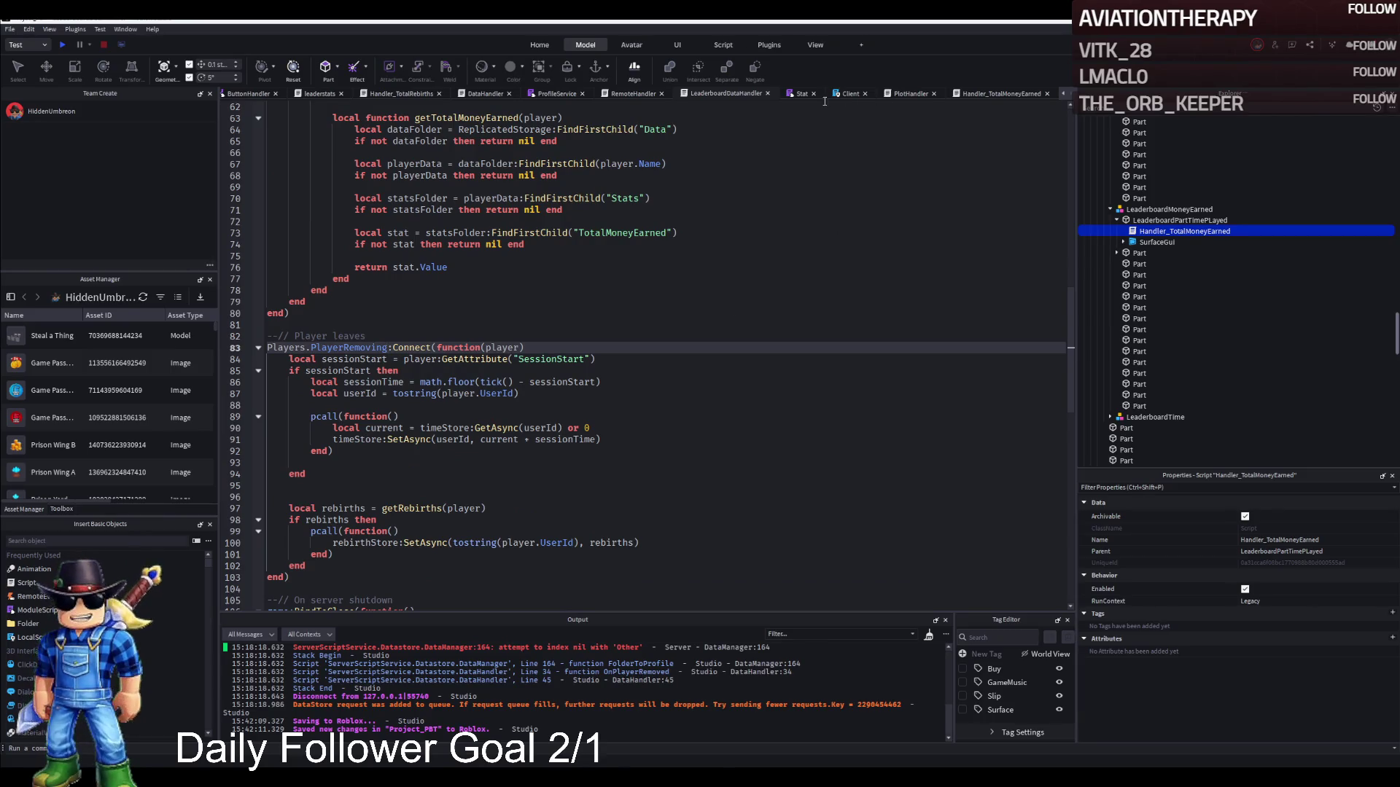
{"action": "left_click", "coordinate": [802, 94]}
{"action": "key", "text": "ctrl+f"}
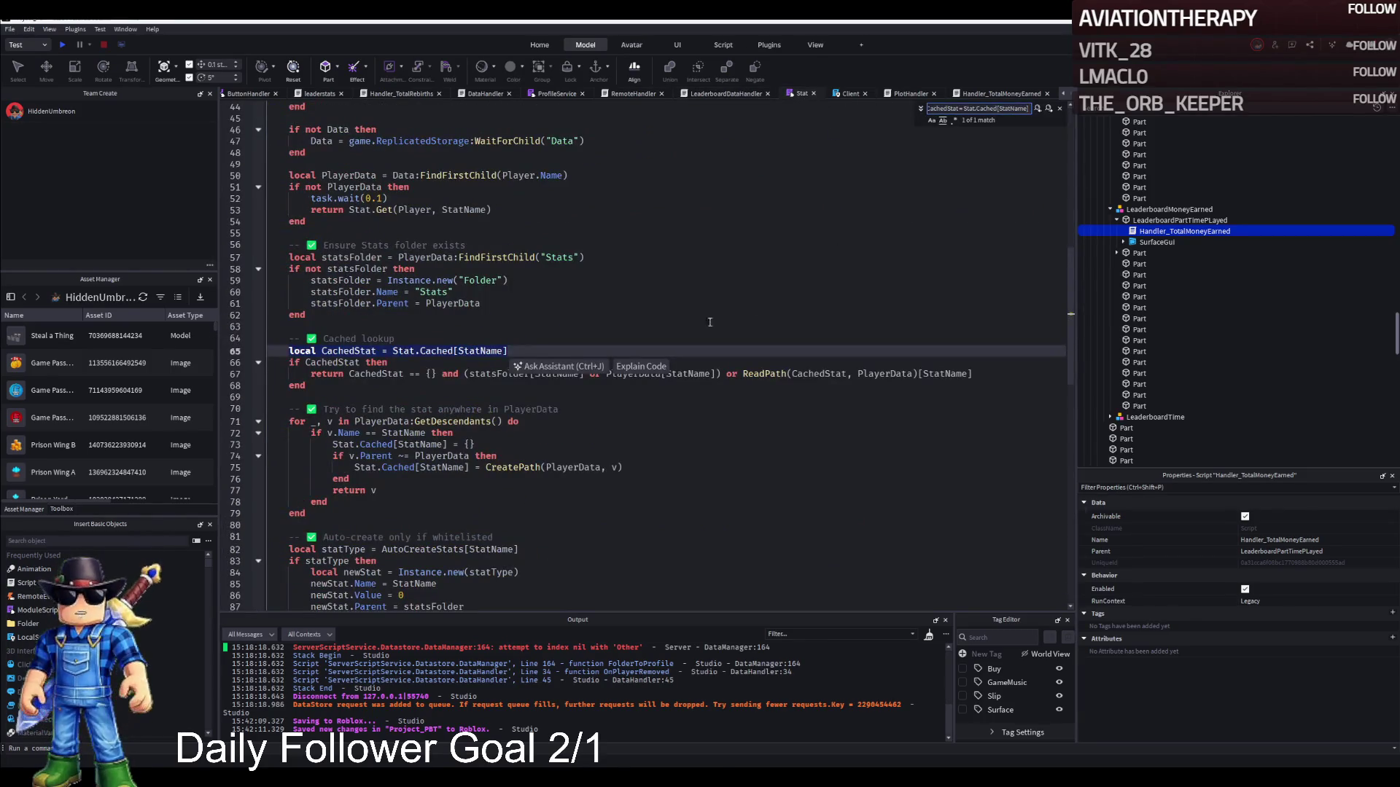
{"action": "triple_click", "coordinate": [526, 352]}
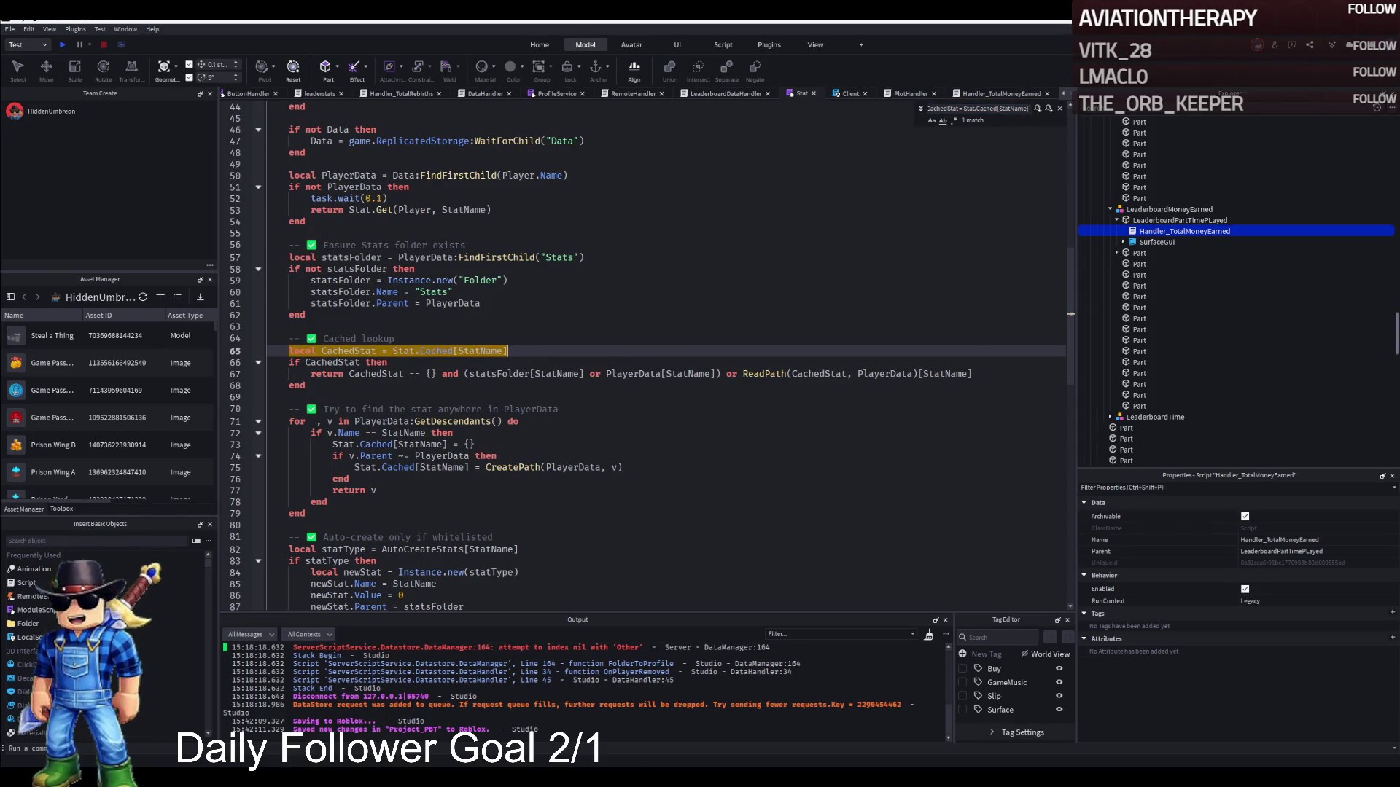
{"action": "key", "text": "Escape"}
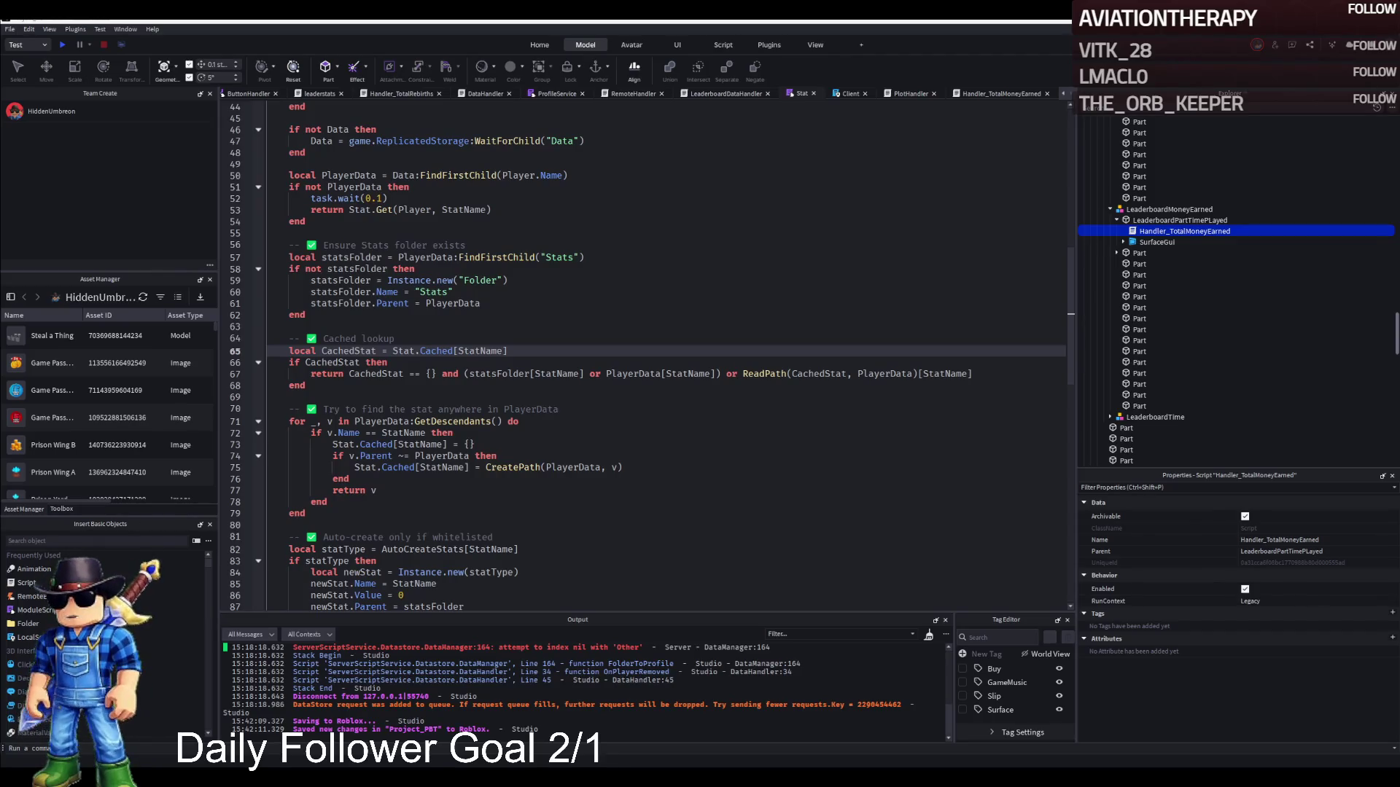
Replace line 65 with the per-player Stat.Cached[Player.UserId] cache lookup.
{"action": "key", "text": "ctrl+y"}
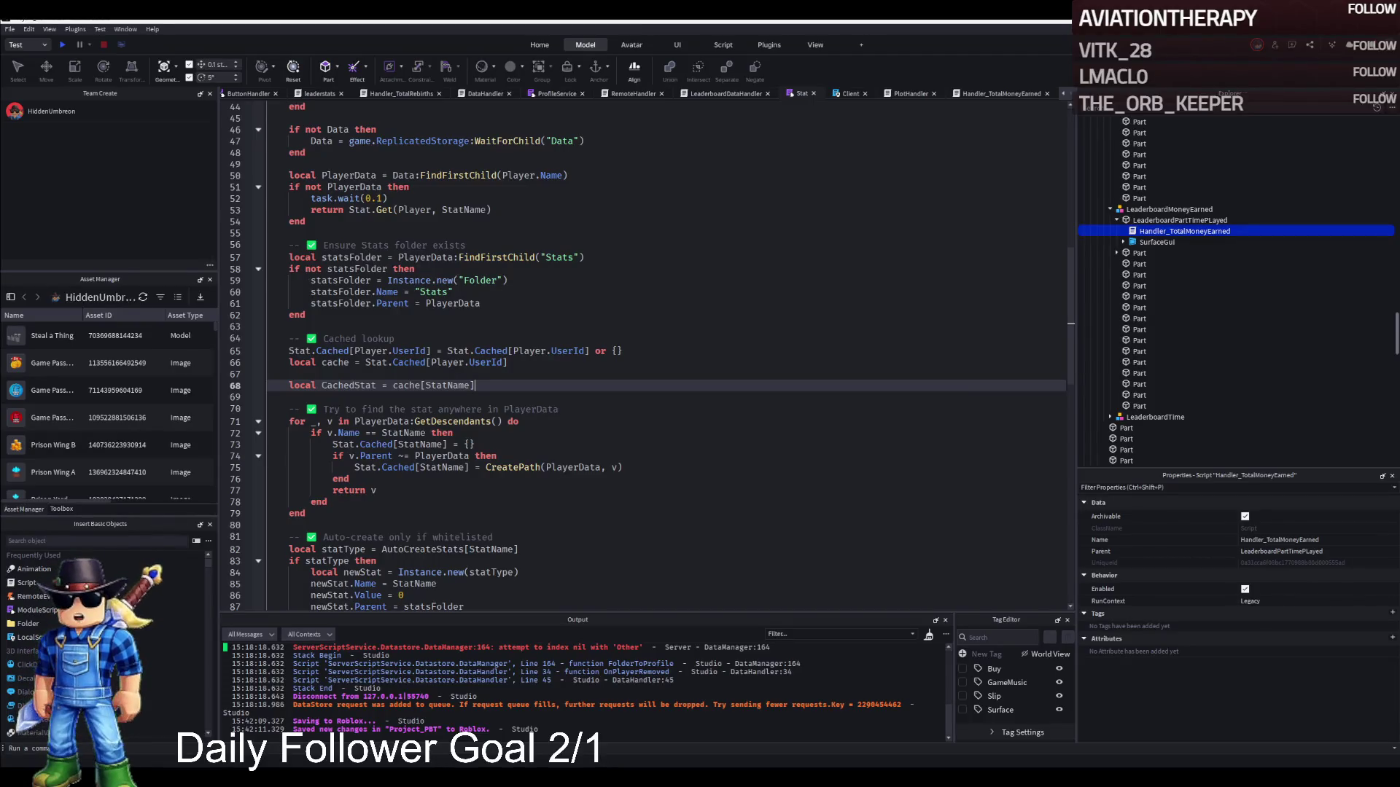
{"action": "key", "text": "ctrl+z"}
{"action": "left_click", "coordinate": [394, 362]}
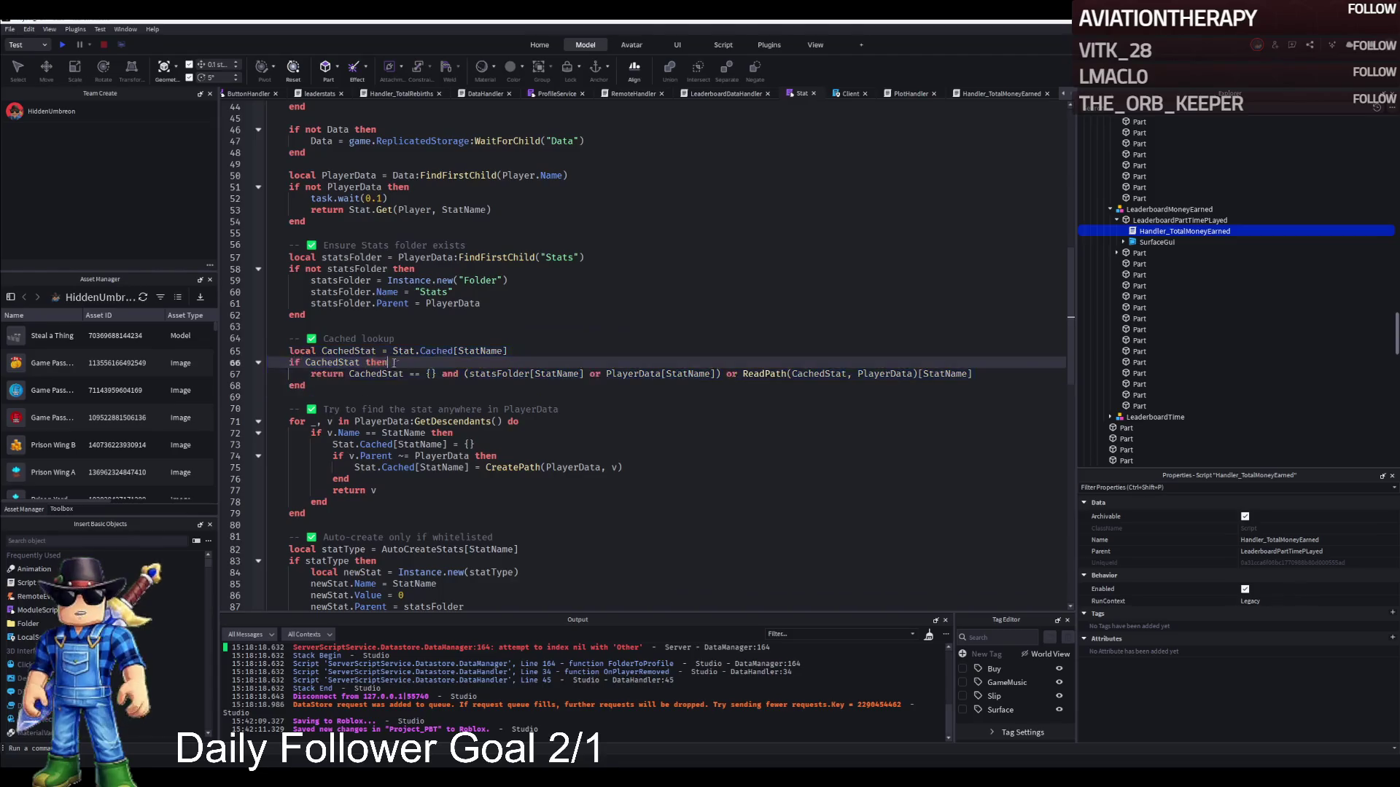
{"action": "left_click_drag", "start_coordinate": [286, 351], "coordinate": [517, 355]}
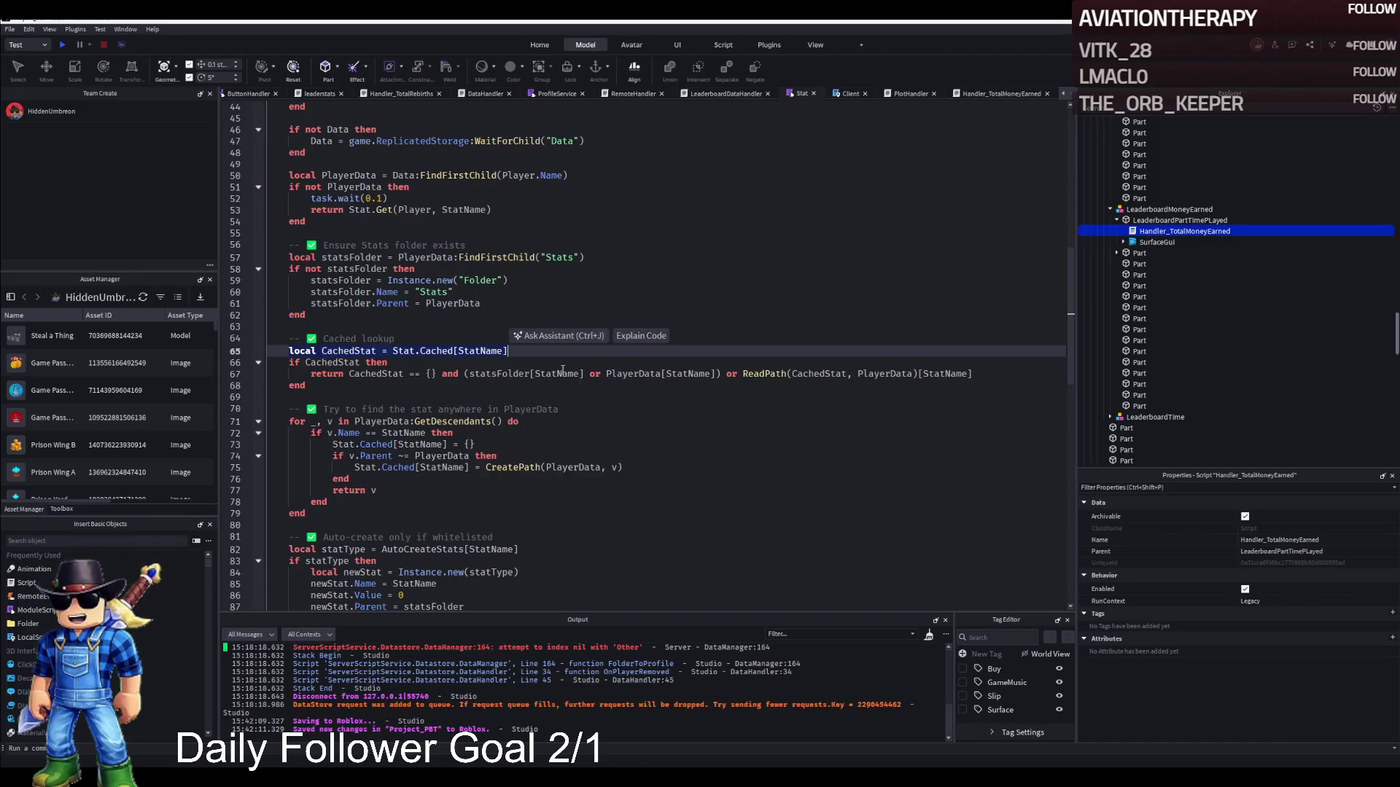
{"action": "key", "text": "ctrl+v"}
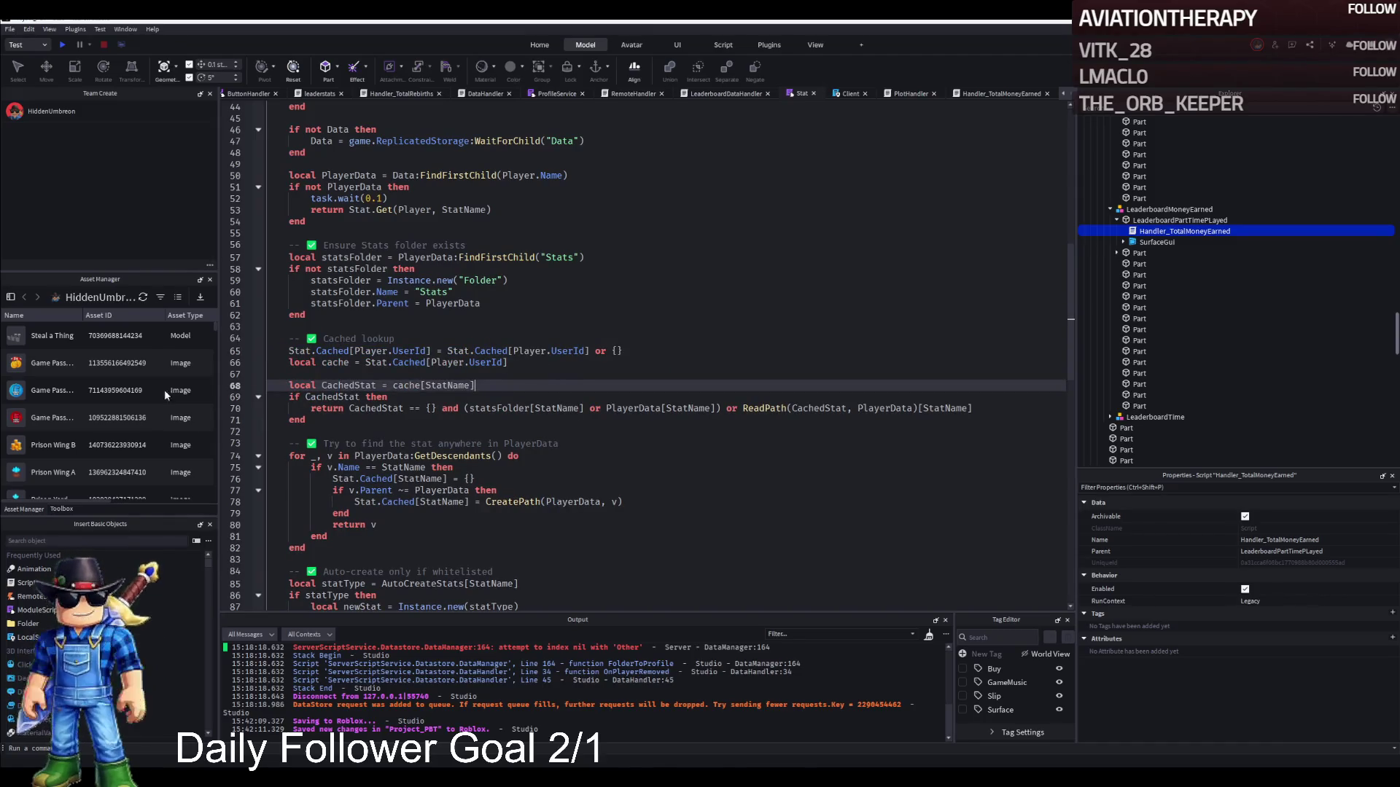
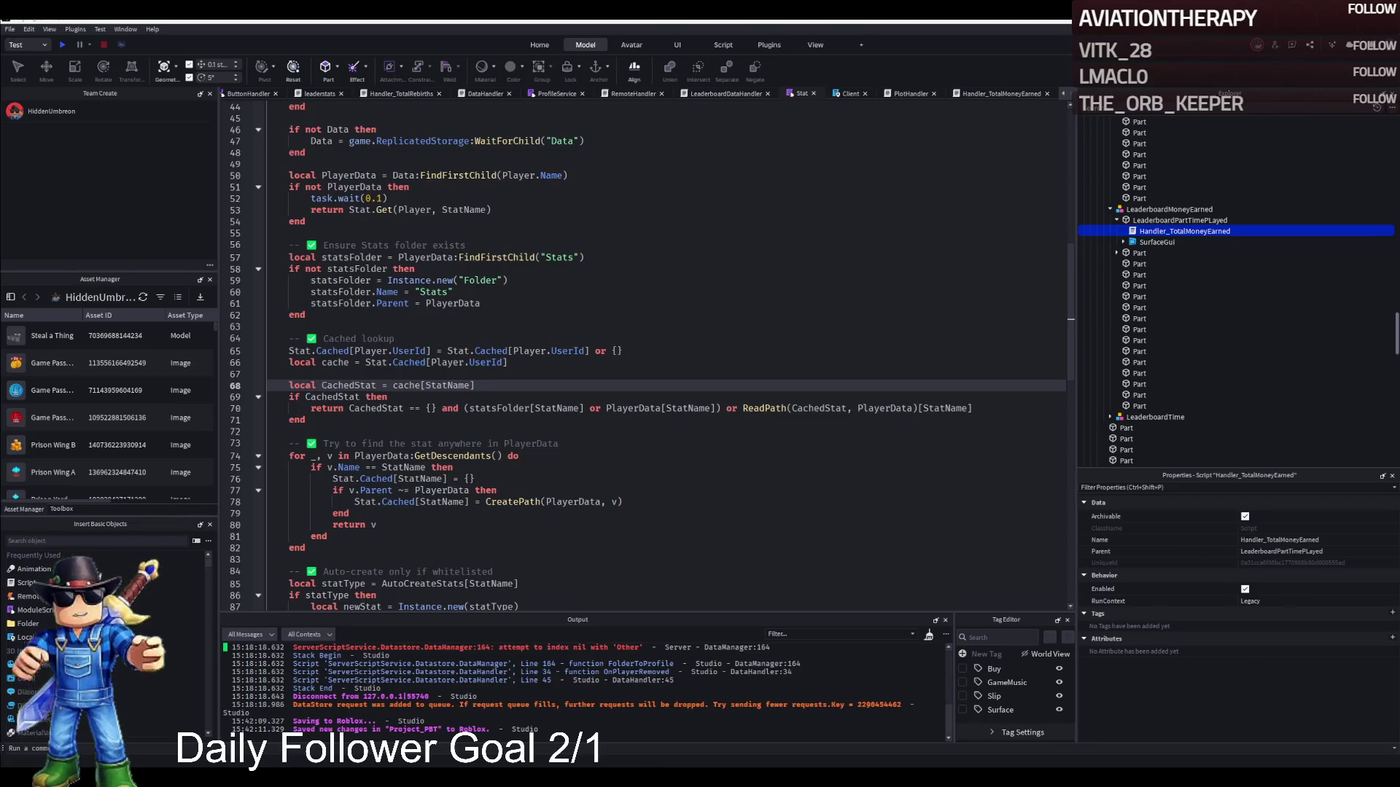
In LeaderboardDataHandler, find 'local rebirths = getRebirths(player)' and go to the end of the rebirths save block.
{"action": "left_click", "coordinate": [721, 95]}
{"action": "scroll", "coordinate": [576, 251], "scroll_direction": "up", "scroll_amount": 15}
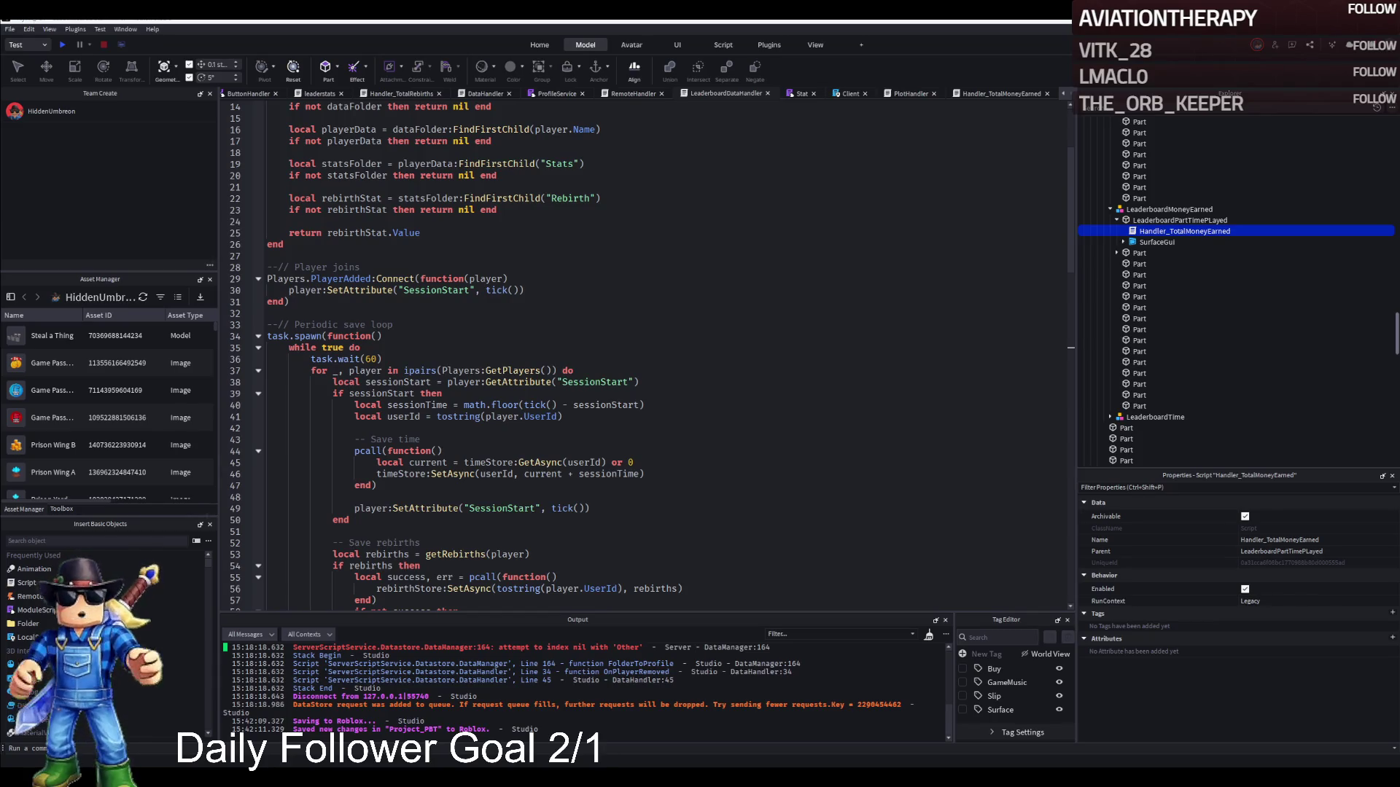
{"action": "left_click", "coordinate": [586, 361]}
{"action": "key", "text": "ctrl+f"}
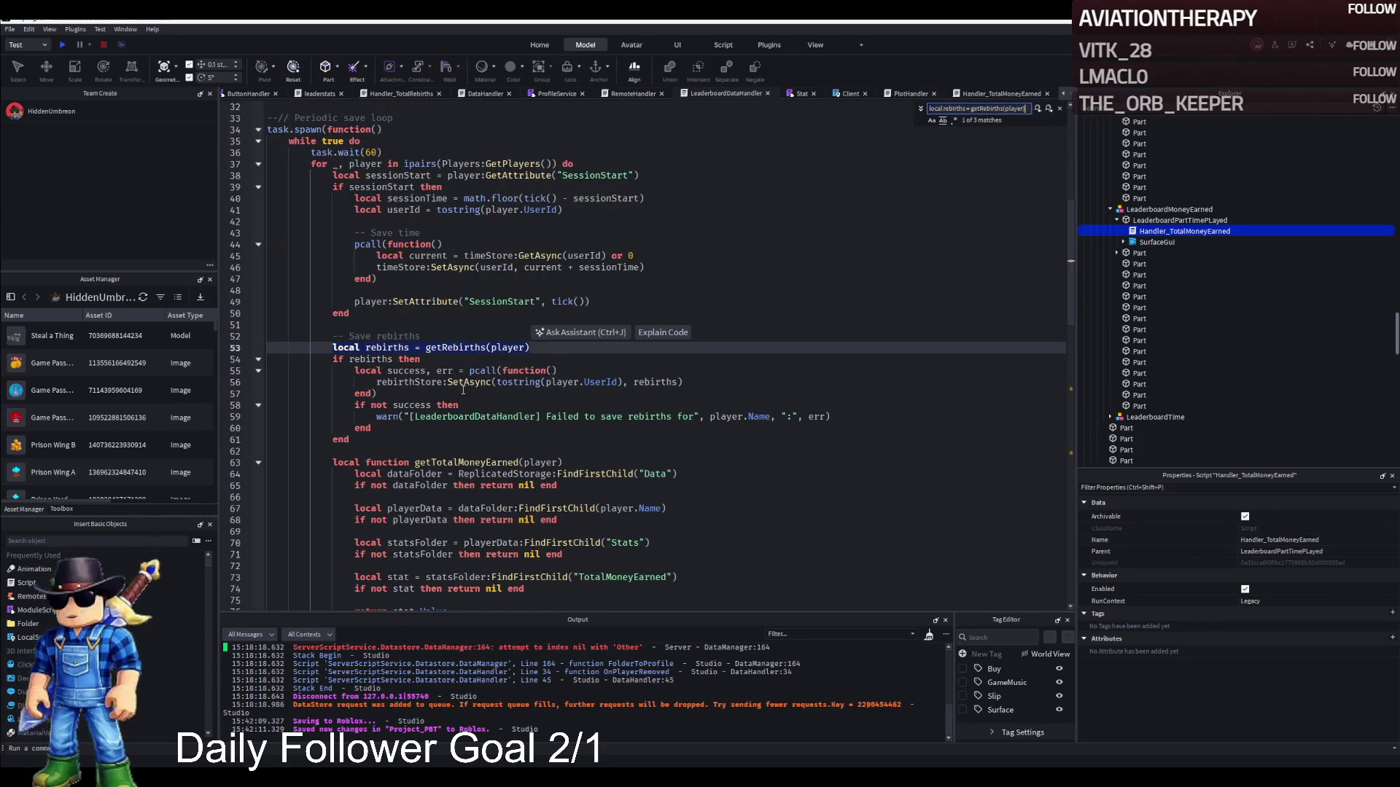
{"action": "scroll", "coordinate": [434, 377], "scroll_direction": "down", "scroll_amount": 1}
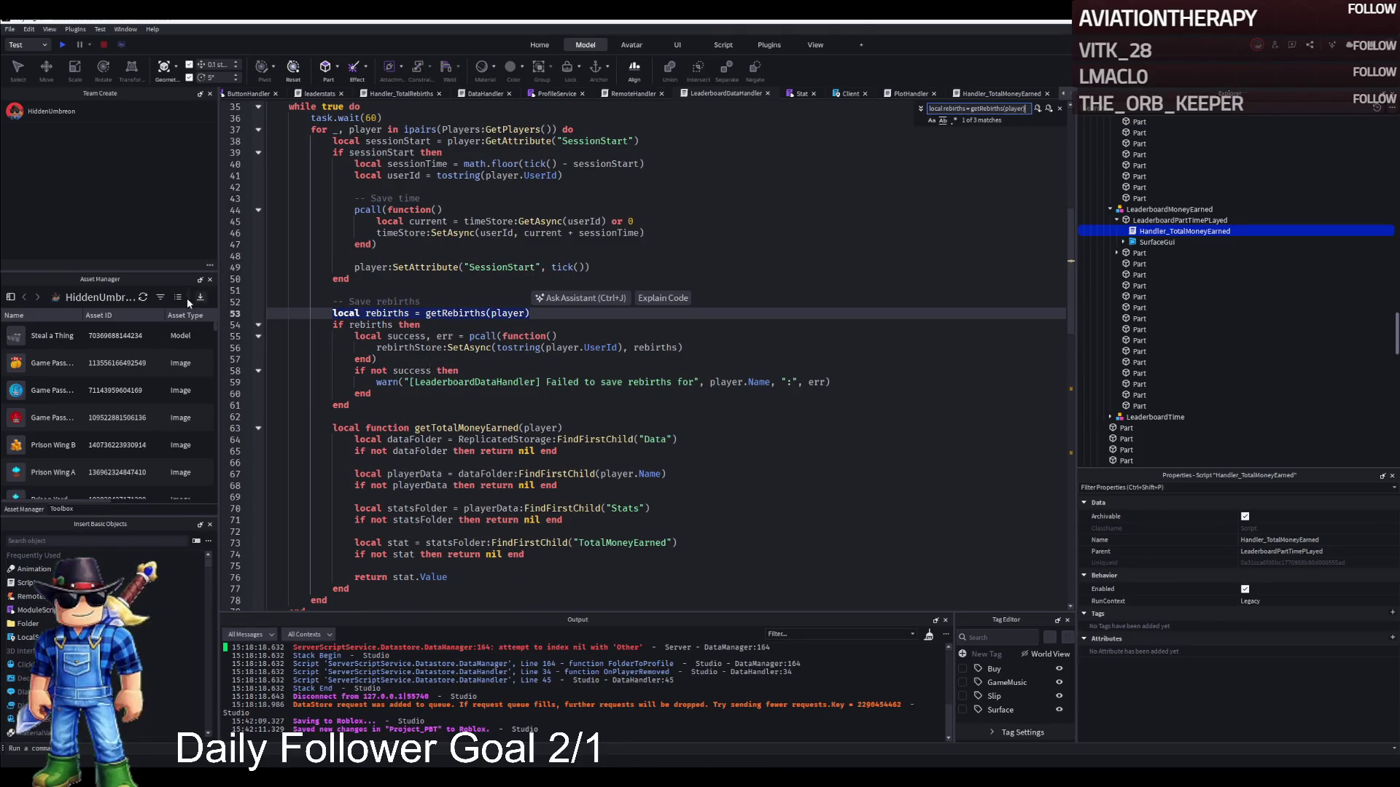
{"action": "left_click", "coordinate": [419, 325]}
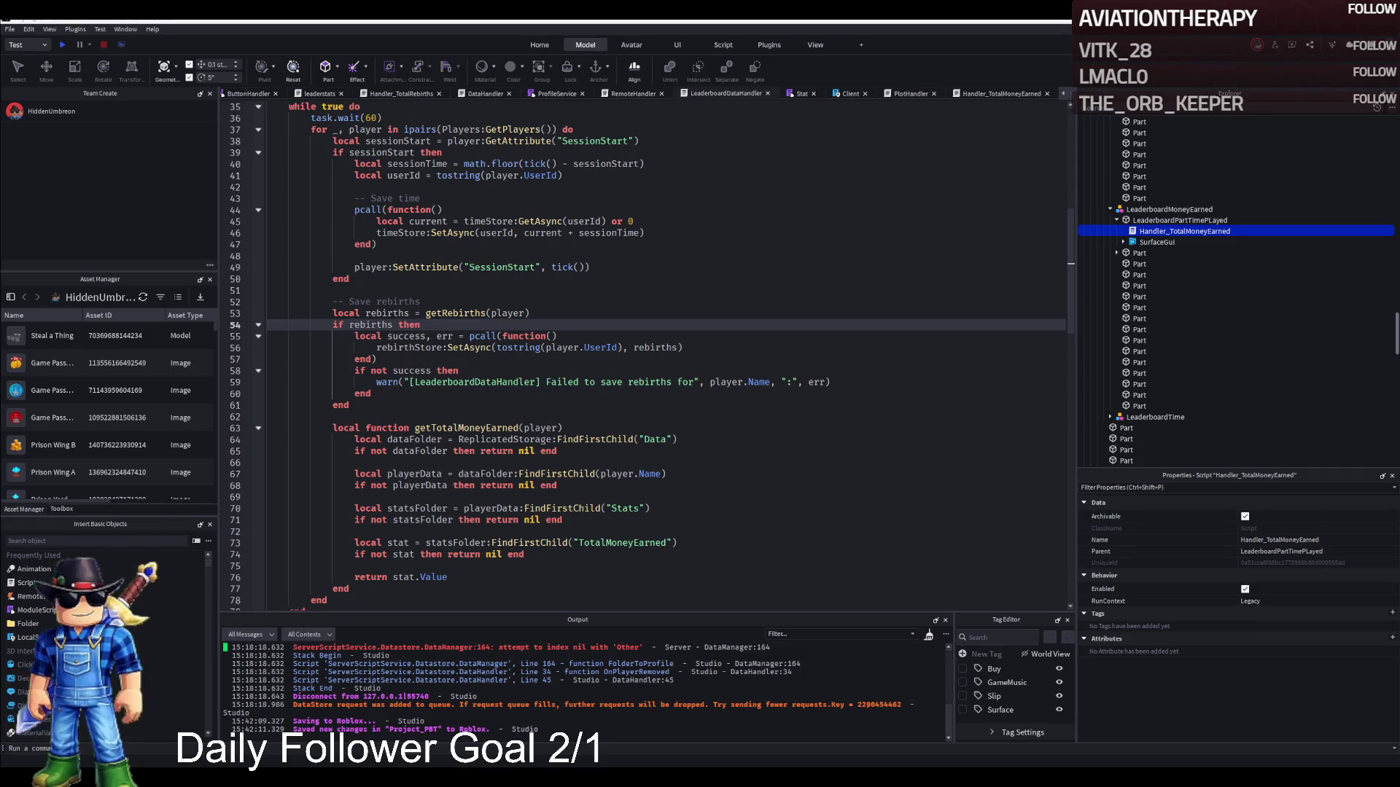
{"action": "left_click", "coordinate": [390, 359]}
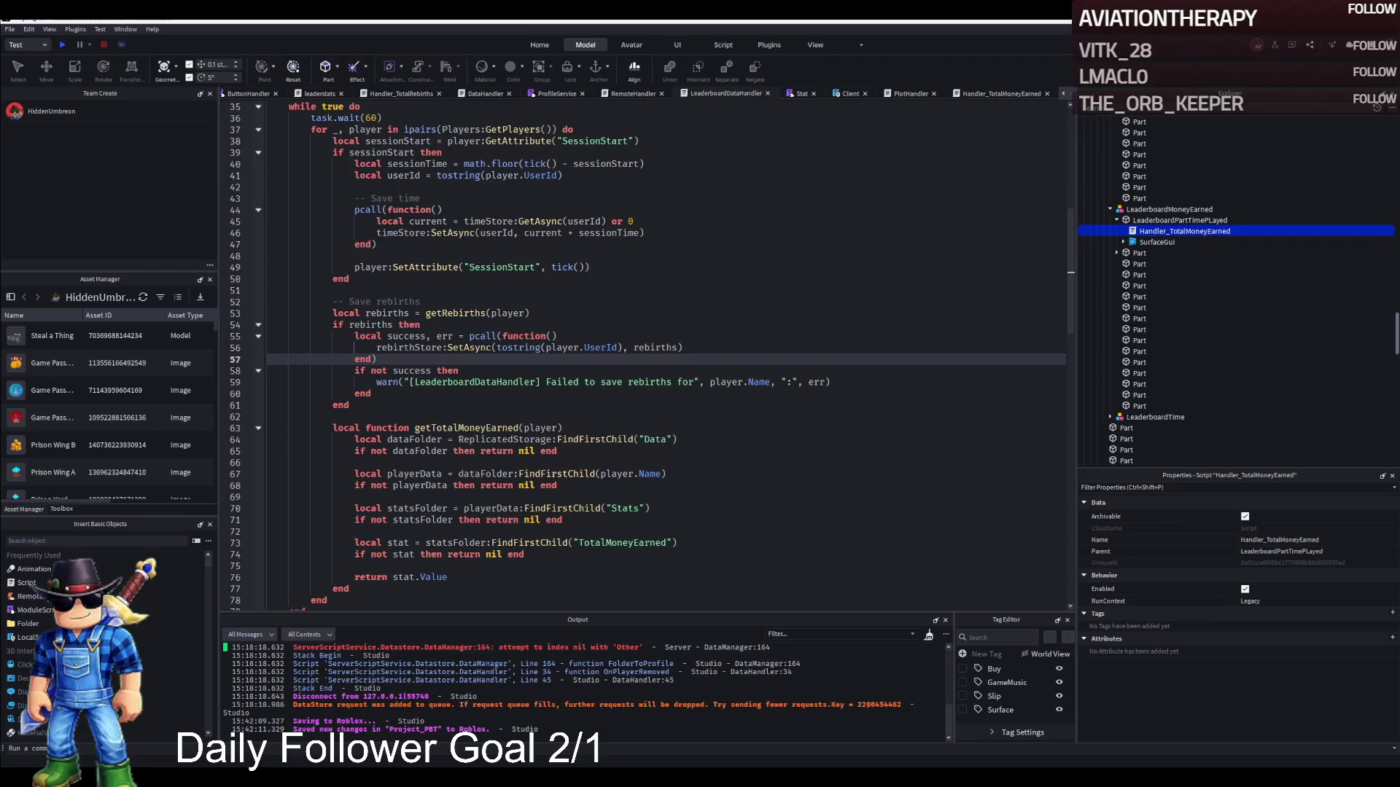
Try pasting the TotalMoneyEarned save block after the rebirths block, undoing both attempts.
{"action": "left_click", "coordinate": [366, 402]}
{"action": "key", "text": "ctrl+v"}
{"action": "key", "text": "ctrl+z"}
{"action": "left_click", "coordinate": [379, 394]}
{"action": "key", "text": "Return"}
{"action": "type", "text": "local earned = getTotalMoneyEarned(player) \t\t\t\tif earned then \t\t\t\t\tlocal success, err = pcall(function() \t\t\t\t\t\tmoneyEarnedStore:SetAsync(tostring(player.UserId), earned) \t\t\t\t\tend) \t\t\t\t\tif not success then \t\t\t\t\t\twarn(\"[LeaderboardDataHandler] Failed to save TotalMoneyEarned for\", player.Name, \":\", err) \t\t\t\t\tend \t\t\t\tend"}
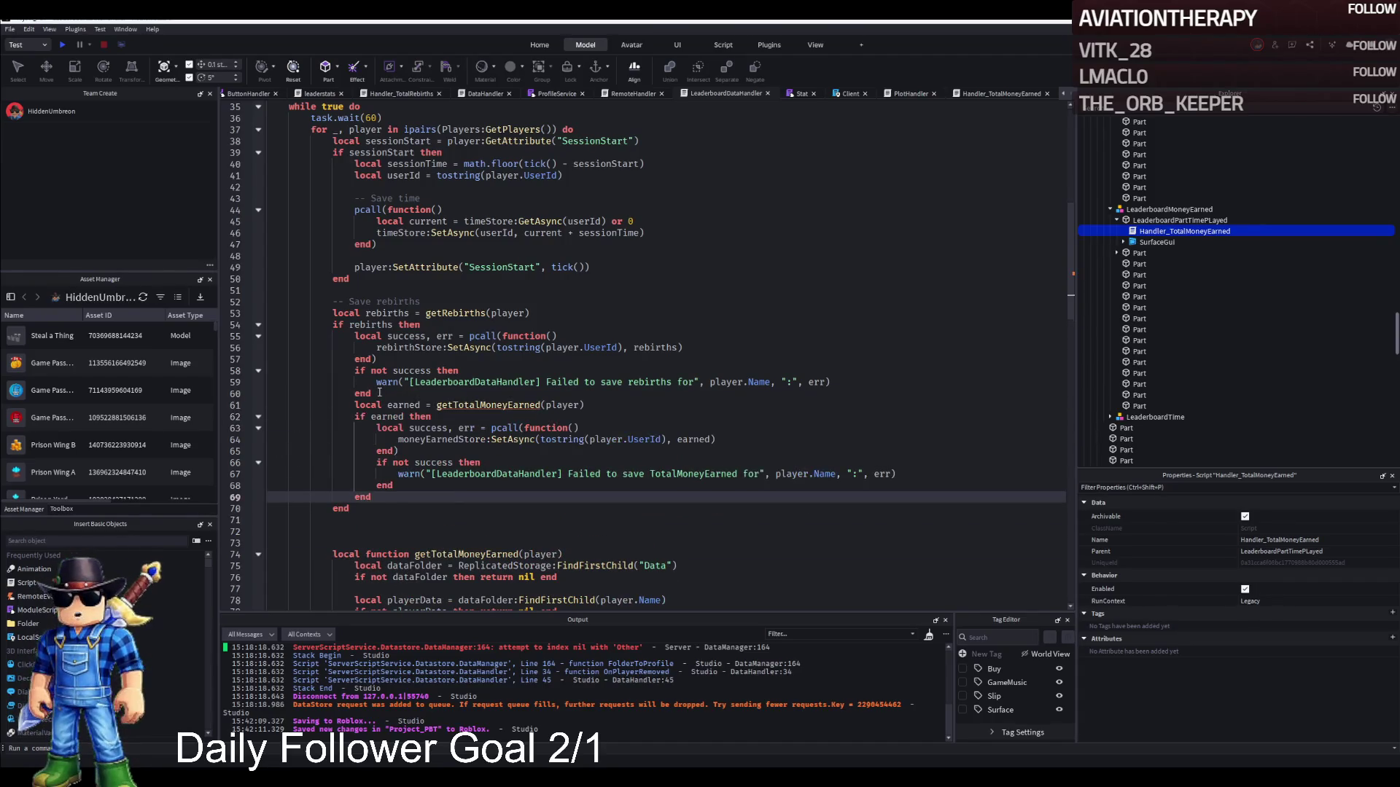
{"action": "key", "text": "ctrl+z"}
{"action": "key", "text": "ctrl+z"}
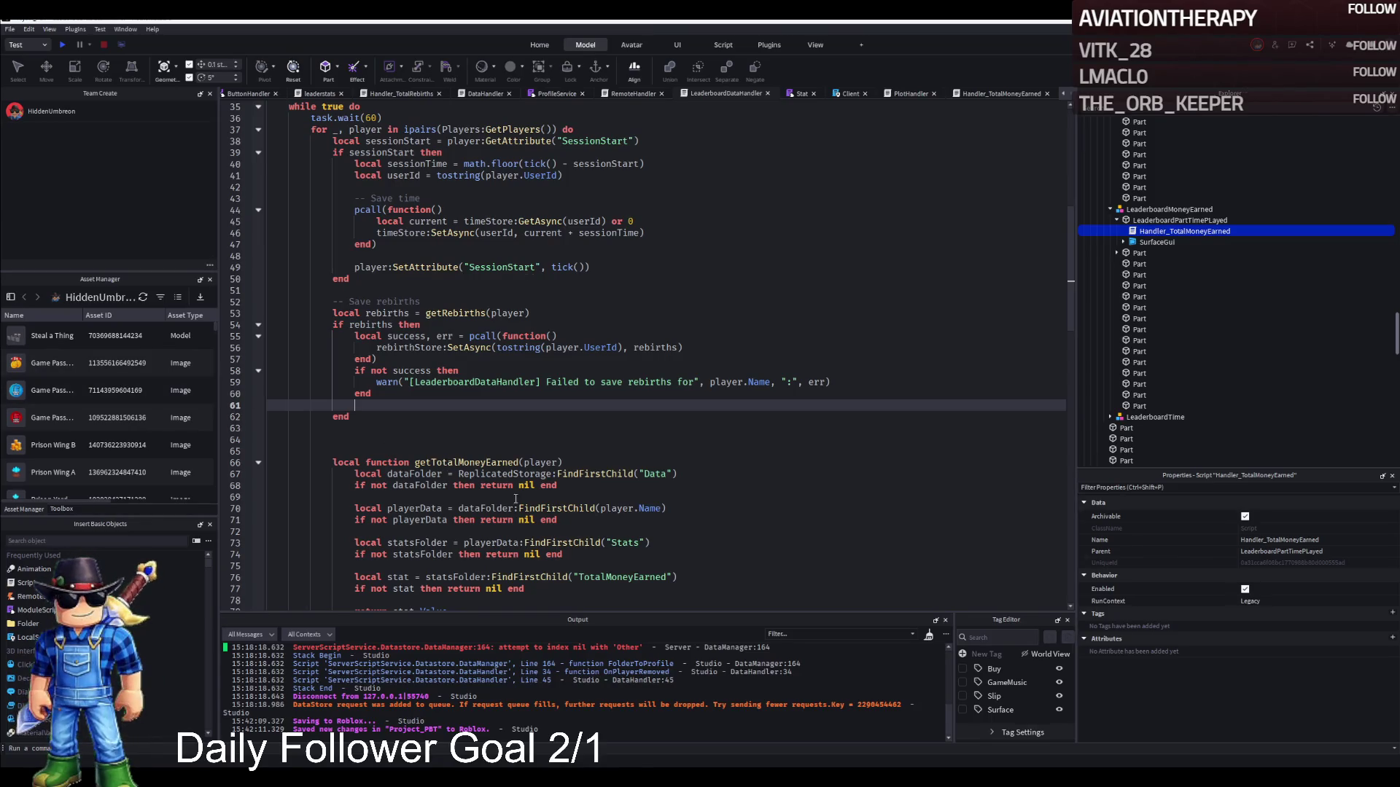
Search the script for the other places where rebirths get saved.
{"action": "scroll", "coordinate": [400, 420], "scroll_direction": "up", "scroll_amount": 1}
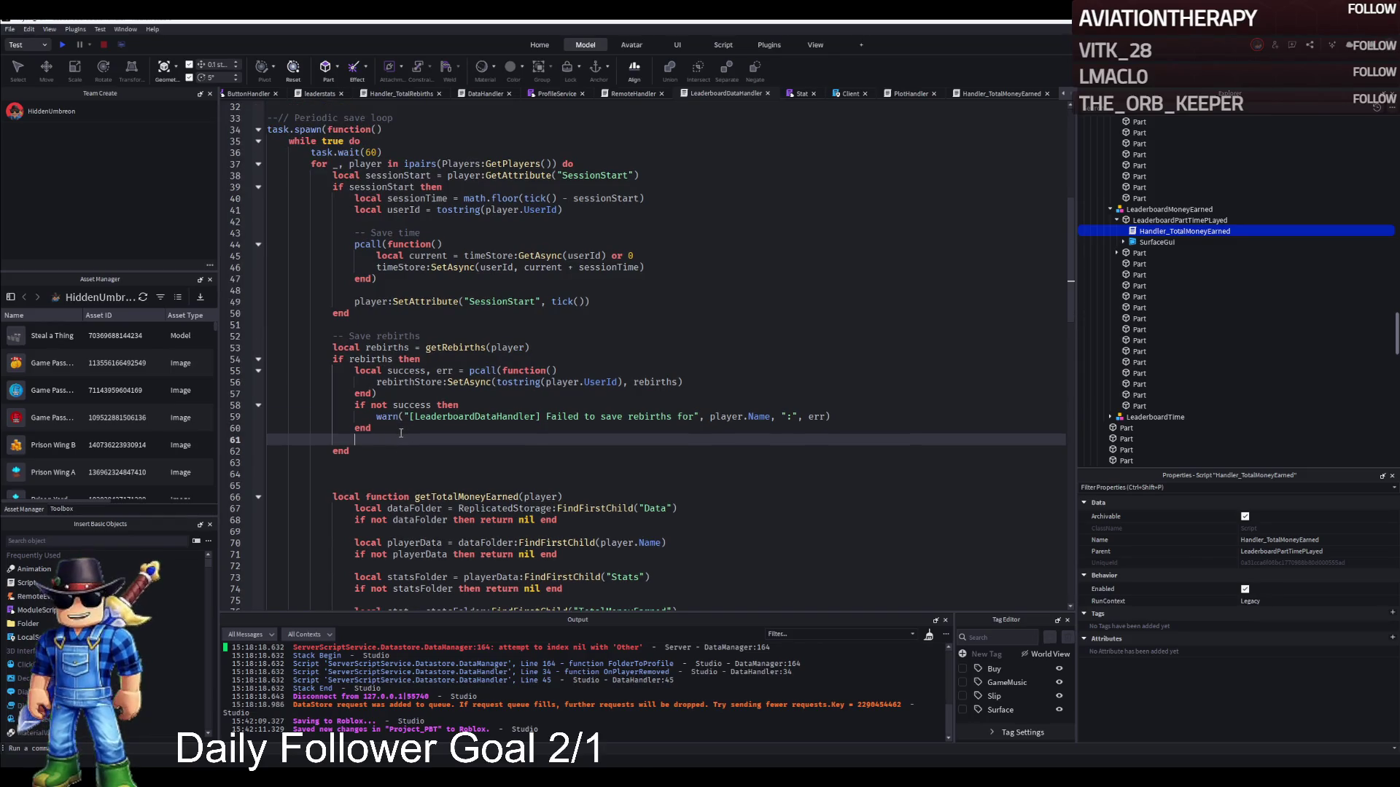
{"action": "key", "text": "ctrl+f"}
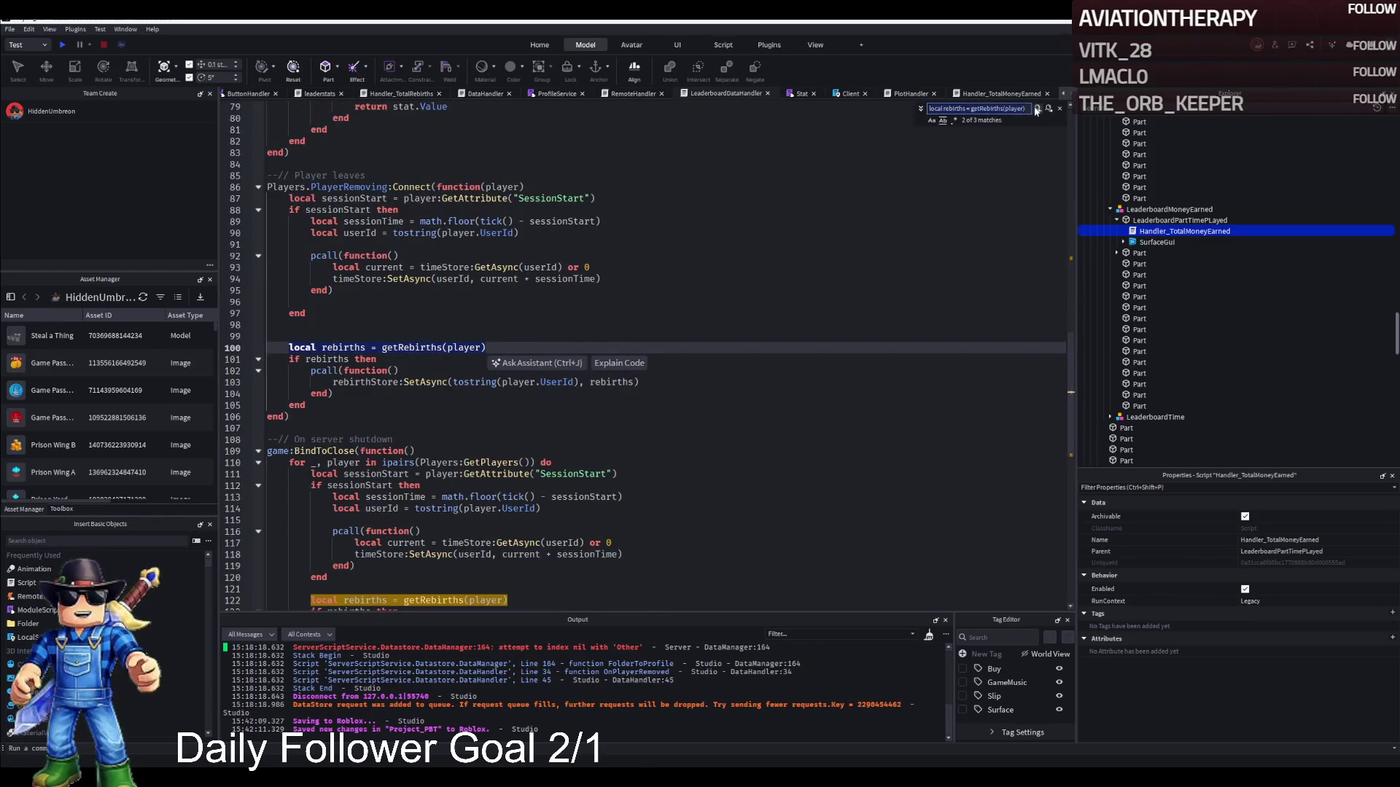
{"action": "left_click", "coordinate": [1048, 109]}
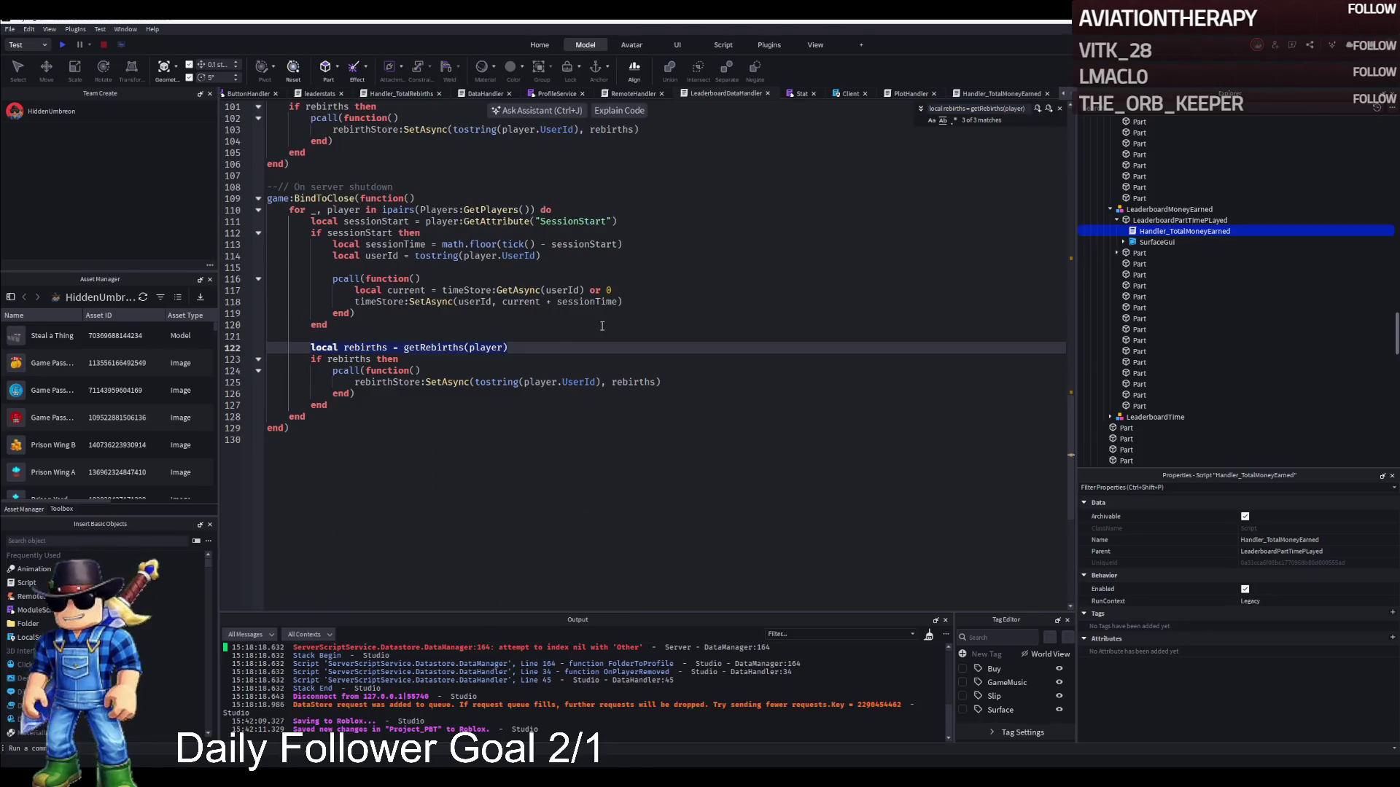
{"action": "scroll", "coordinate": [428, 362], "scroll_direction": "up", "scroll_amount": 2}
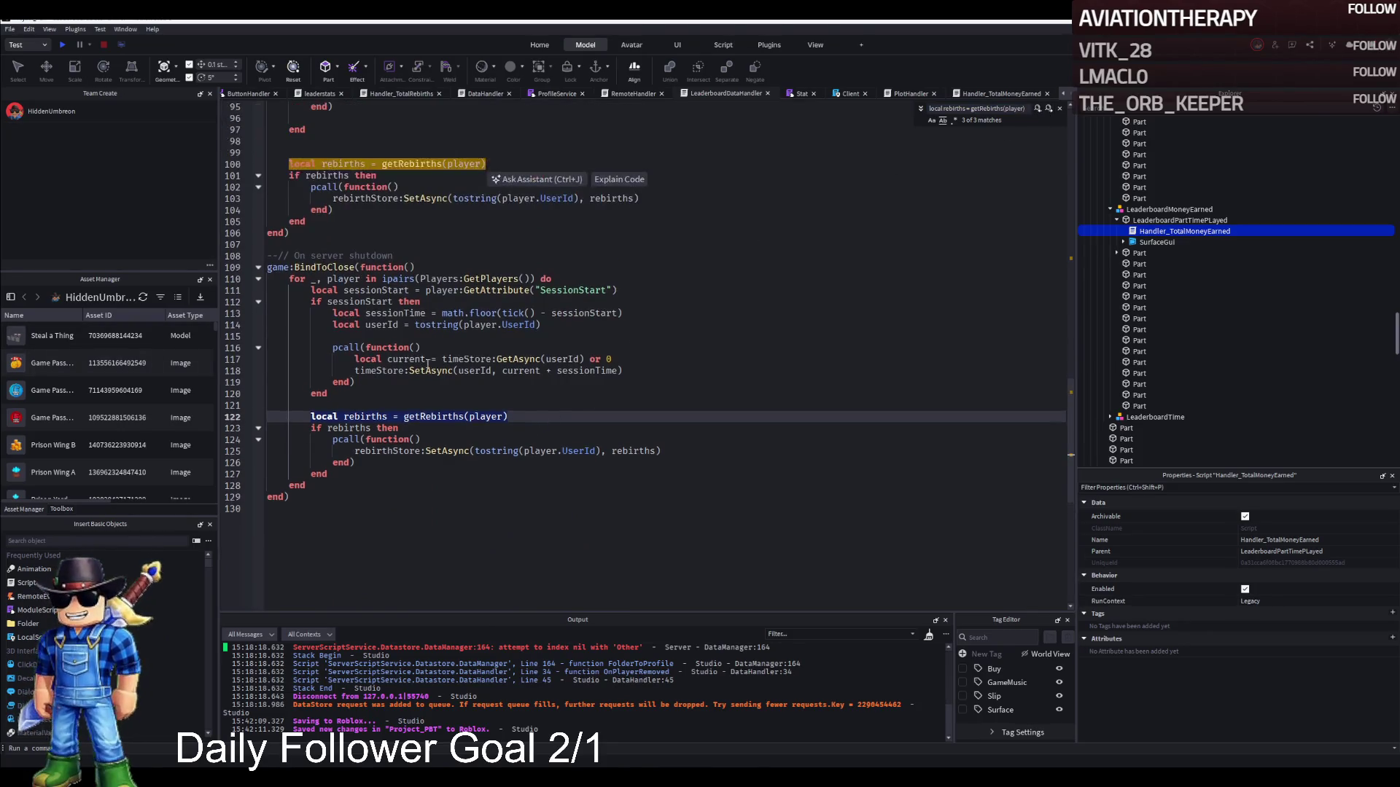
{"action": "scroll", "coordinate": [452, 370], "scroll_direction": "up", "scroll_amount": 14}
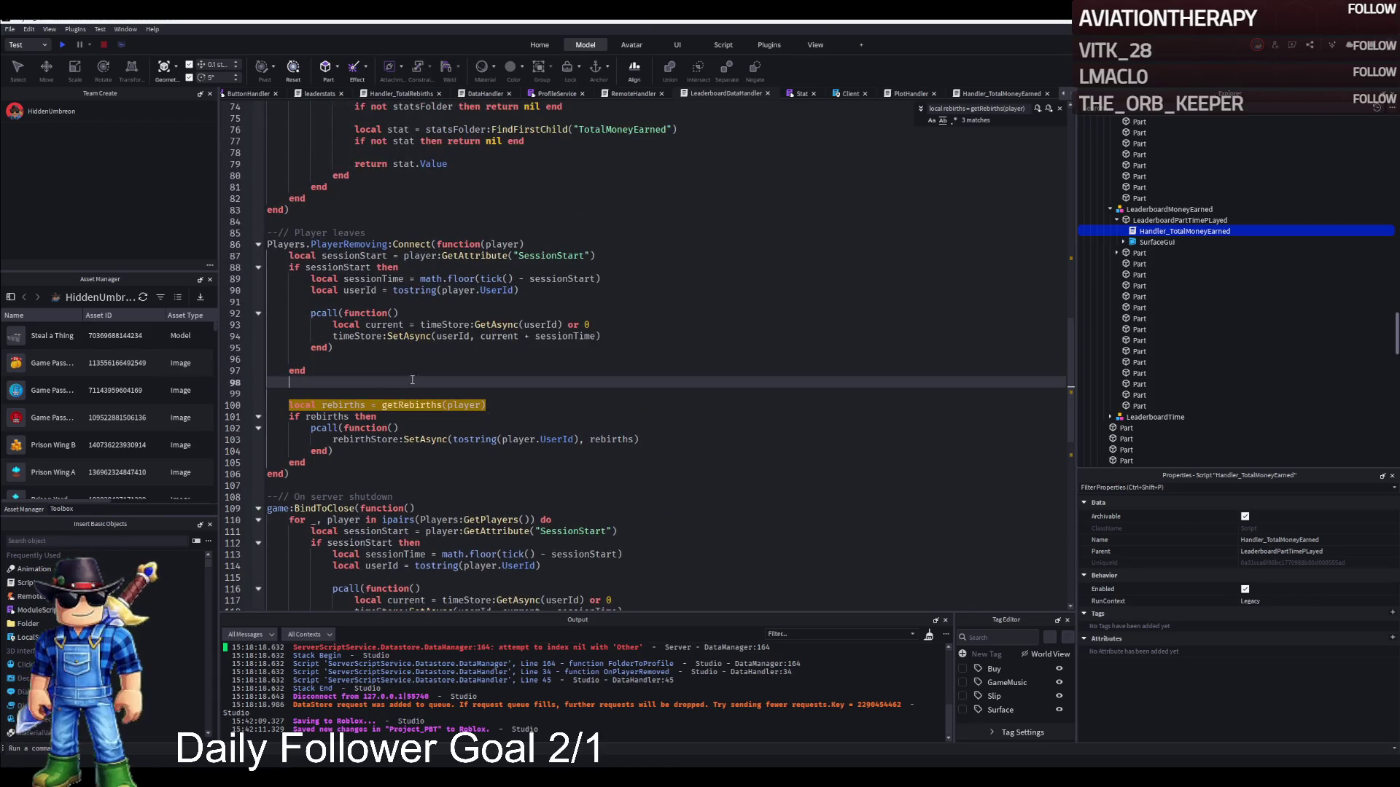
{"action": "scroll", "coordinate": [422, 375], "scroll_direction": "up", "scroll_amount": 7}
{"action": "key", "text": "Escape"}
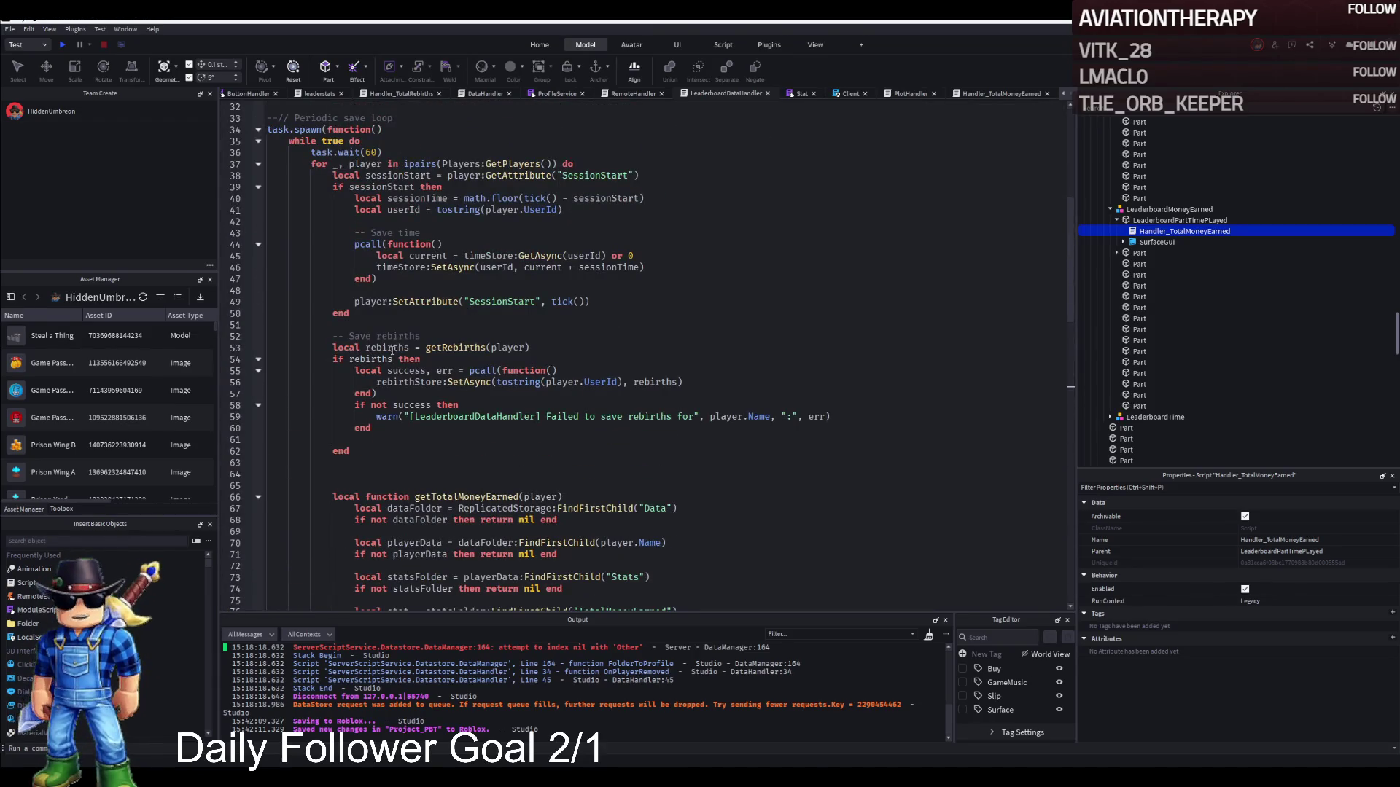
Paste the getTotalMoneyEarned / moneyEarnedStore:SetAsync block after the rebirths block, separated by a blank line.
{"action": "left_click", "coordinate": [258, 359]}
{"action": "left_click", "coordinate": [386, 380]}
{"action": "type", "text": "local earned = getTotalMoneyEarned(player) \t\t\tif earned then \t\t\t\tlocal success, err = pcall(function() \t\t\t\t\tmoneyEarnedStore:SetAsync(tostring(player.UserId), earned) \t\t\t\tend) \t\t\t\tif not success then \t\t\t\t\twarn(\"[LeaderboardDataHandler] Failed to save TotalMoneyEarned for\", player.Name, \":\", err) \t\t\t\tend \t\t\tend"}
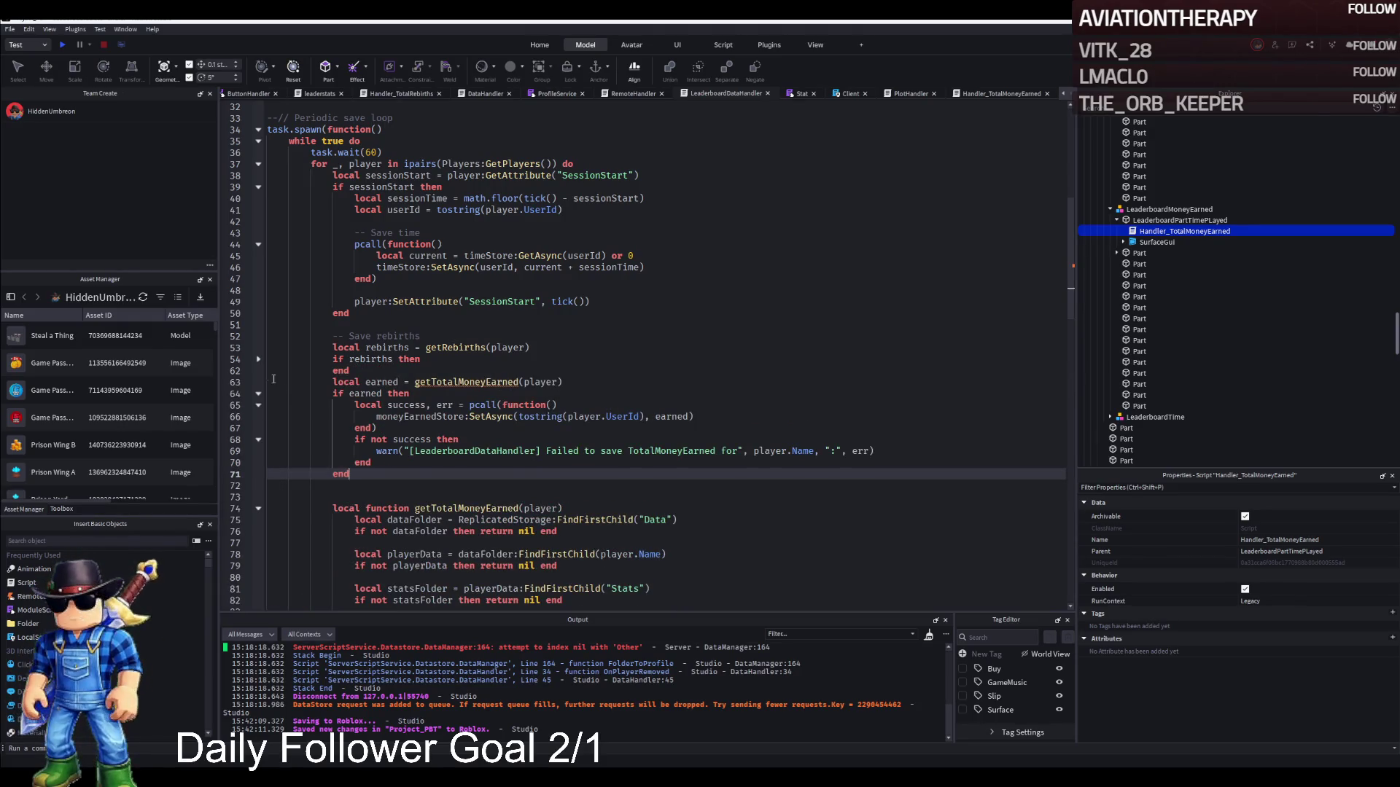
{"action": "left_click", "coordinate": [258, 359]}
{"action": "scroll", "coordinate": [437, 414], "scroll_direction": "down", "scroll_amount": 2}
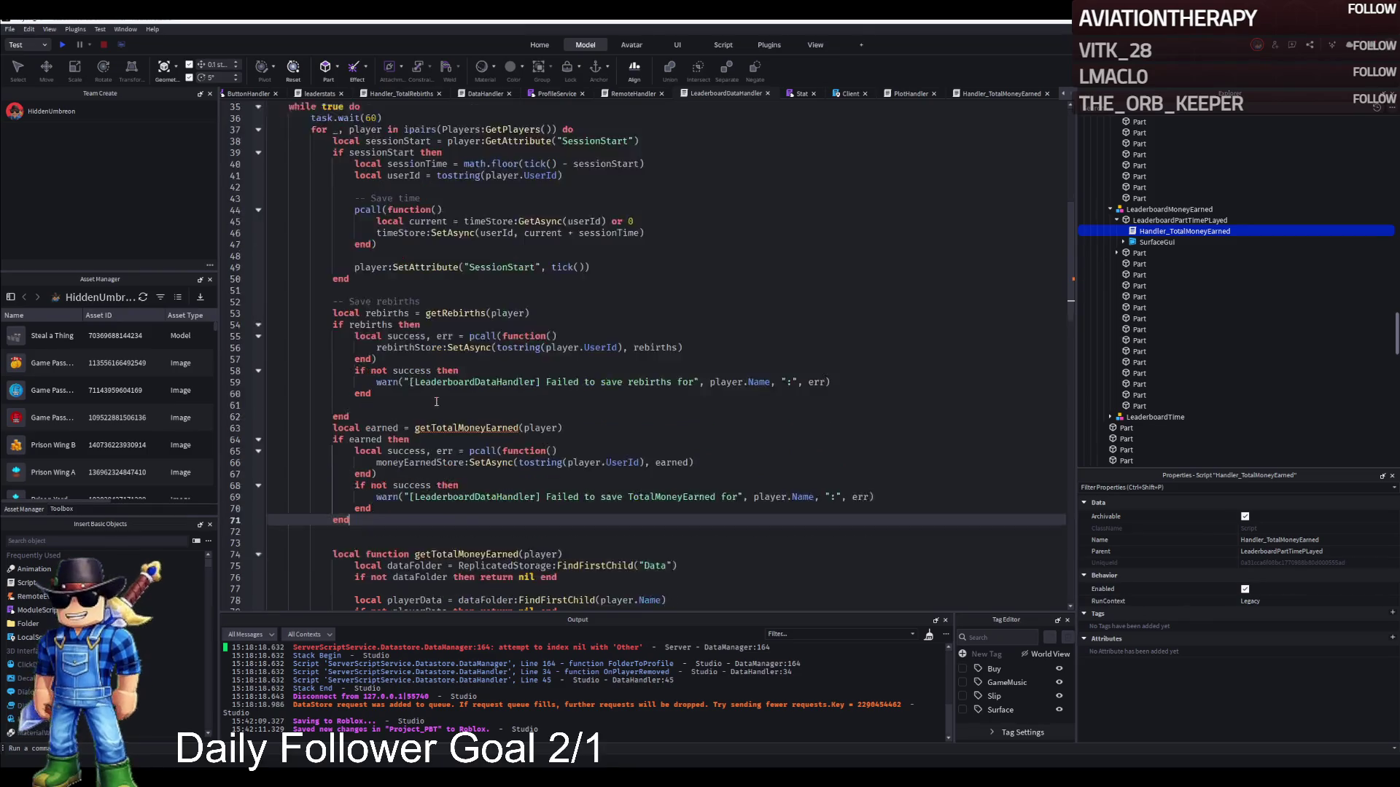
{"action": "left_click", "coordinate": [359, 382]}
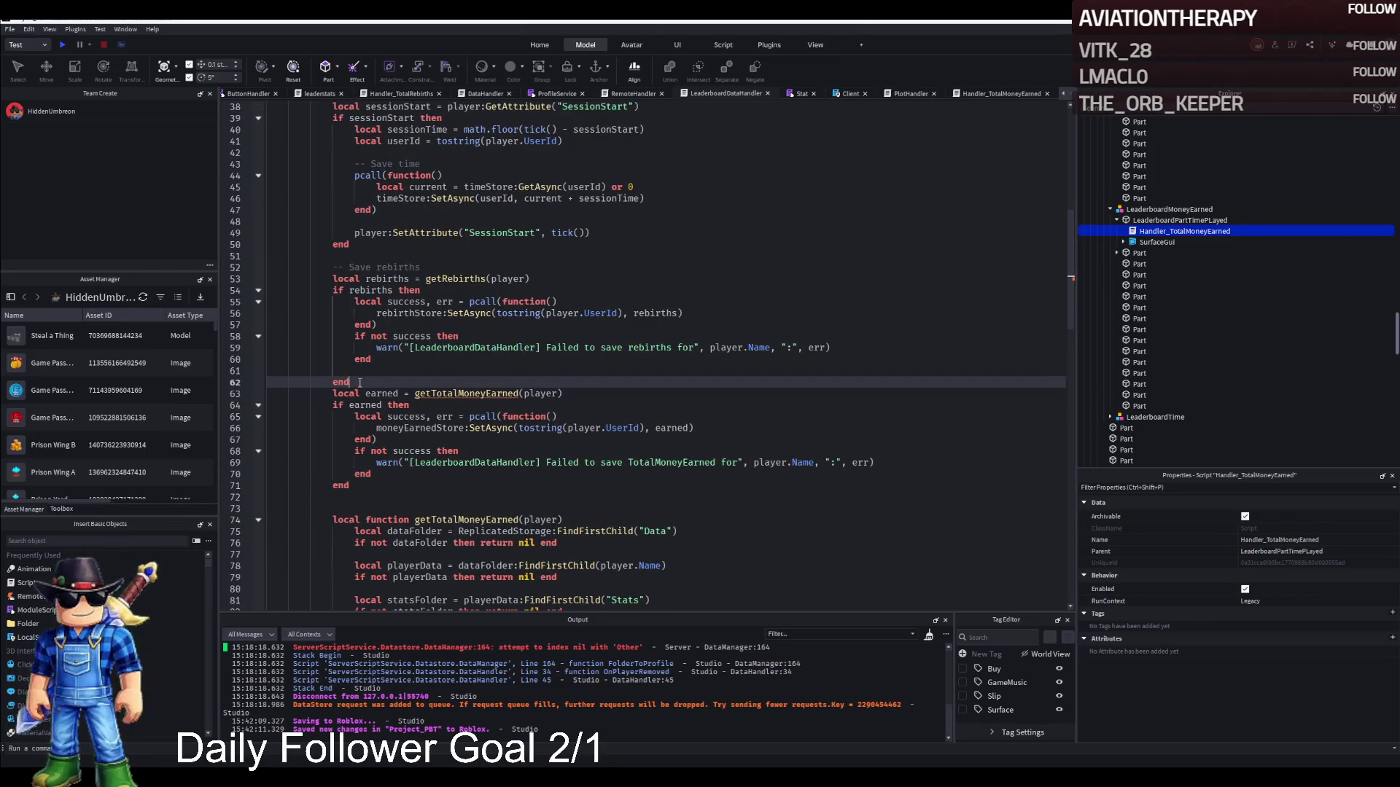
{"action": "key", "text": "Return"}
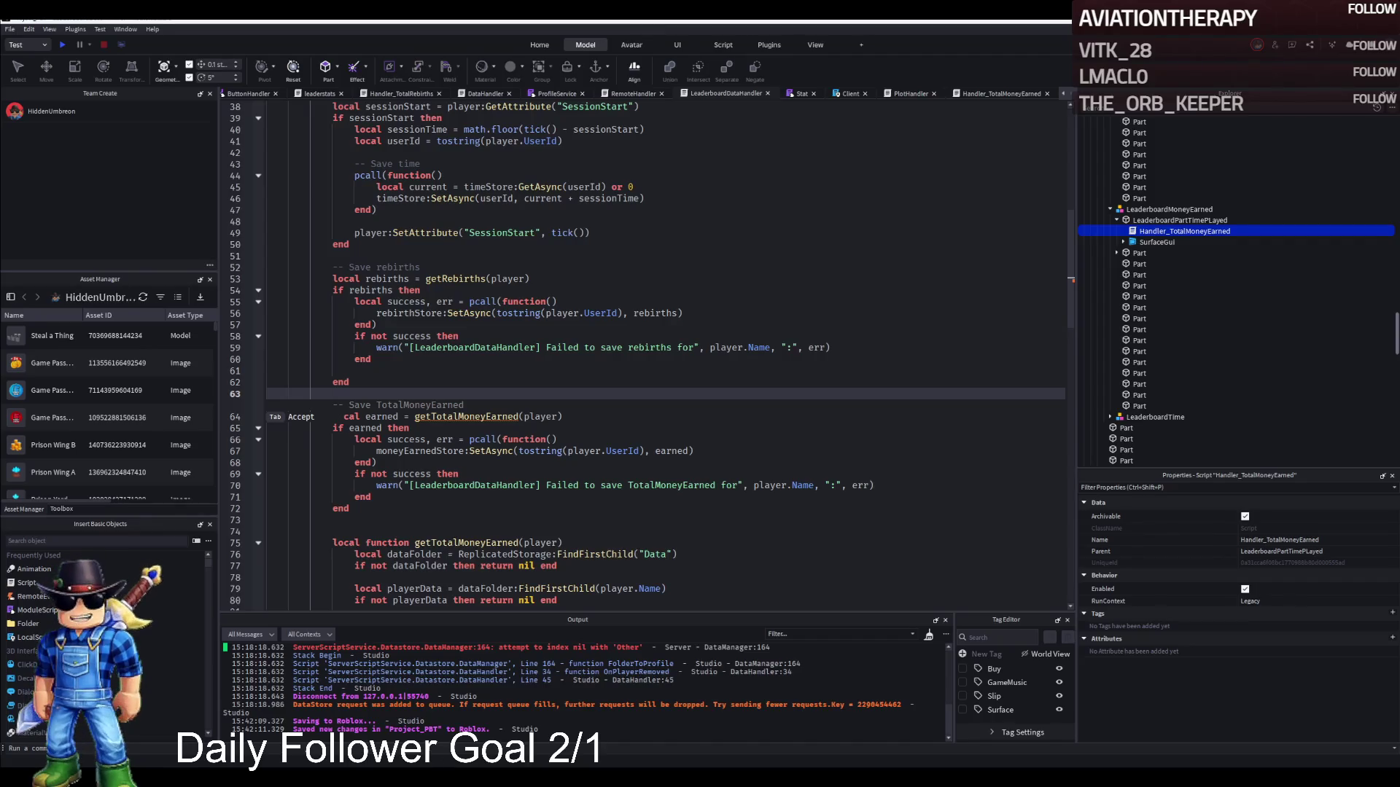
{"action": "key", "text": "Escape"}
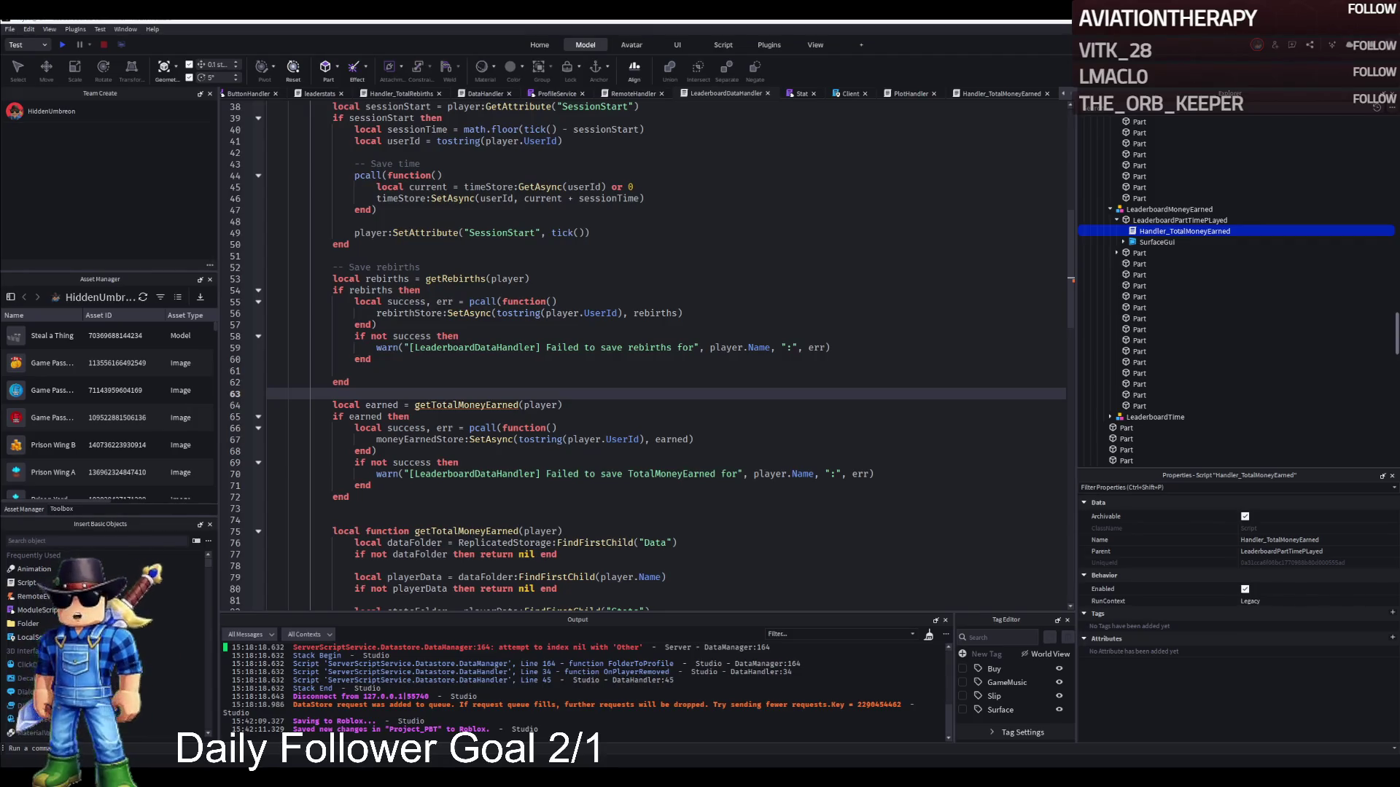
{"action": "key", "text": "ctrl+f"}
{"action": "key", "text": "Escape"}
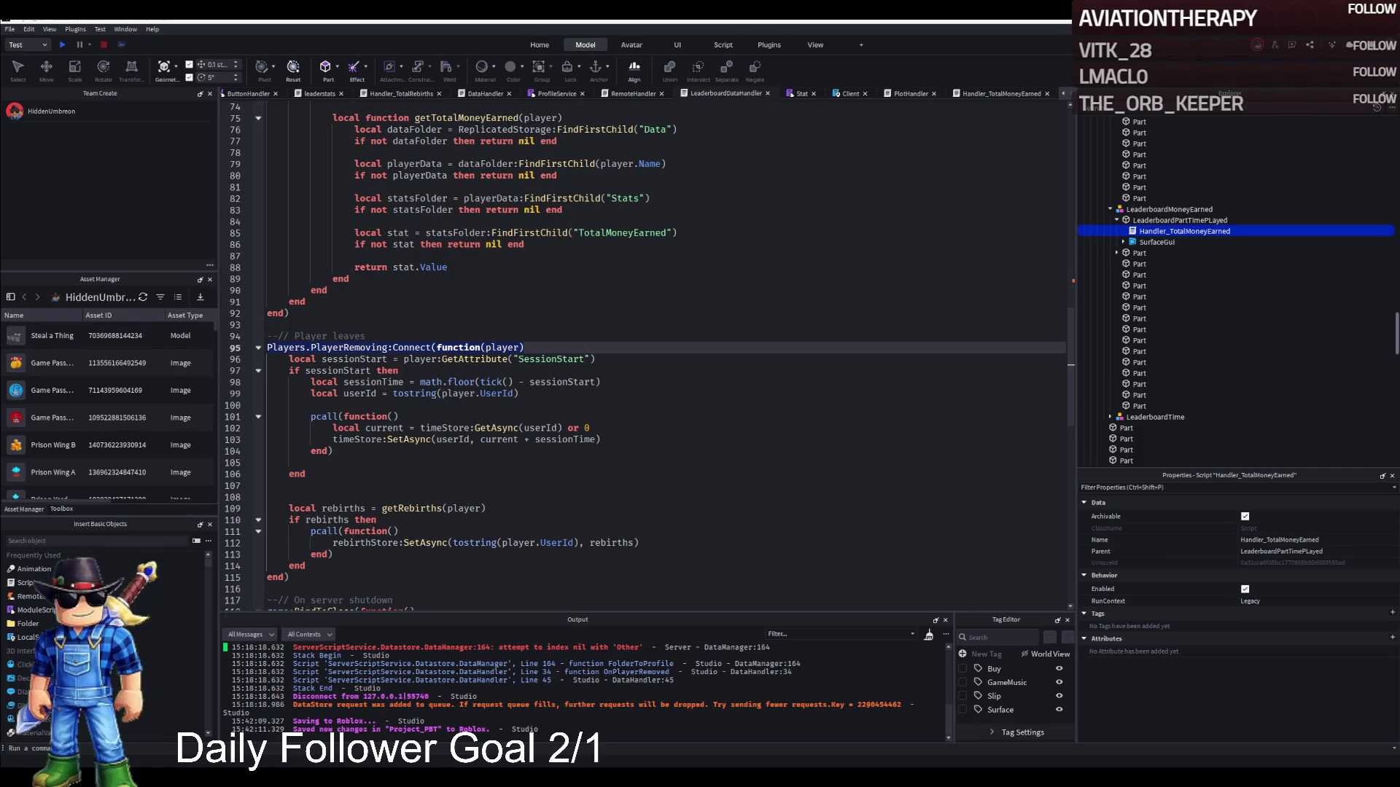
Search for the PlayerRemoving:Connect handler in the script.
{"action": "scroll", "coordinate": [645, 356], "scroll_direction": "up", "scroll_amount": 3}
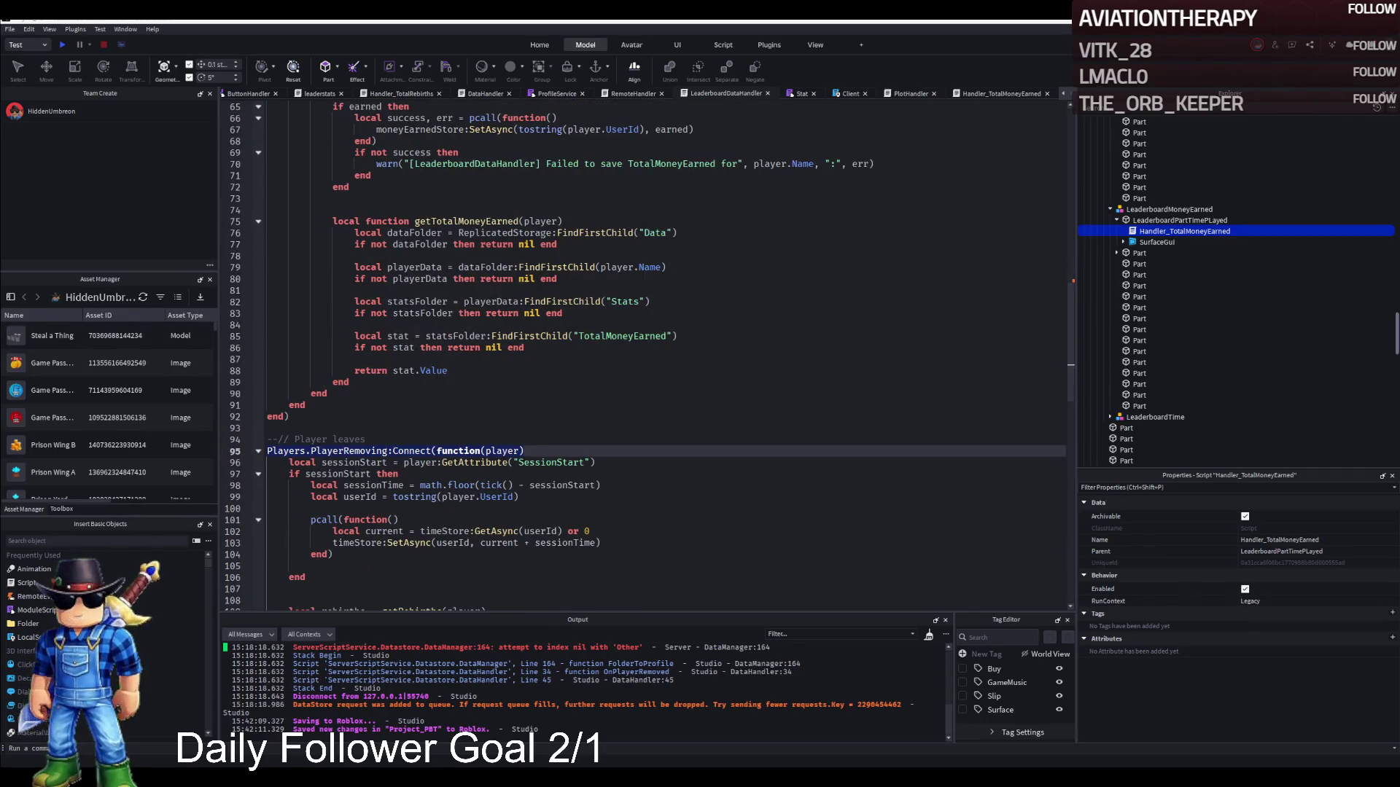
{"action": "left_click_drag", "start_coordinate": [345, 451], "coordinate": [524, 450]}
{"action": "key", "text": "ctrl+f"}
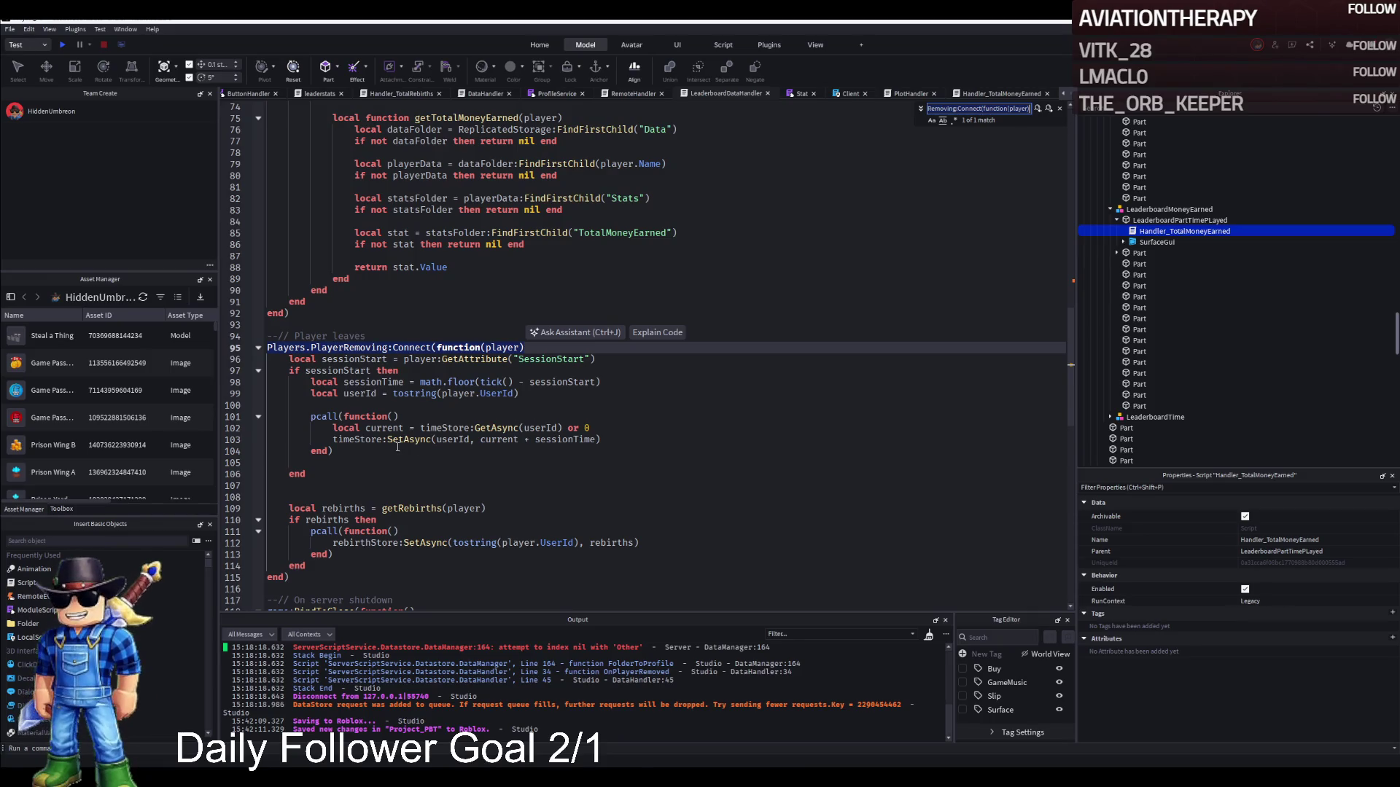
{"action": "key", "text": "Escape"}
Insert the TotalMoneyEarned save block after the leave handler's rebirths save, with a blank line between them.
{"action": "left_click", "coordinate": [349, 555]}
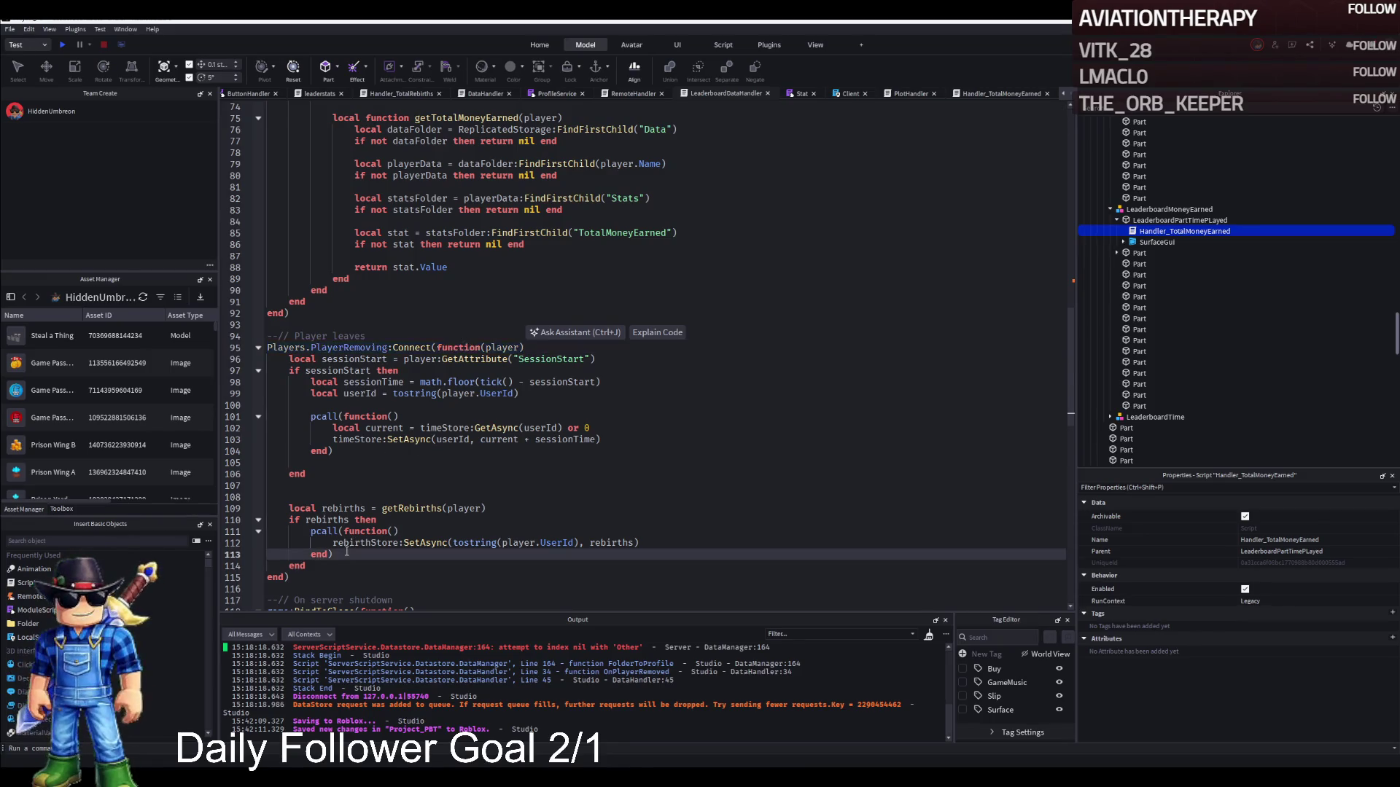
{"action": "key", "text": "Down"}
{"action": "key", "text": "Return"}
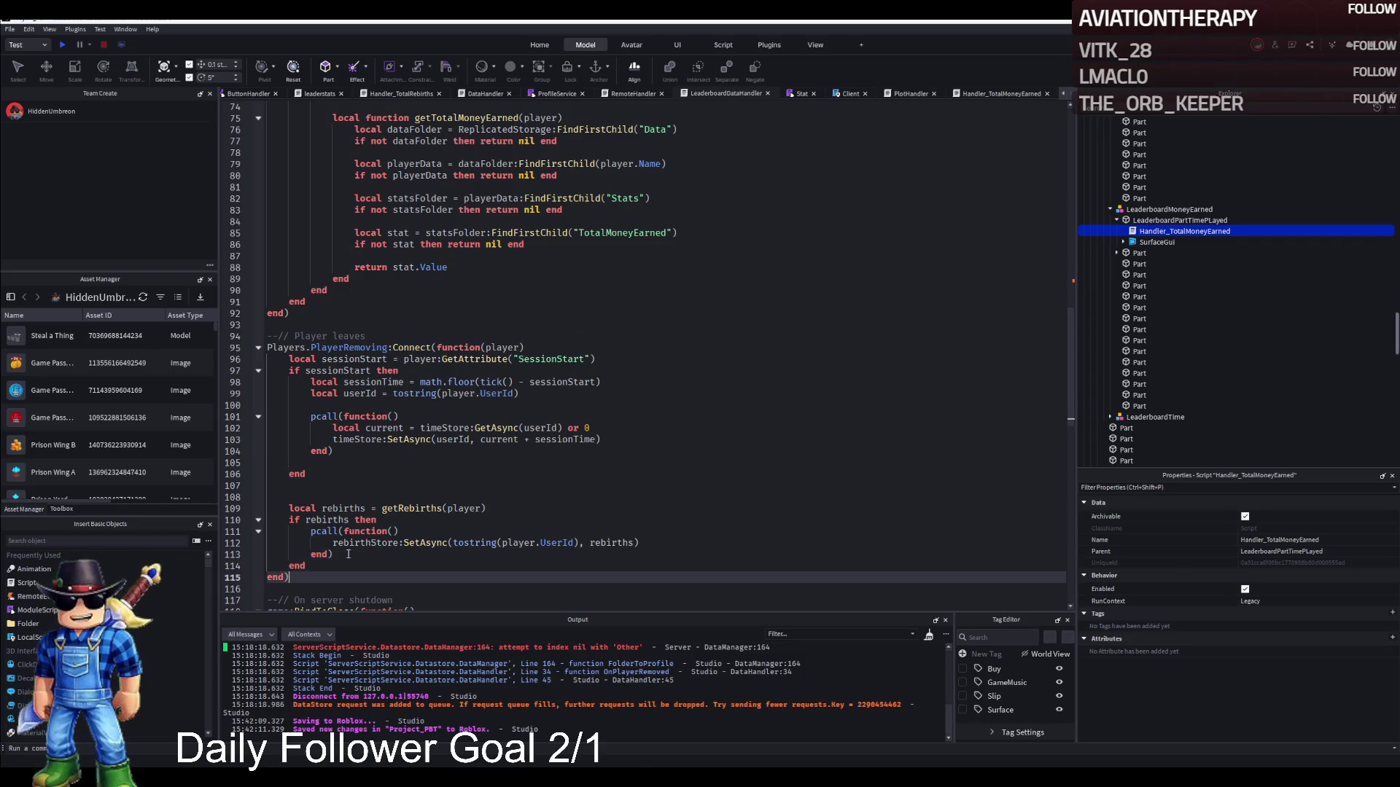
{"action": "key", "text": "Tab"}
{"action": "left_click", "coordinate": [305, 532]}
{"action": "key", "text": "Return"}
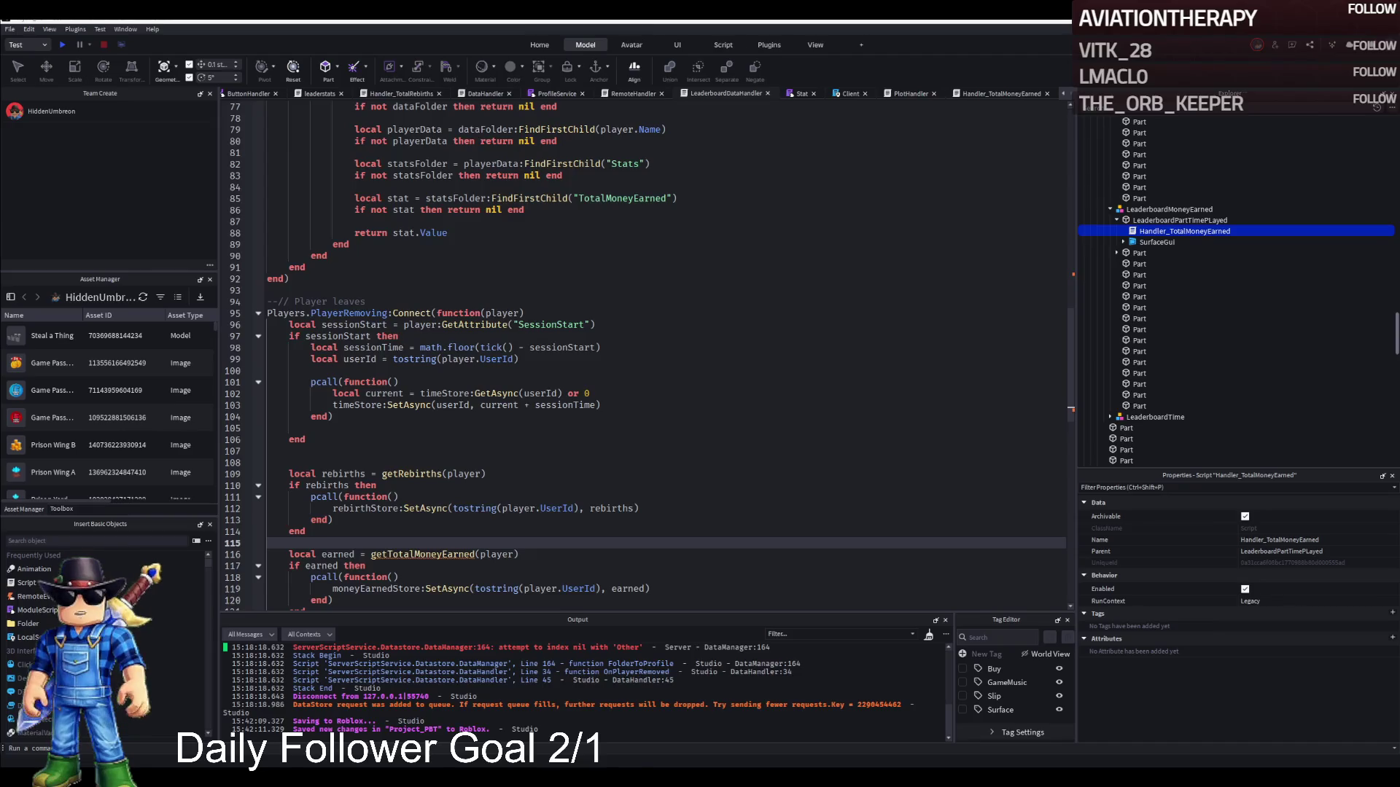
{"action": "left_click", "coordinate": [479, 451]}
{"action": "key", "text": "ctrl+a"}
{"action": "key", "text": "ctrl+c"}
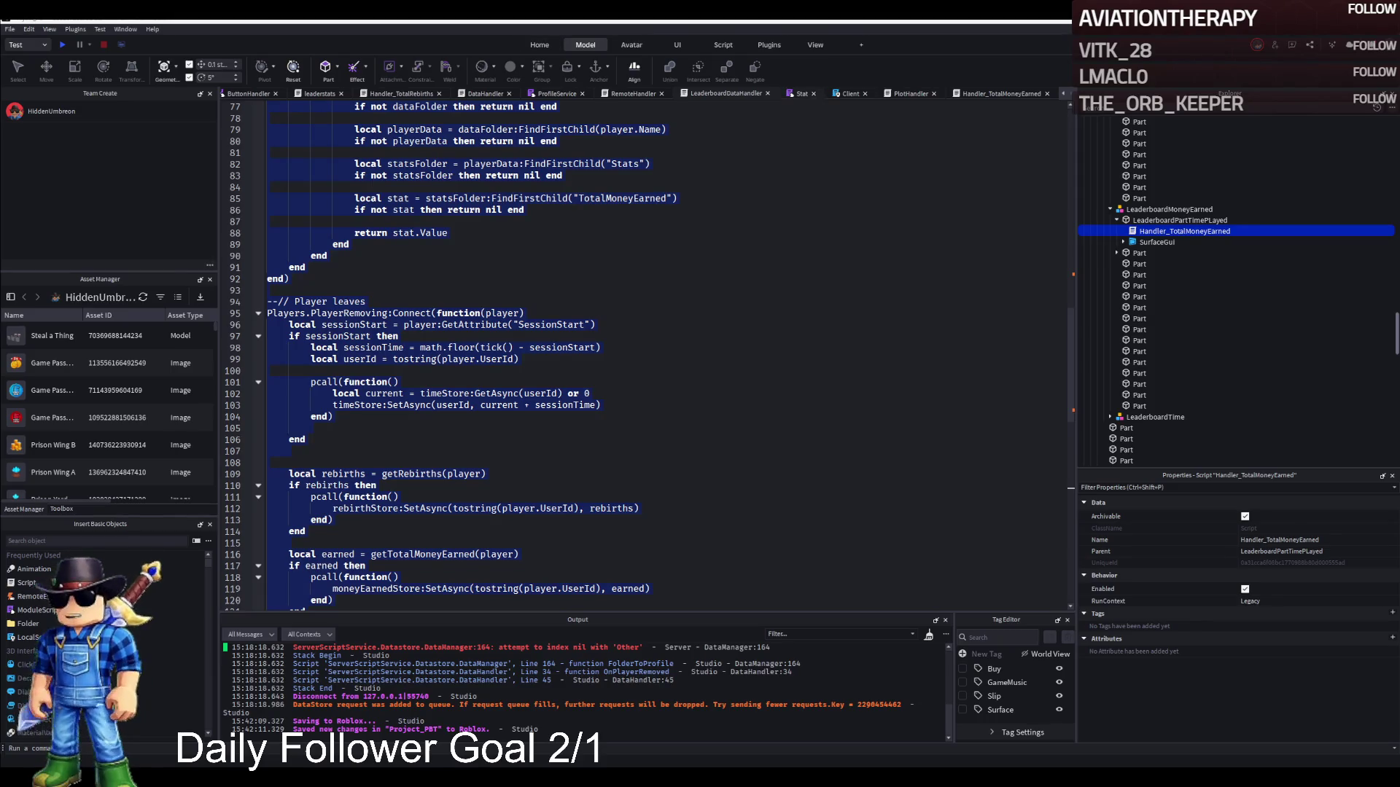
Close the Stat tab, reopen Stat from ReplicatedStorage, and paste the copied code back into the leaderboard script.
{"action": "left_click", "coordinate": [813, 94]}
{"action": "scroll", "coordinate": [1116, 394], "scroll_direction": "down", "scroll_amount": 10}
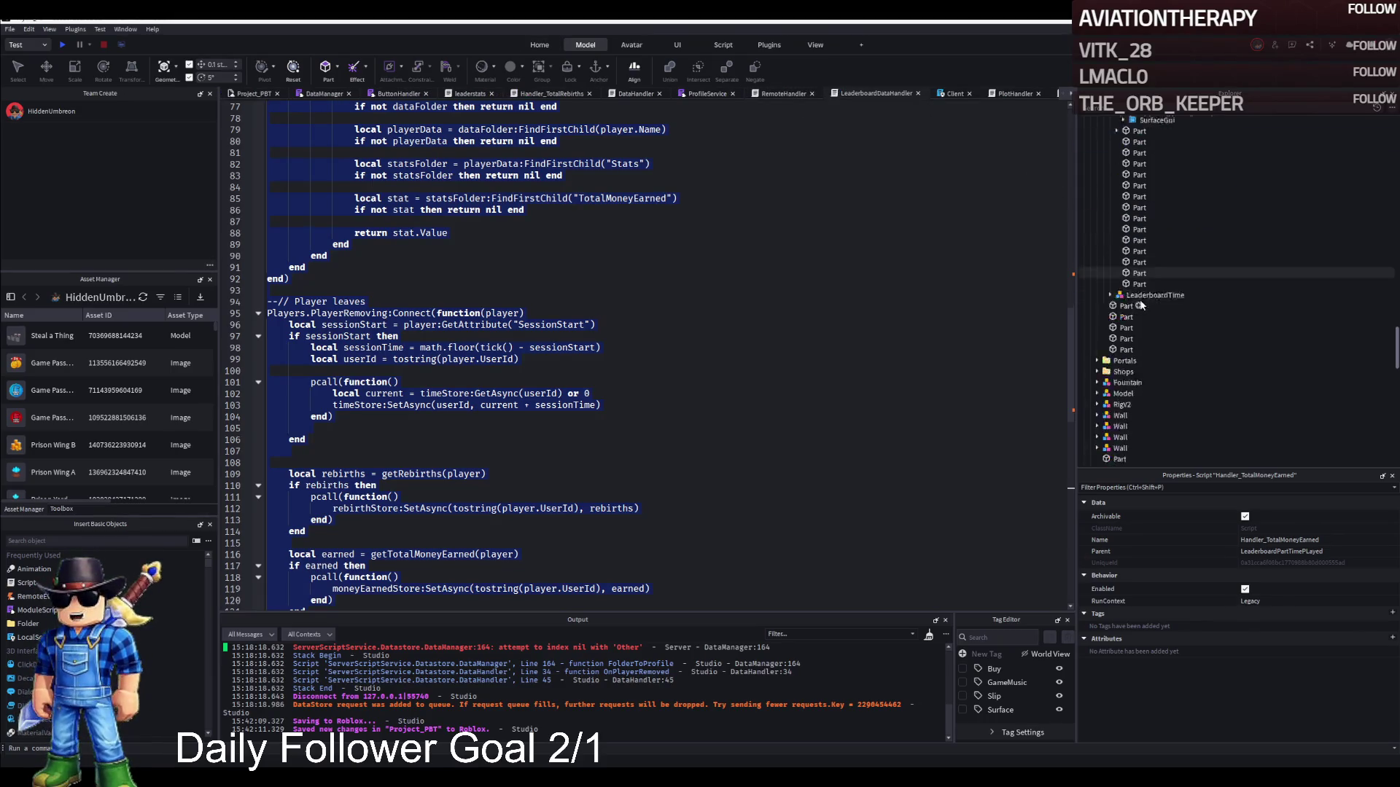
{"action": "double_click", "coordinate": [1113, 398]}
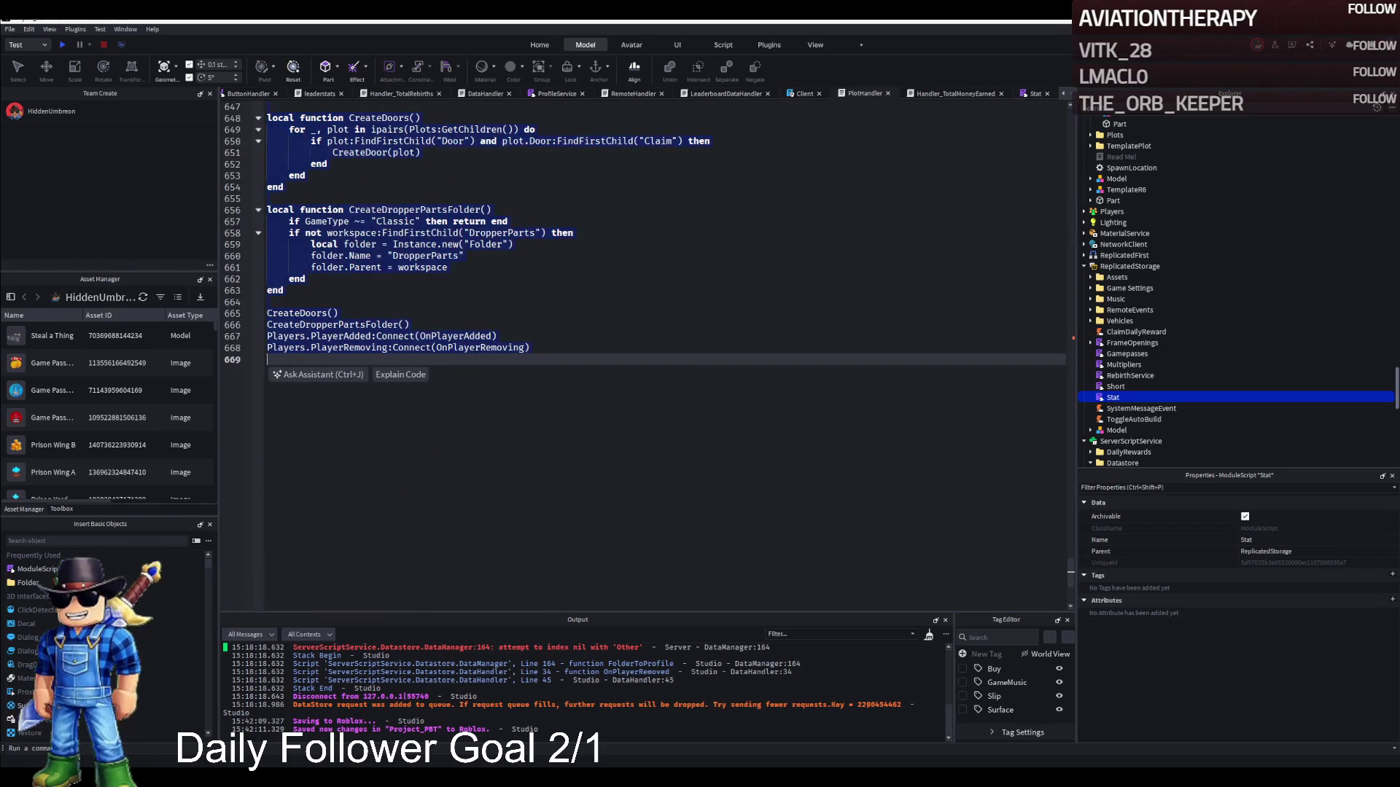
{"action": "scroll", "coordinate": [641, 350], "scroll_direction": "up", "scroll_amount": 4}
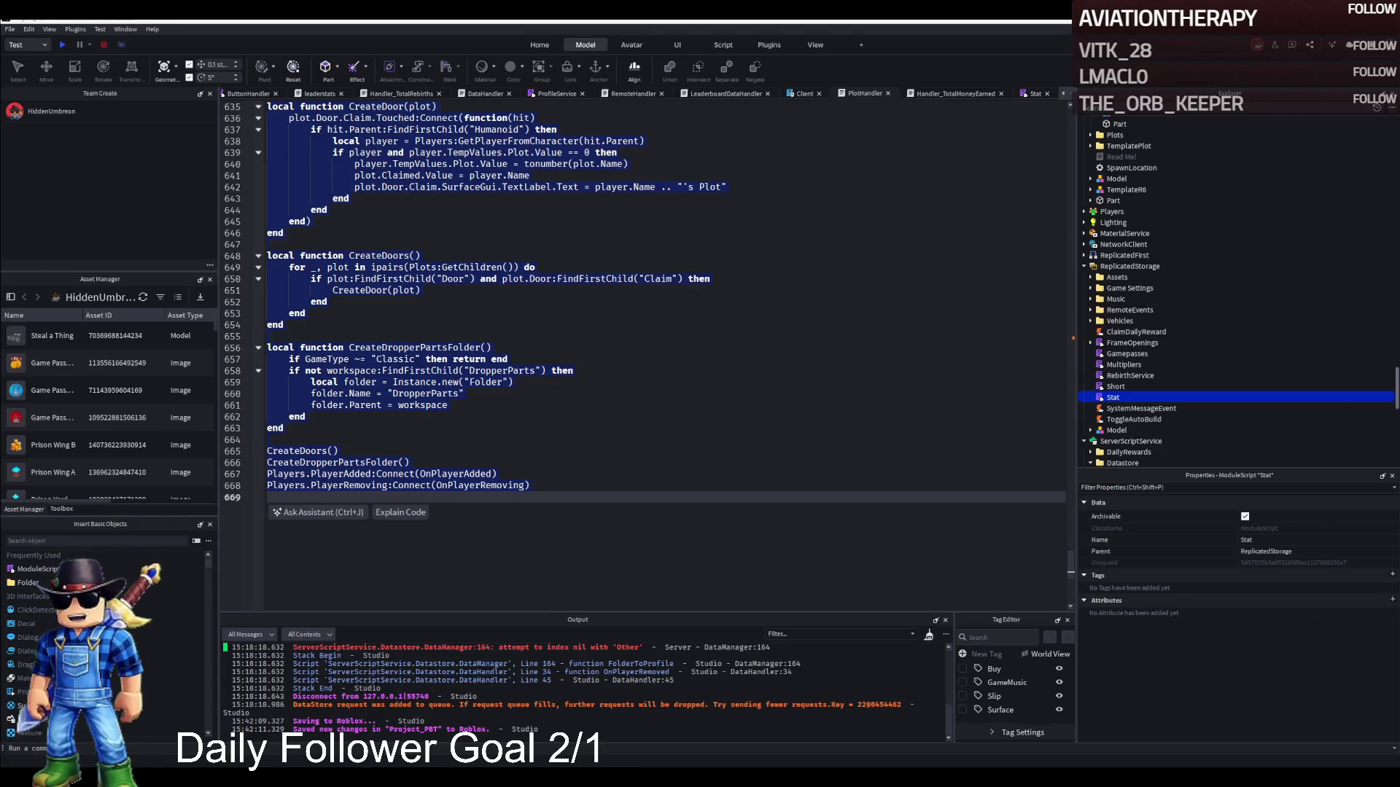
{"action": "key", "text": "ctrl+v"}
{"action": "scroll", "coordinate": [656, 358], "scroll_direction": "up", "scroll_amount": 10}
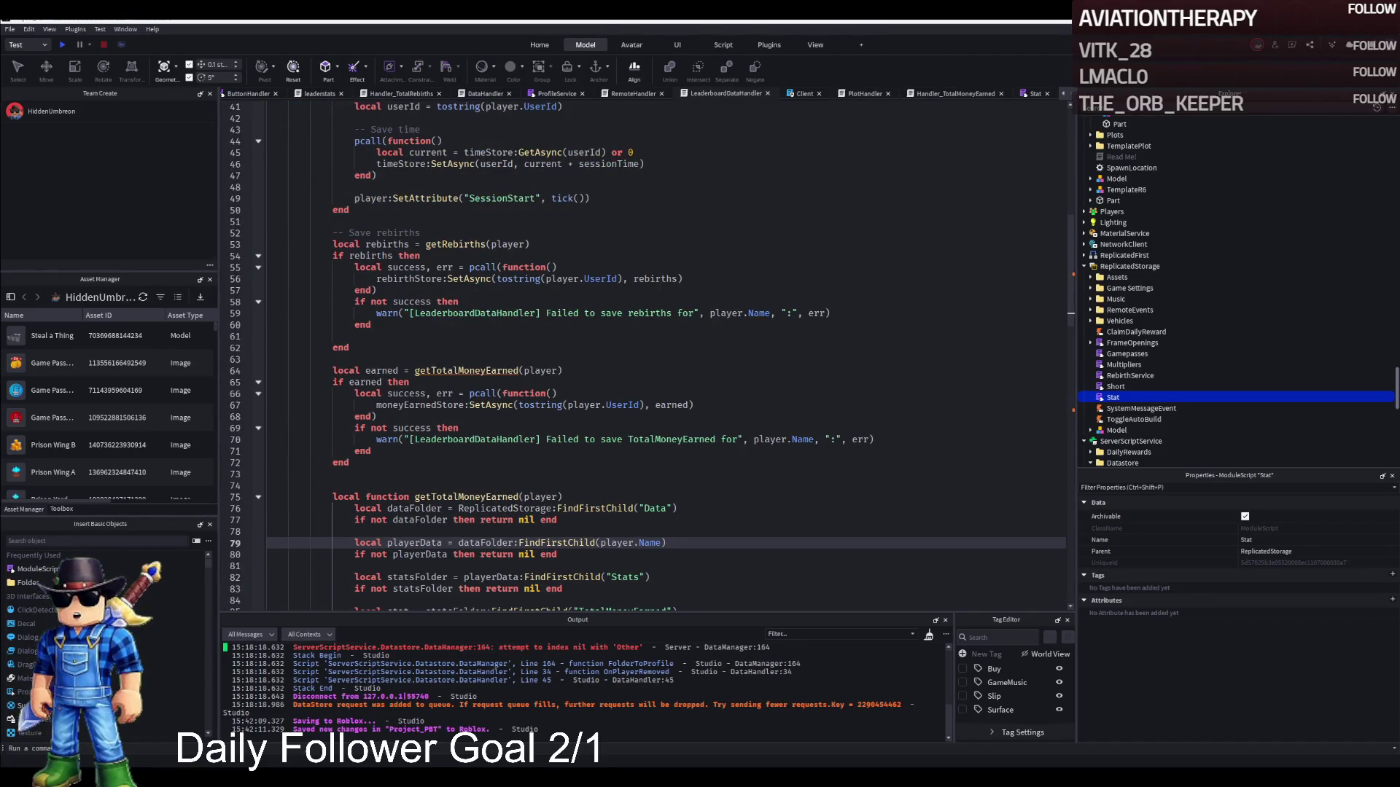
Search for getTotalMoneyEarned and go to the moneyEarnedStore save call.
{"action": "key", "text": "ctrl+f"}
{"action": "type", "text": "getTotalMoneyEarned"}
{"action": "key", "text": "Return"}
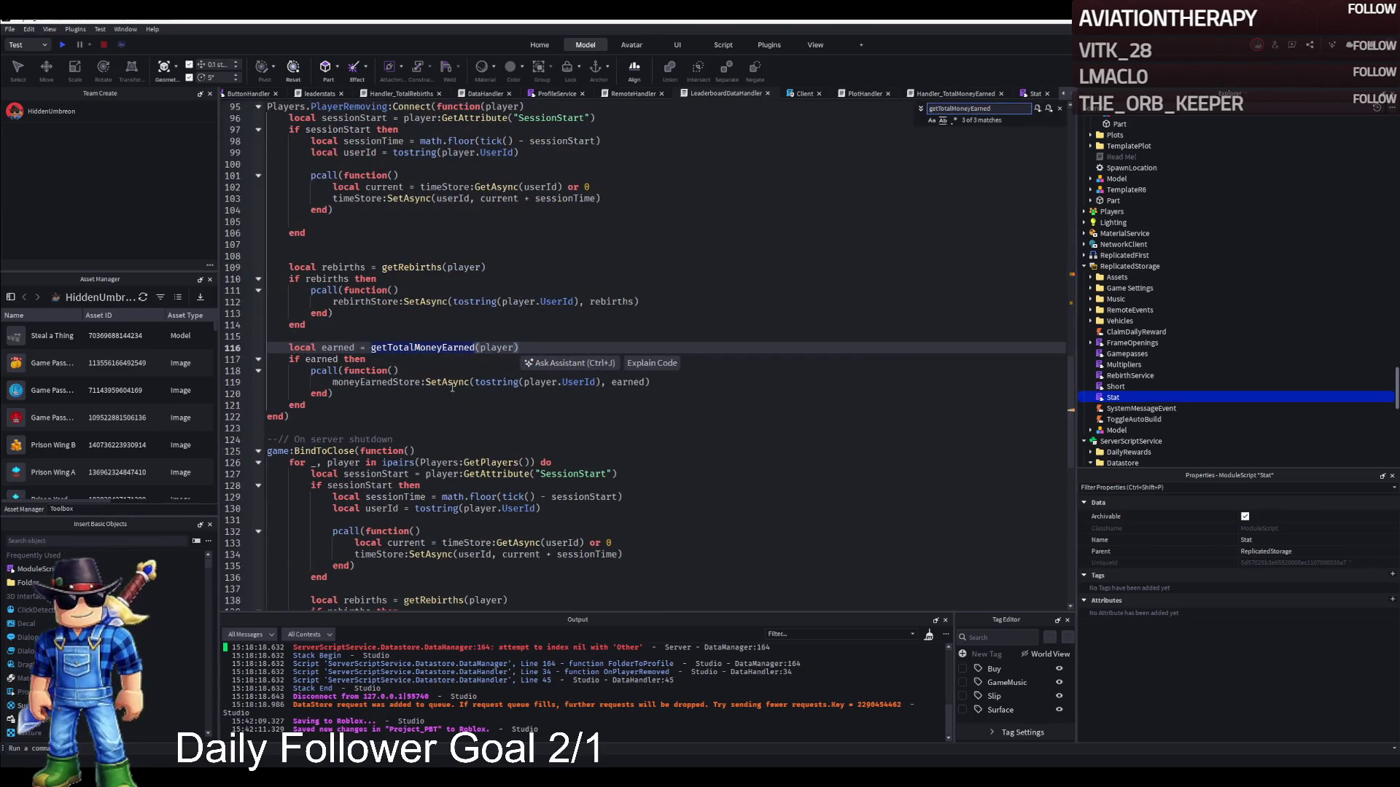
{"action": "left_click", "coordinate": [398, 368]}
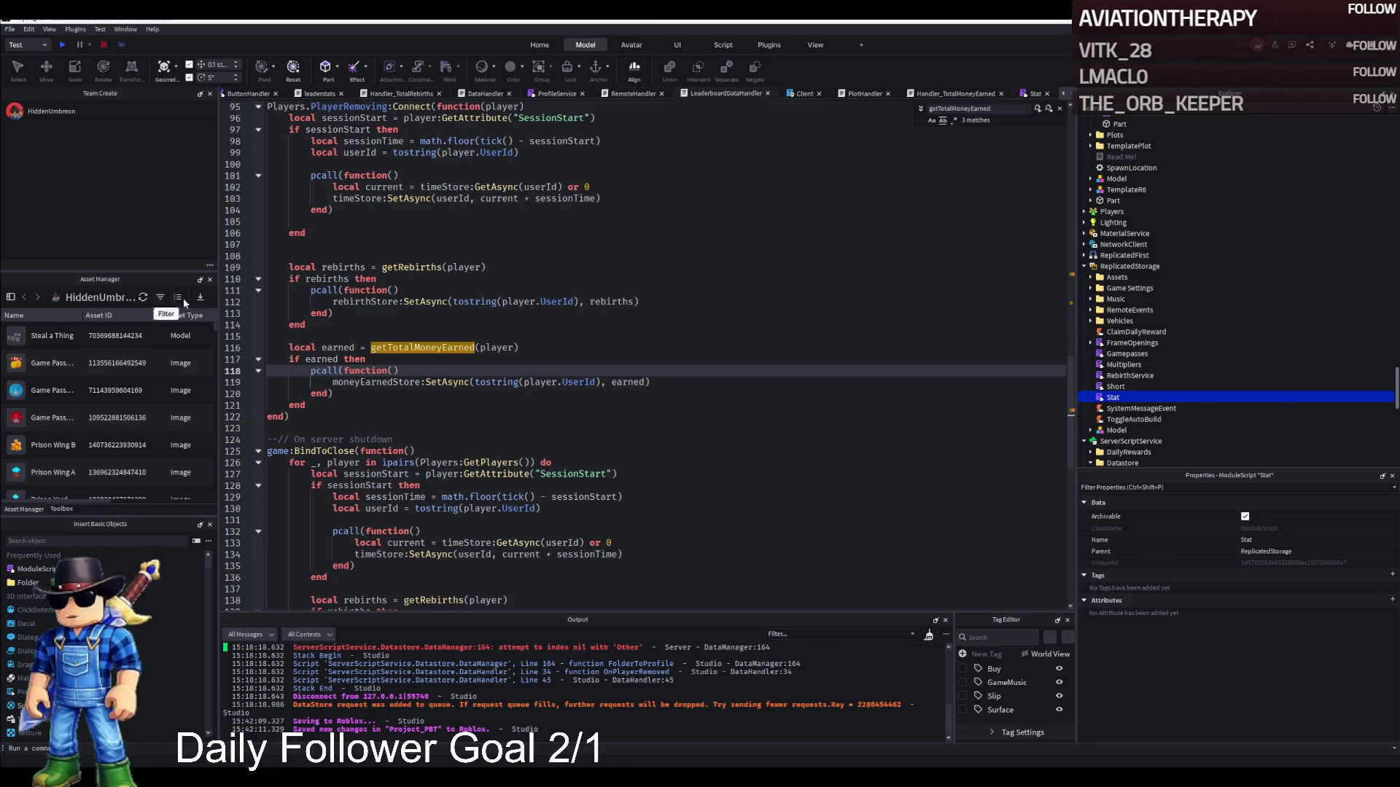
Cut the TotalMoneyEarned save block on lines 116–121 and put it back at line 116.
{"action": "left_click", "coordinate": [291, 347]}
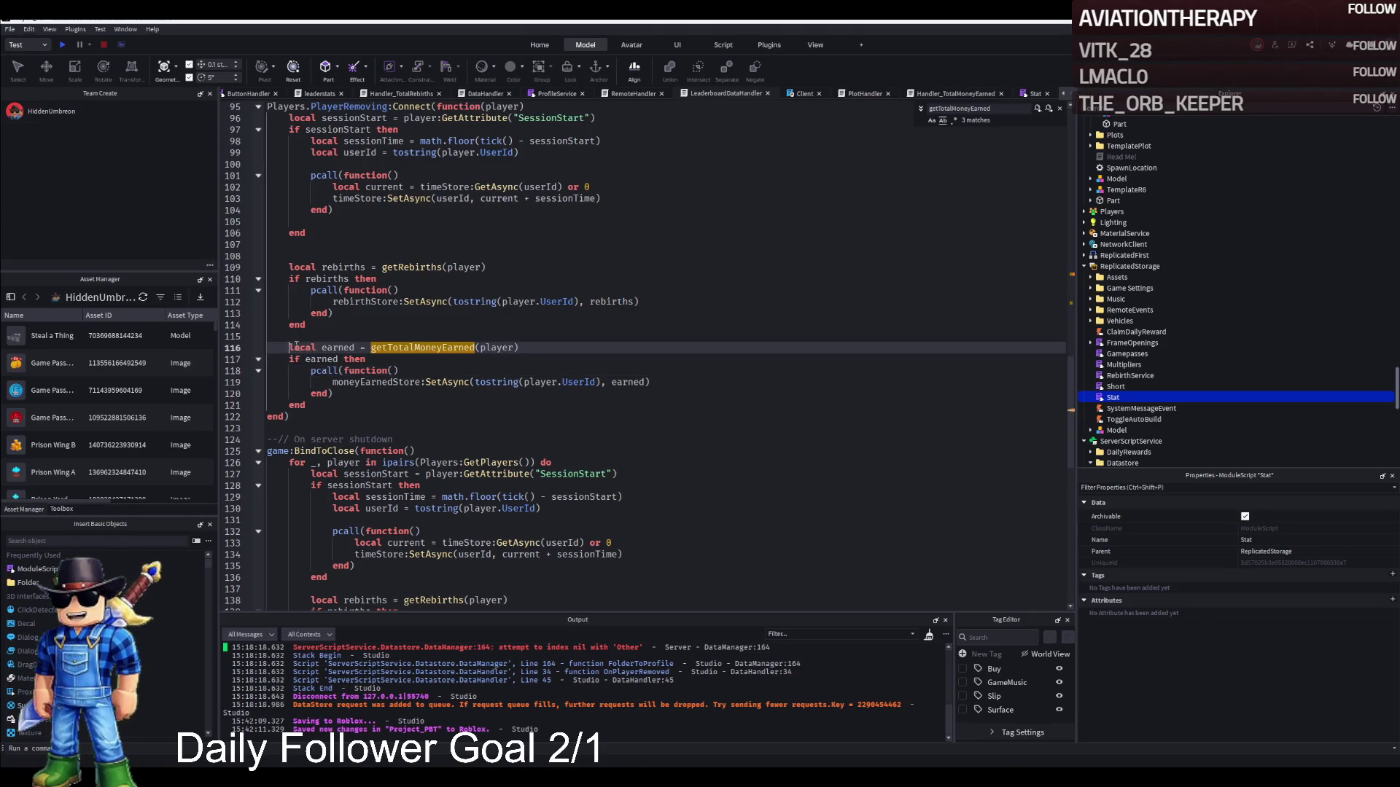
{"action": "mouse_move", "coordinate": [290, 348]}
{"action": "left_mouse_down"}
{"action": "mouse_move", "coordinate": [350, 361]}
{"action": "mouse_move", "coordinate": [393, 404]}
{"action": "left_mouse_up"}
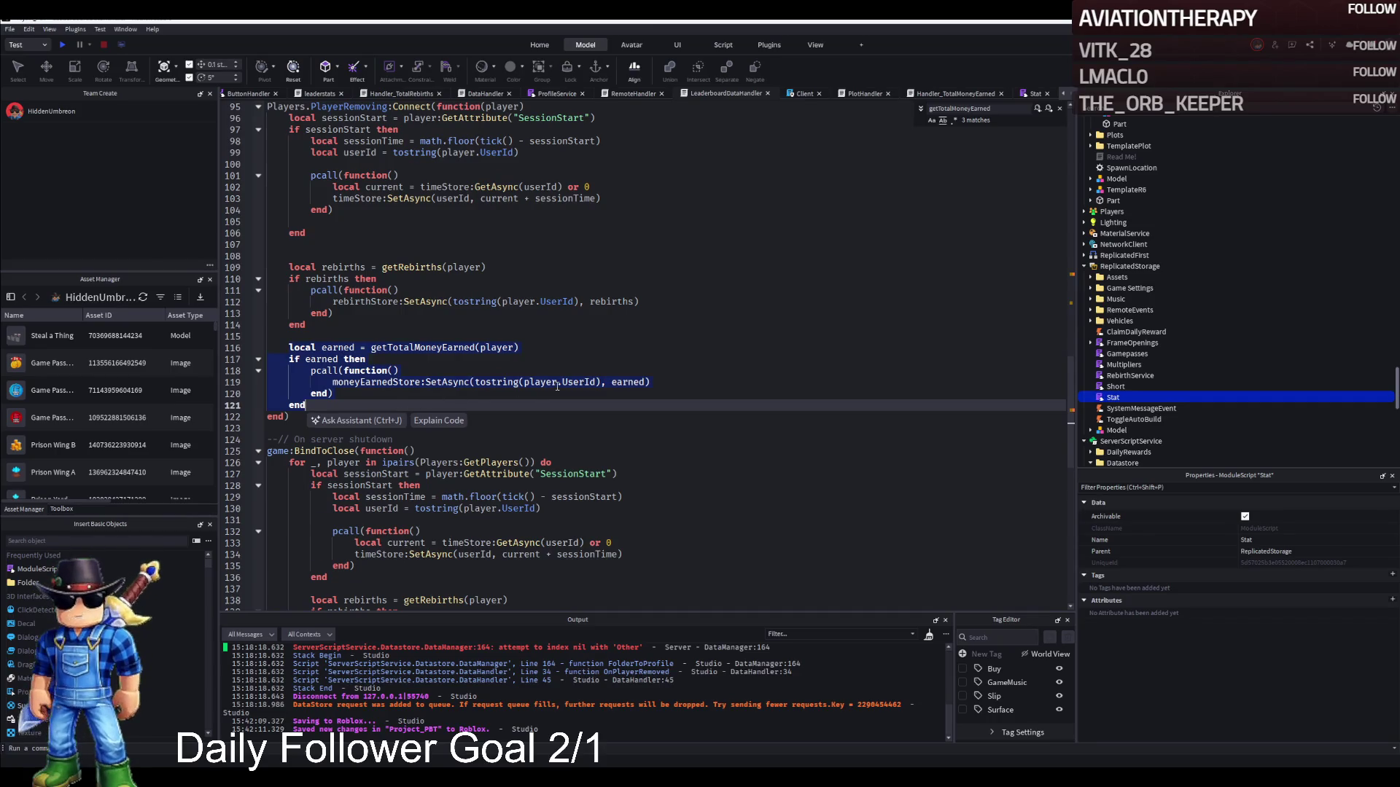
{"action": "key", "text": "BackSpace"}
{"action": "key", "text": "BackSpace"}
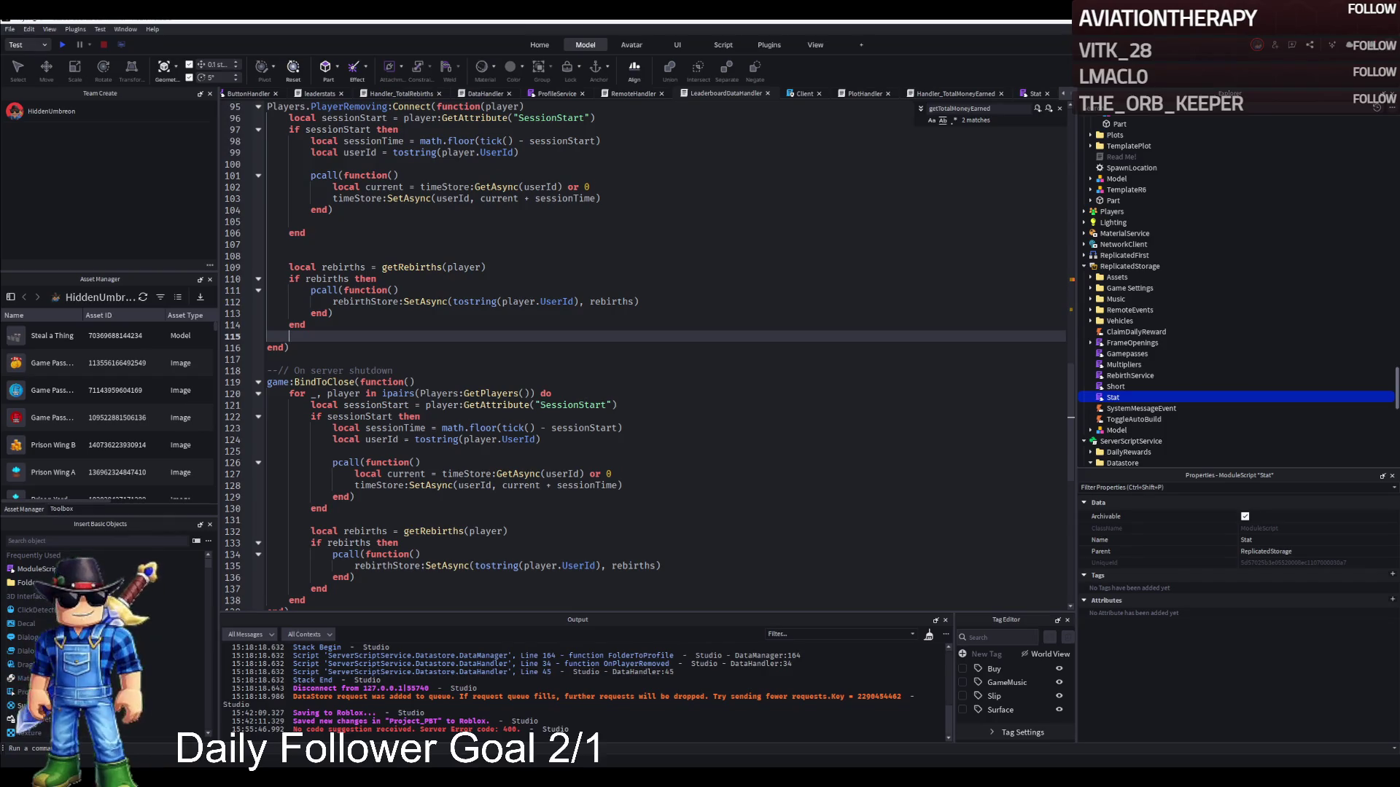
{"action": "scroll", "coordinate": [656, 395], "scroll_direction": "up", "scroll_amount": 2}
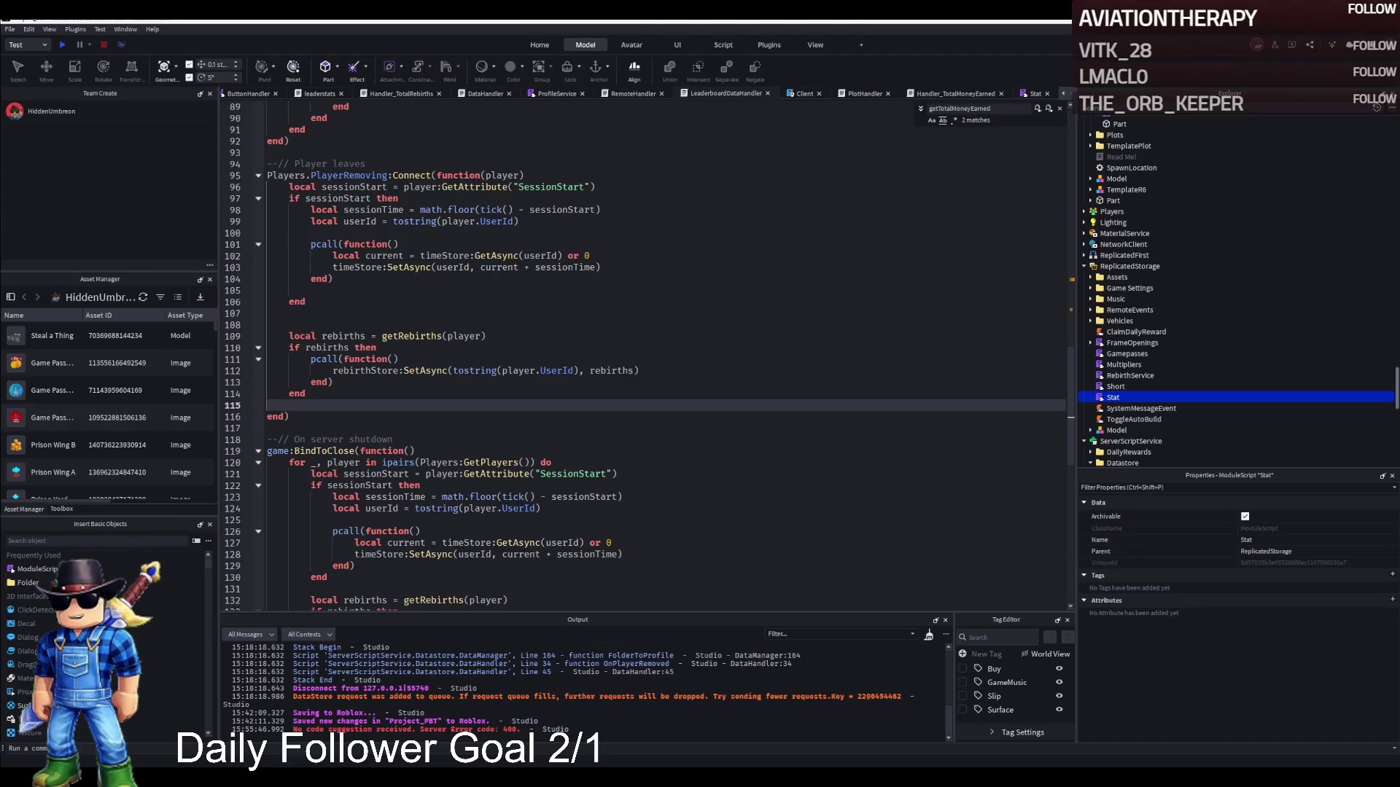
{"action": "key", "text": "Tab"}
{"action": "left_click", "coordinate": [443, 441]}
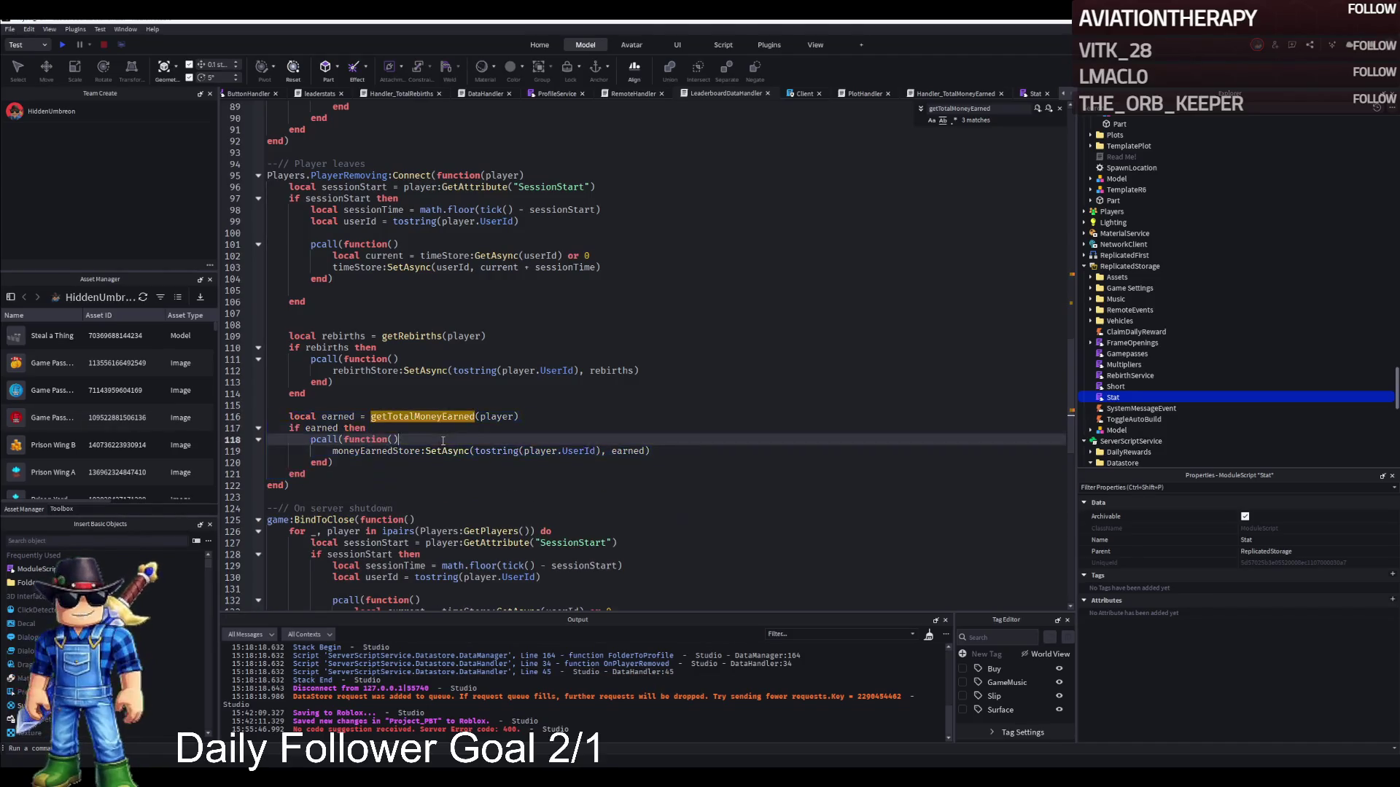
{"action": "left_click", "coordinate": [398, 403]}
{"action": "left_click", "coordinate": [436, 429]}
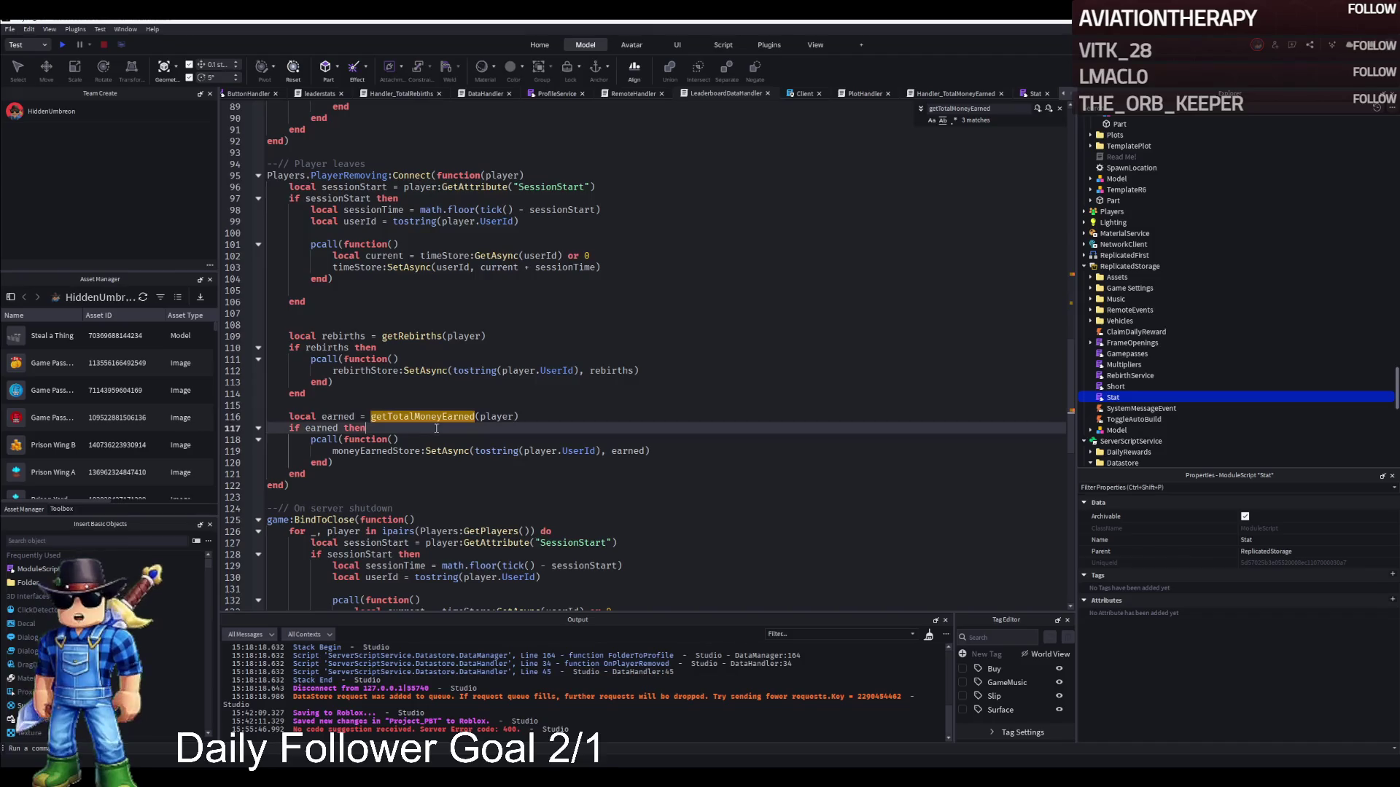
Jump to the getTotalMoneyEarned definition inside the save loop and select its function body.
{"action": "left_click", "coordinate": [1048, 109]}
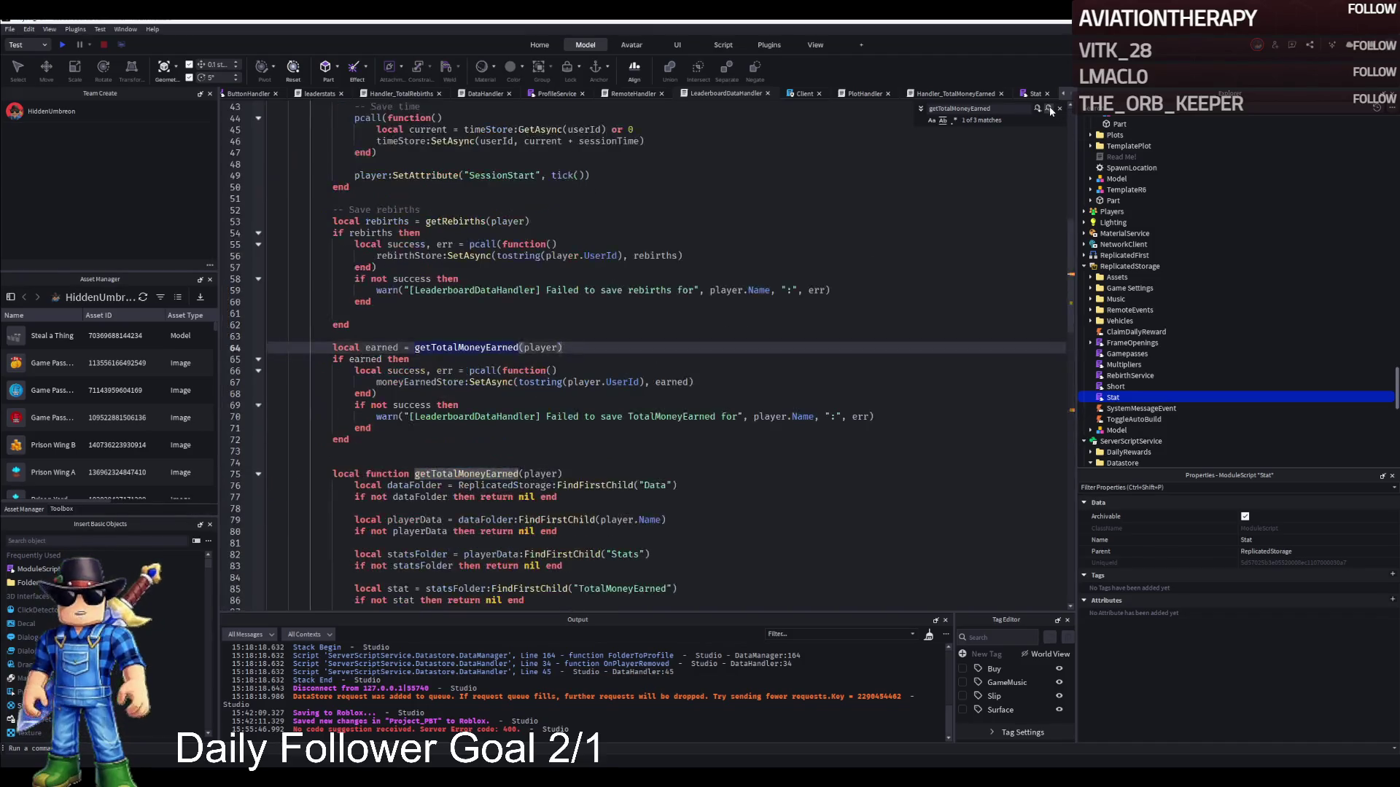
{"action": "left_click", "coordinate": [1049, 109]}
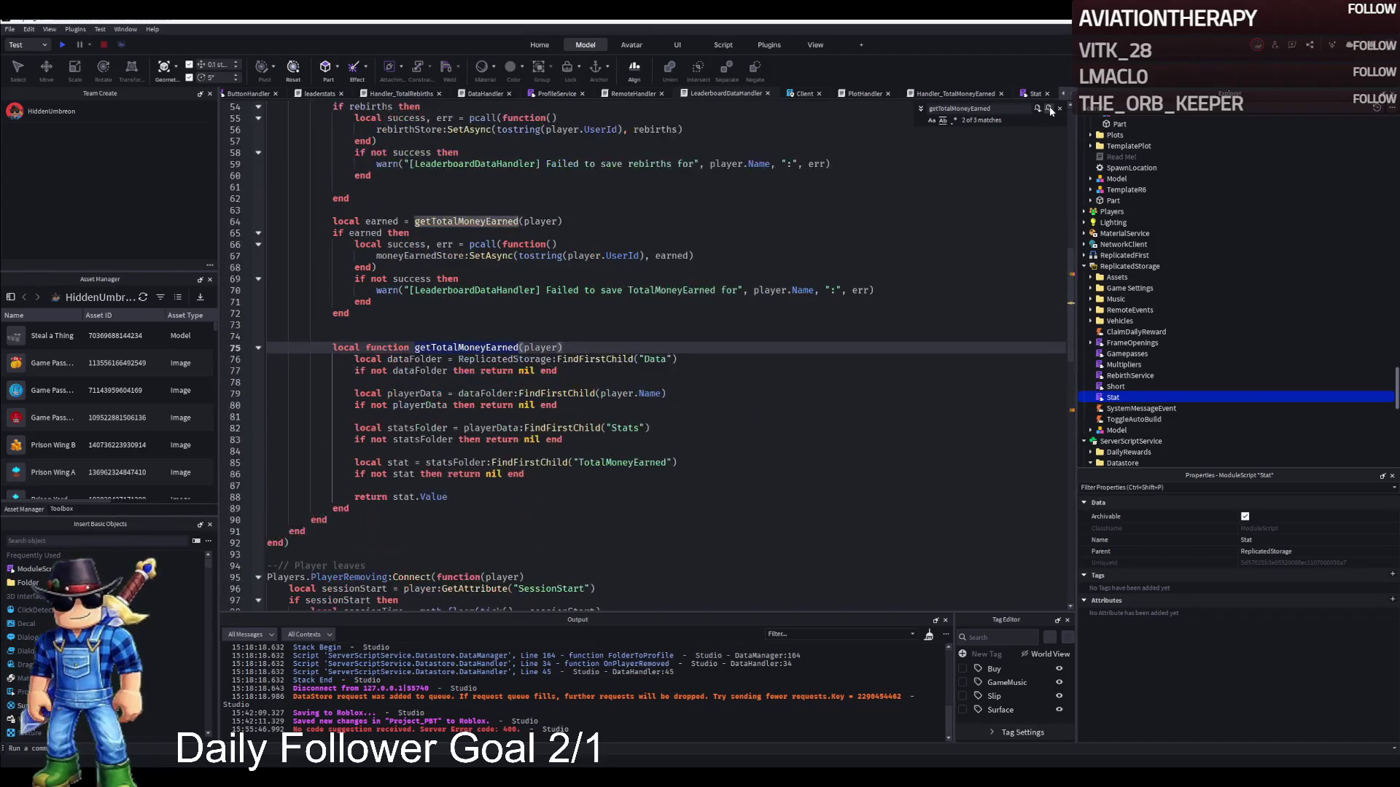
{"action": "mouse_move", "coordinate": [565, 348]}
{"action": "left_mouse_down"}
{"action": "mouse_move", "coordinate": [583, 467]}
{"action": "mouse_move", "coordinate": [623, 490]}
{"action": "mouse_move", "coordinate": [637, 434]}
{"action": "mouse_move", "coordinate": [572, 342]}
{"action": "mouse_move", "coordinate": [657, 397]}
{"action": "mouse_move", "coordinate": [718, 524]}
{"action": "left_mouse_up"}
Delete getTotalMoneyEarned from the save loop and paste it after getRebirths' end on line 26.
{"action": "key", "text": "BackSpace"}
{"action": "left_click", "coordinate": [481, 279]}
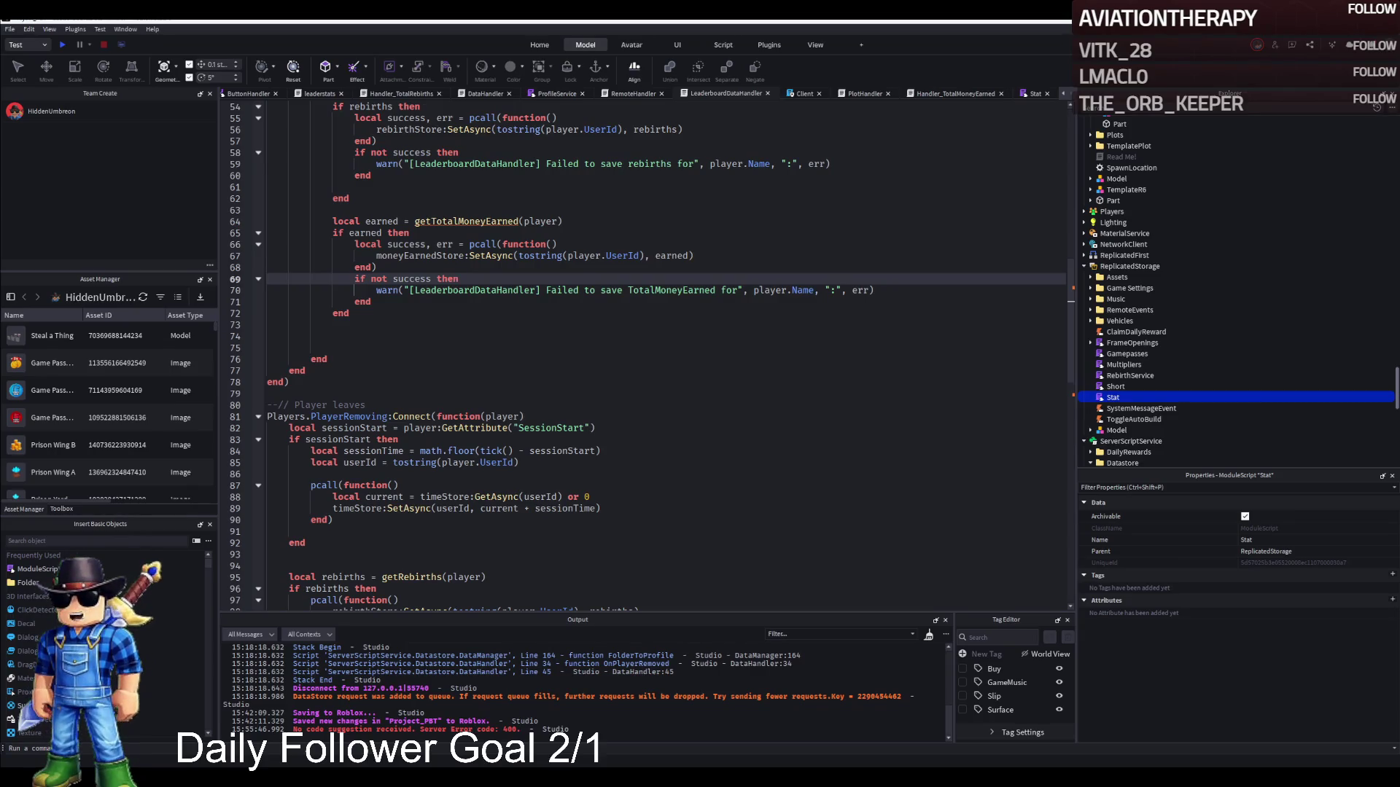
{"action": "scroll", "coordinate": [598, 416], "scroll_direction": "up", "scroll_amount": 7}
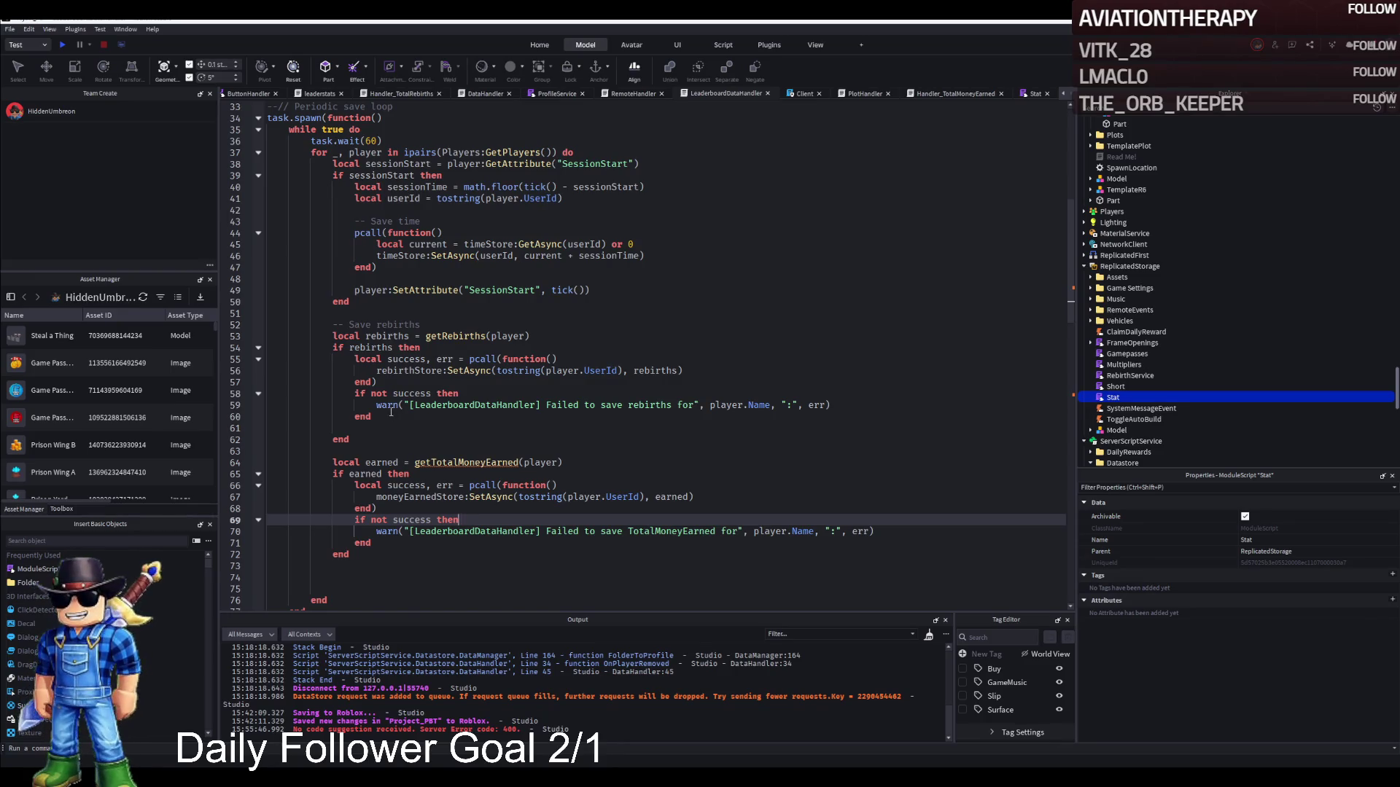
{"action": "scroll", "coordinate": [391, 412], "scroll_direction": "up", "scroll_amount": 7}
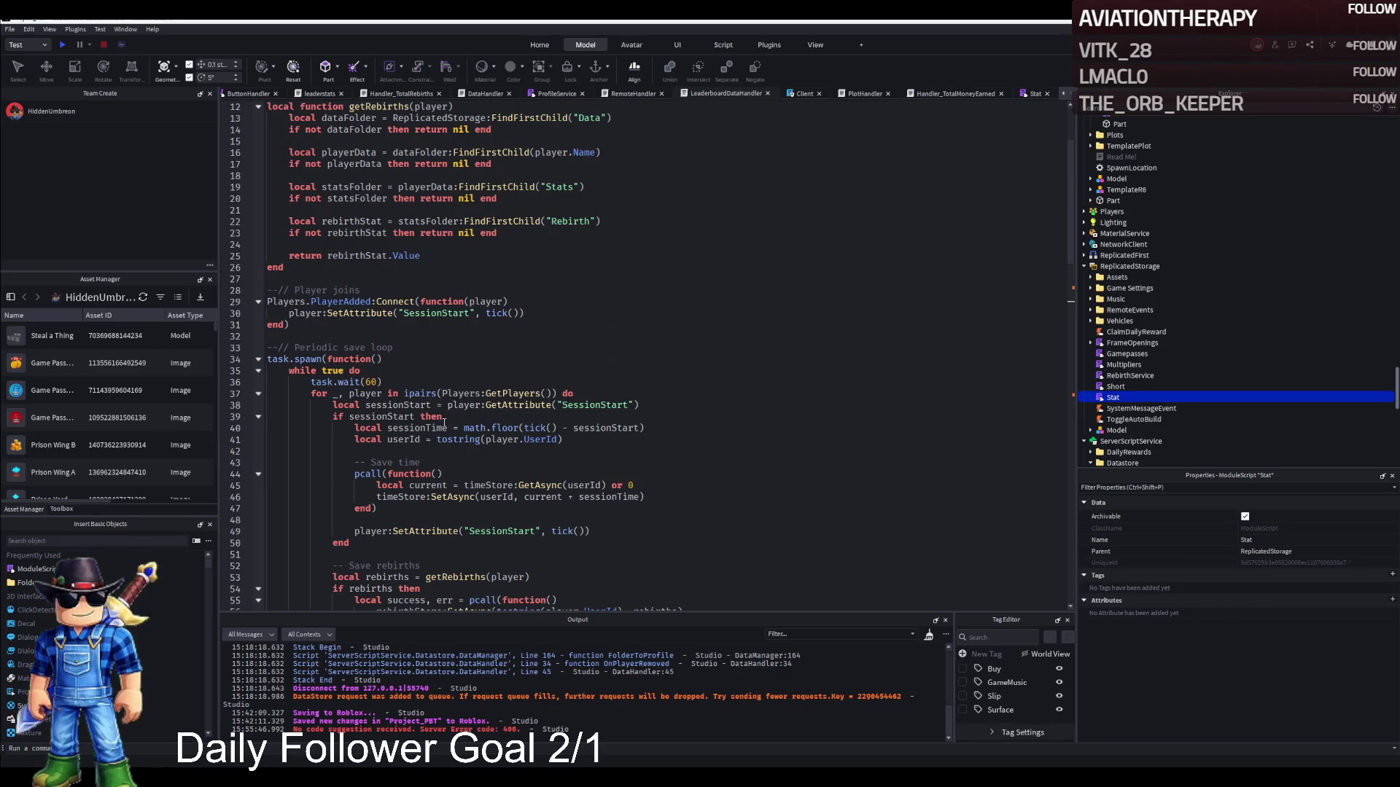
{"action": "scroll", "coordinate": [527, 430], "scroll_direction": "up", "scroll_amount": 4}
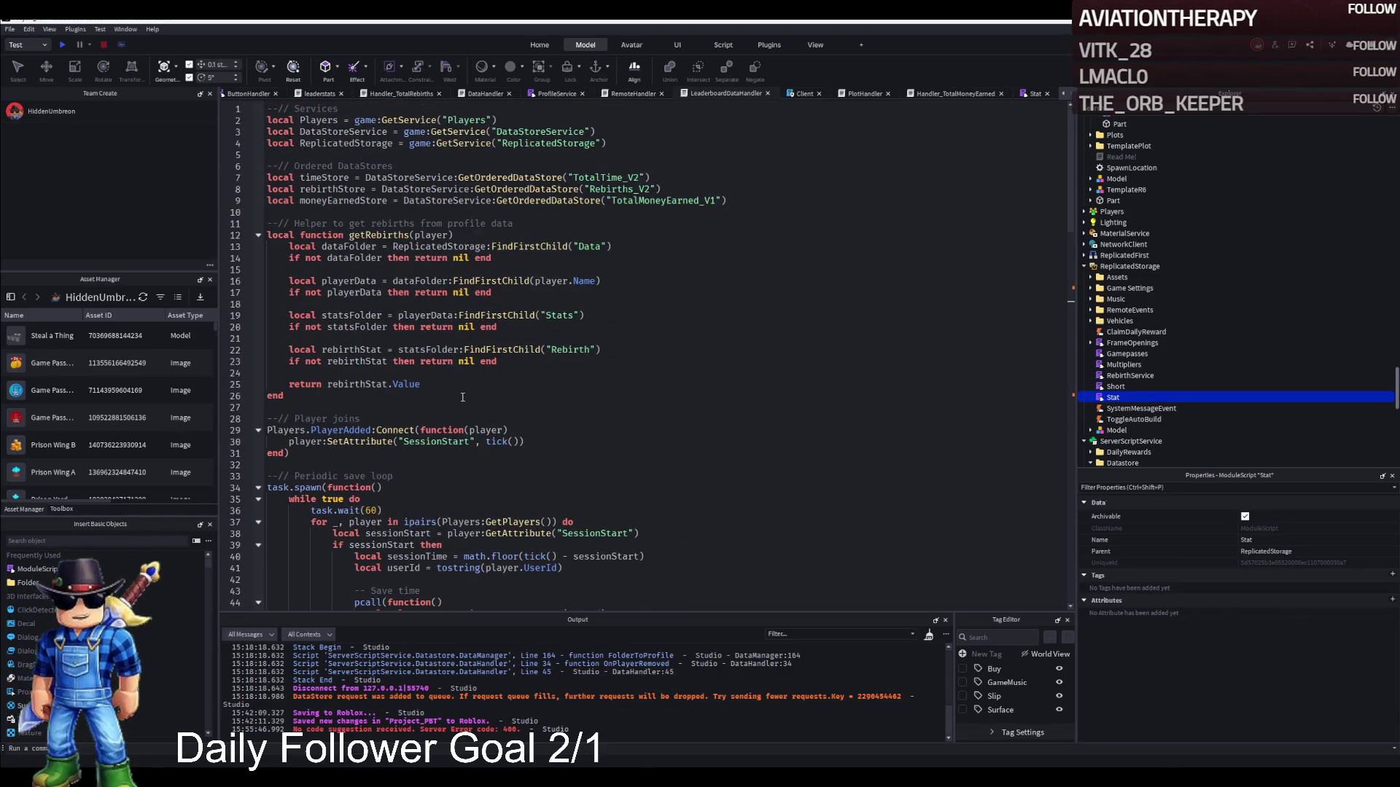
{"action": "left_click", "coordinate": [306, 399]}
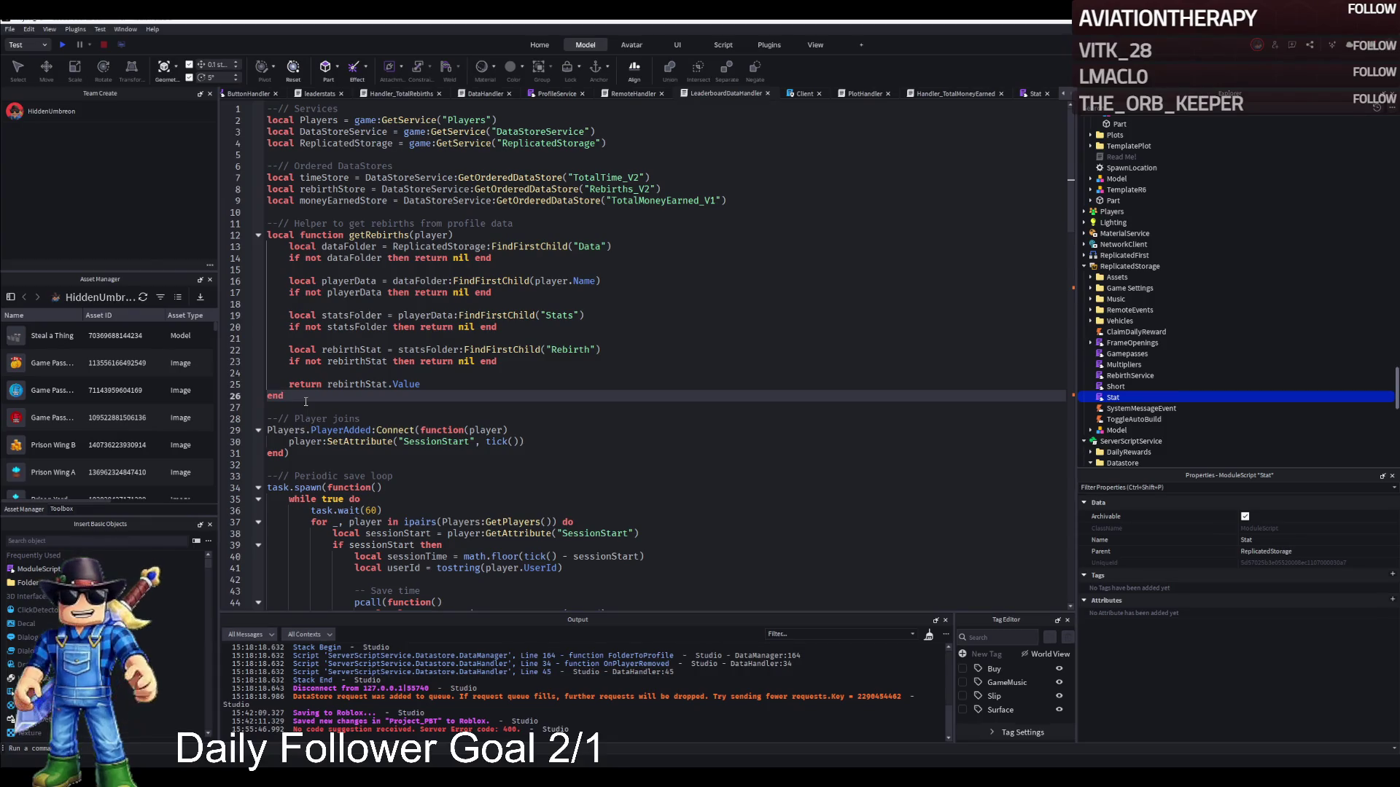
{"action": "key", "text": "ctrl+v"}
{"action": "scroll", "coordinate": [442, 403], "scroll_direction": "down", "scroll_amount": 10}
{"action": "scroll", "coordinate": [441, 403], "scroll_direction": "down", "scroll_amount": 15}
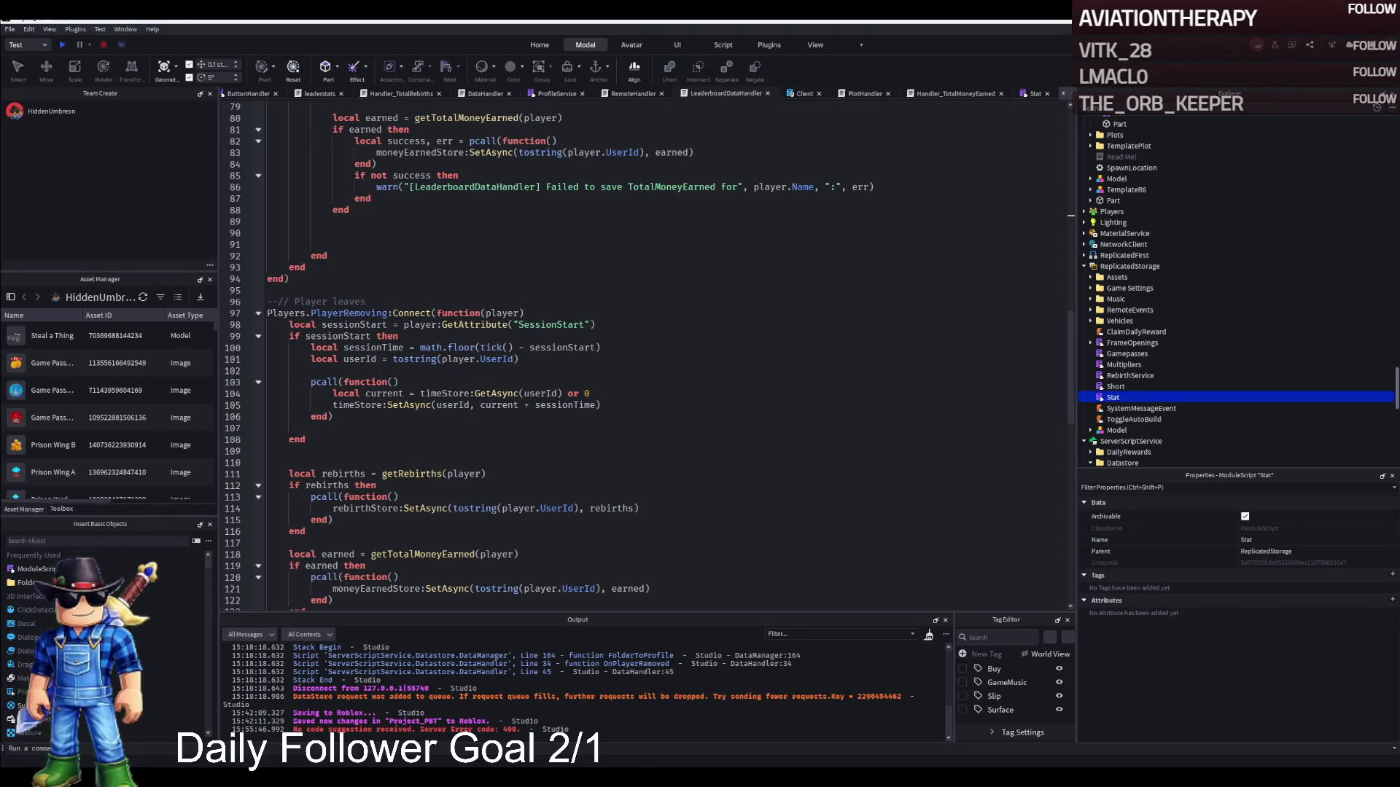
Paste the TotalMoneyEarned save block after the rebirth save in game:BindToClose, then switch to the Stat script.
{"action": "scroll", "coordinate": [490, 382], "scroll_direction": "up", "scroll_amount": 3}
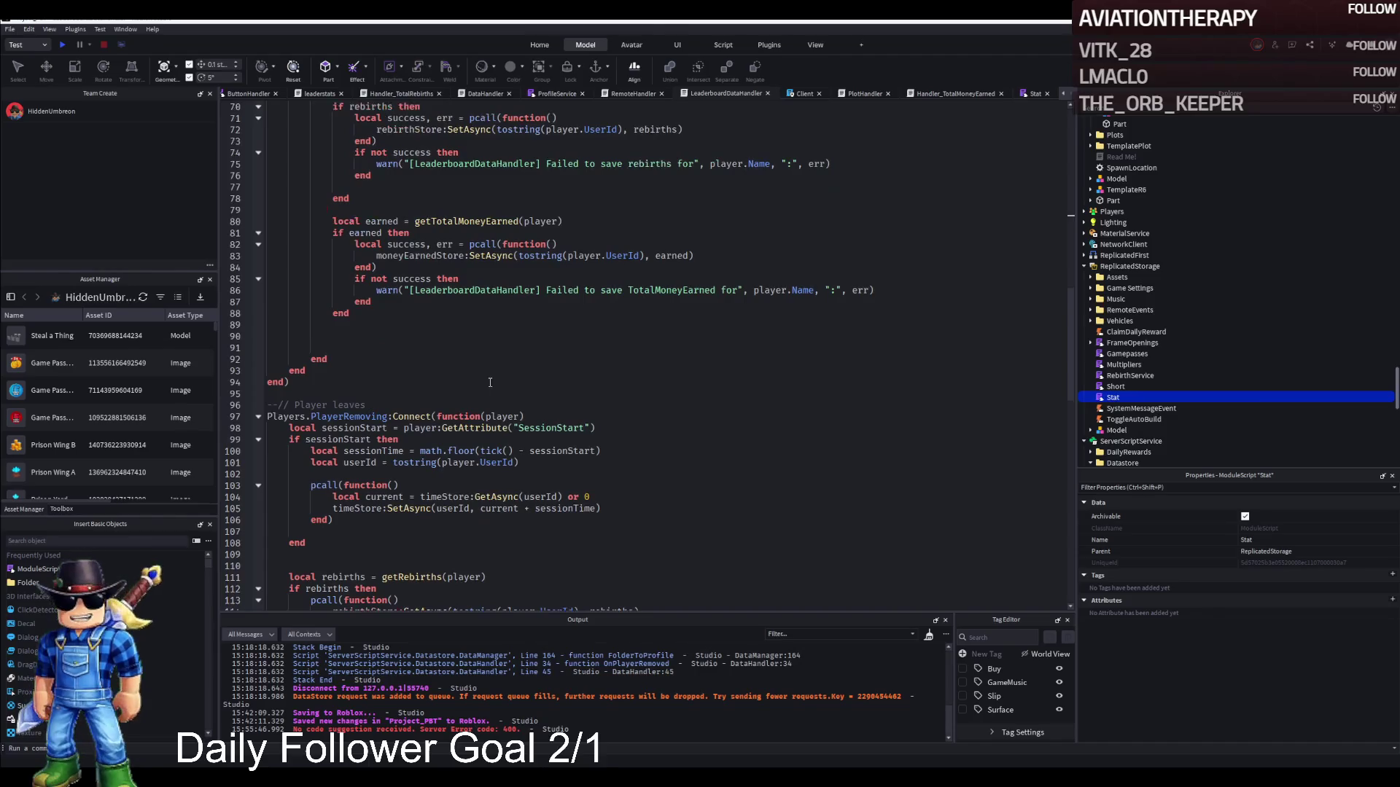
{"action": "scroll", "coordinate": [442, 410], "scroll_direction": "down", "scroll_amount": 8}
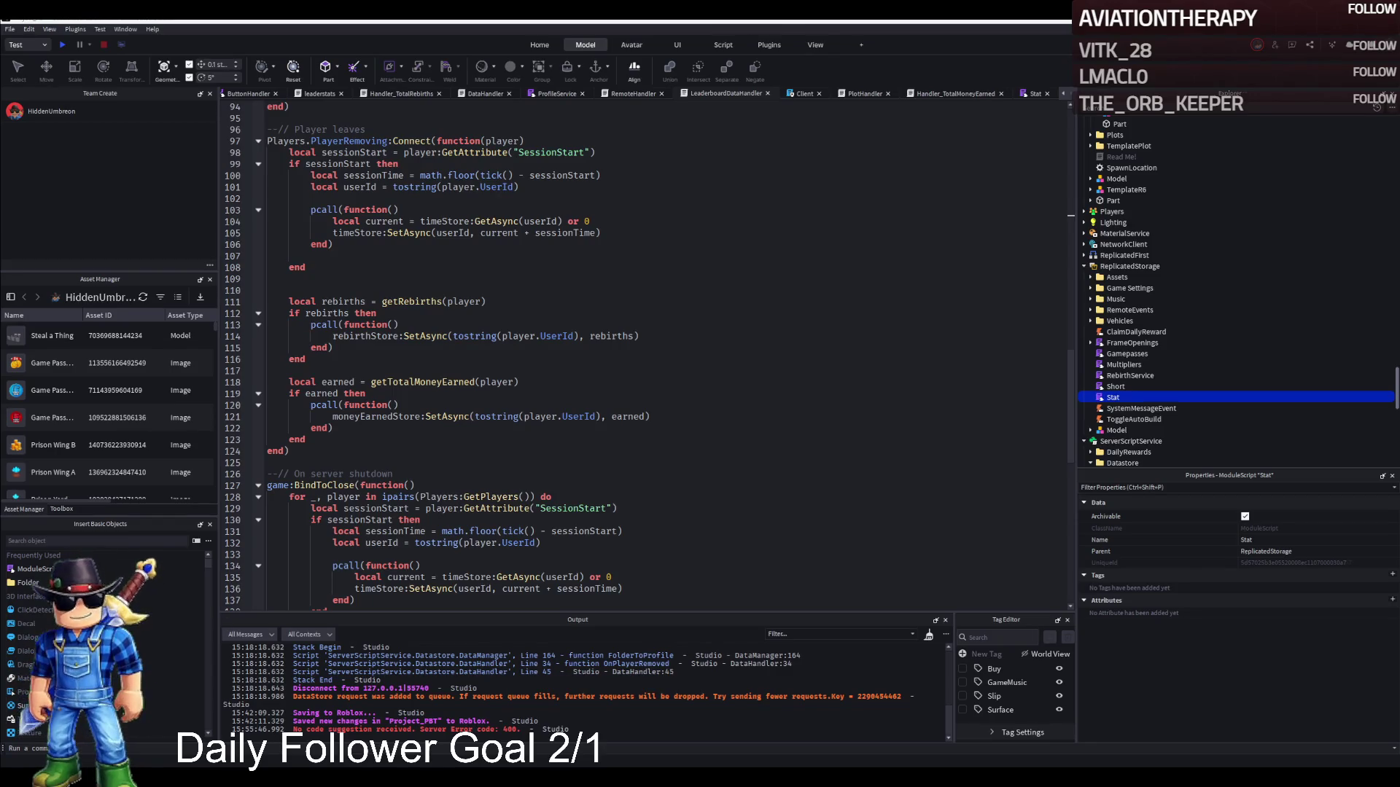
{"action": "left_click", "coordinate": [478, 405]}
{"action": "scroll", "coordinate": [478, 413], "scroll_direction": "down", "scroll_amount": 4}
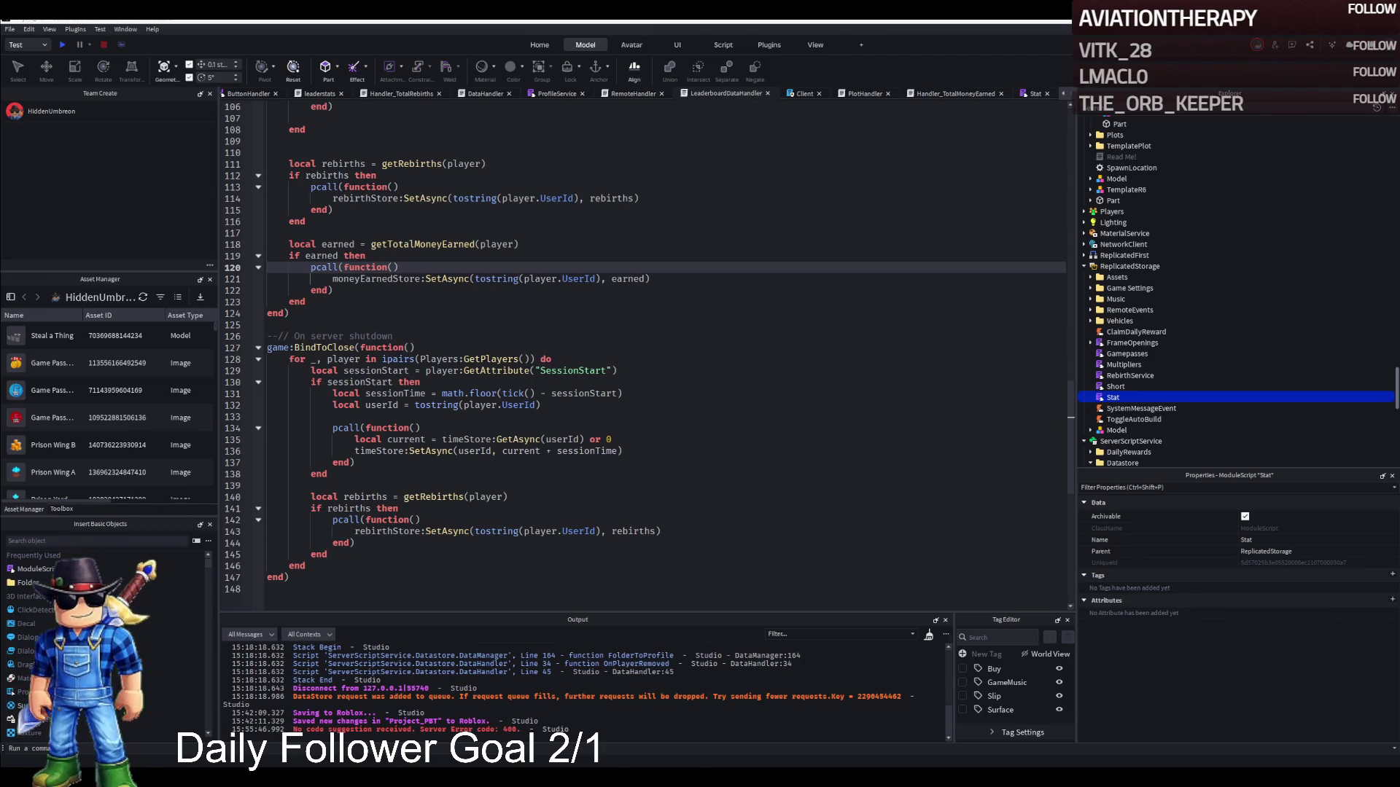
{"action": "left_click", "coordinate": [373, 544]}
{"action": "left_click", "coordinate": [344, 554]}
{"action": "key", "text": "Return"}
{"action": "type", "text": "local earned = getTotalMoneyEarned(player) if earned then \tpcall(function() \t\tmoneyEarnedStore:SetAsync(tostring(player.UserId), earned) \tend) end"}
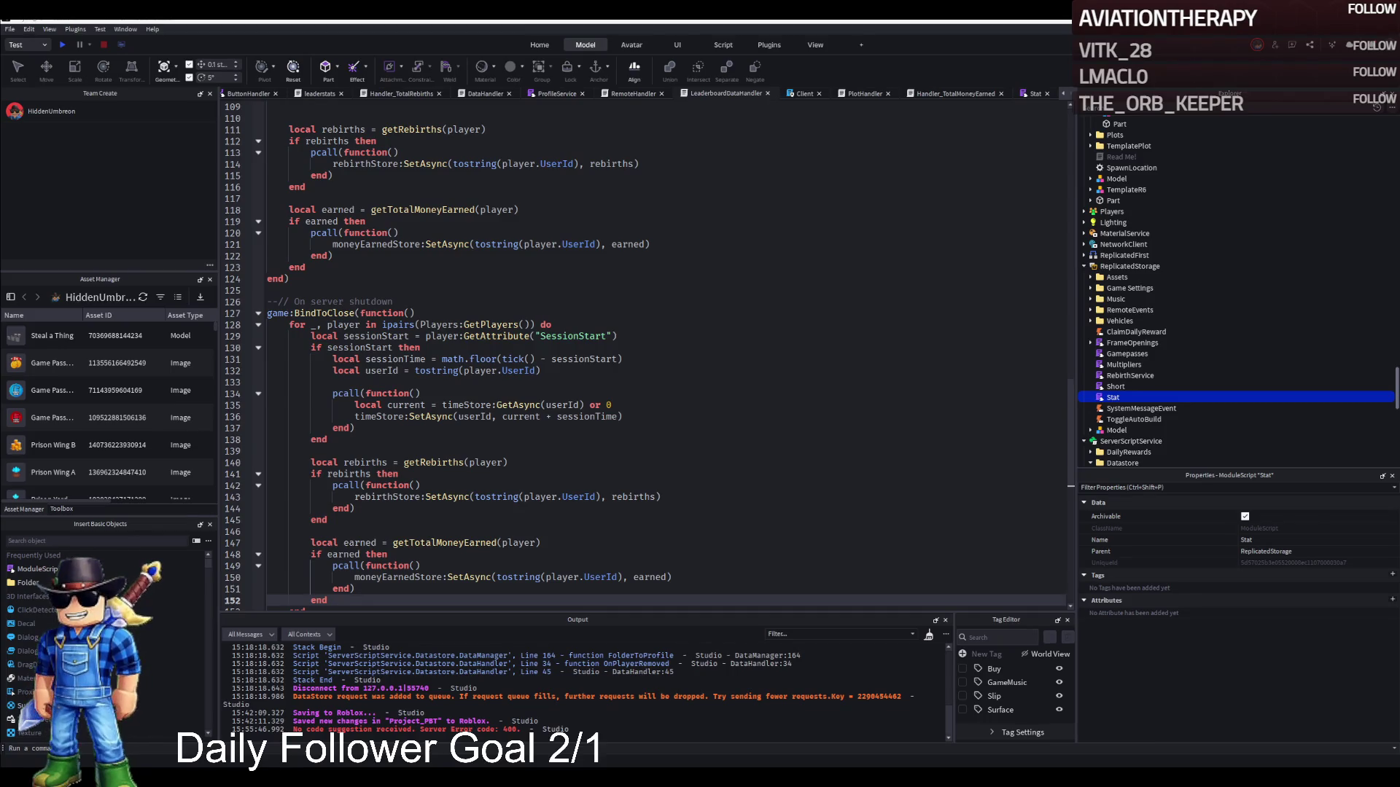
{"action": "left_click", "coordinate": [1033, 95]}
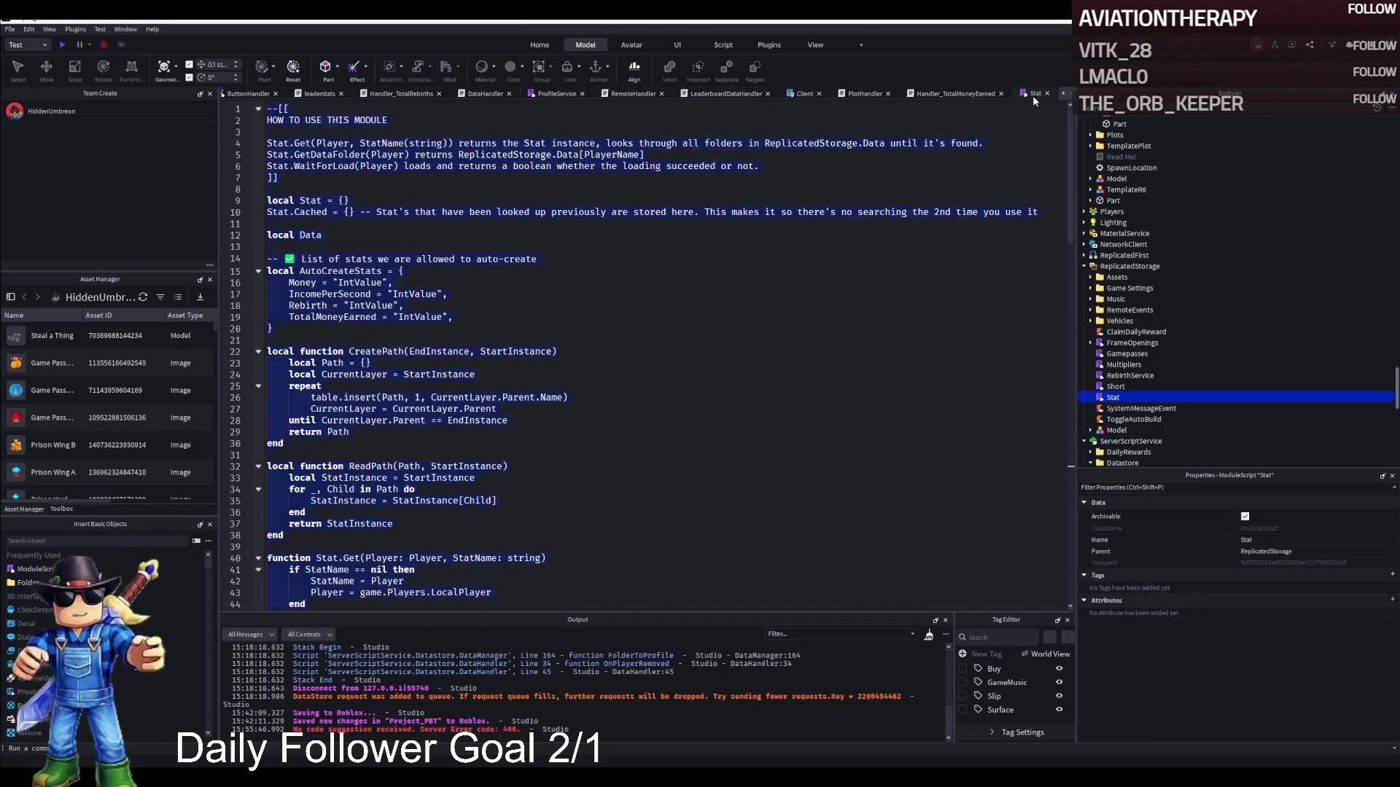
In the Stat module, replace Stat.Cached[StatName] with cache[StatName] on lines 76–80 and line 91.
{"action": "left_click", "coordinate": [772, 224]}
{"action": "key", "text": "ctrl+f"}
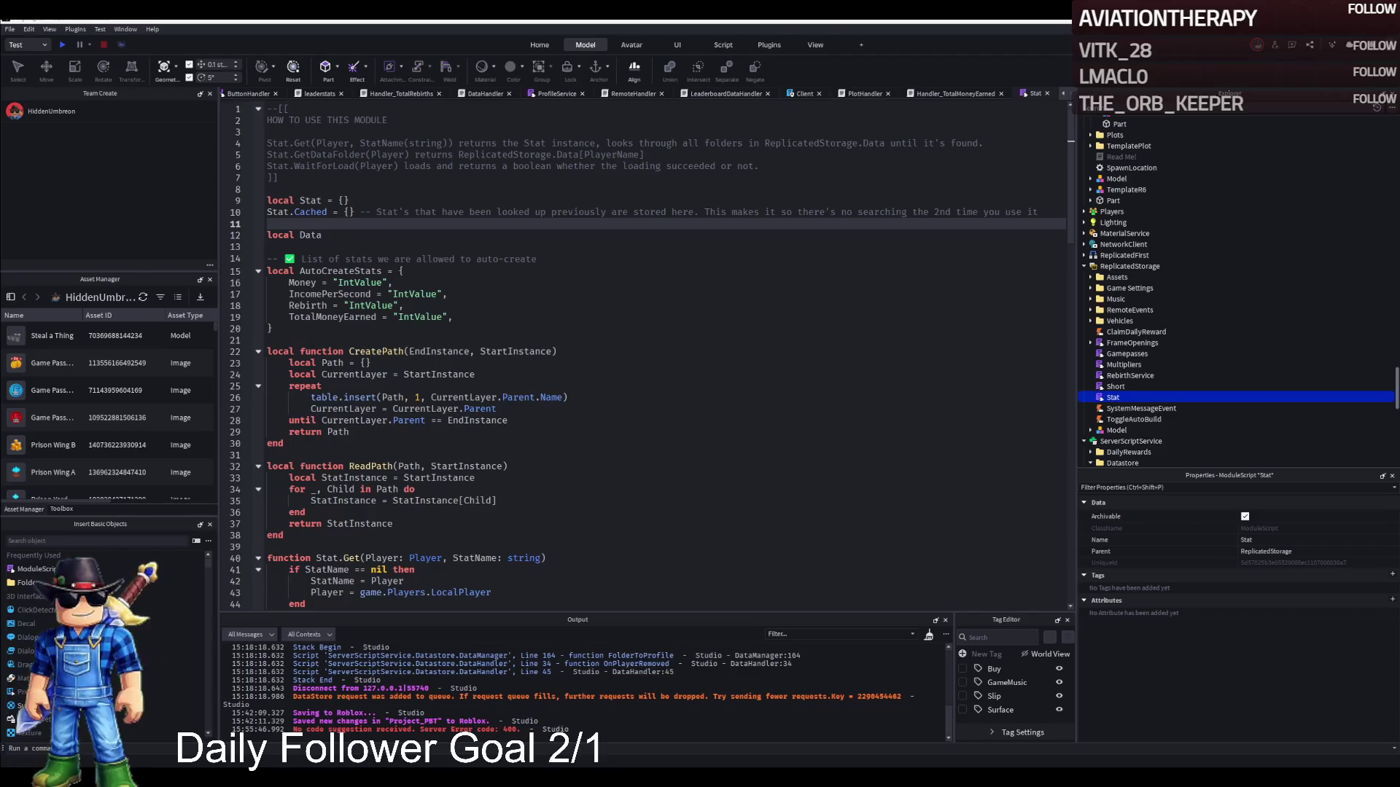
{"action": "key", "text": "ctrl+f"}
{"action": "key", "text": "Return"}
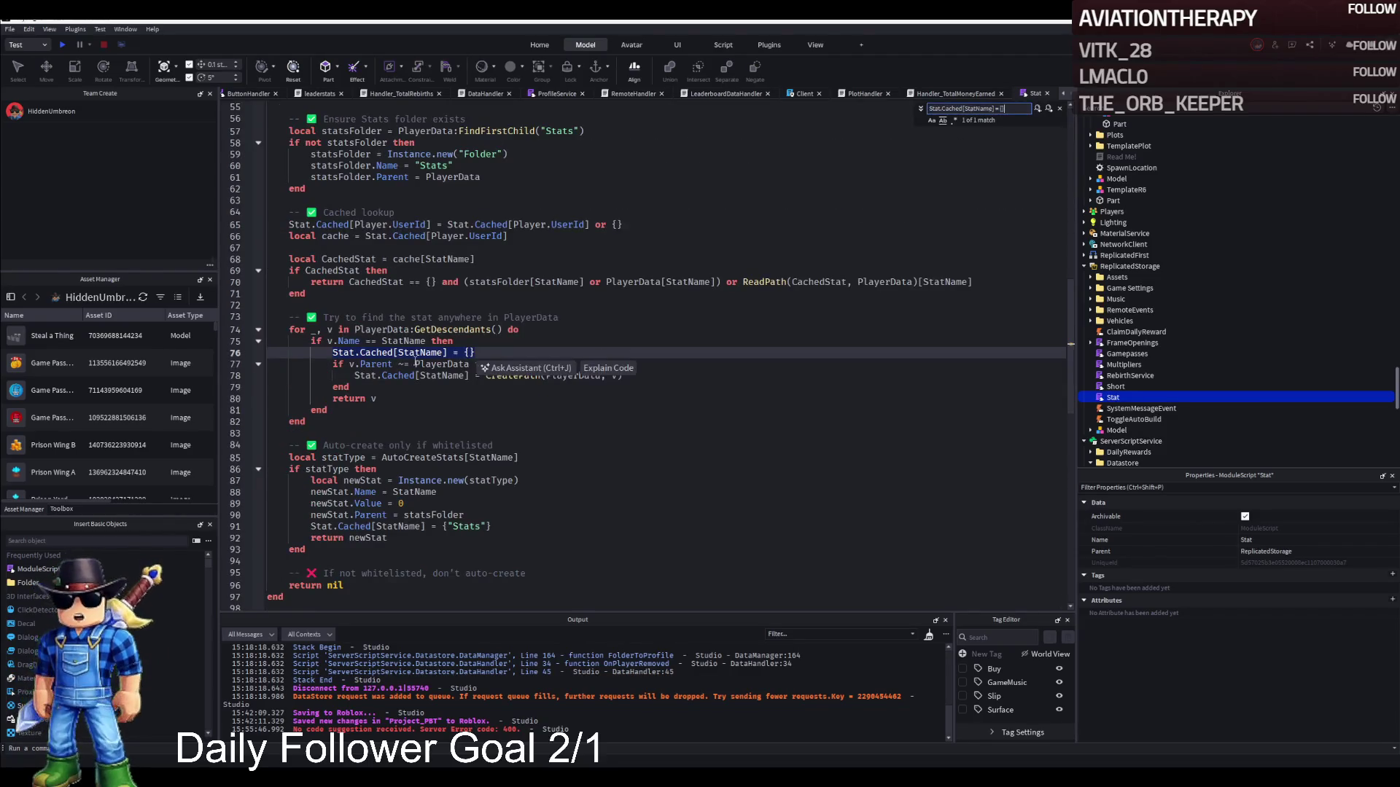
{"action": "left_click", "coordinate": [406, 354]}
{"action": "left_click", "coordinate": [473, 353]}
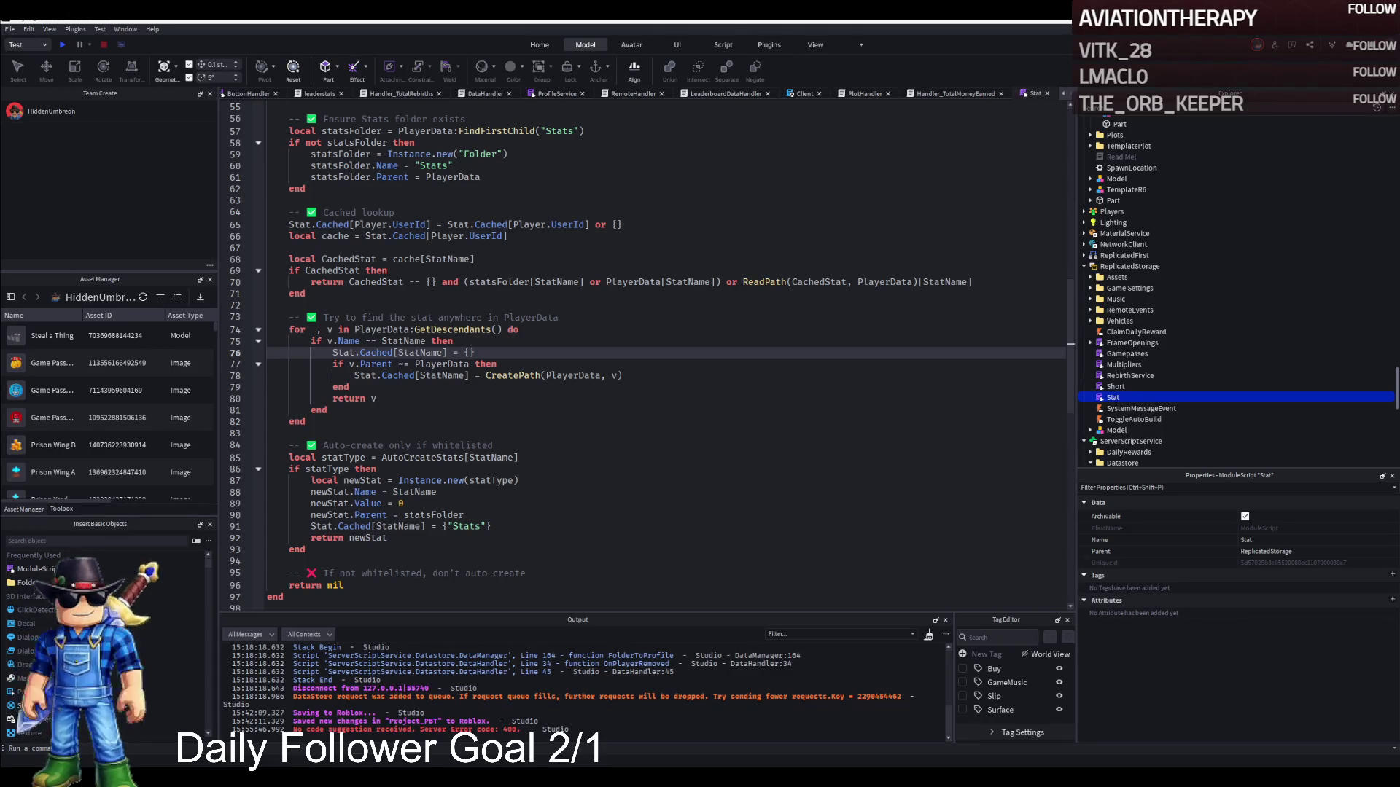
{"action": "triple_click", "coordinate": [447, 353]}
{"action": "left_click_drag", "start_coordinate": [444, 364], "coordinate": [469, 399]}
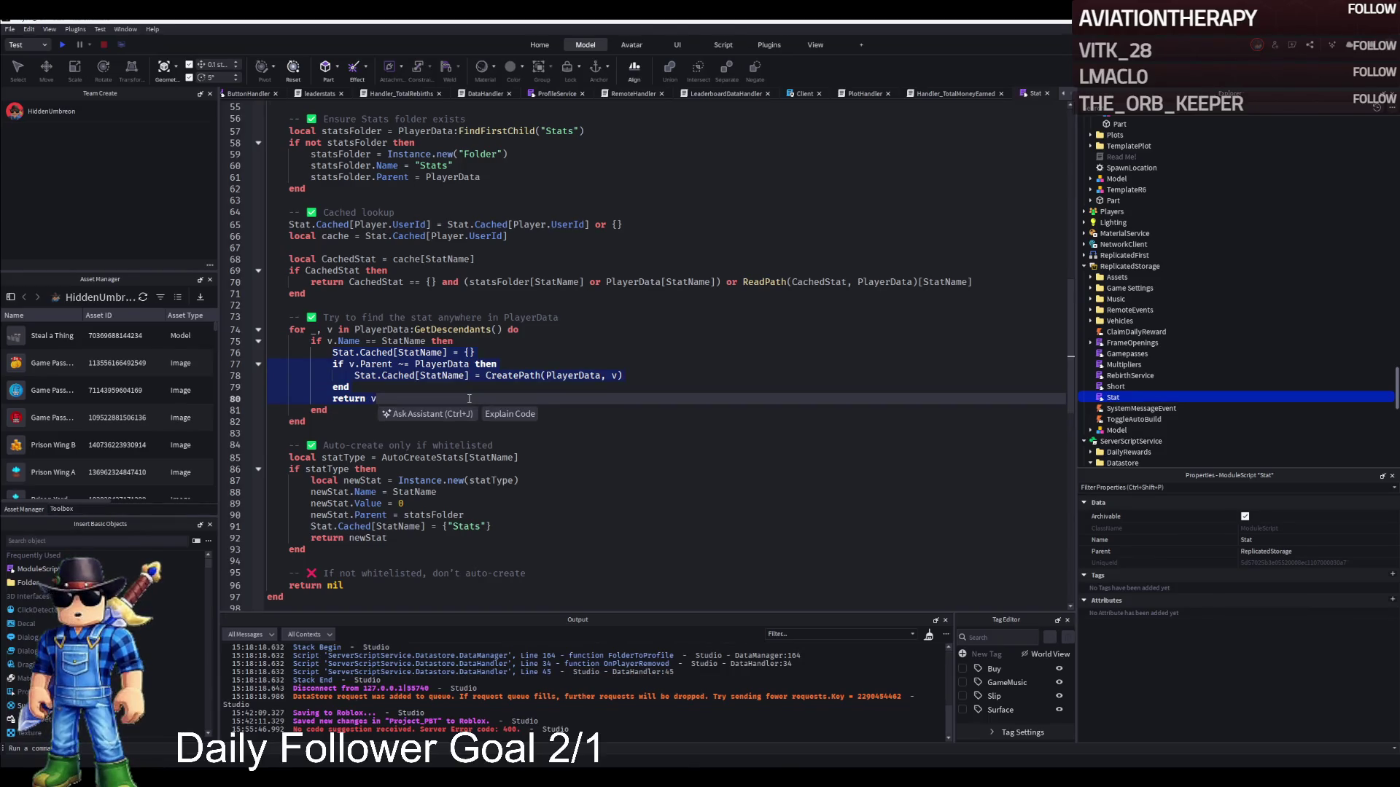
{"action": "key", "text": "ctrl+v"}
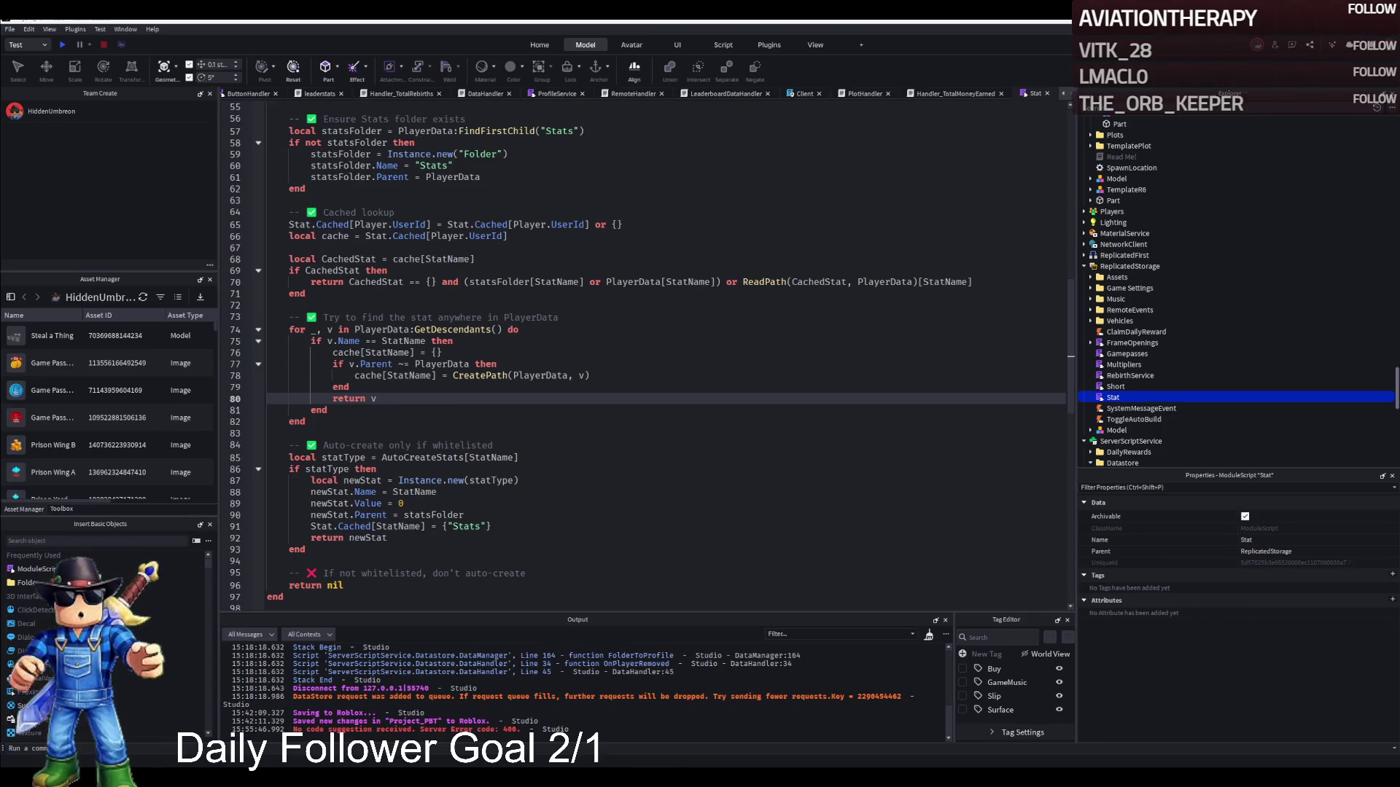
{"action": "left_click", "coordinate": [583, 368]}
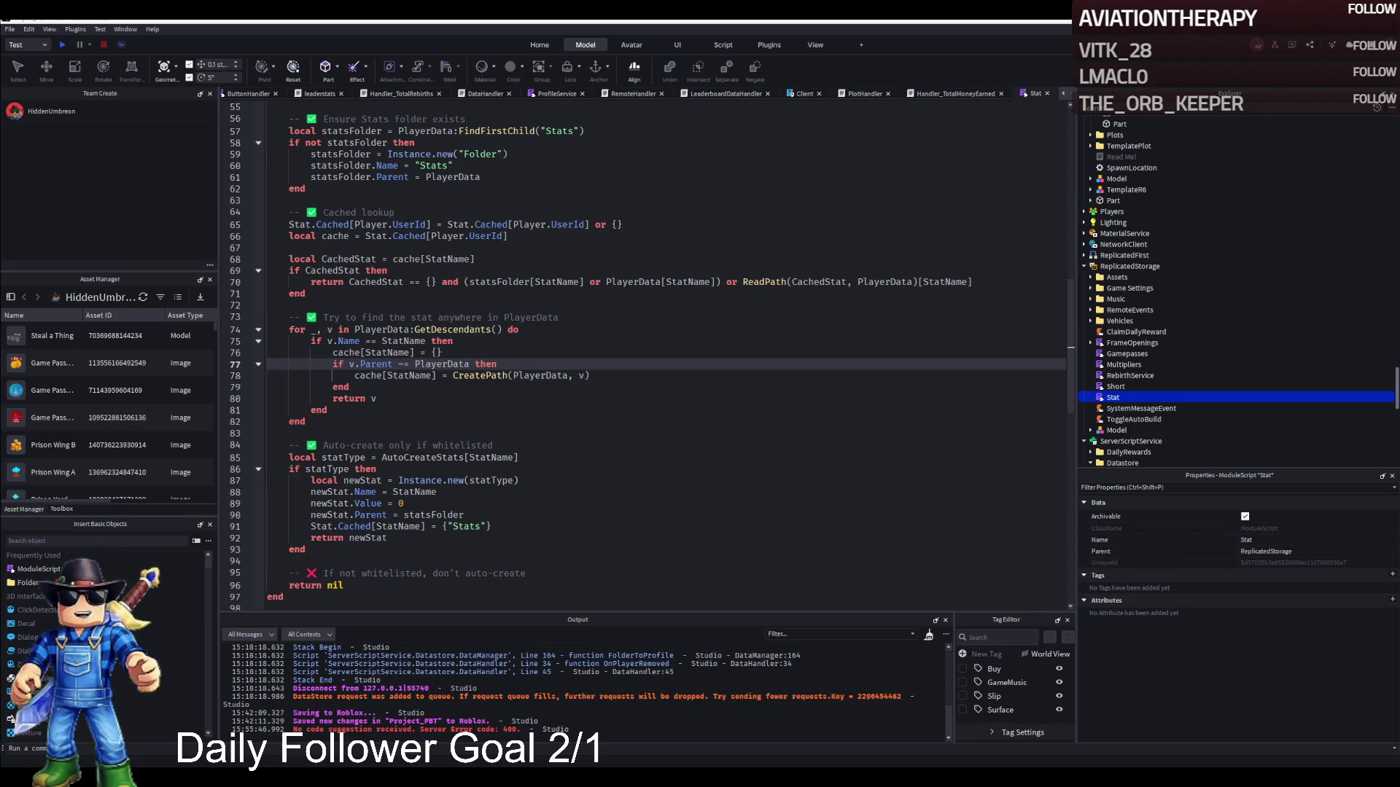
{"action": "key", "text": "ctrl+z"}
{"action": "key", "text": "ctrl+z"}
{"action": "key", "text": "ctrl+z"}
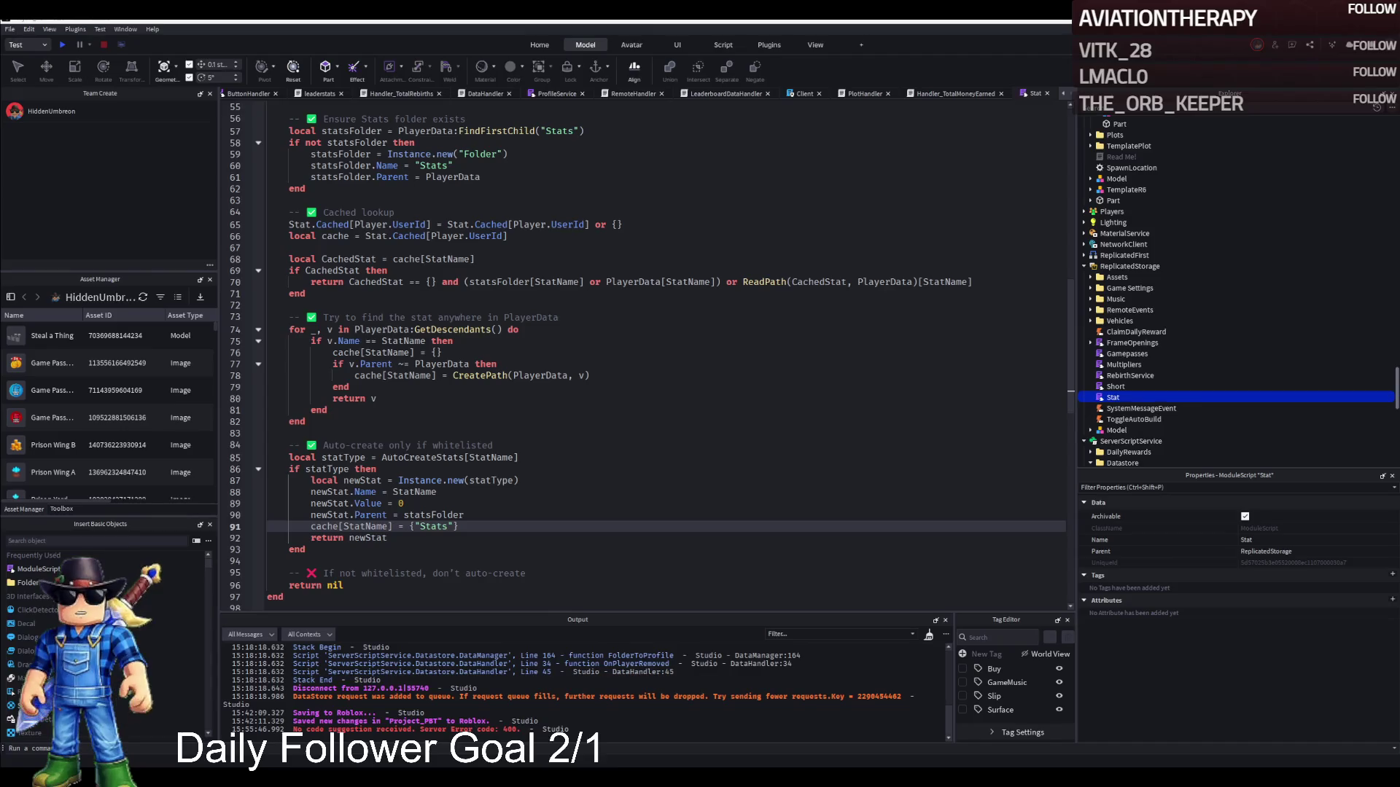
{"action": "scroll", "coordinate": [696, 185], "scroll_direction": "down", "scroll_amount": 20}
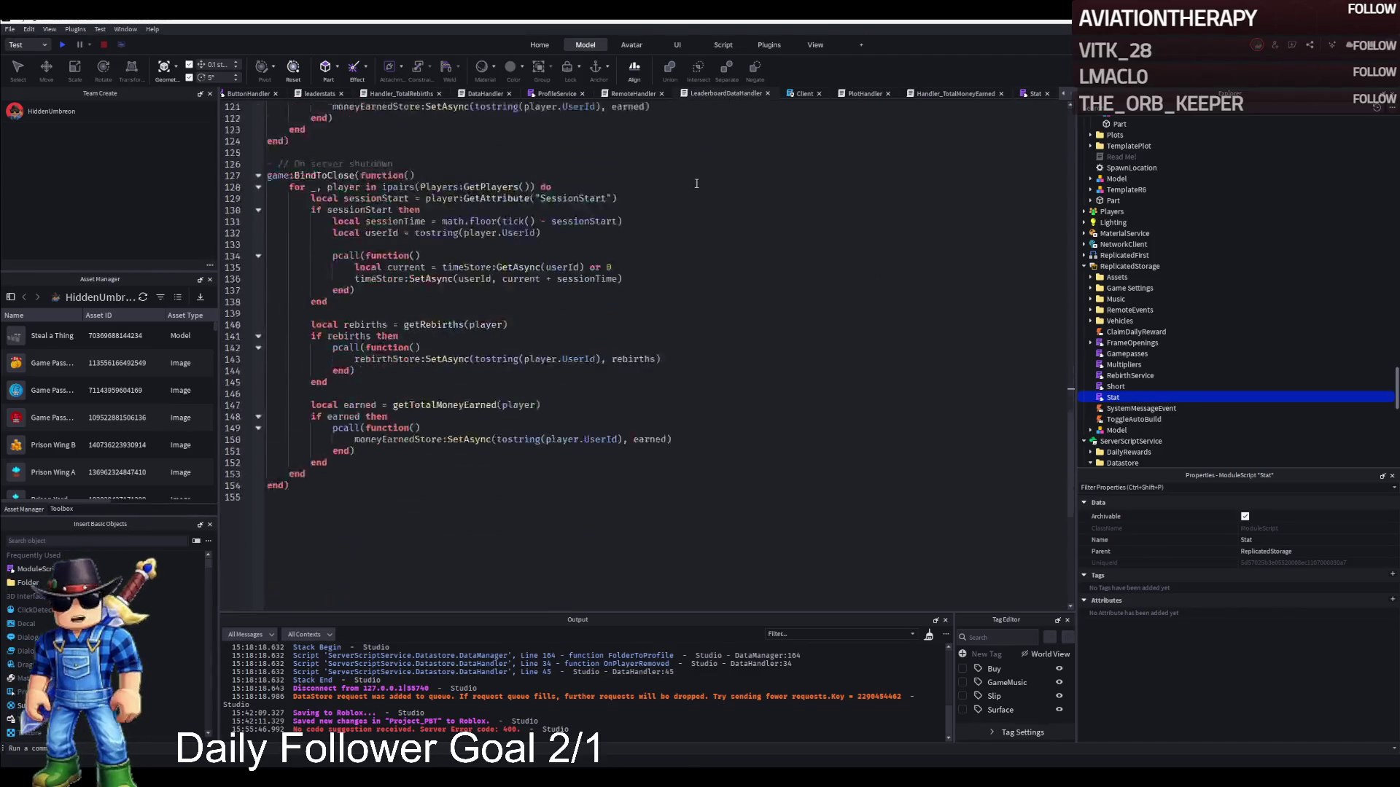
Undo to remove twelve lines near the script's end, then stop the running playtest.
{"action": "key", "text": "ctrl+z"}
{"action": "scroll", "coordinate": [688, 191], "scroll_direction": "up", "scroll_amount": 20}
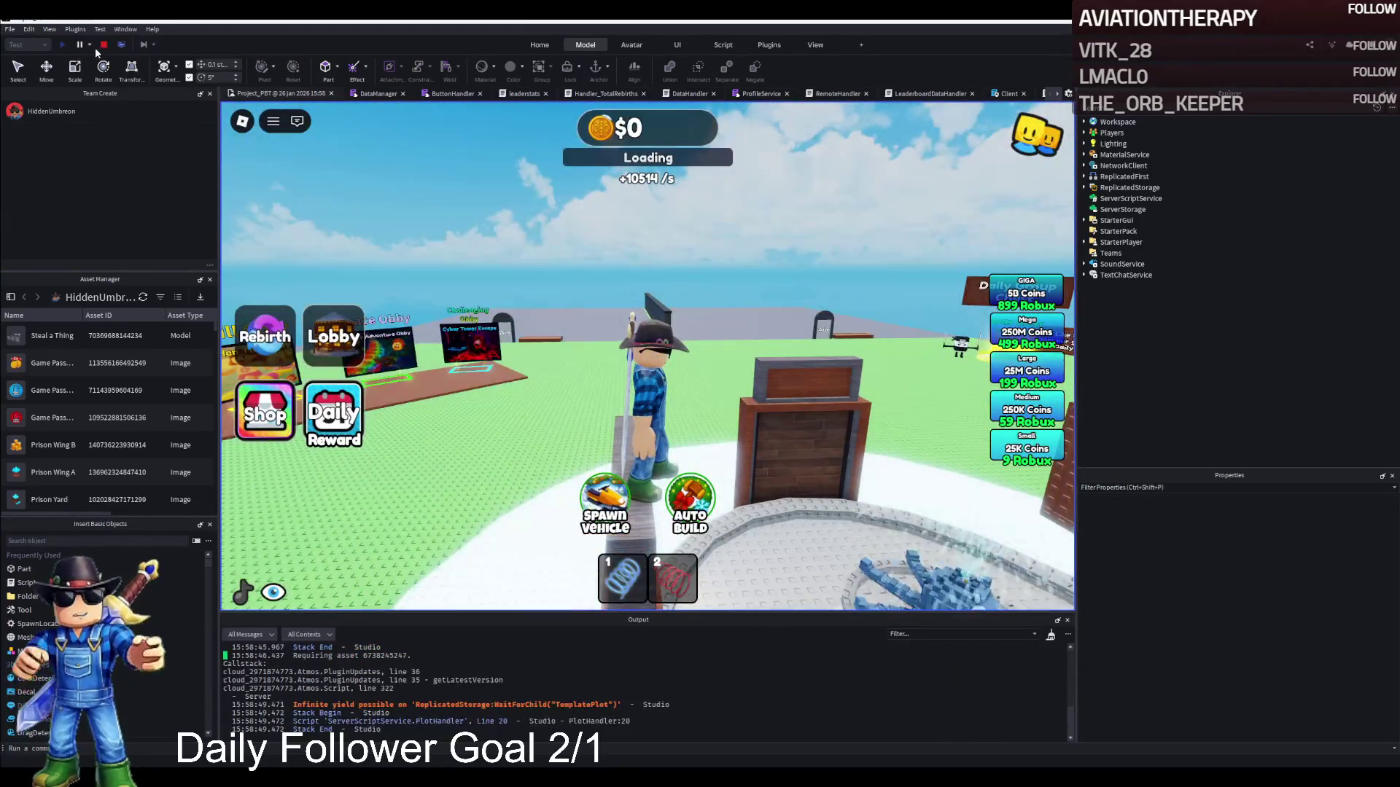
{"action": "left_click", "coordinate": [104, 45]}
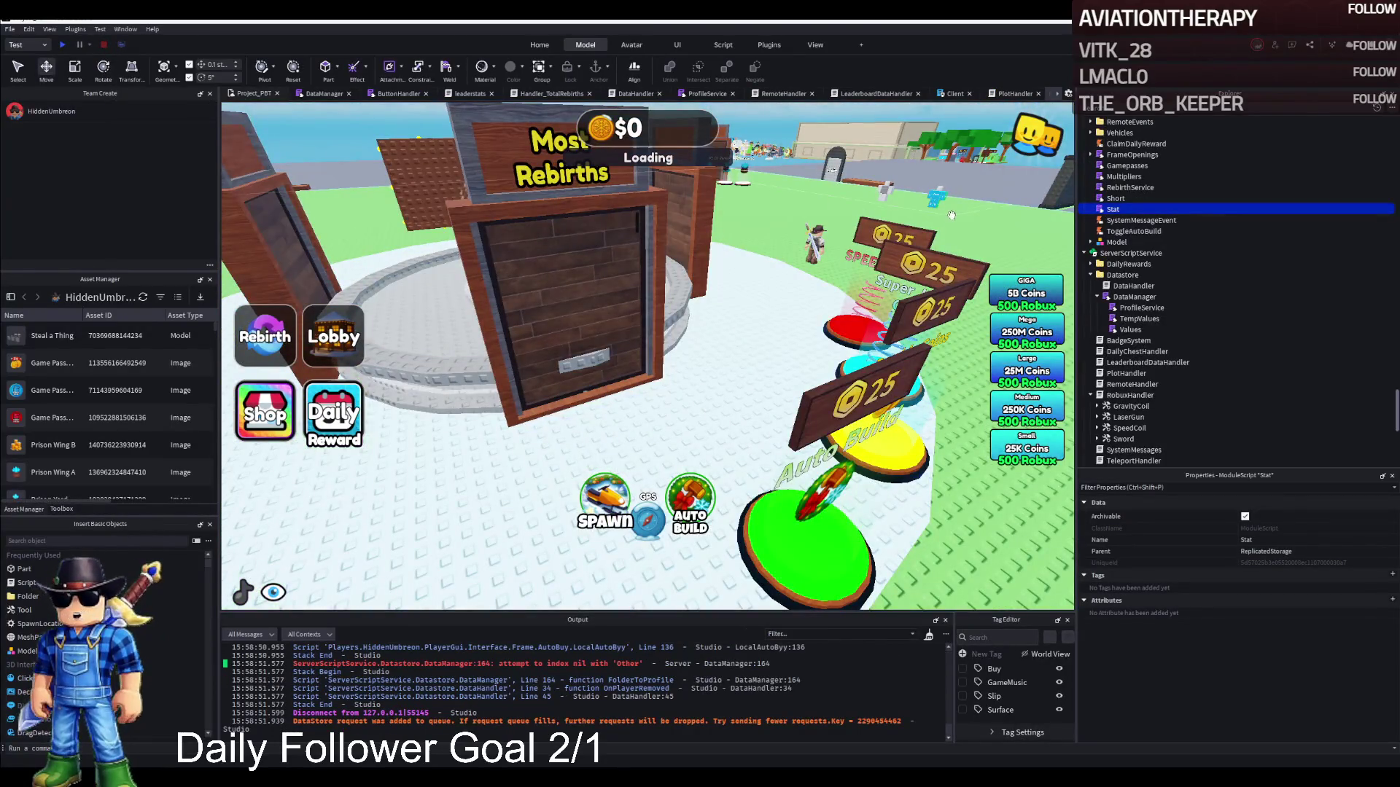
Collapse the Explorer folders and move the TemplatePlot model into ServerScriptService.
{"action": "scroll", "coordinate": [1137, 188], "scroll_direction": "up", "scroll_amount": 10}
{"action": "left_click", "coordinate": [1161, 210]}
{"action": "key", "text": "Left"}
{"action": "key", "text": "Left"}
{"action": "key", "text": "Left"}
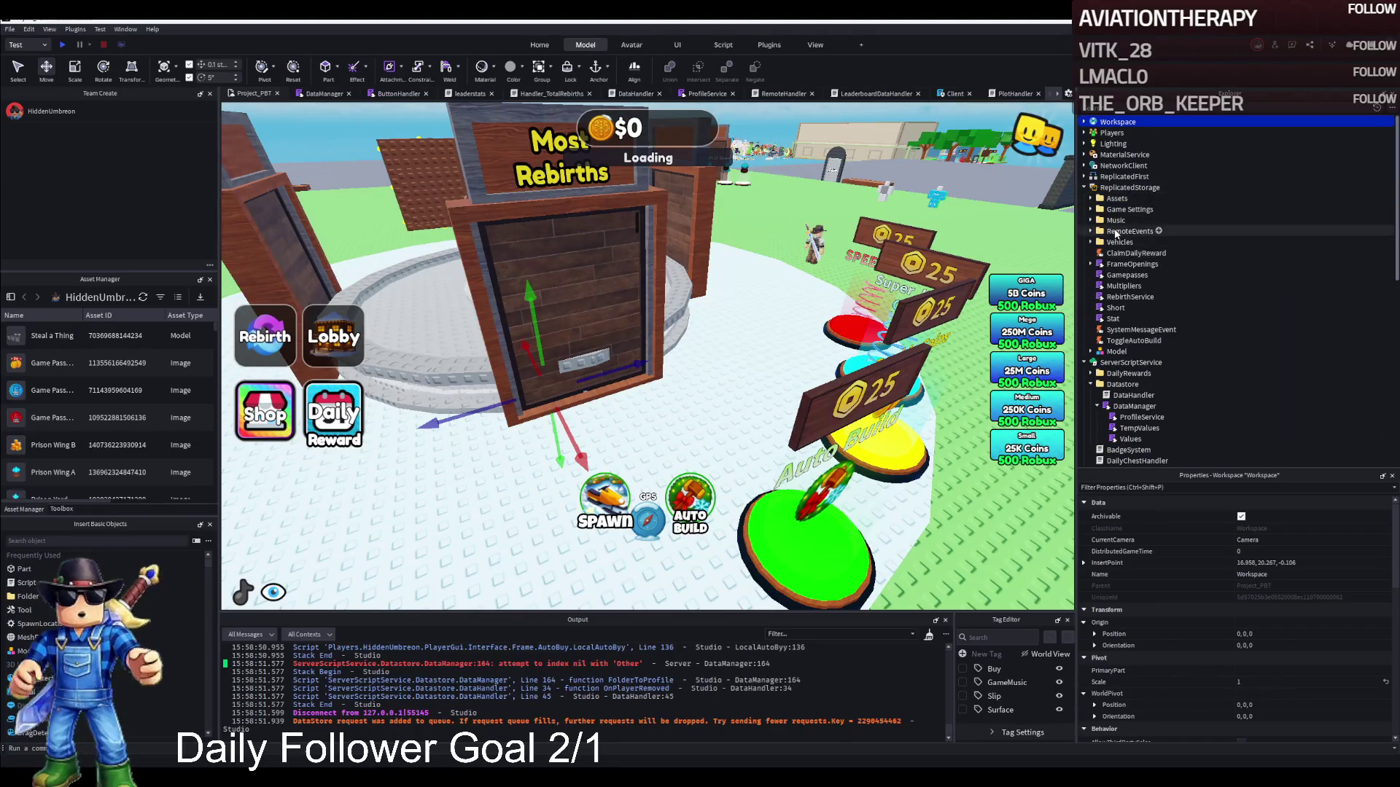
{"action": "left_click", "coordinate": [1124, 188]}
{"action": "key", "text": "Left"}
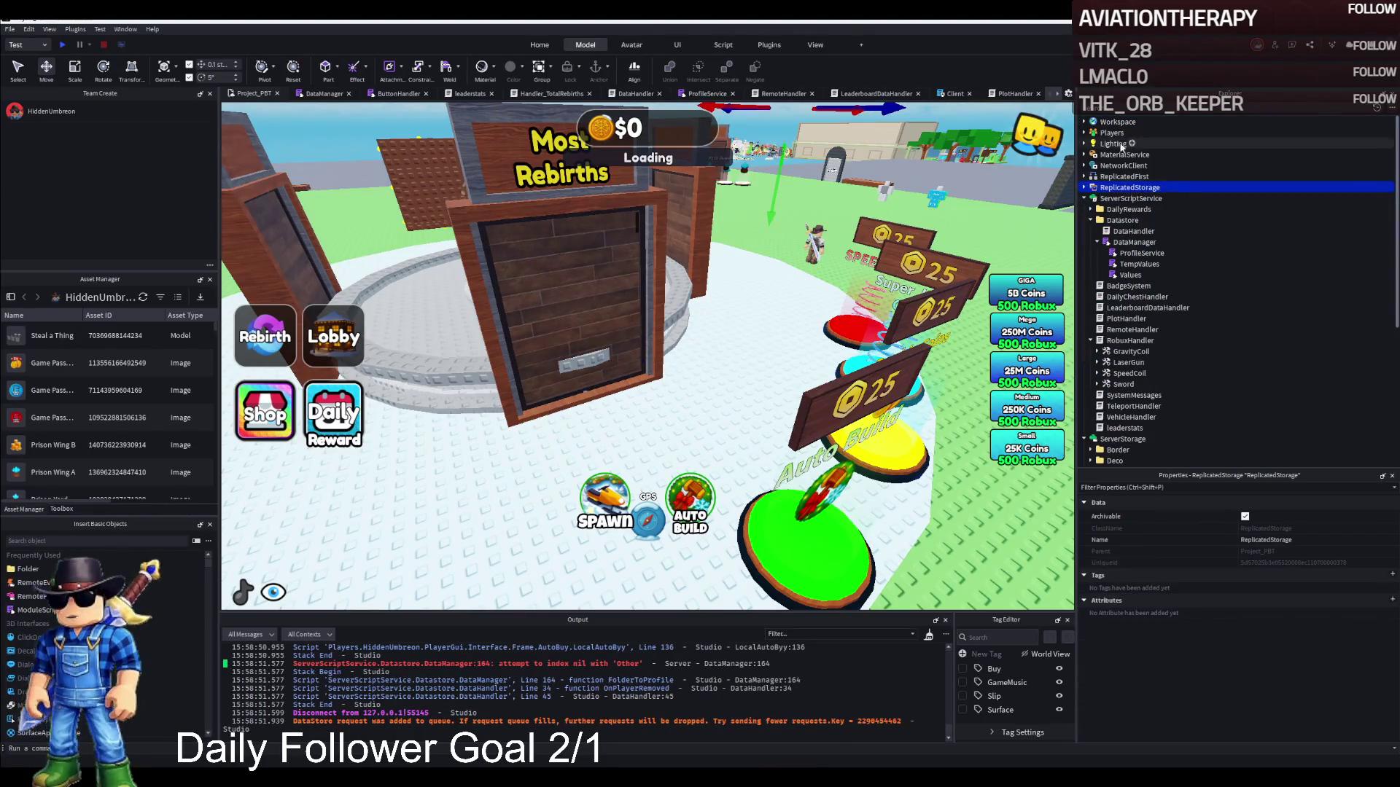
{"action": "key", "text": "Home"}
{"action": "key", "text": "Right"}
{"action": "key", "text": "Down"}
{"action": "key", "text": "Down"}
{"action": "key", "text": "Down"}
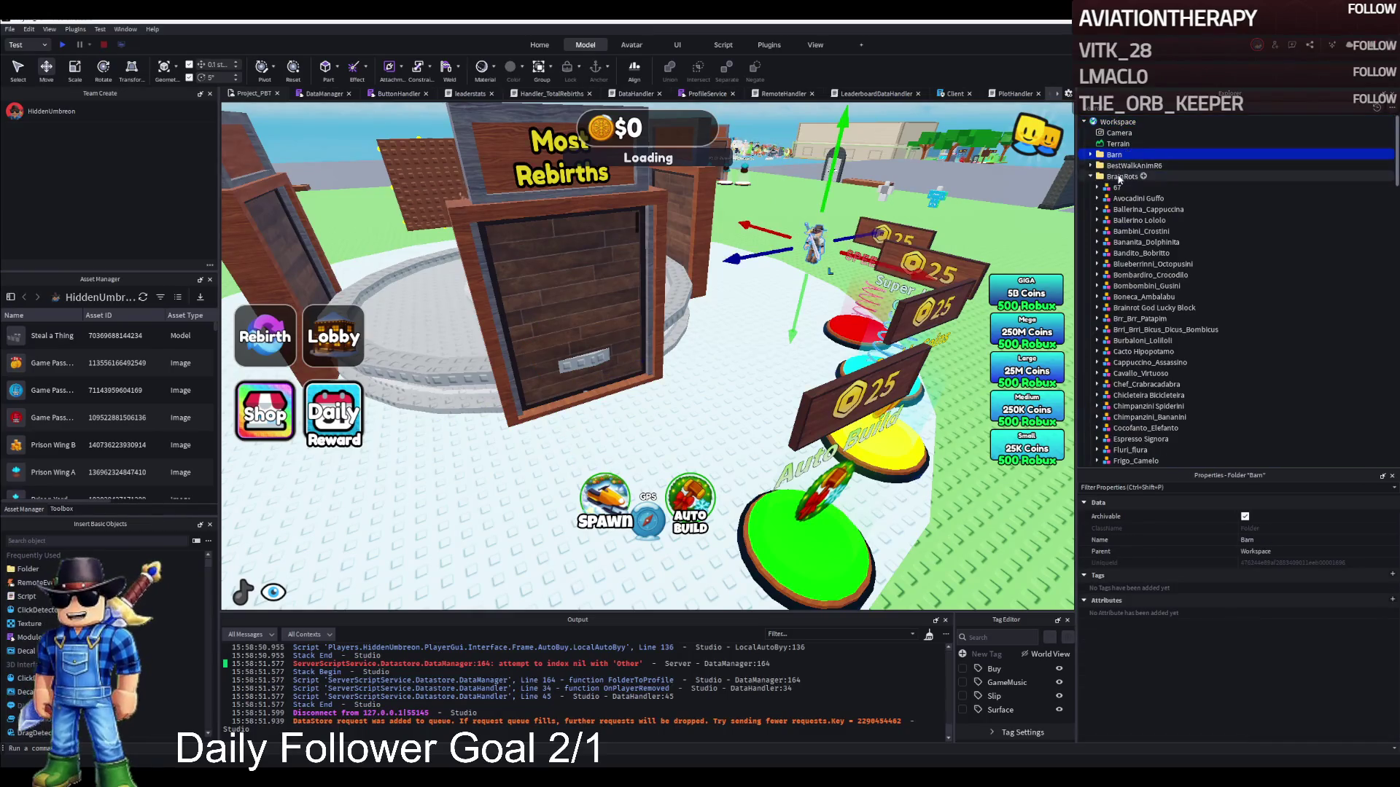
{"action": "double_click", "coordinate": [1119, 180]}
{"action": "left_click_drag", "start_coordinate": [1123, 220], "coordinate": [1117, 357]}
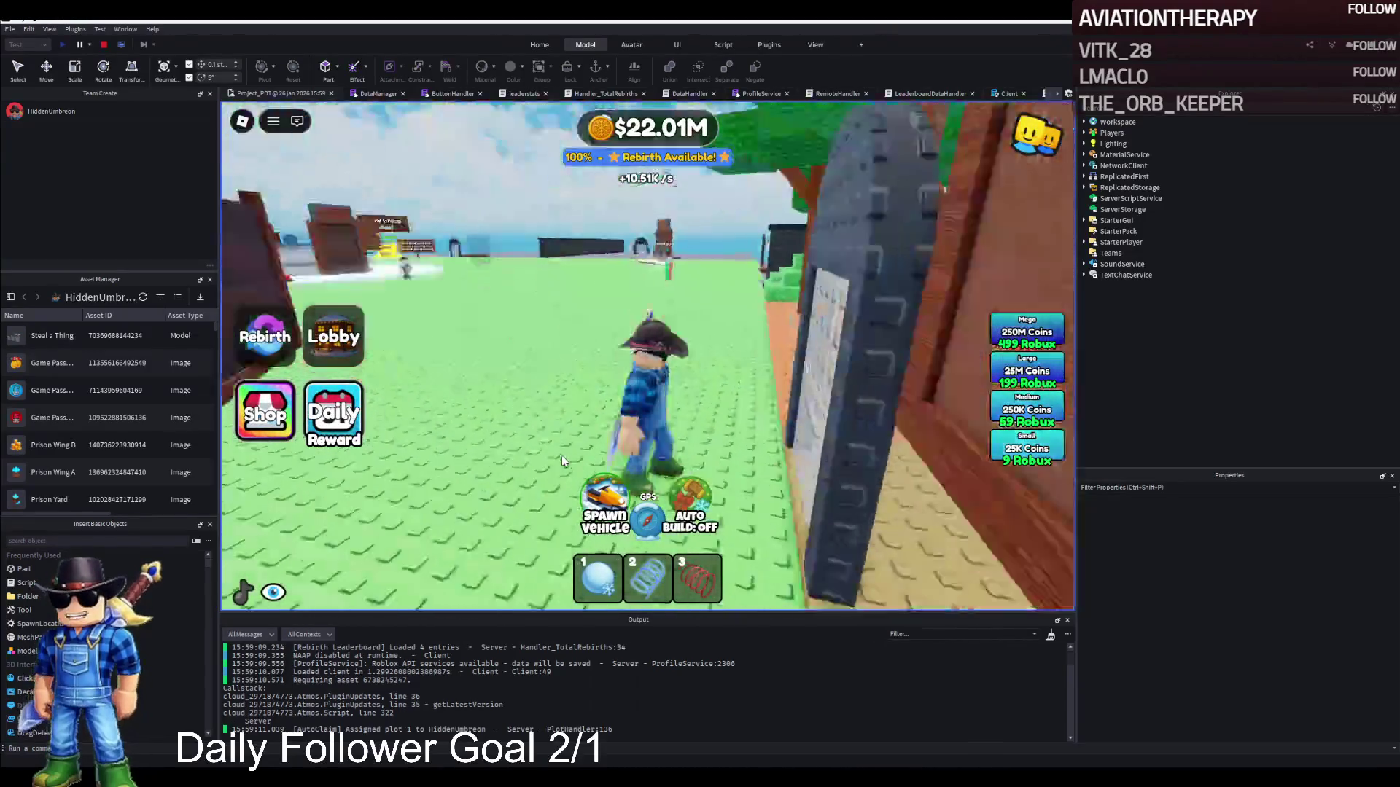
Walk the playtest character across the field toward the plot buildings.
{"action": "key", "text": "w"}
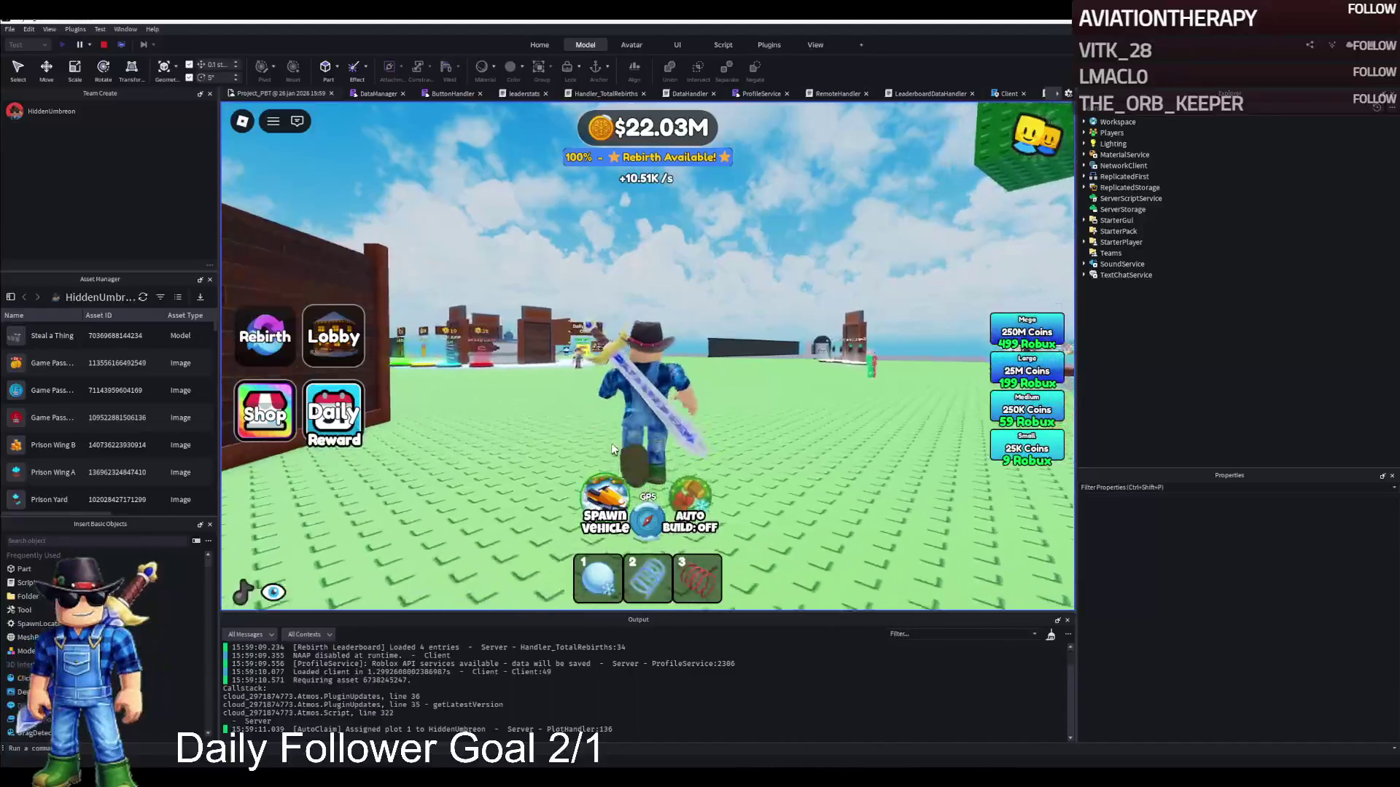
{"action": "key", "text": "w"}
{"action": "key", "text": "w"}
{"action": "scroll", "coordinate": [742, 683], "scroll_direction": "up", "scroll_amount": 1}
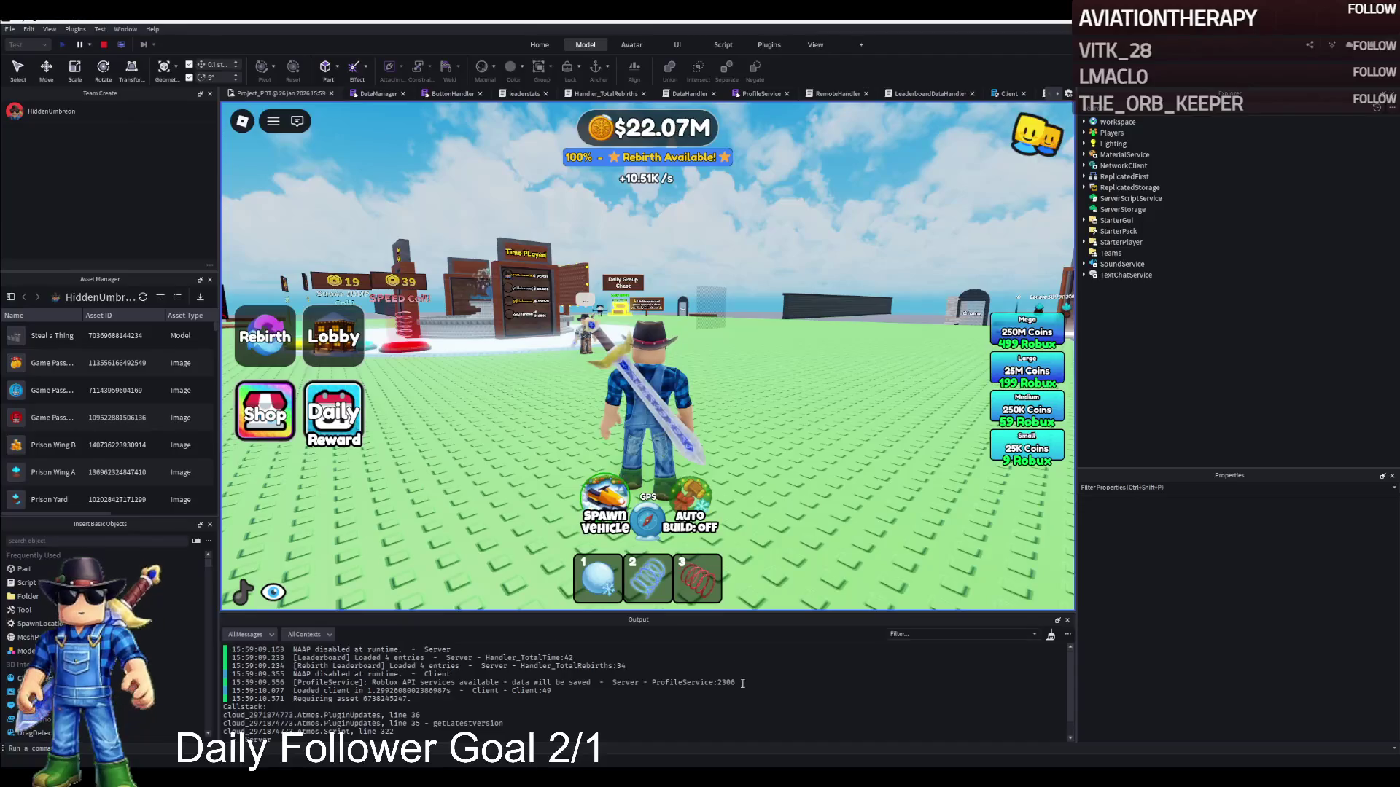
Walk the avatar around the Time Played board and up to the Most Rebirths board.
{"action": "key", "text": "w"}
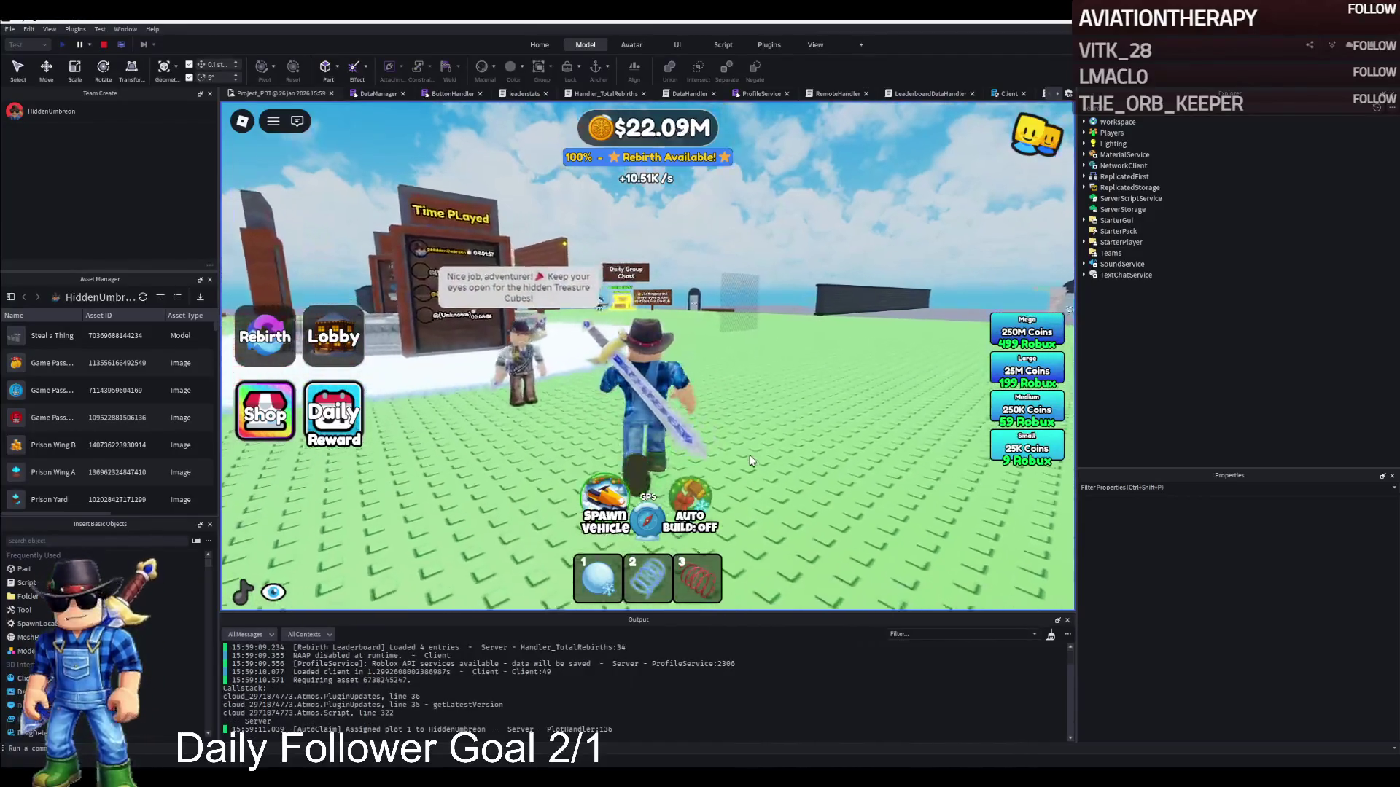
{"action": "key", "text": "w"}
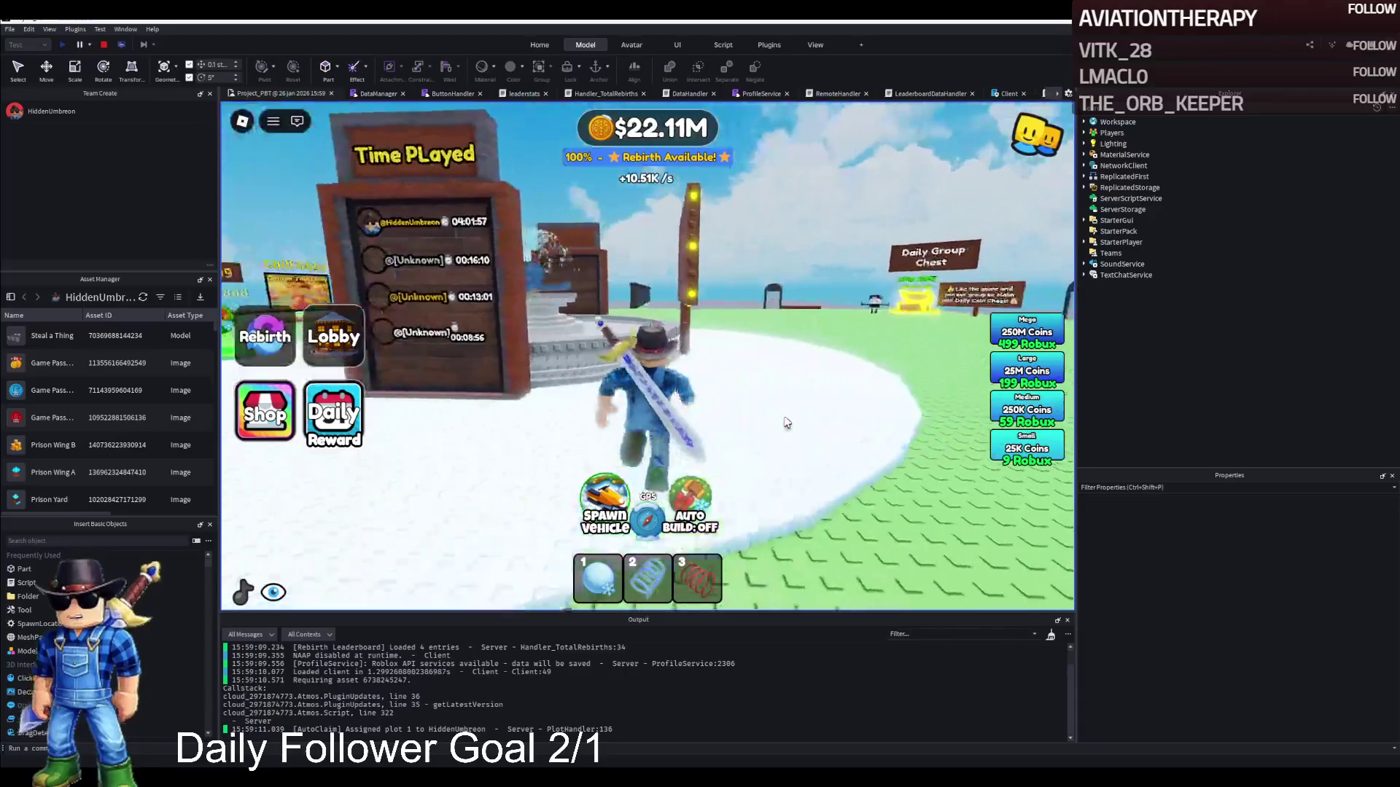
{"action": "key", "text": "w"}
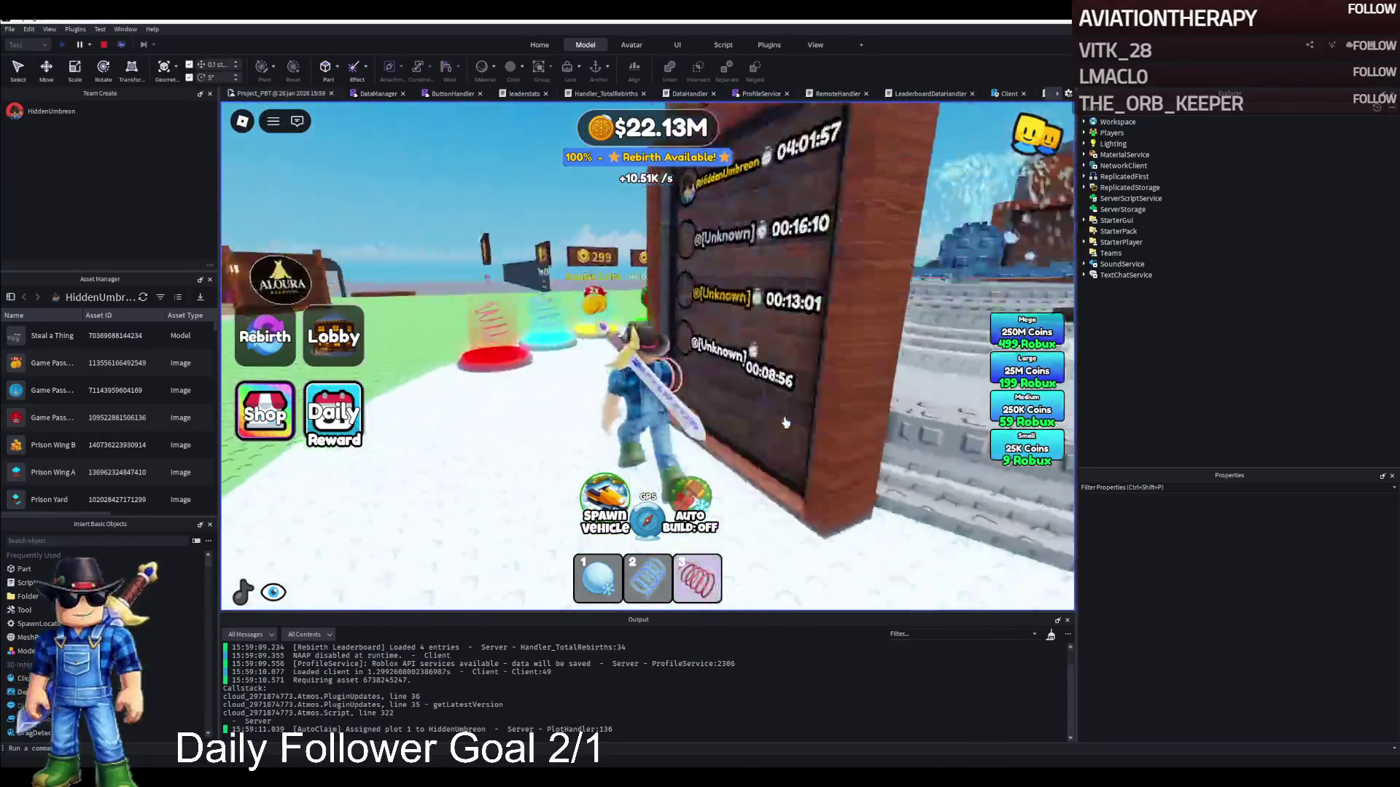
{"action": "key", "text": "s"}
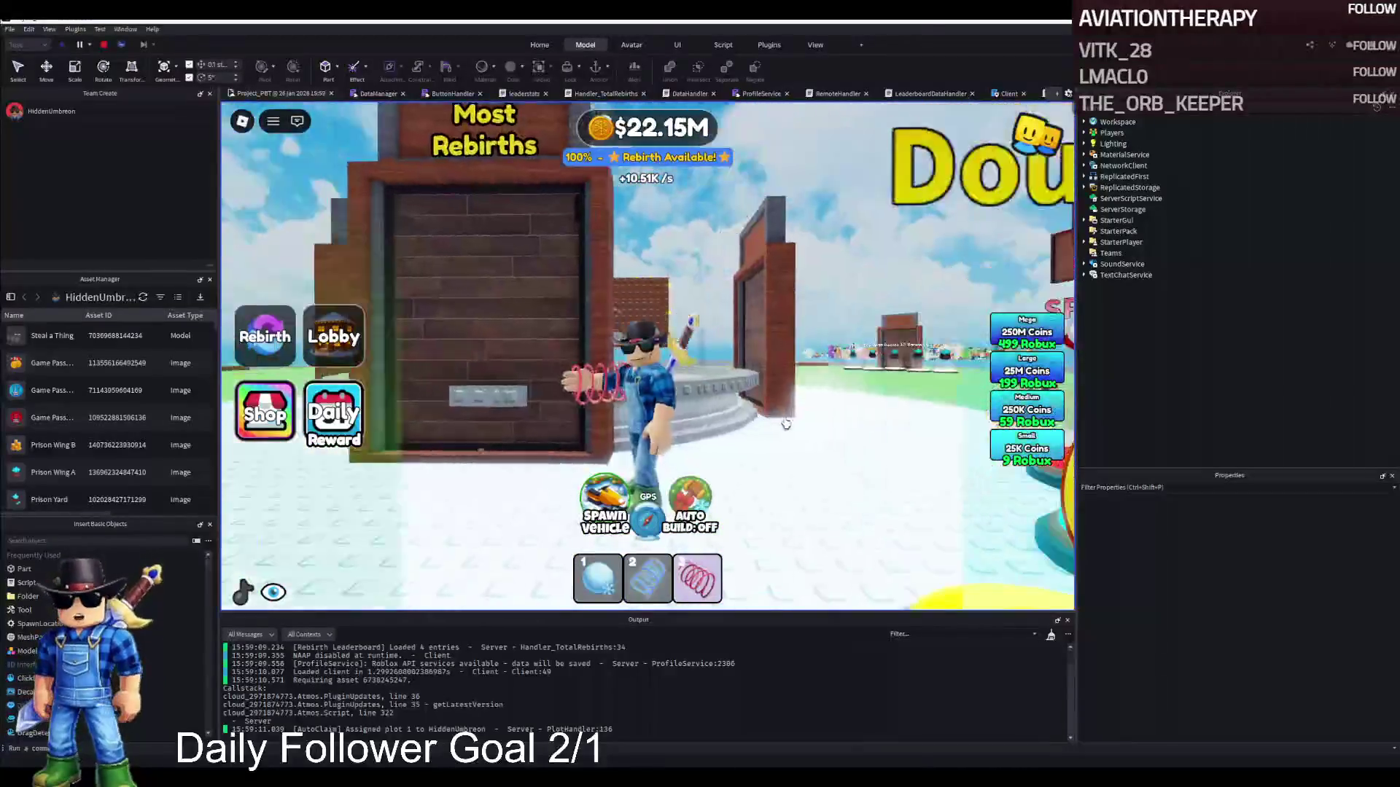
{"action": "key", "text": "a"}
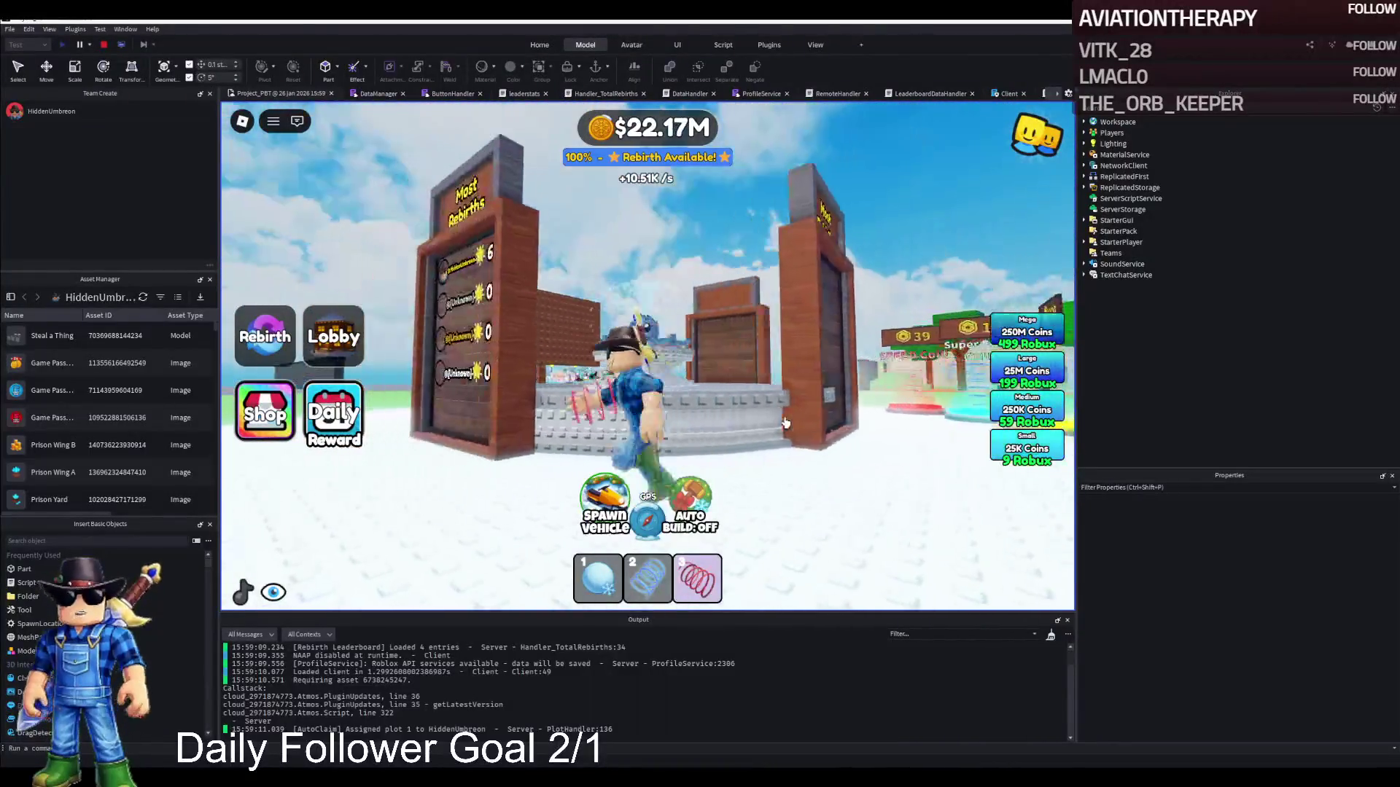
{"action": "key", "text": "a"}
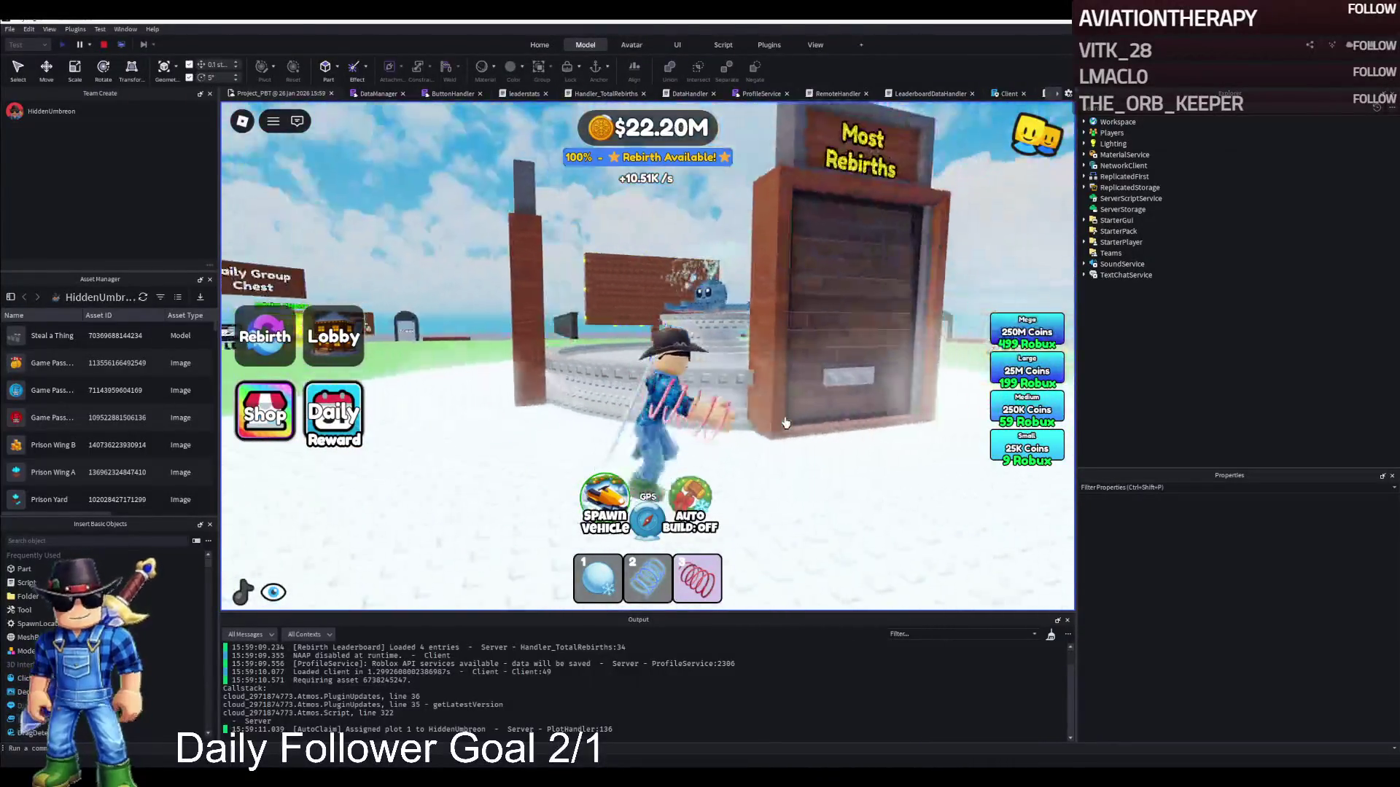
{"action": "key", "text": "w"}
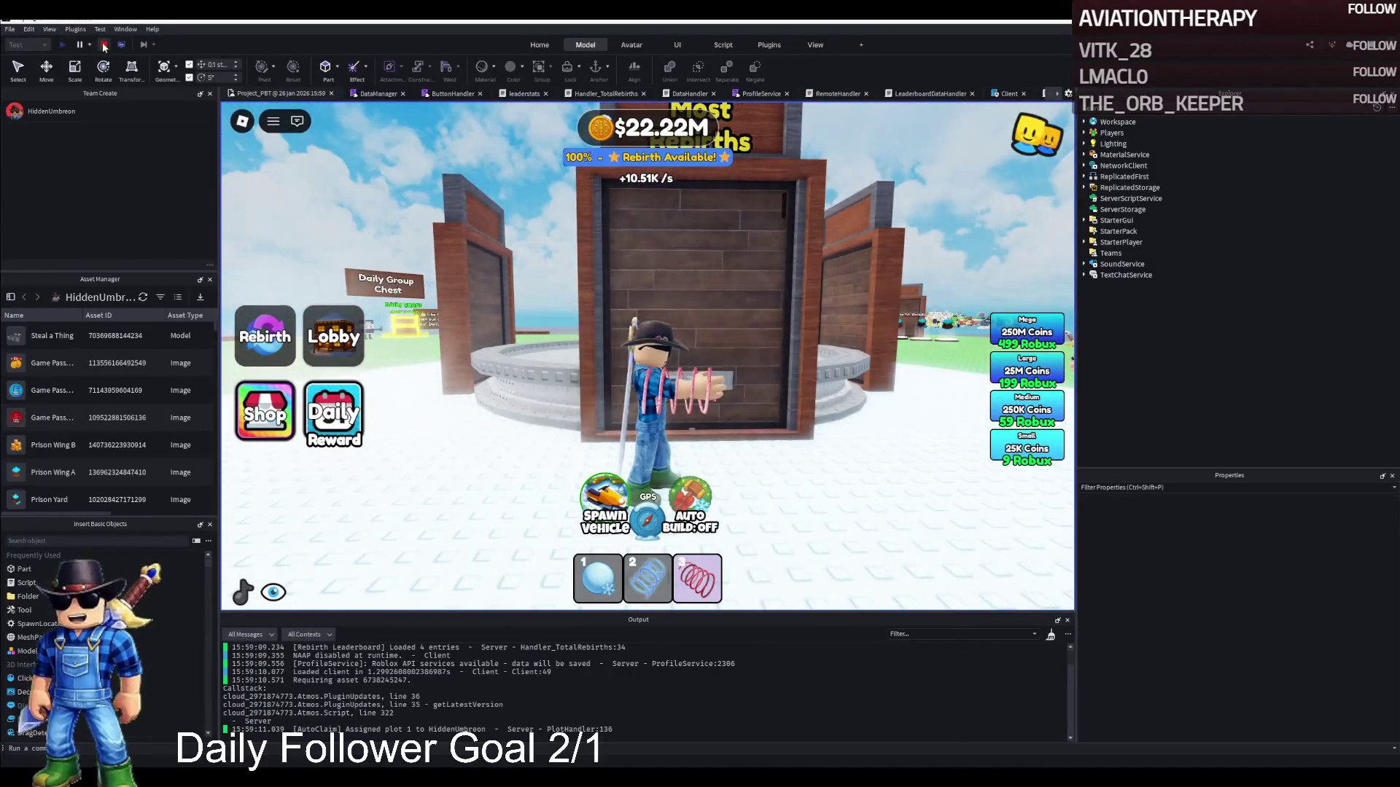
Stop the playtest and expand LeaderboardMoneyEarned's SurfaceGui down to the sign's TextLabel.
{"action": "left_click", "coordinate": [104, 47]}
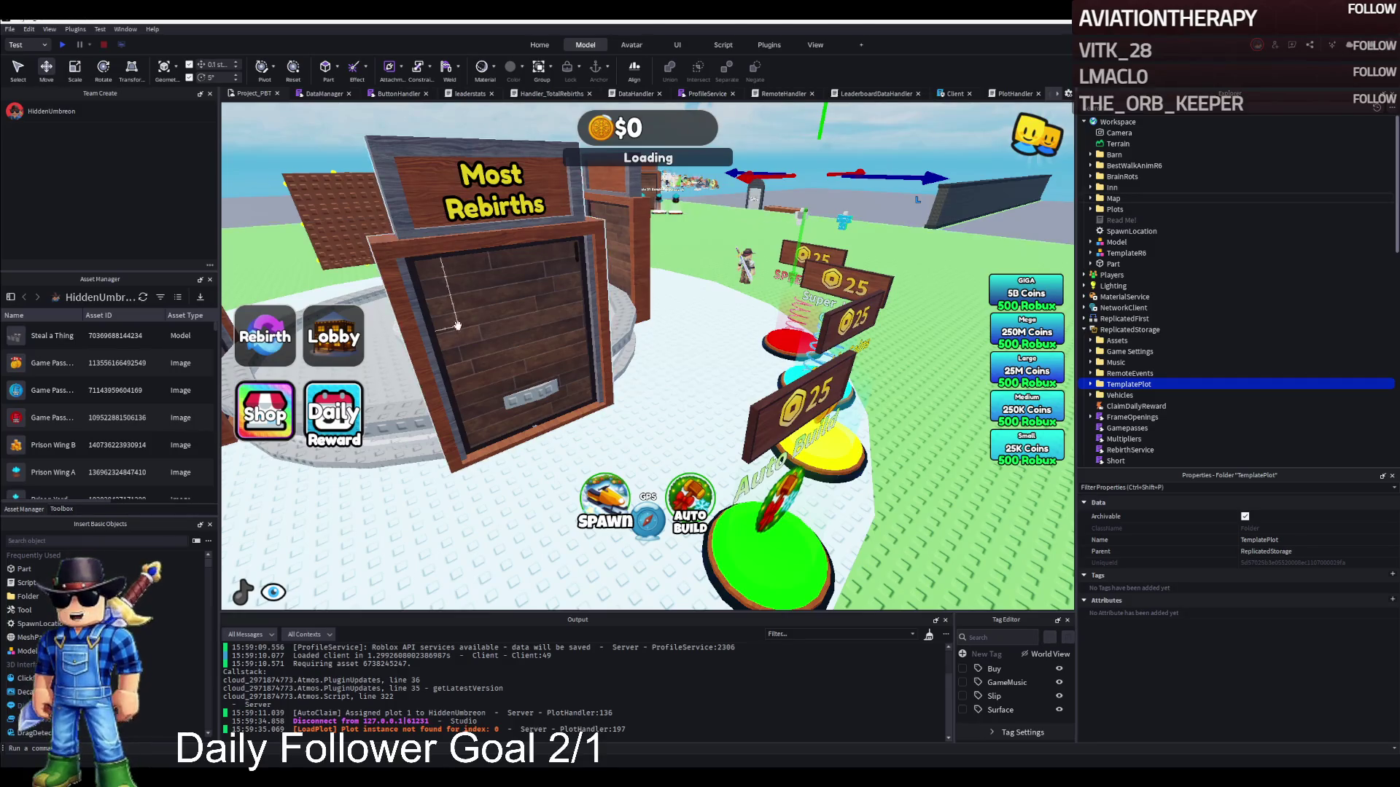
{"action": "left_click", "coordinate": [503, 313]}
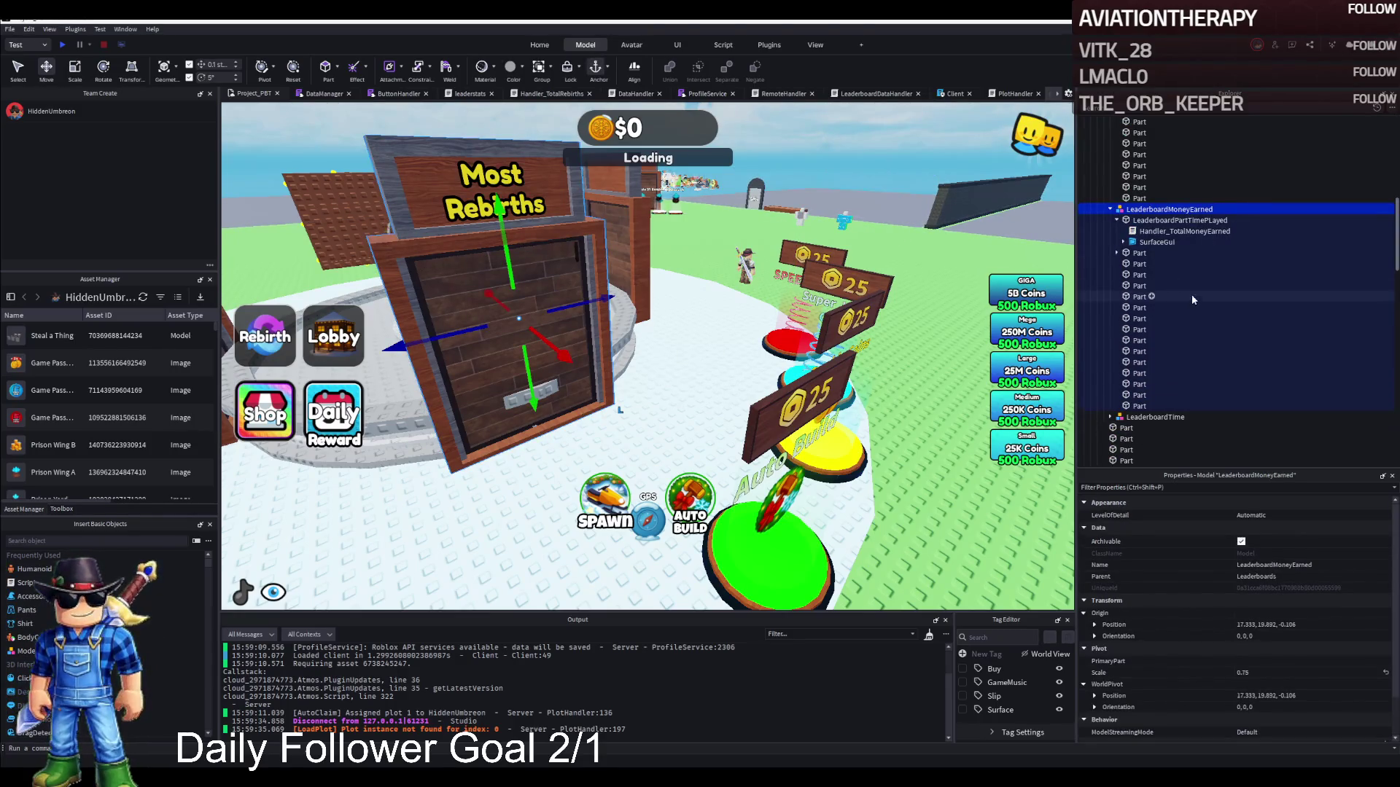
{"action": "left_click", "coordinate": [1136, 243]}
{"action": "left_click", "coordinate": [1123, 242]}
{"action": "left_click", "coordinate": [1171, 253]}
{"action": "left_click", "coordinate": [1129, 253]}
{"action": "left_click", "coordinate": [1139, 286]}
{"action": "left_click", "coordinate": [1116, 286]}
{"action": "left_click", "coordinate": [1162, 308]}
Set the sign's TextLabel text to 'Most Money Earned' and open Handler_TotalMoneyEarned.
{"action": "scroll", "coordinate": [1265, 592], "scroll_direction": "down", "scroll_amount": 10}
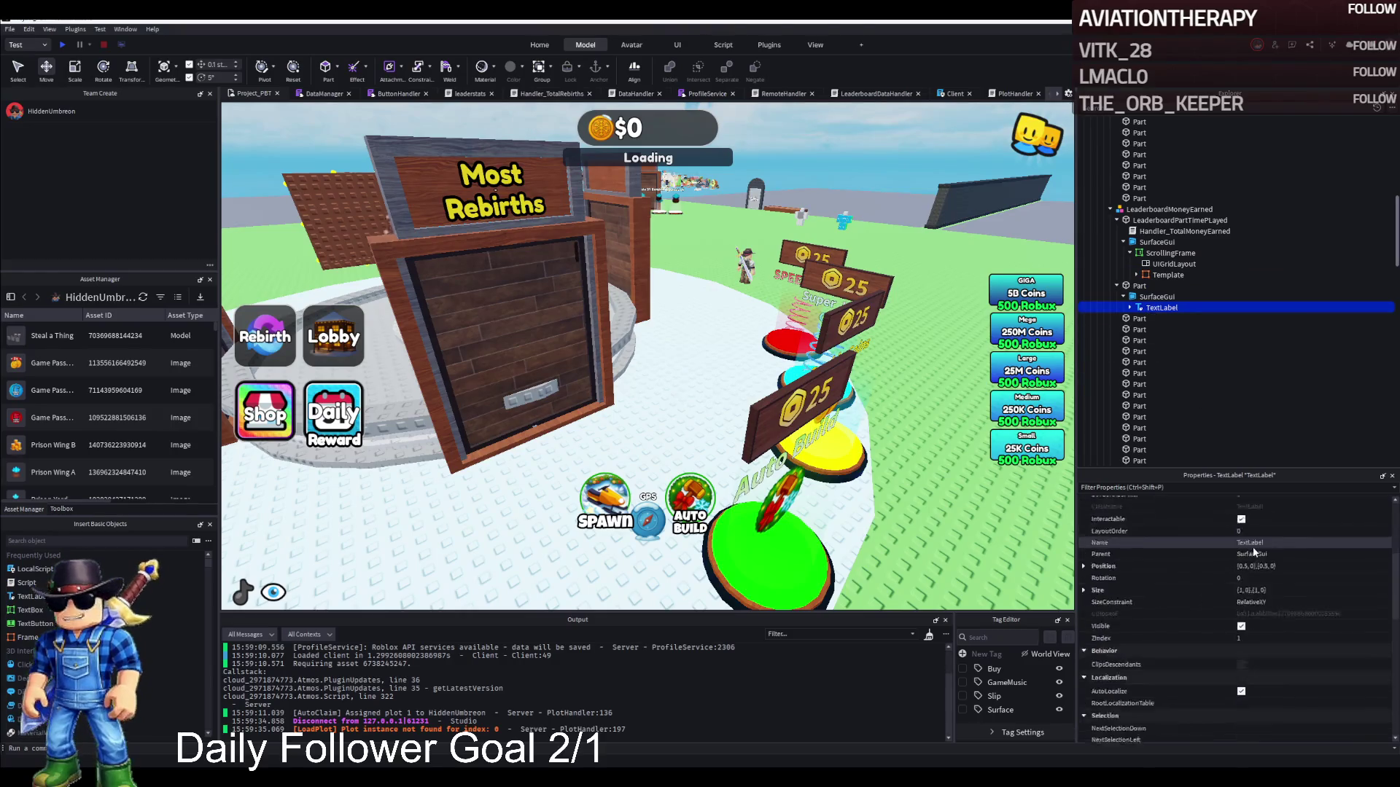
{"action": "left_click", "coordinate": [1296, 547]}
{"action": "key", "text": "ctrl+a"}
{"action": "type", "text": "T"}
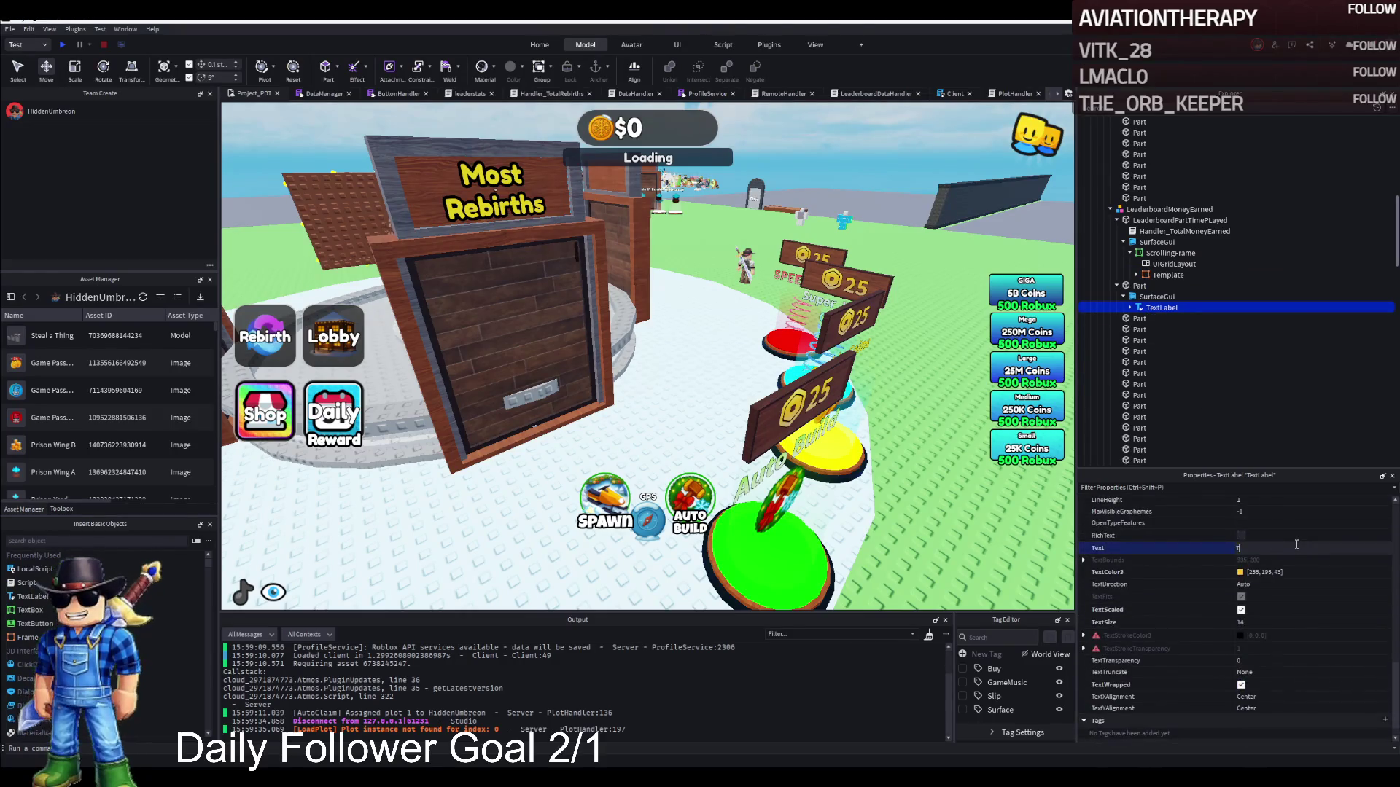
{"action": "type", "text": "Most Mo"}
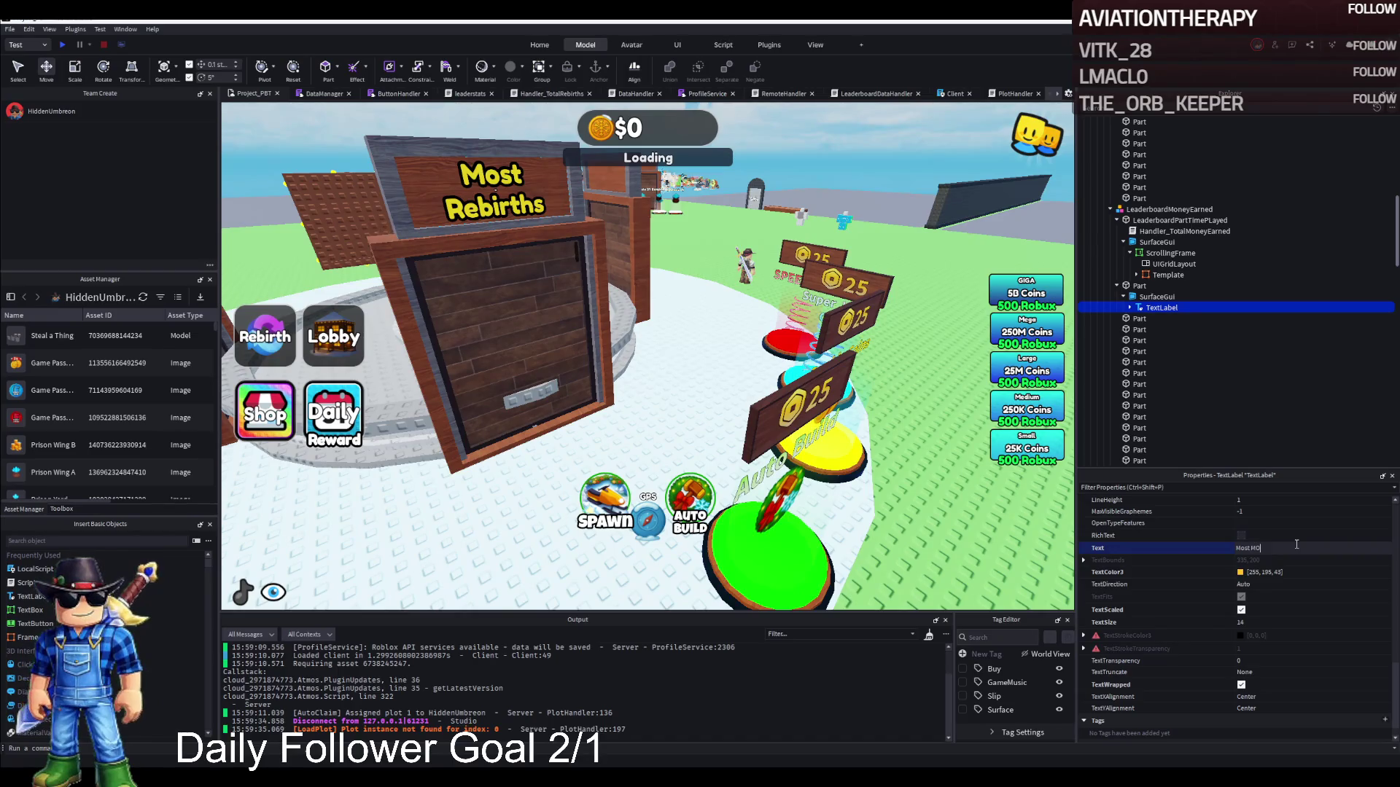
{"action": "type", "text": "oney Earned"}
{"action": "key", "text": "Return"}
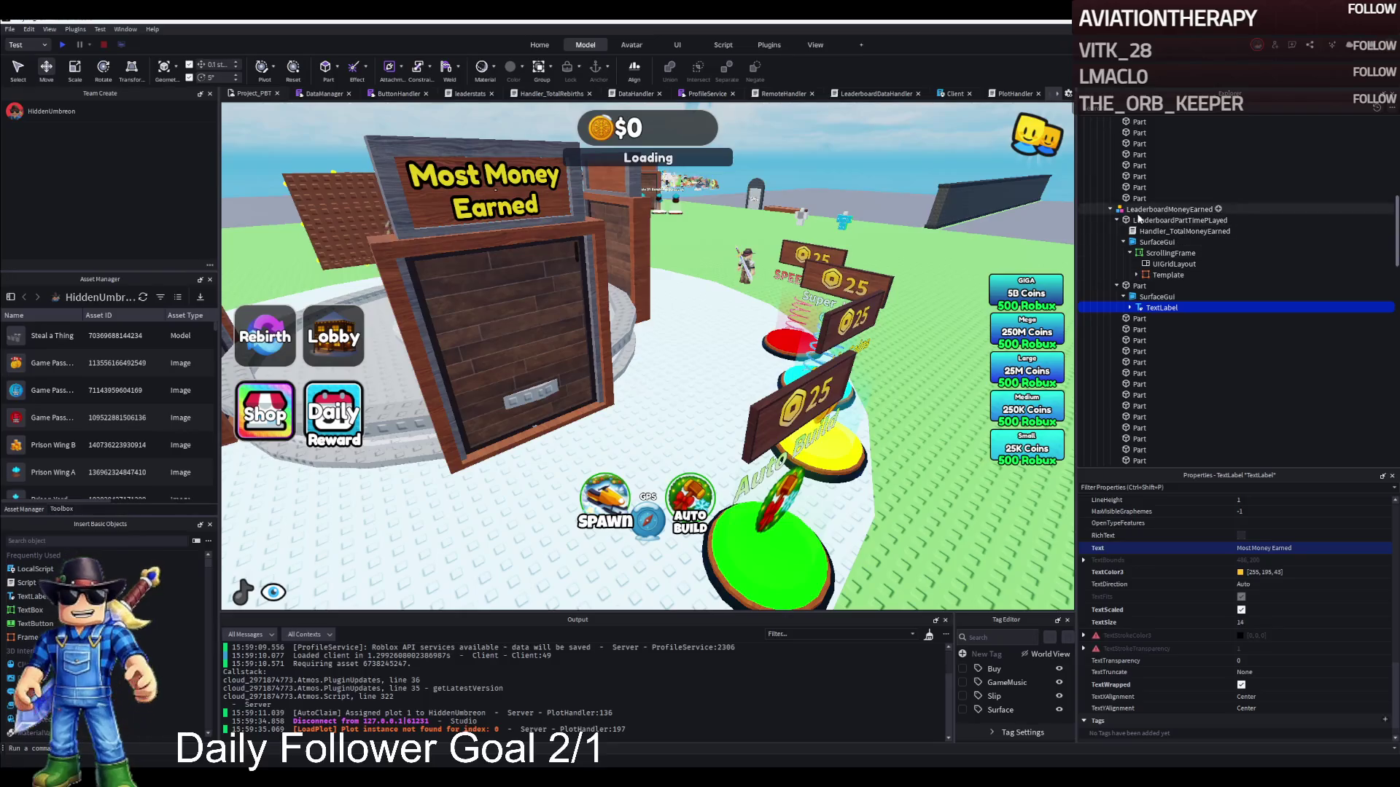
{"action": "left_click", "coordinate": [1153, 232]}
{"action": "double_click", "coordinate": [1153, 232]}
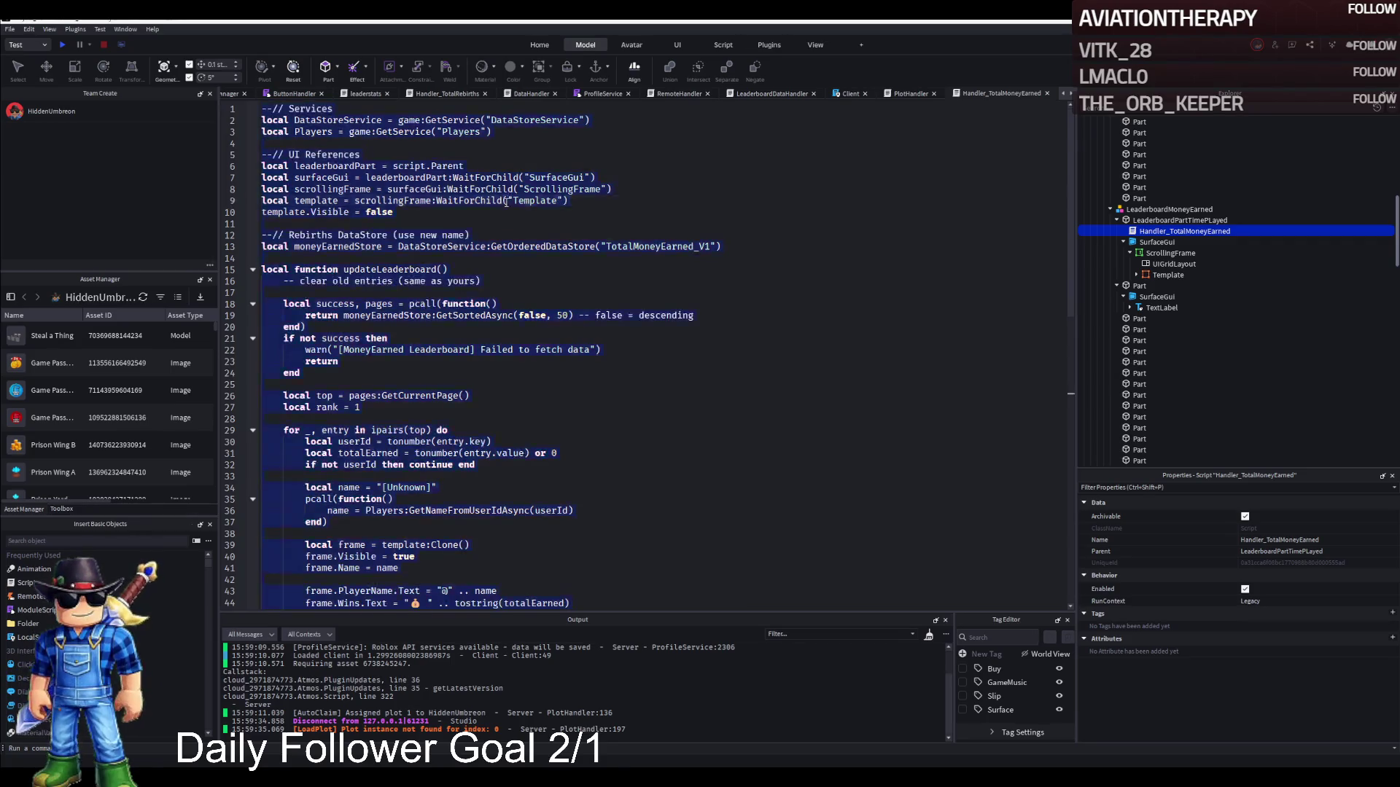
{"action": "key", "text": "ctrl+v"}
{"action": "key", "text": "F5"}
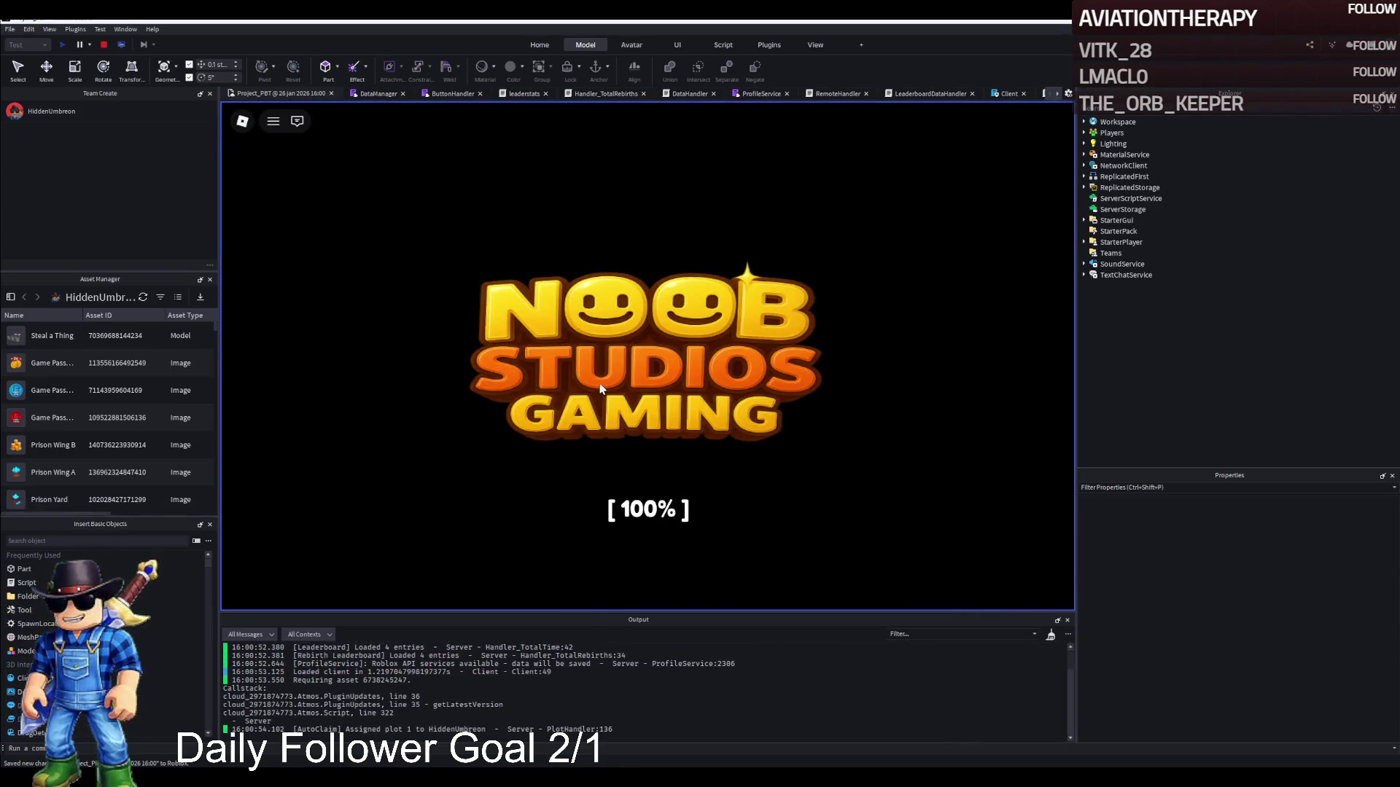
{"action": "key", "text": "w"}
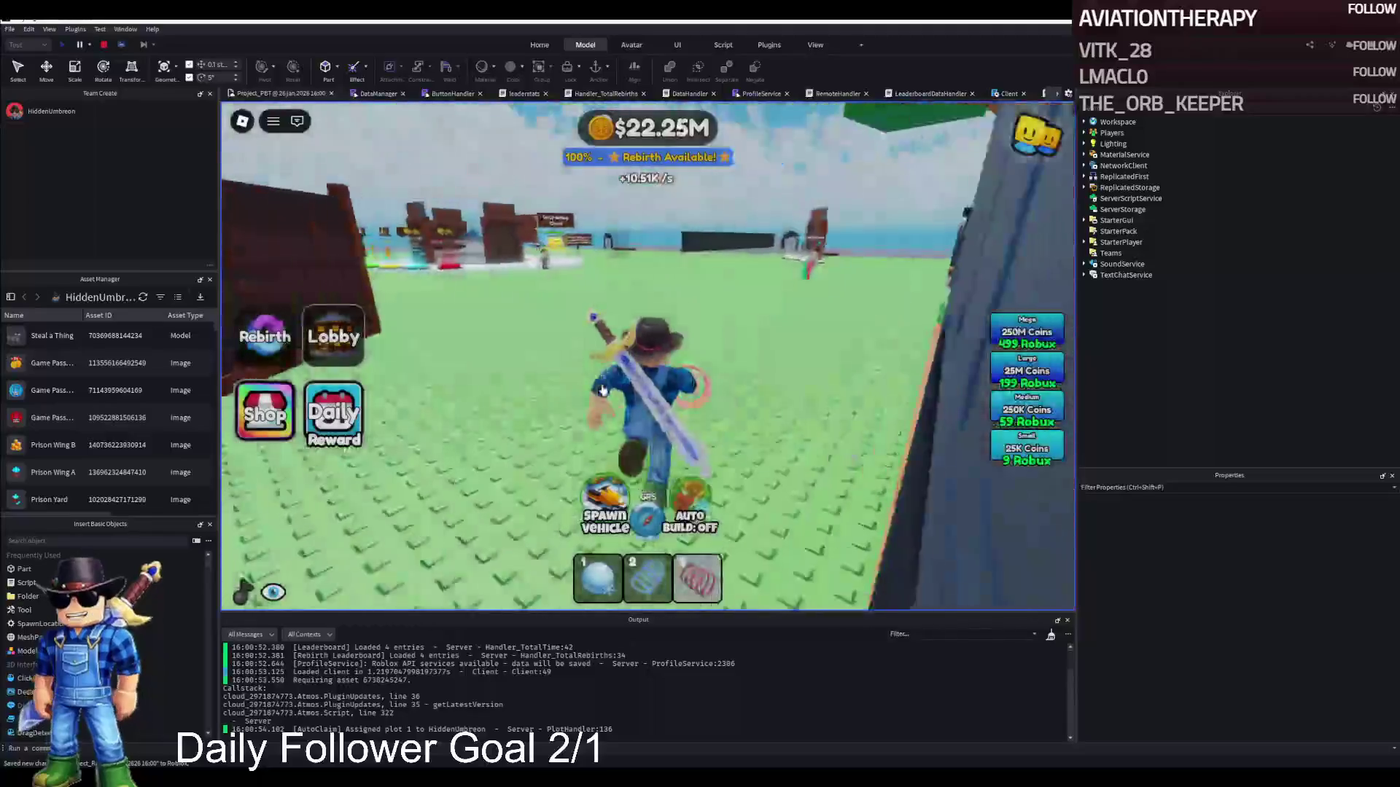
{"action": "key", "text": "w"}
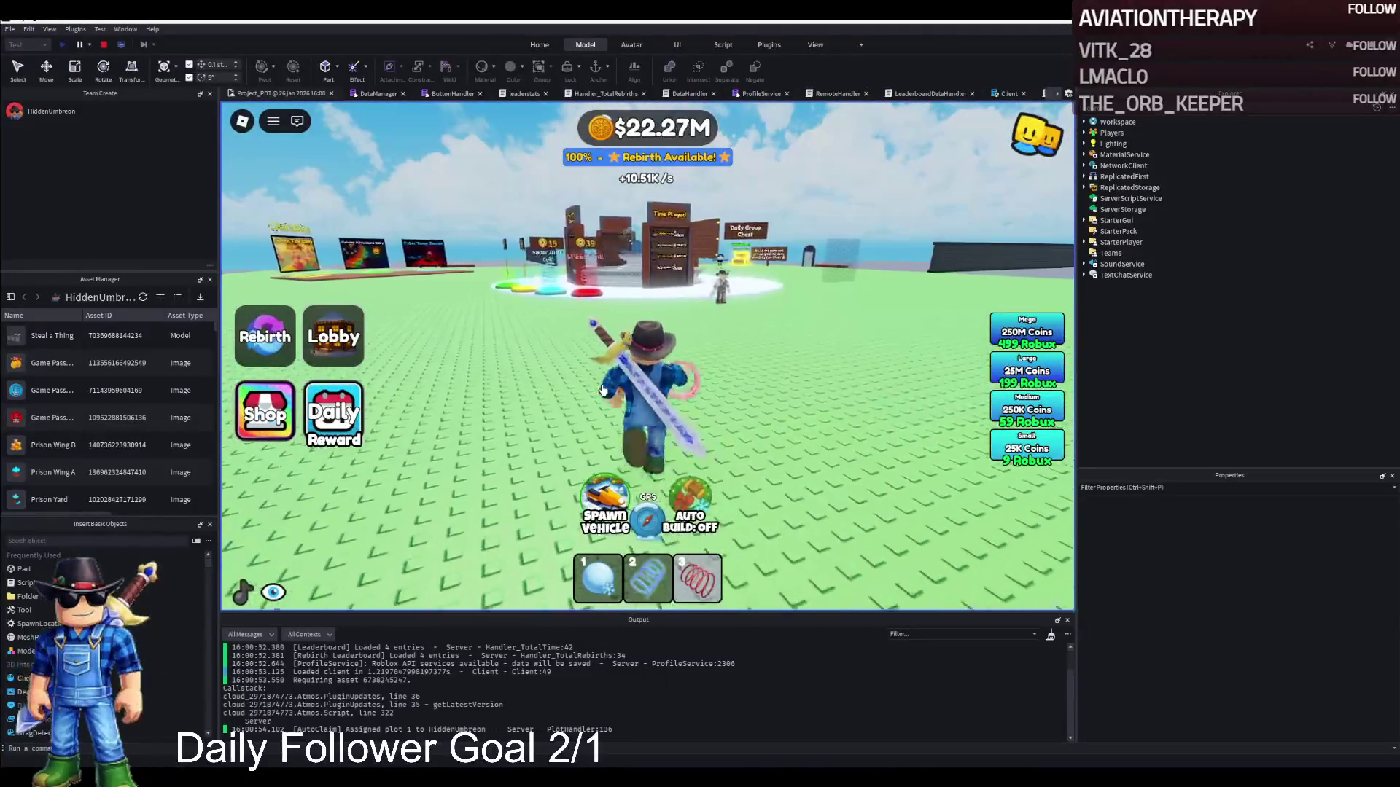
{"action": "key", "text": "w"}
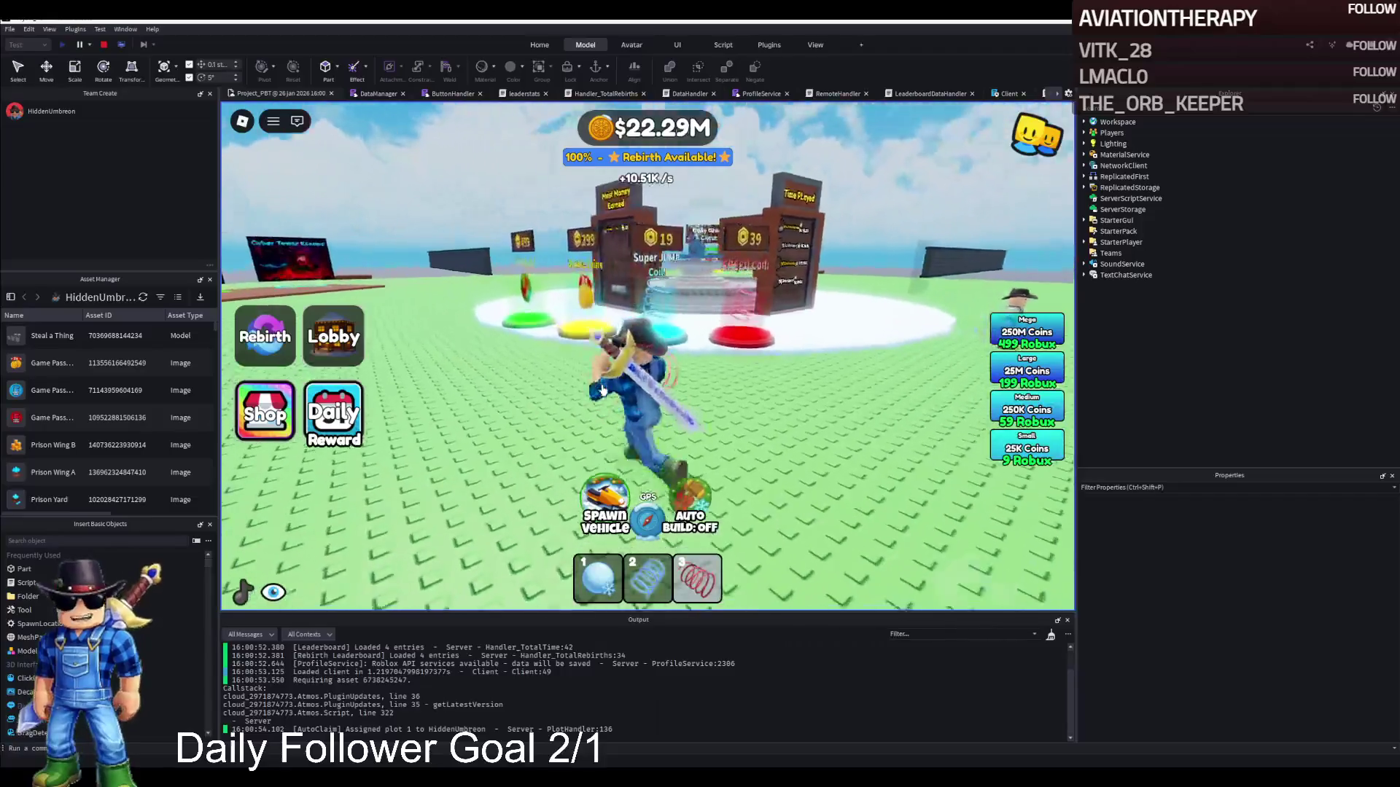
{"action": "key", "text": "w"}
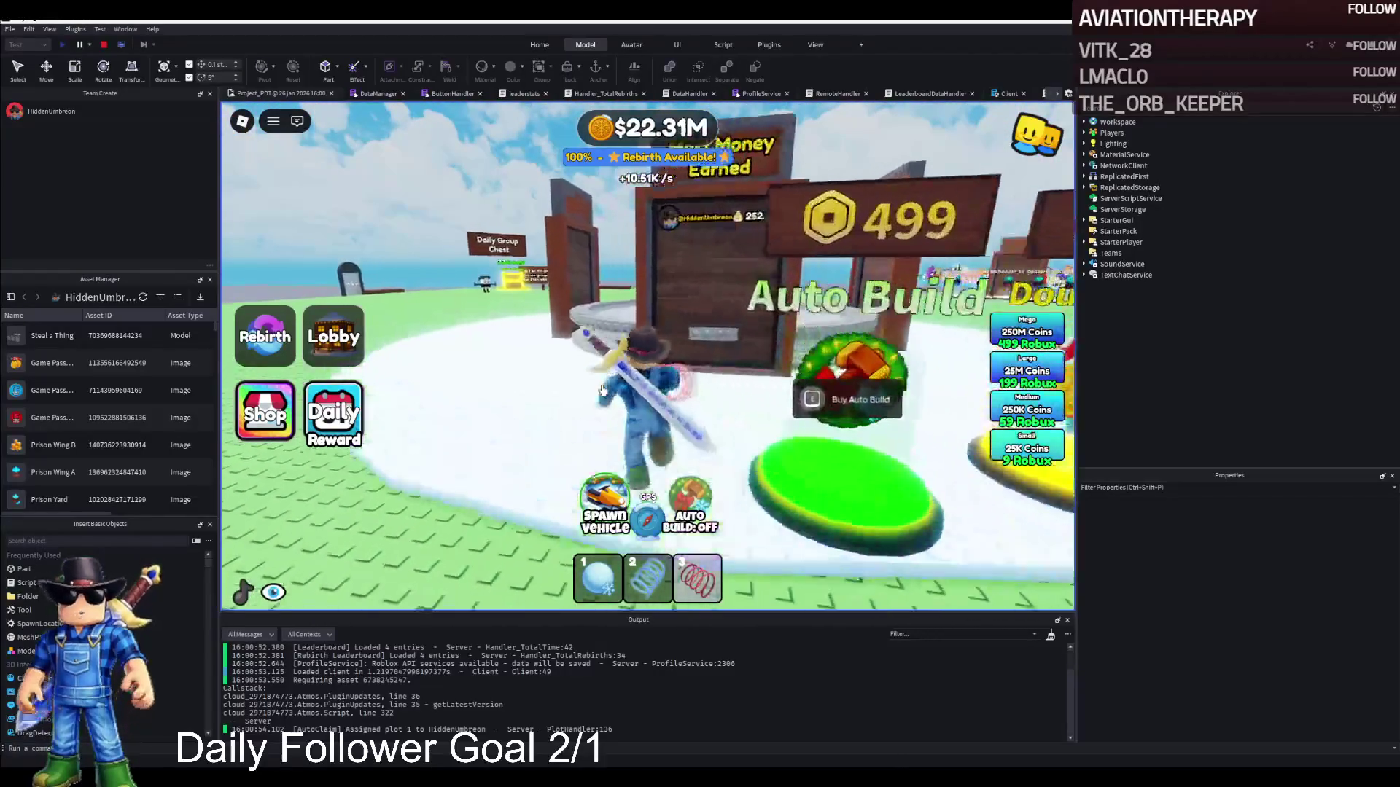
{"action": "key", "text": "a"}
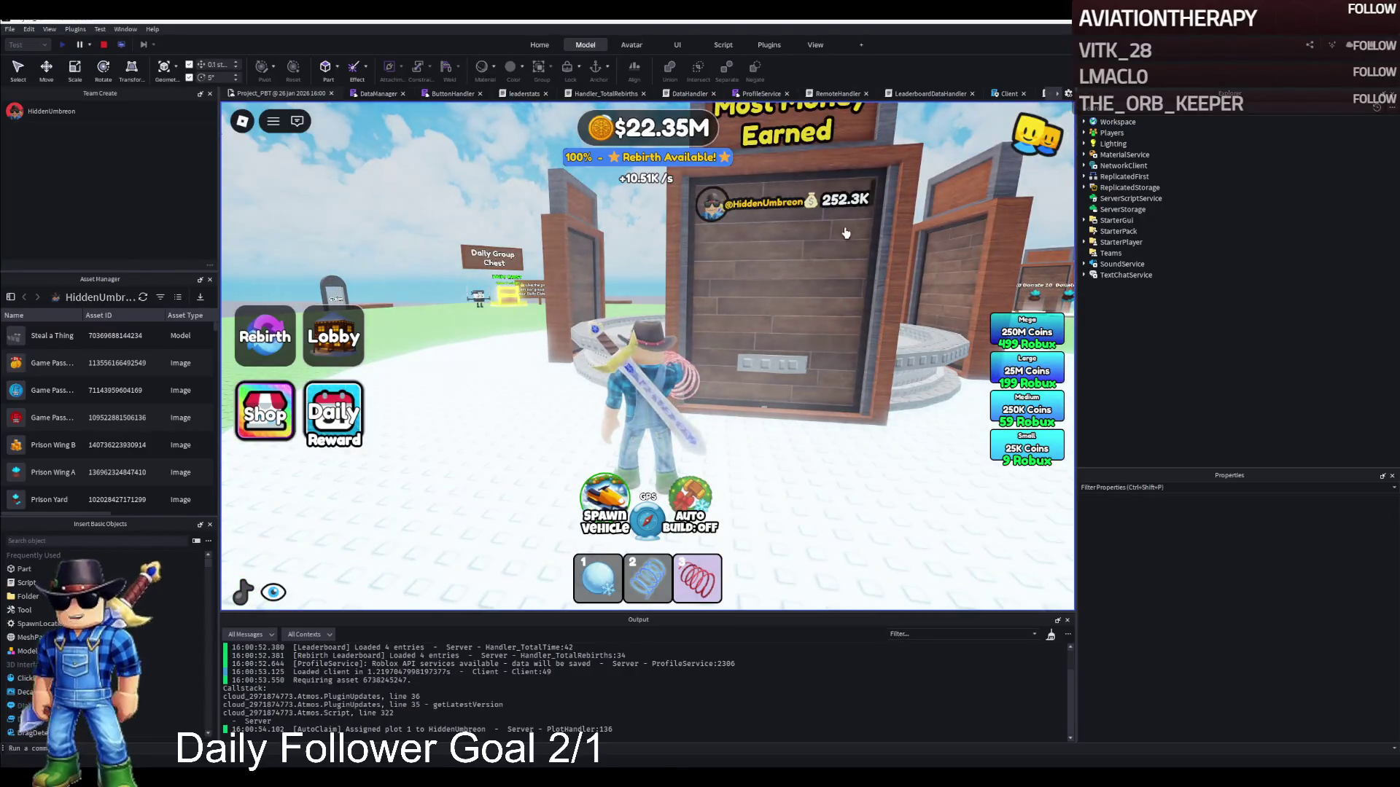
{"action": "key", "text": "s"}
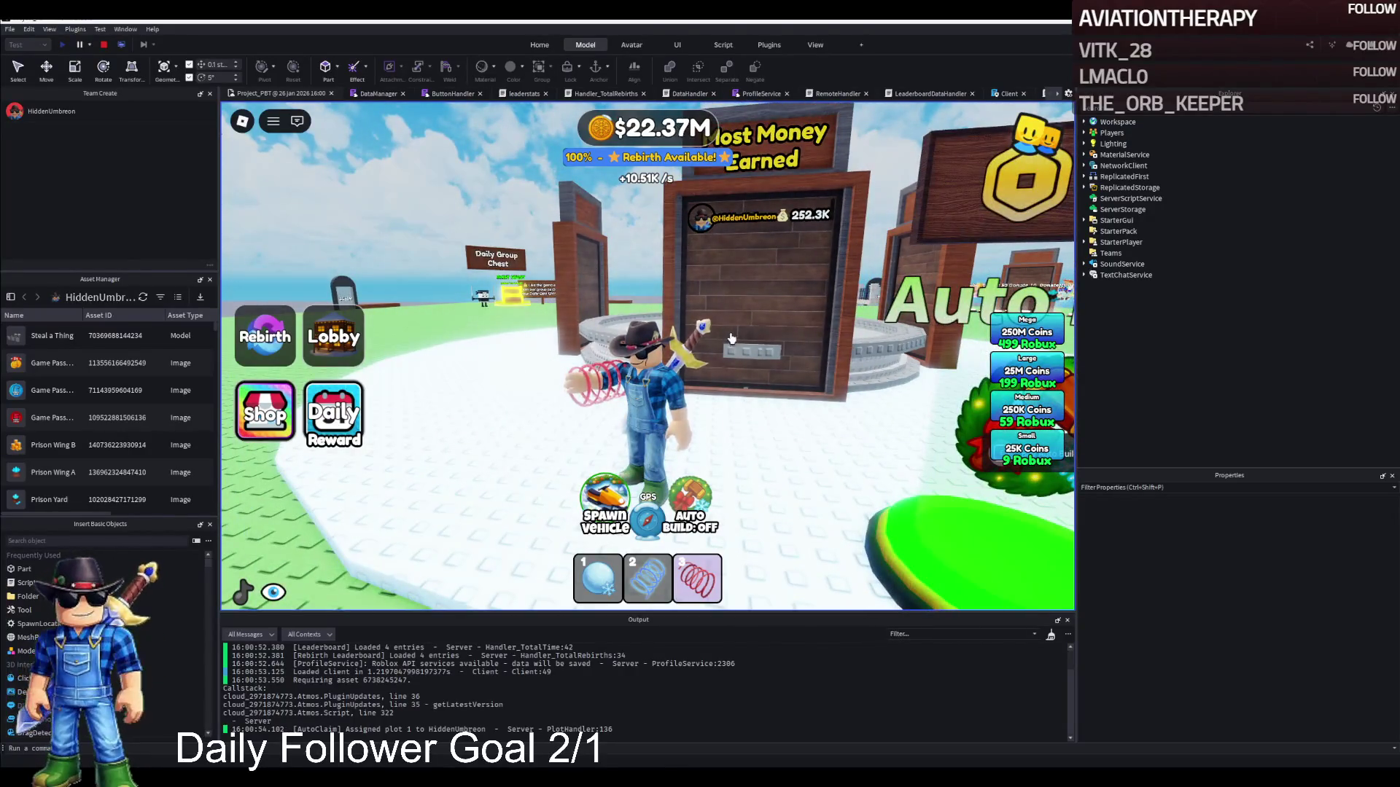
{"action": "key", "text": "w"}
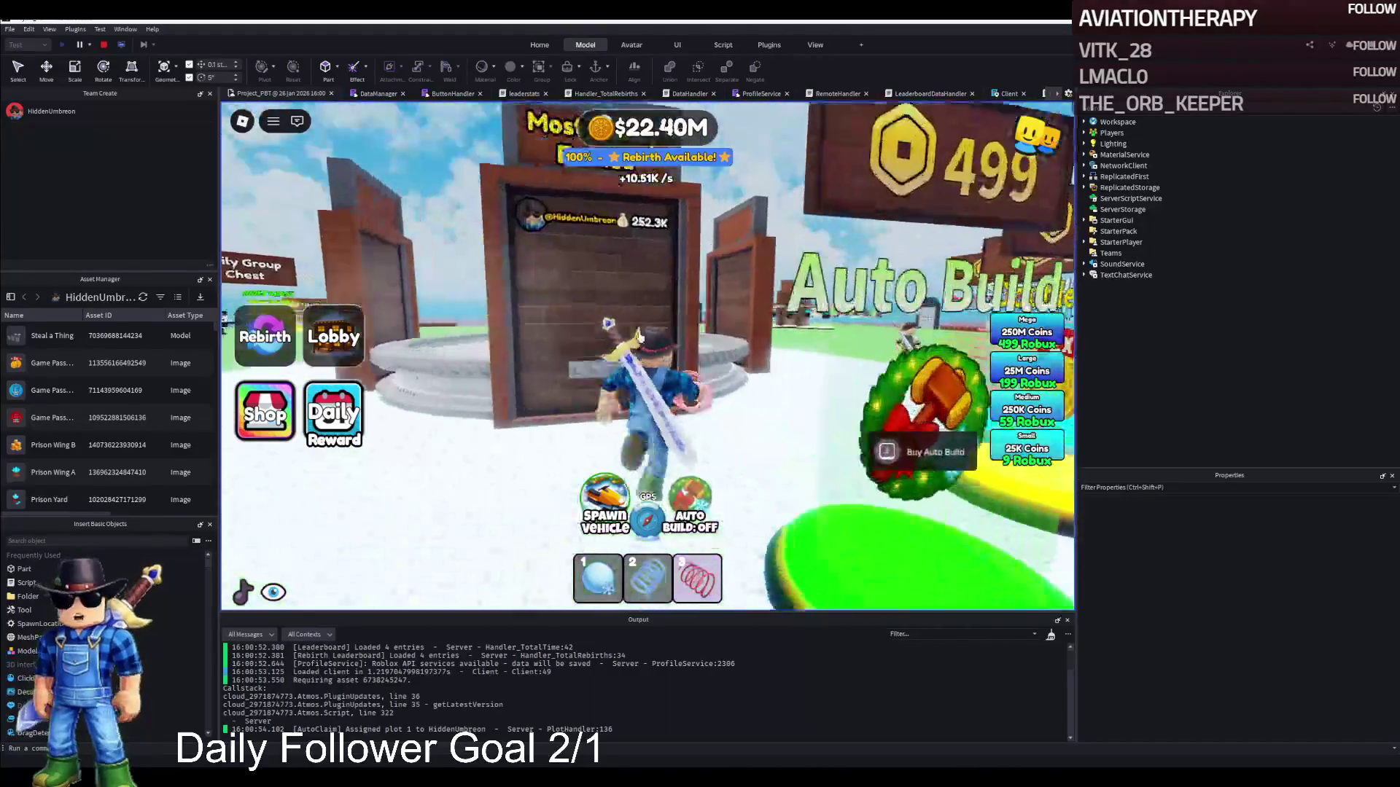
{"action": "key", "text": "w"}
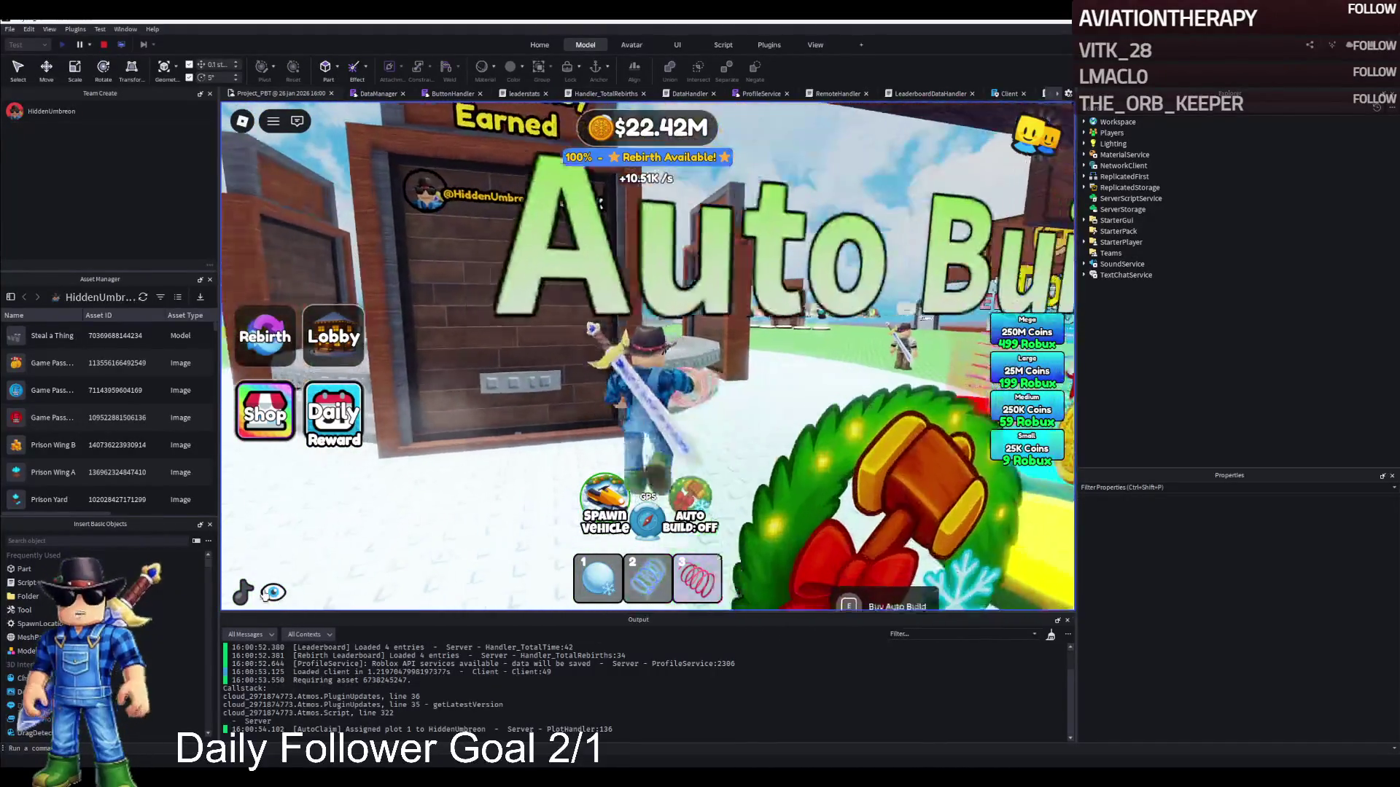
{"action": "key", "text": "a"}
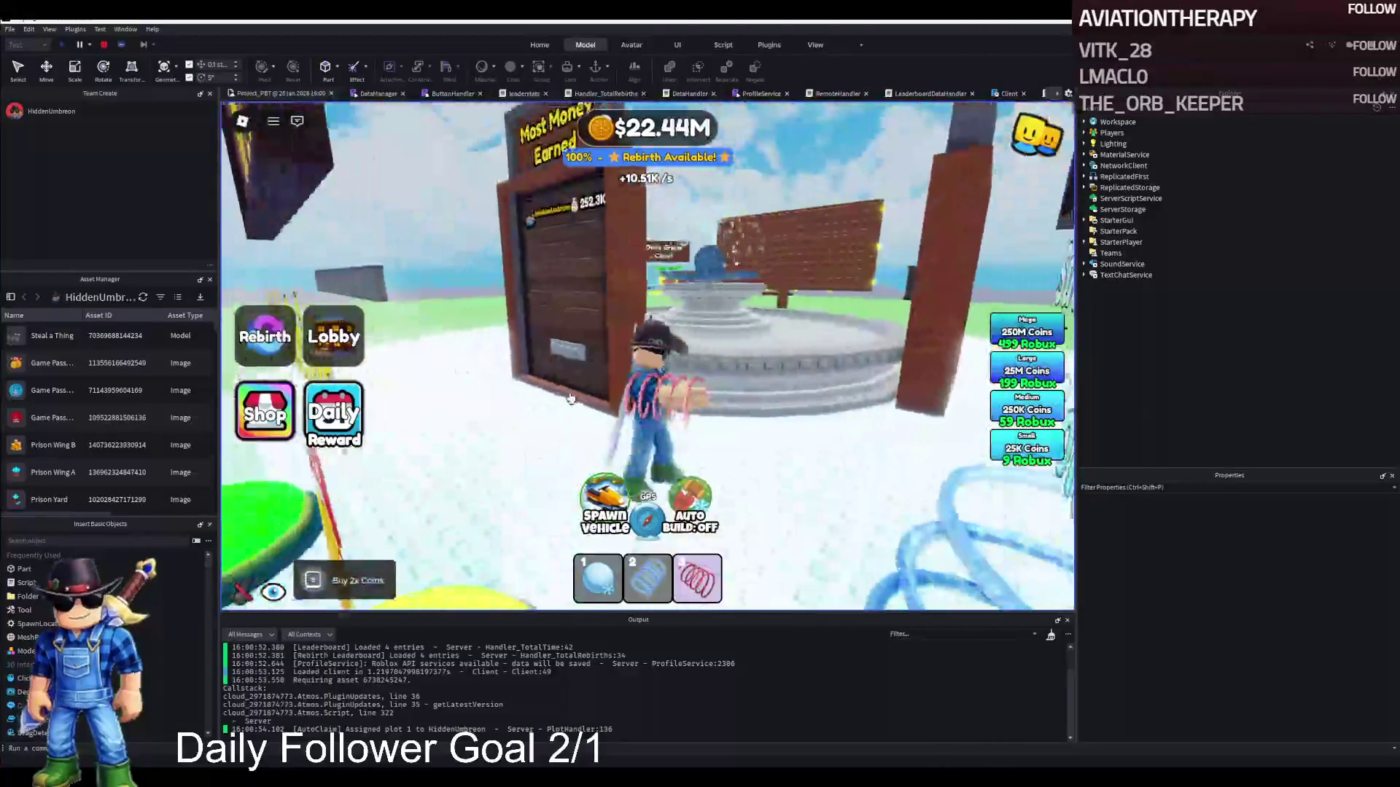
{"action": "key", "text": "d"}
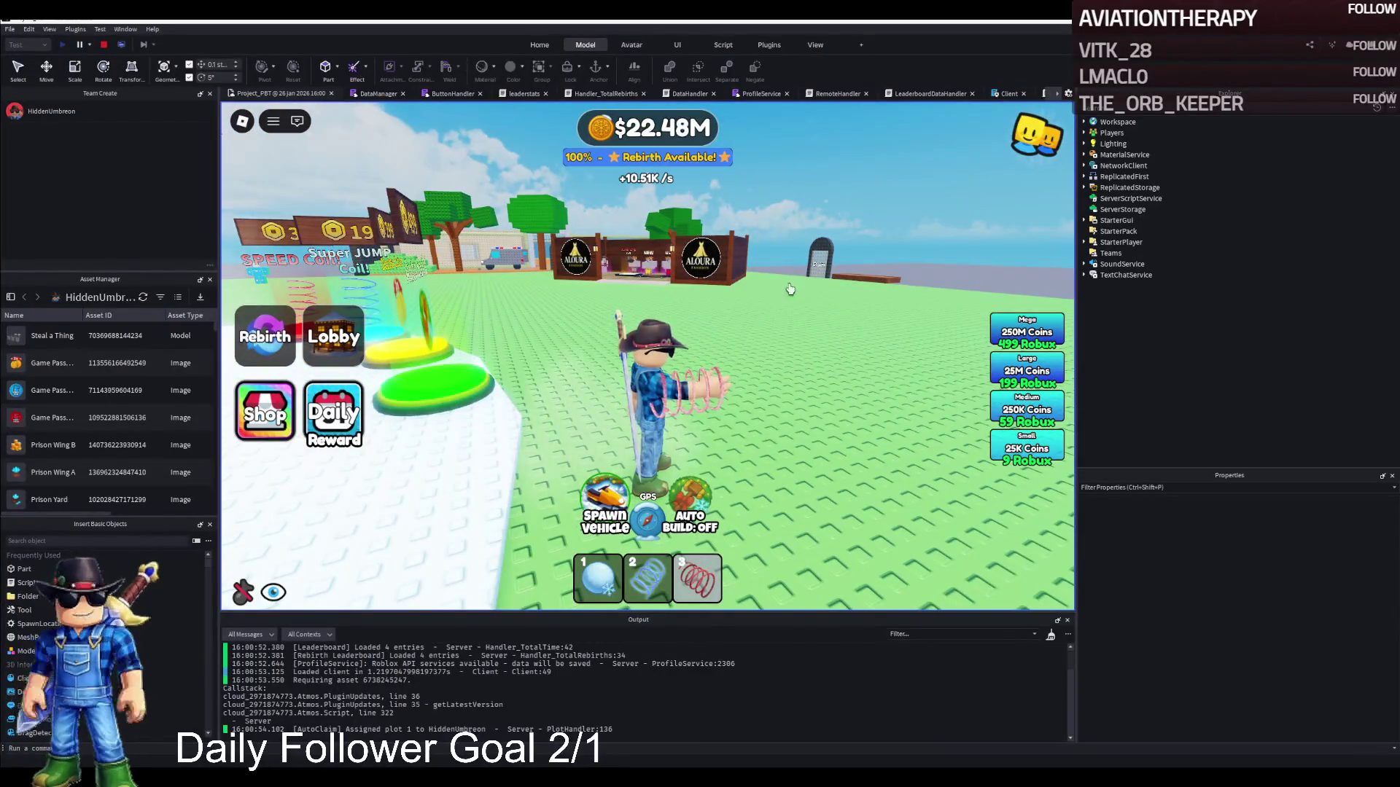
{"action": "key", "text": "s"}
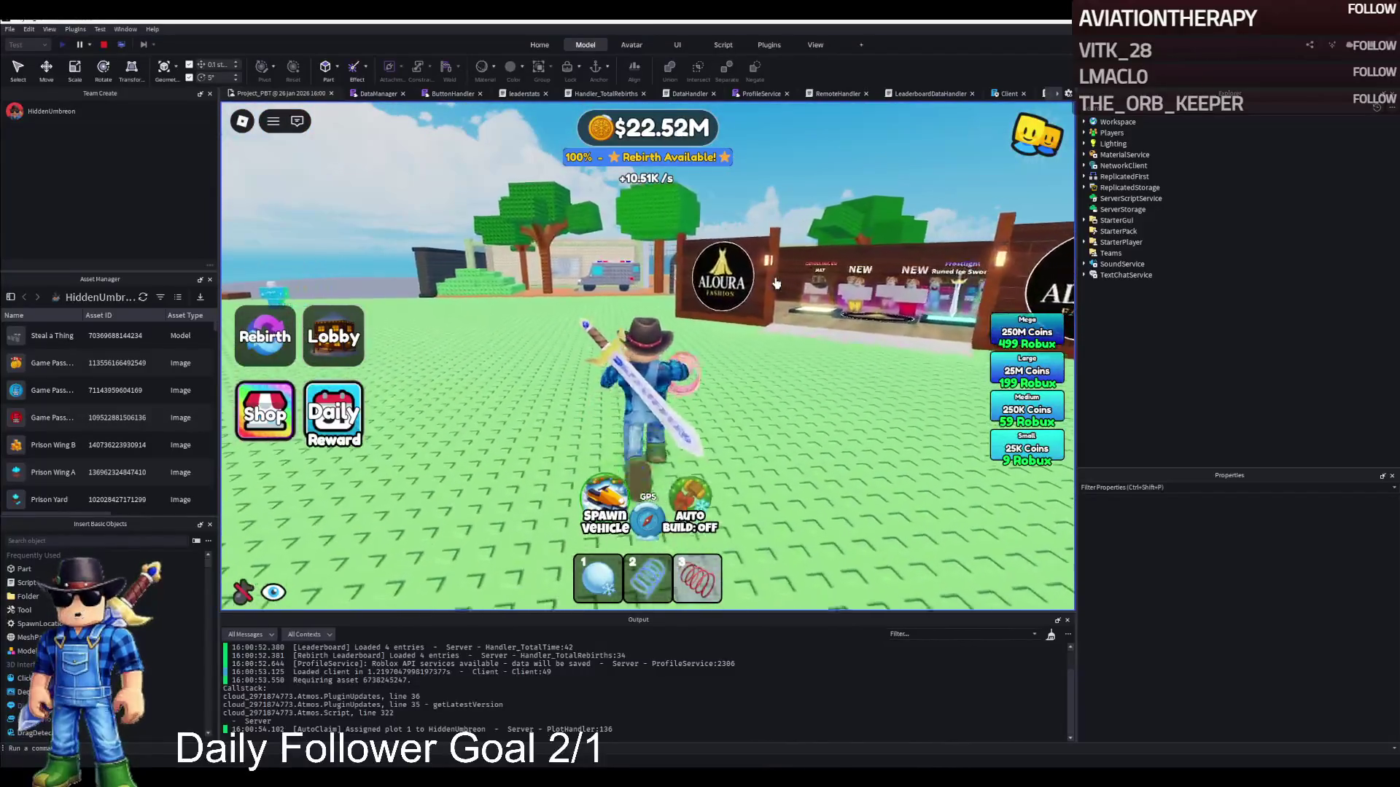
{"action": "key", "text": "w"}
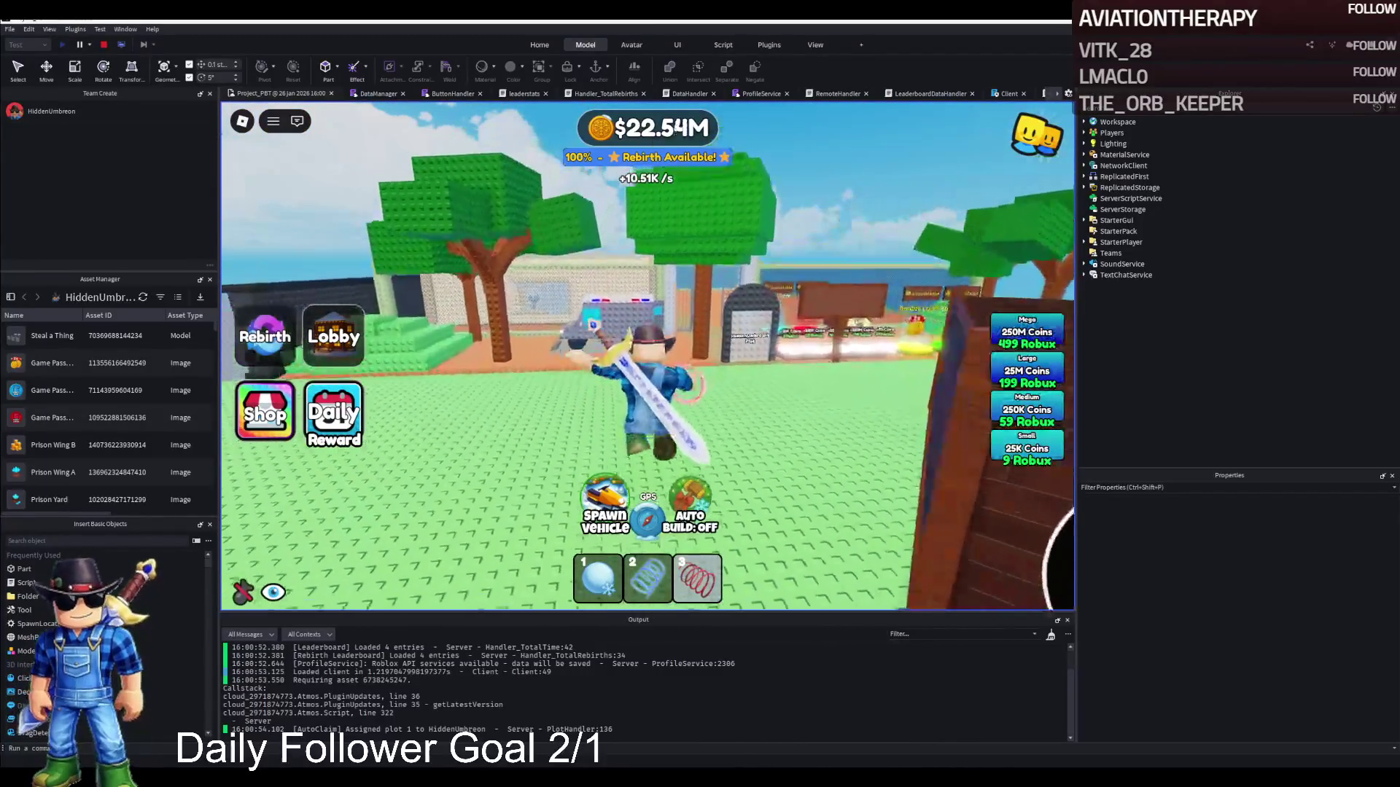
{"action": "key", "text": "w"}
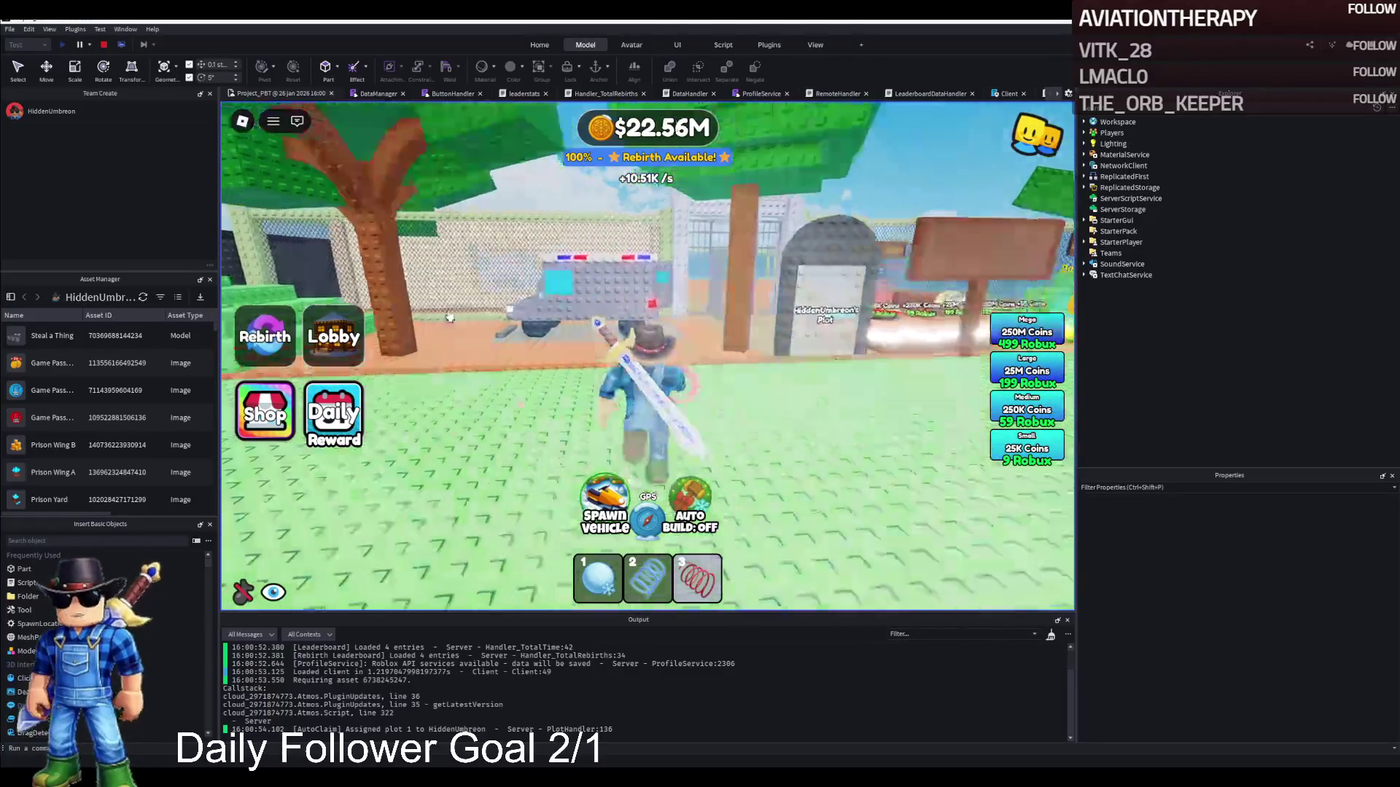
{"action": "key", "text": "w"}
{"action": "key", "text": "w"}
{"action": "key", "text": "w"}
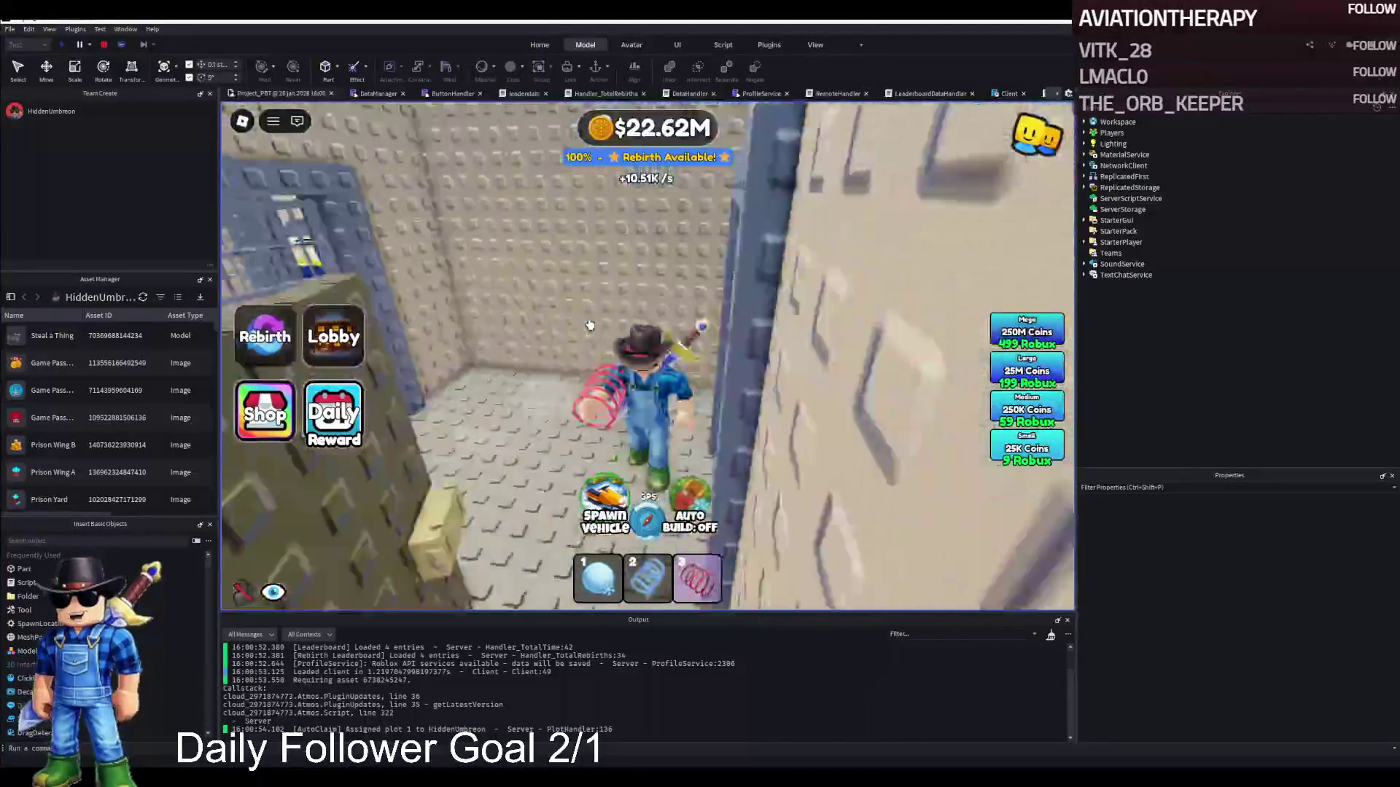
{"action": "key", "text": "w"}
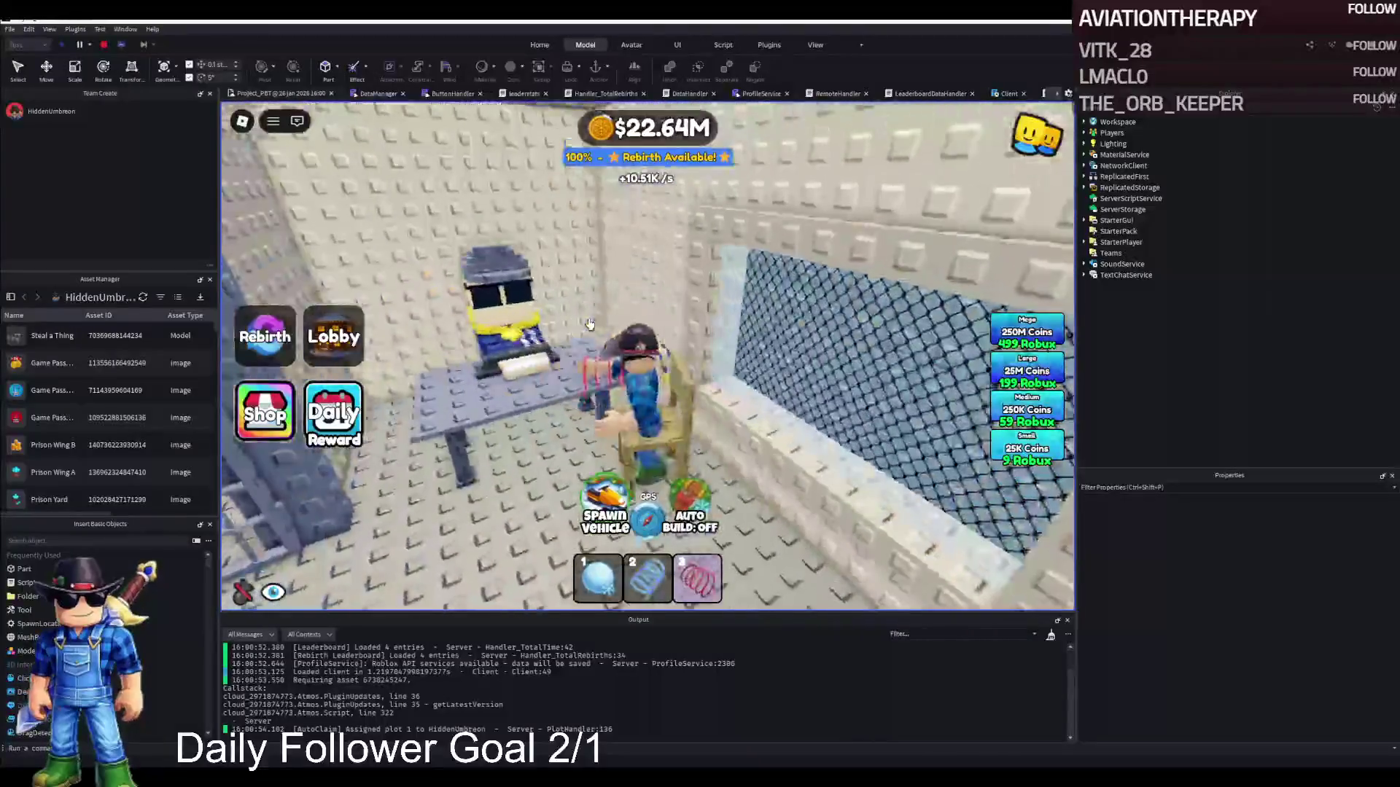
{"action": "key", "text": "w"}
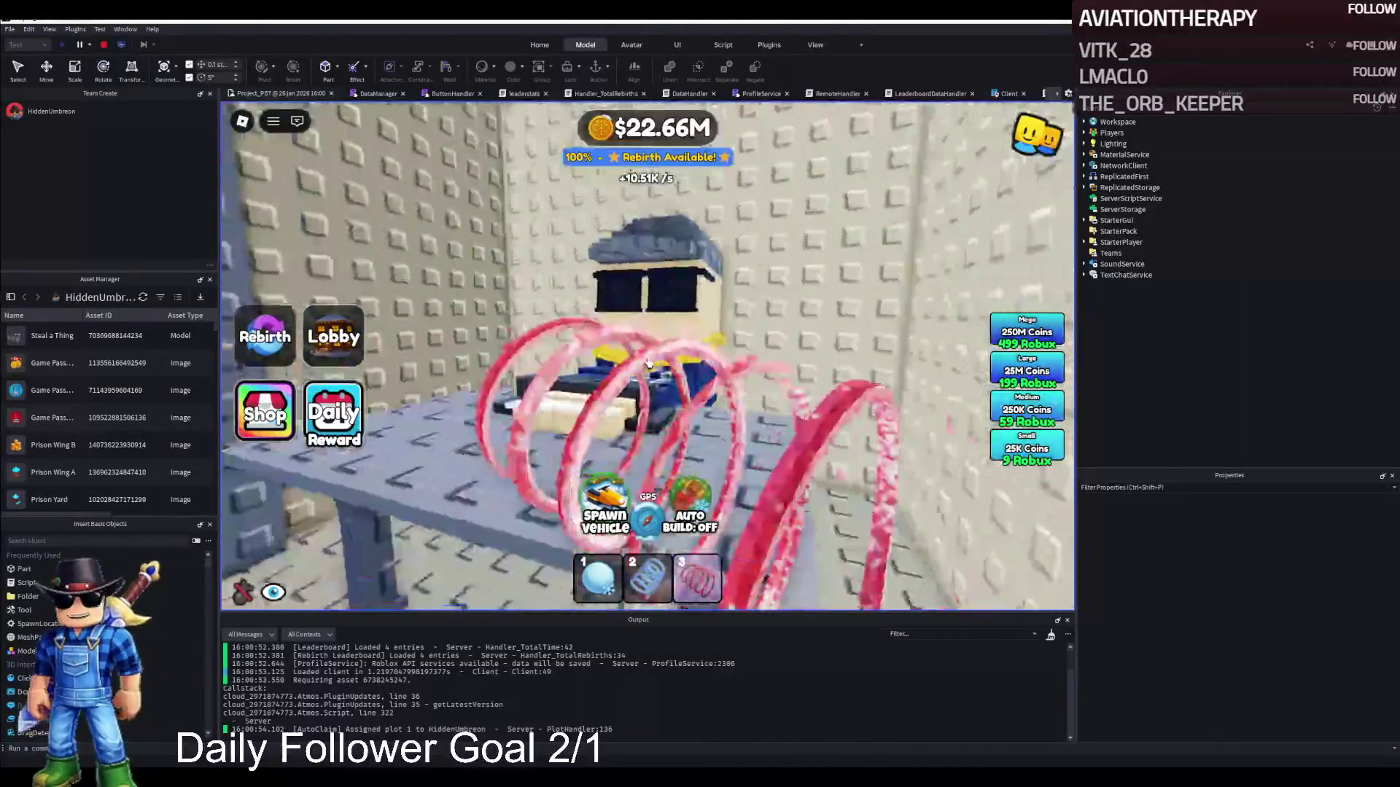
{"action": "key", "text": "w"}
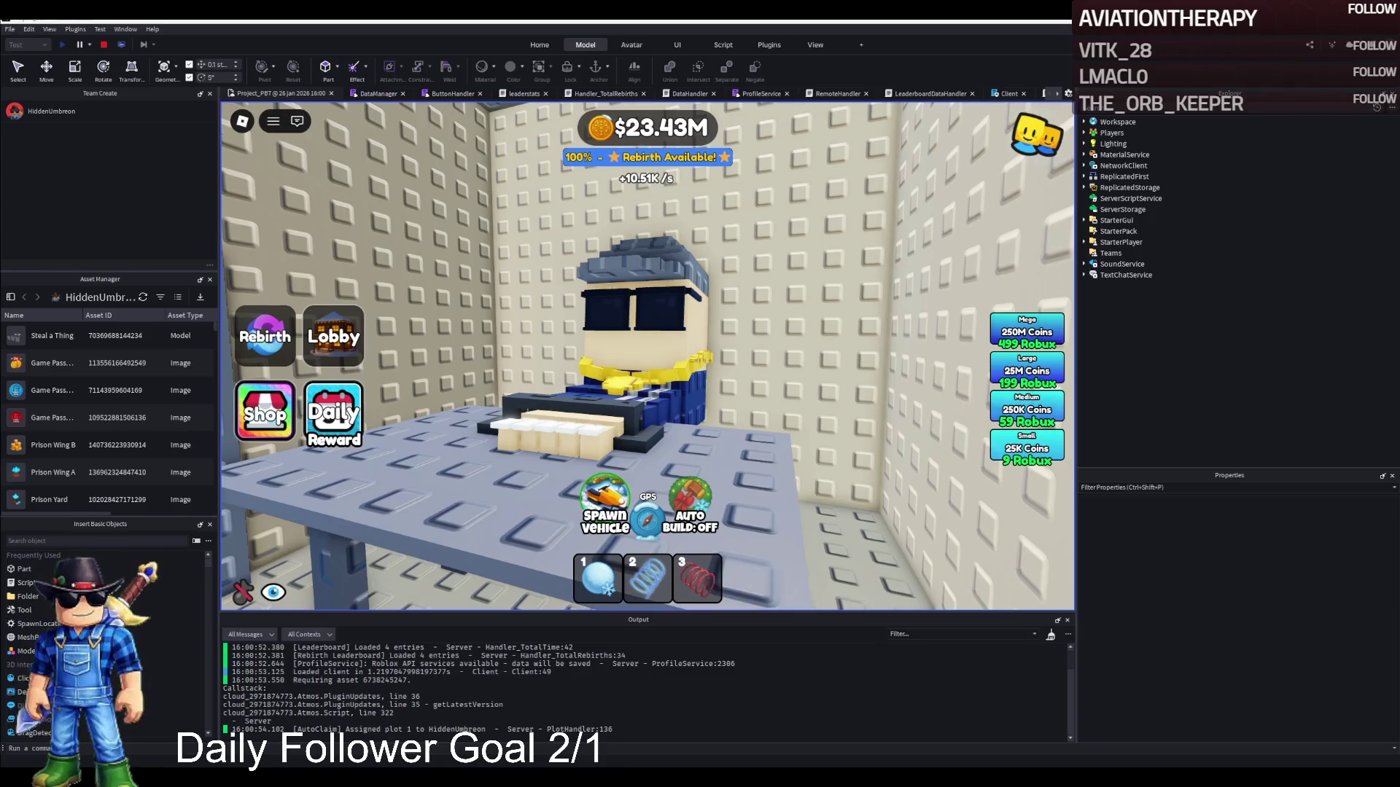
{"action": "left_click_drag", "start_coordinate": [647, 356], "coordinate": [648, 361]}
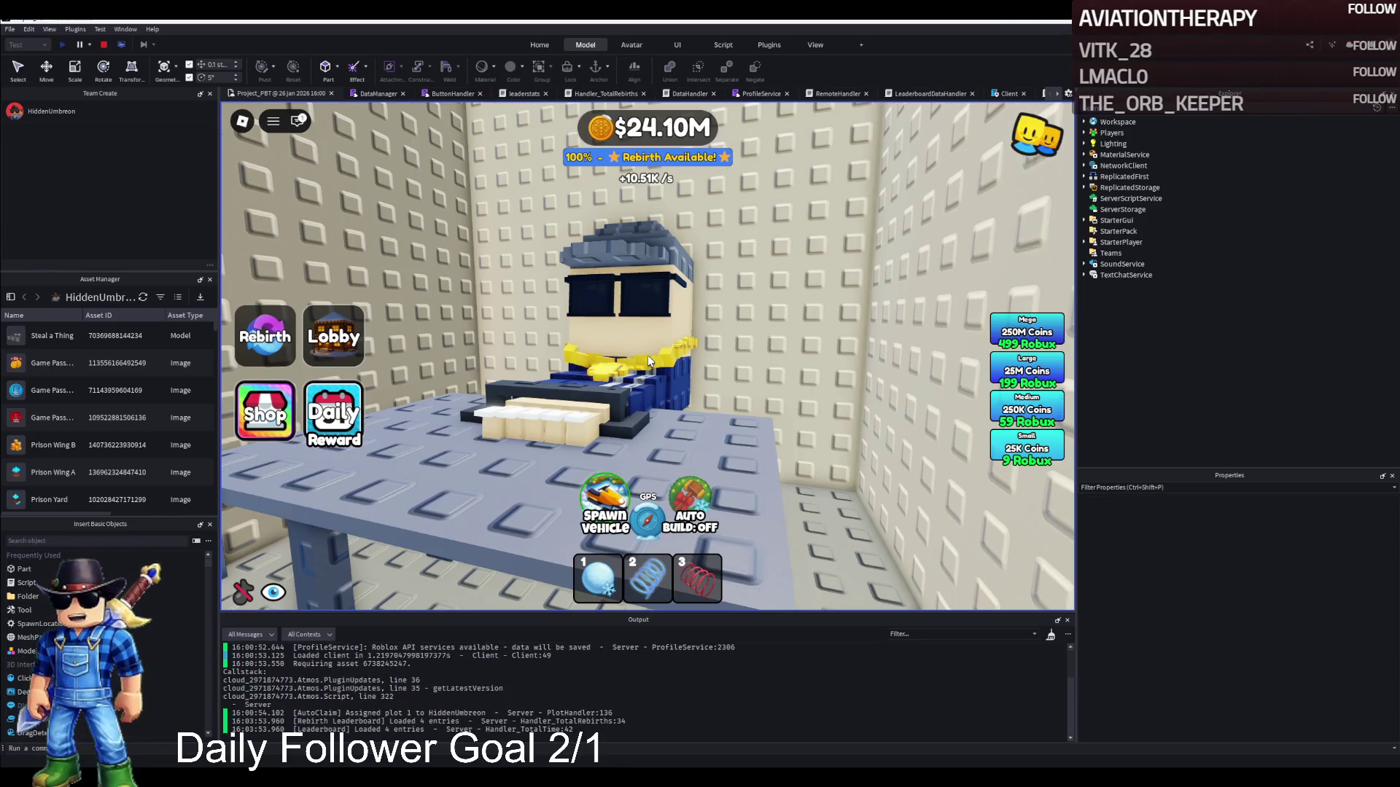
Walk the avatar out of the room and down the cell corridor to the barred exit door.
{"action": "key", "text": "s"}
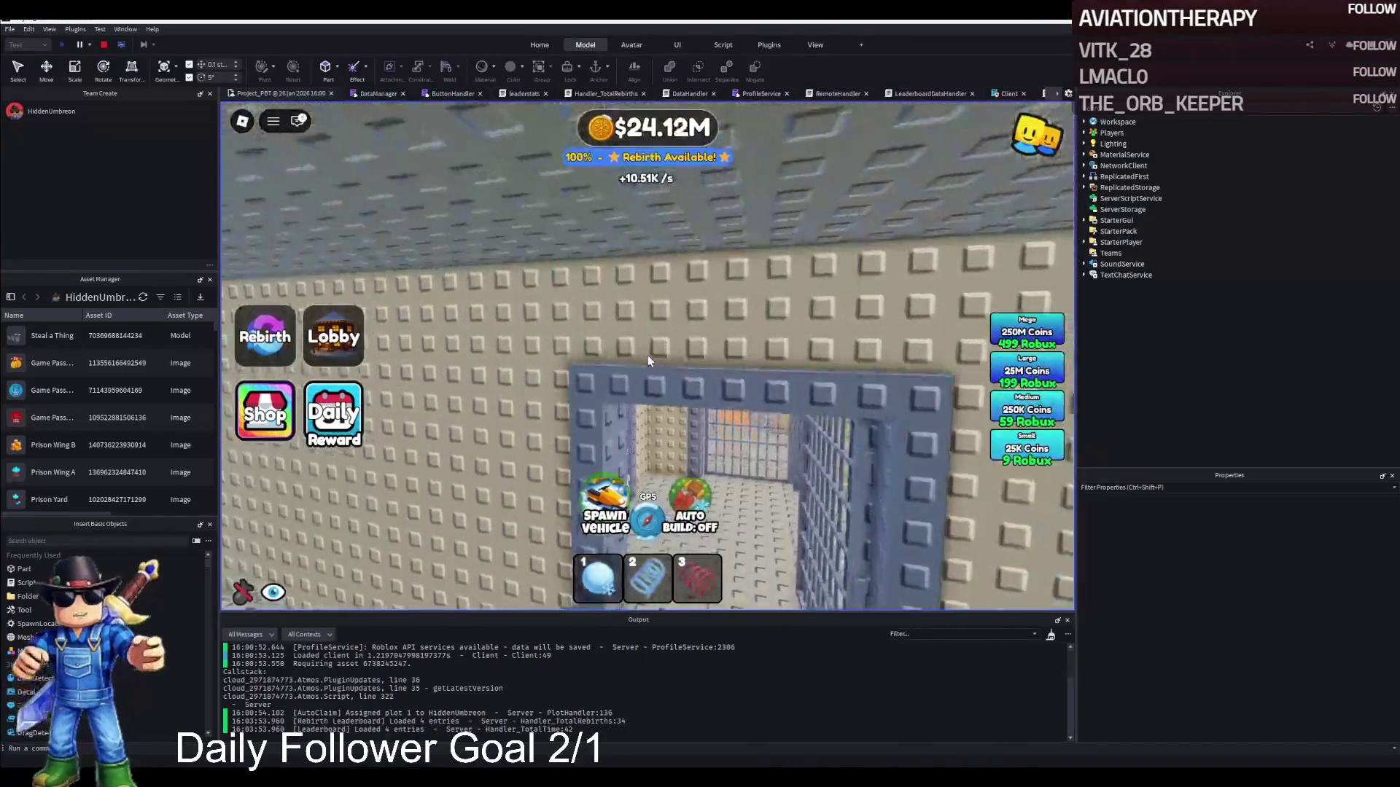
{"action": "key", "text": "w"}
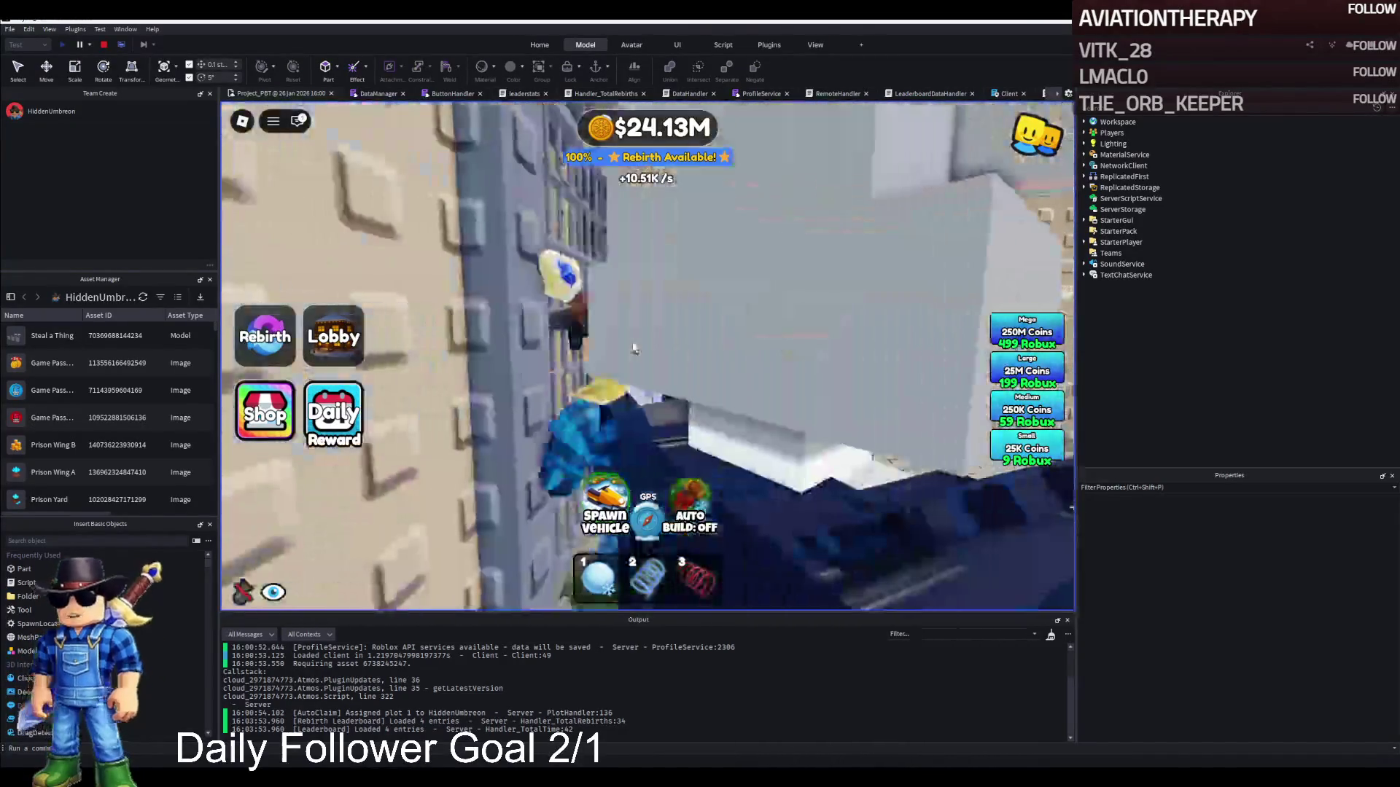
{"action": "key", "text": "a"}
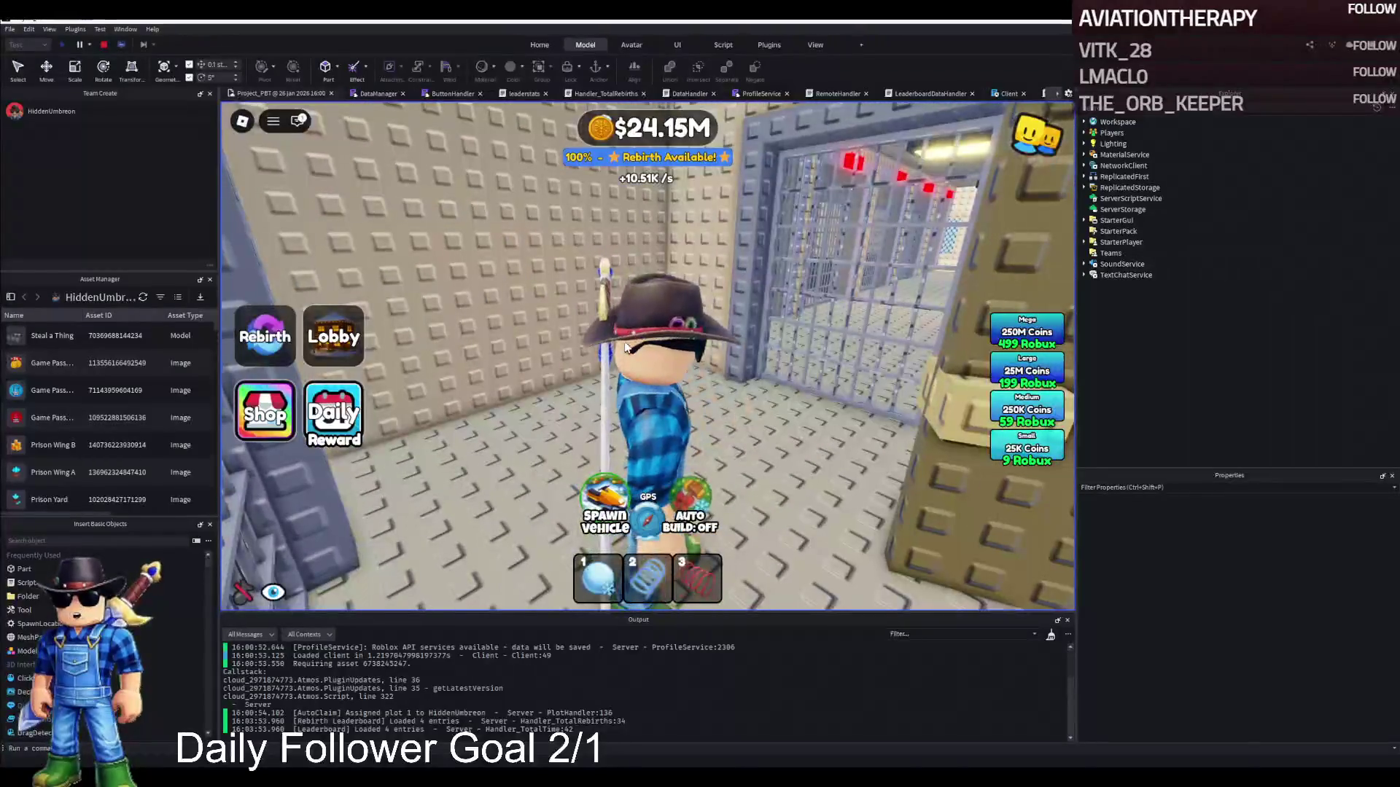
{"action": "key", "text": "d"}
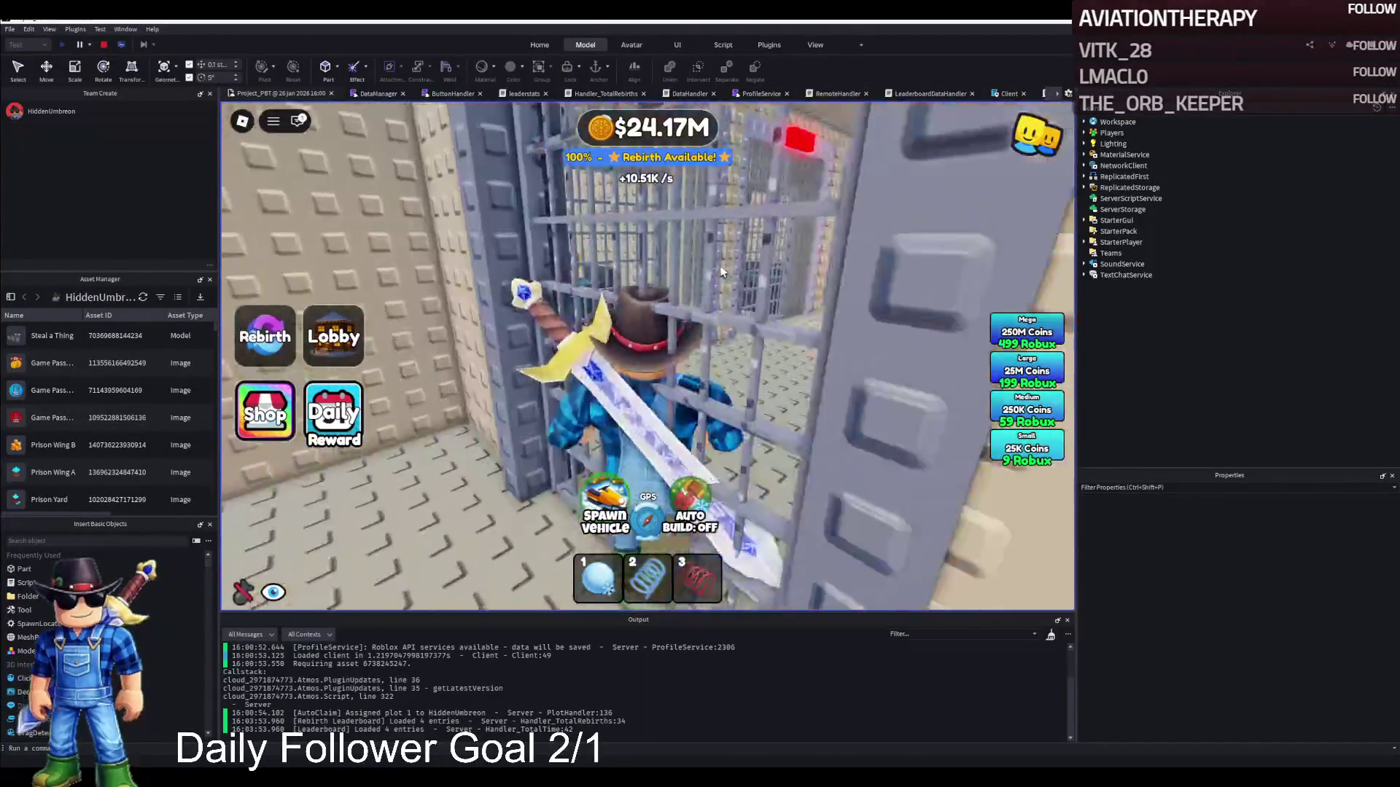
{"action": "key", "text": "s"}
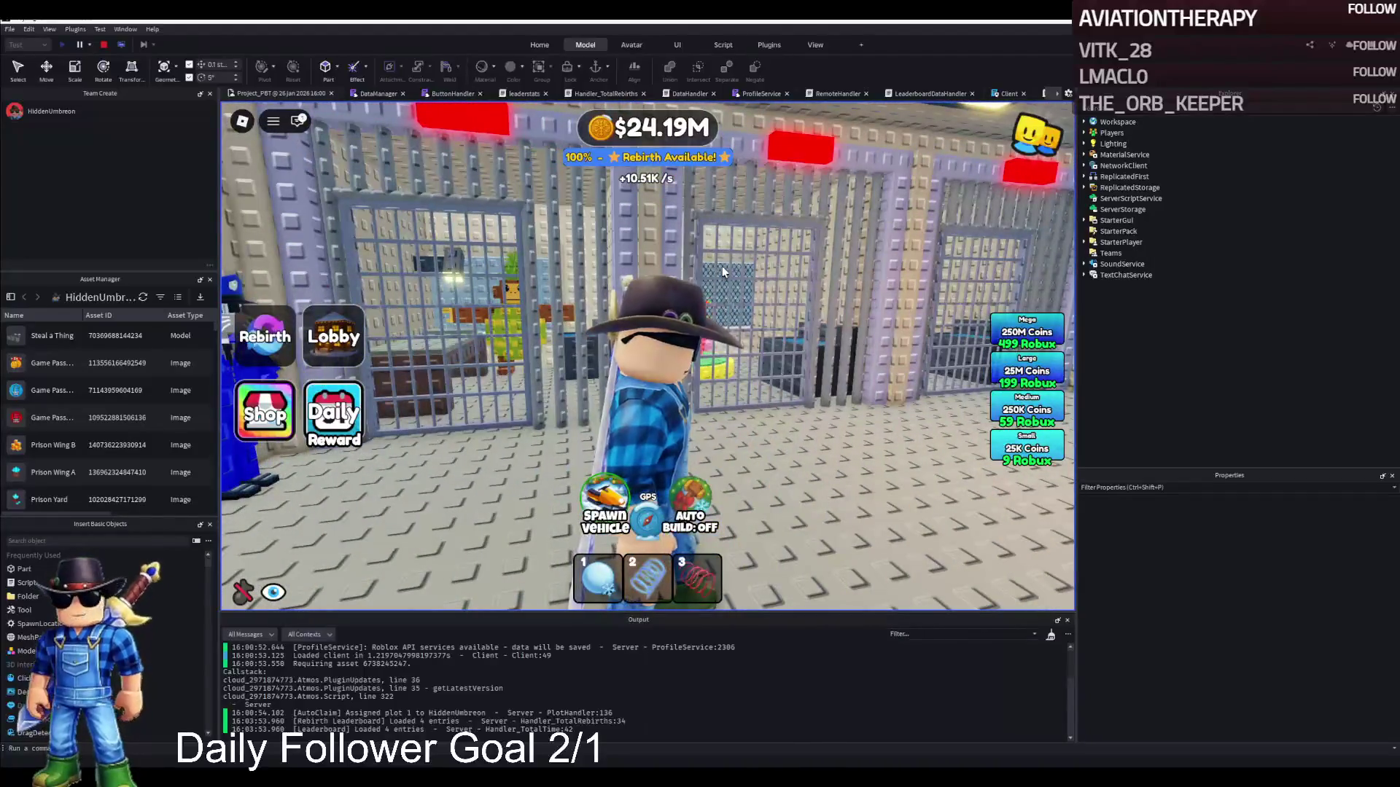
{"action": "key", "text": "d"}
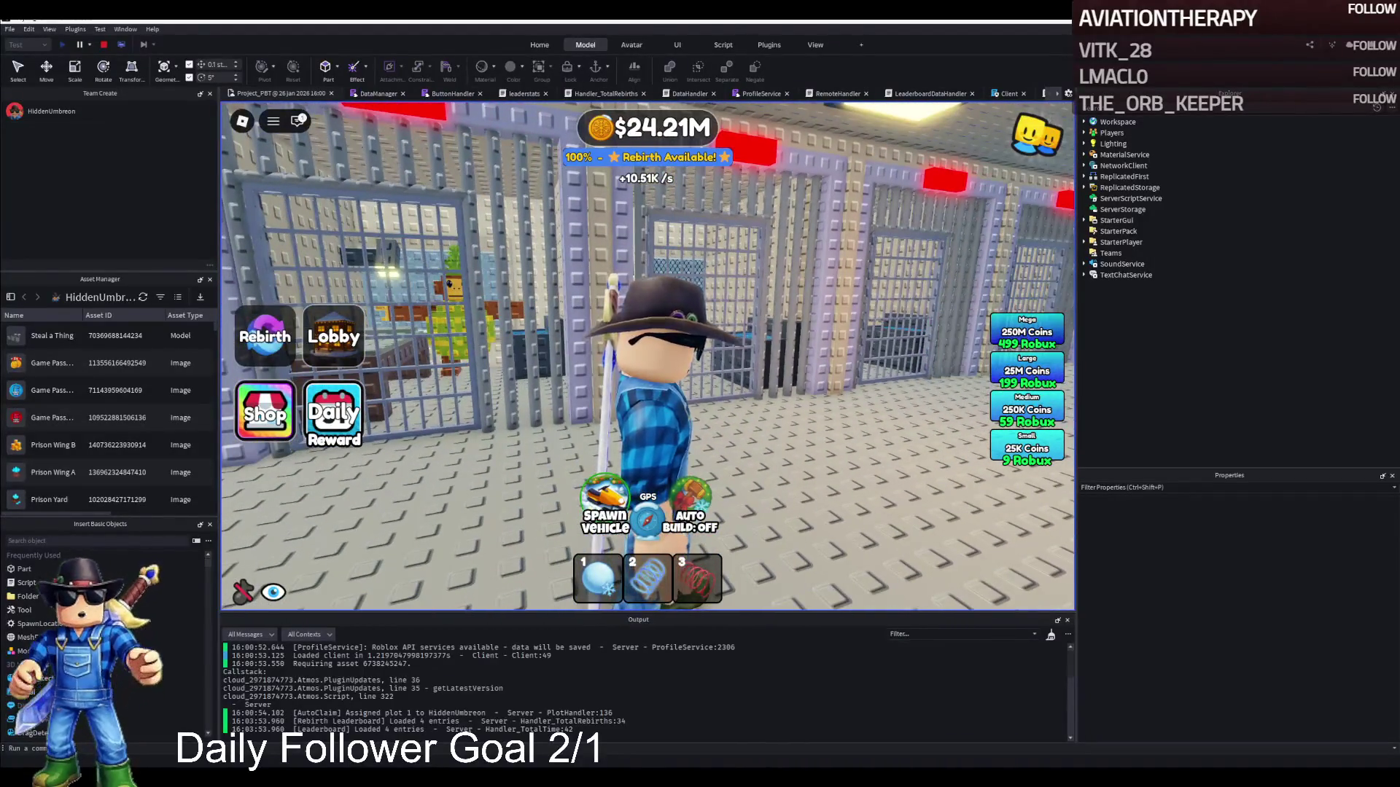
{"action": "key", "text": "a"}
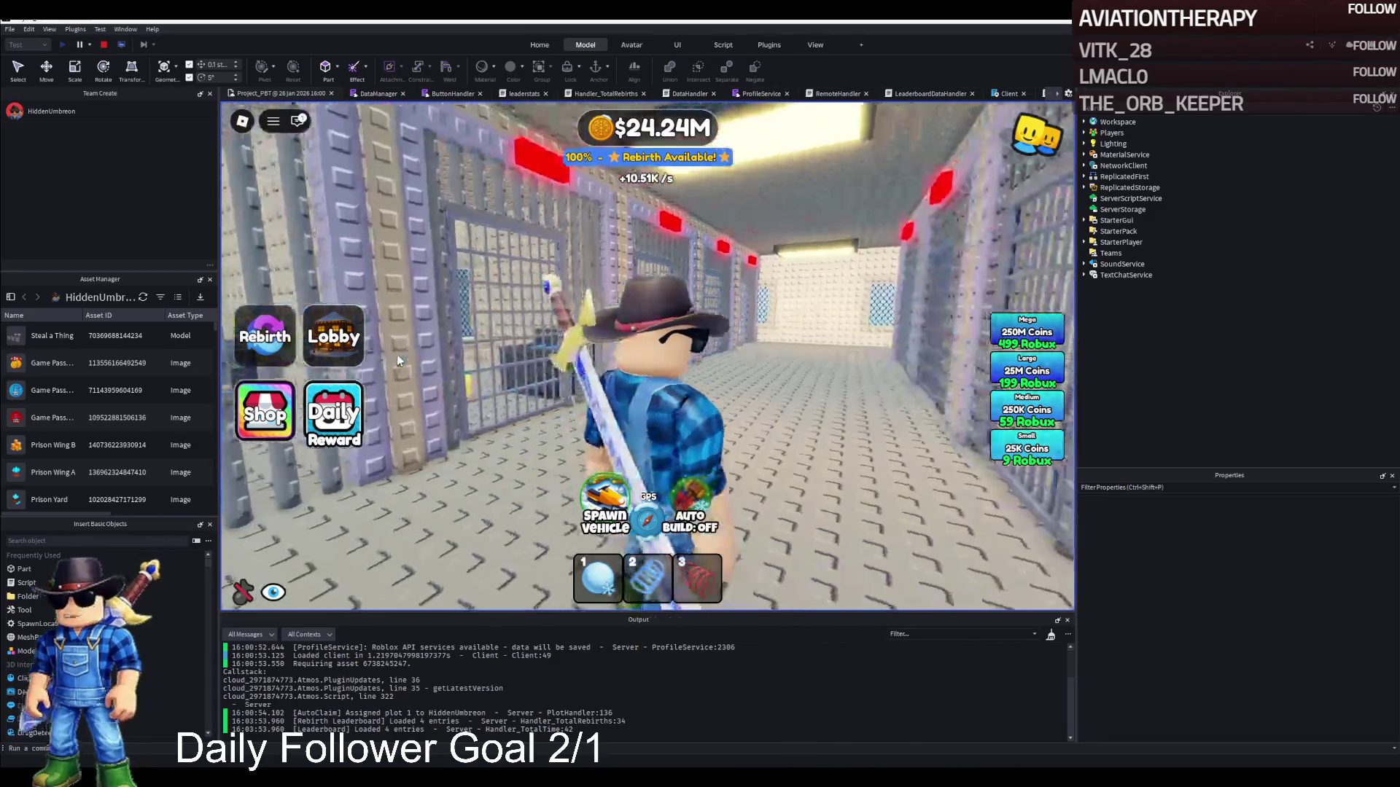
{"action": "key", "text": "d"}
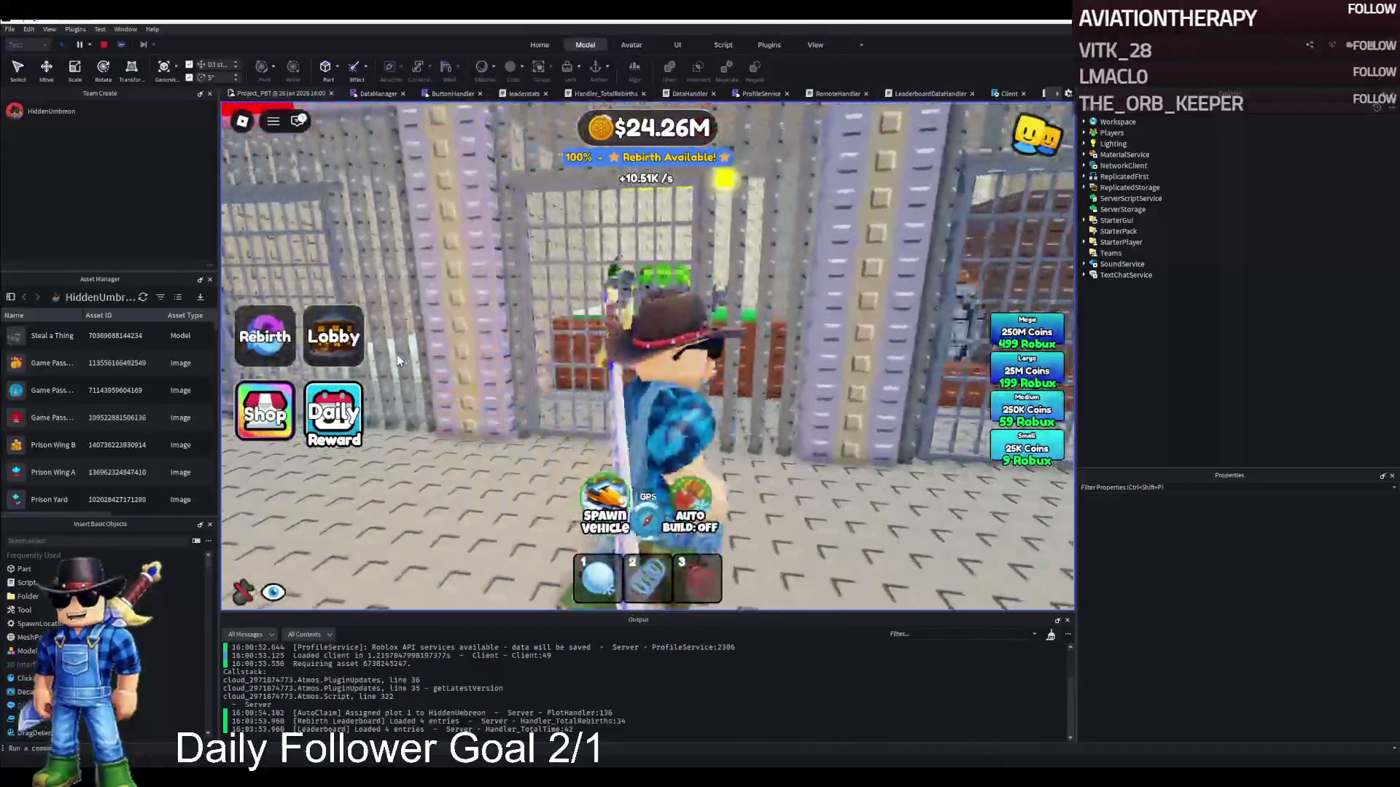
{"action": "key", "text": "a"}
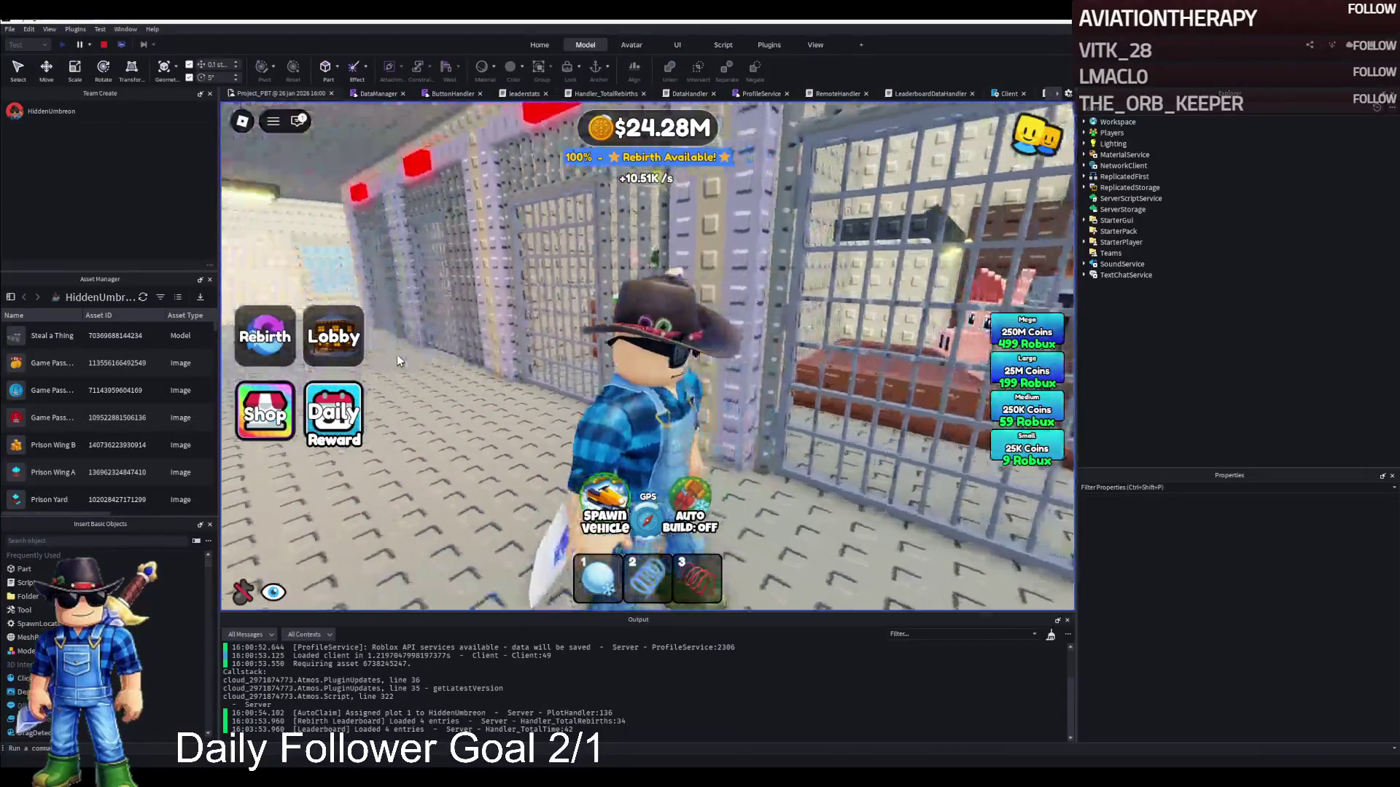
{"action": "key", "text": "d"}
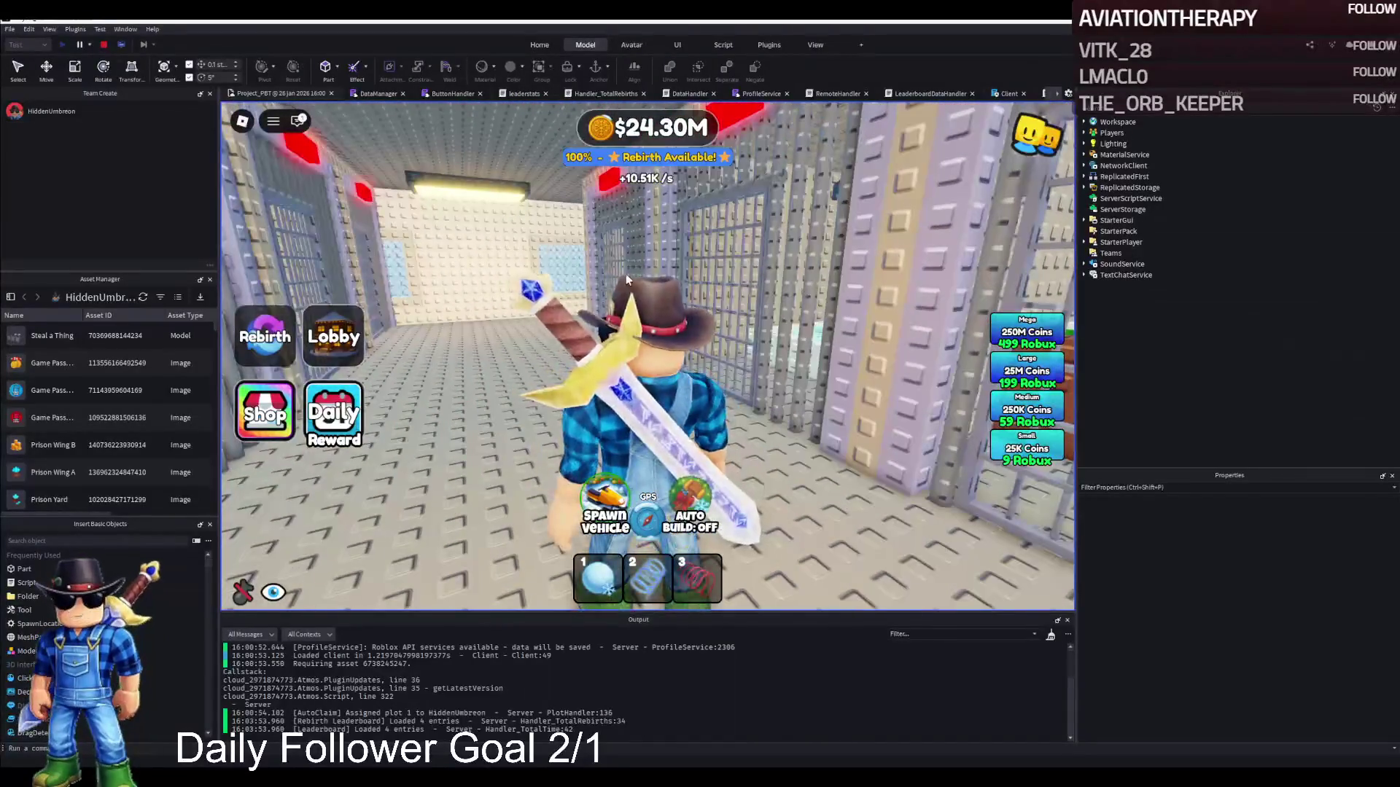
{"action": "key", "text": "d"}
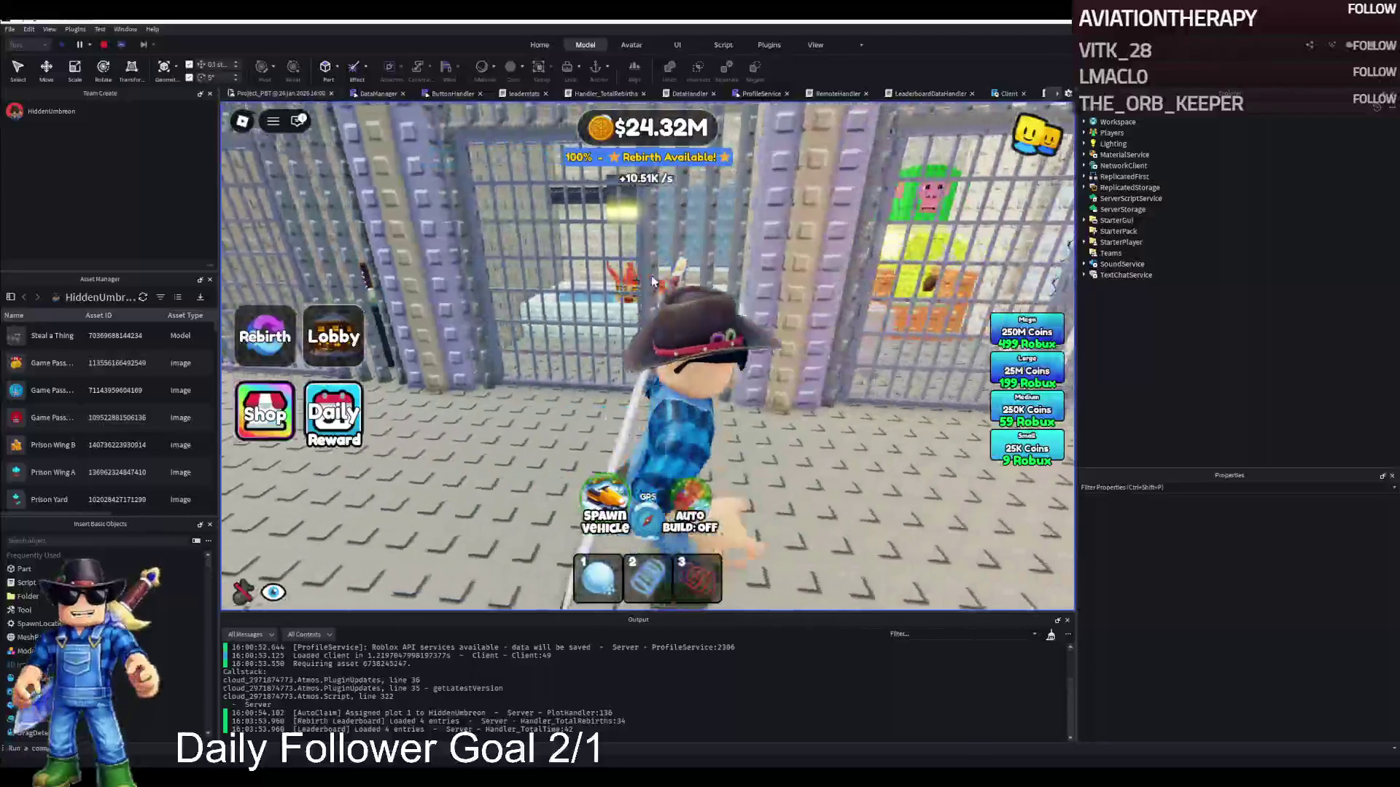
{"action": "key", "text": "a"}
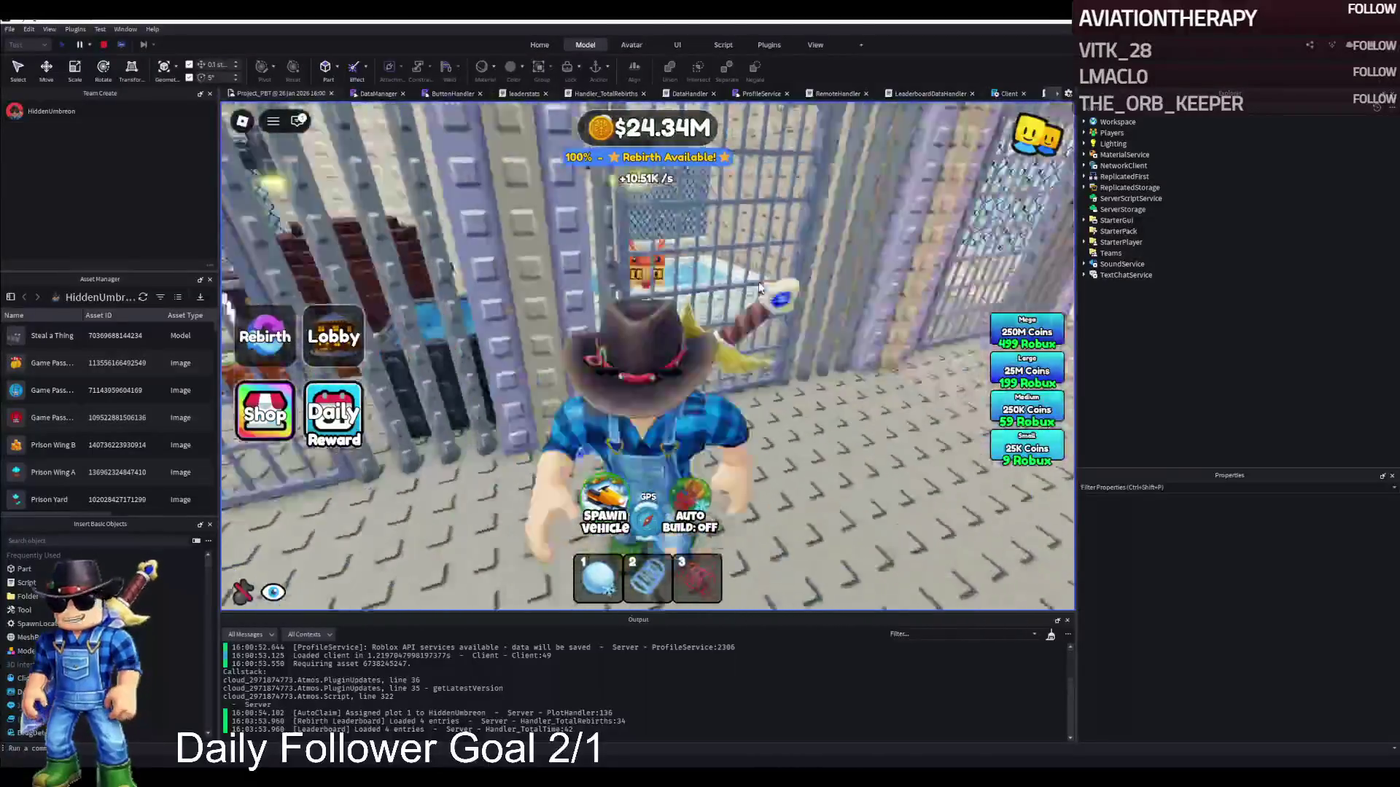
{"action": "key", "text": "w"}
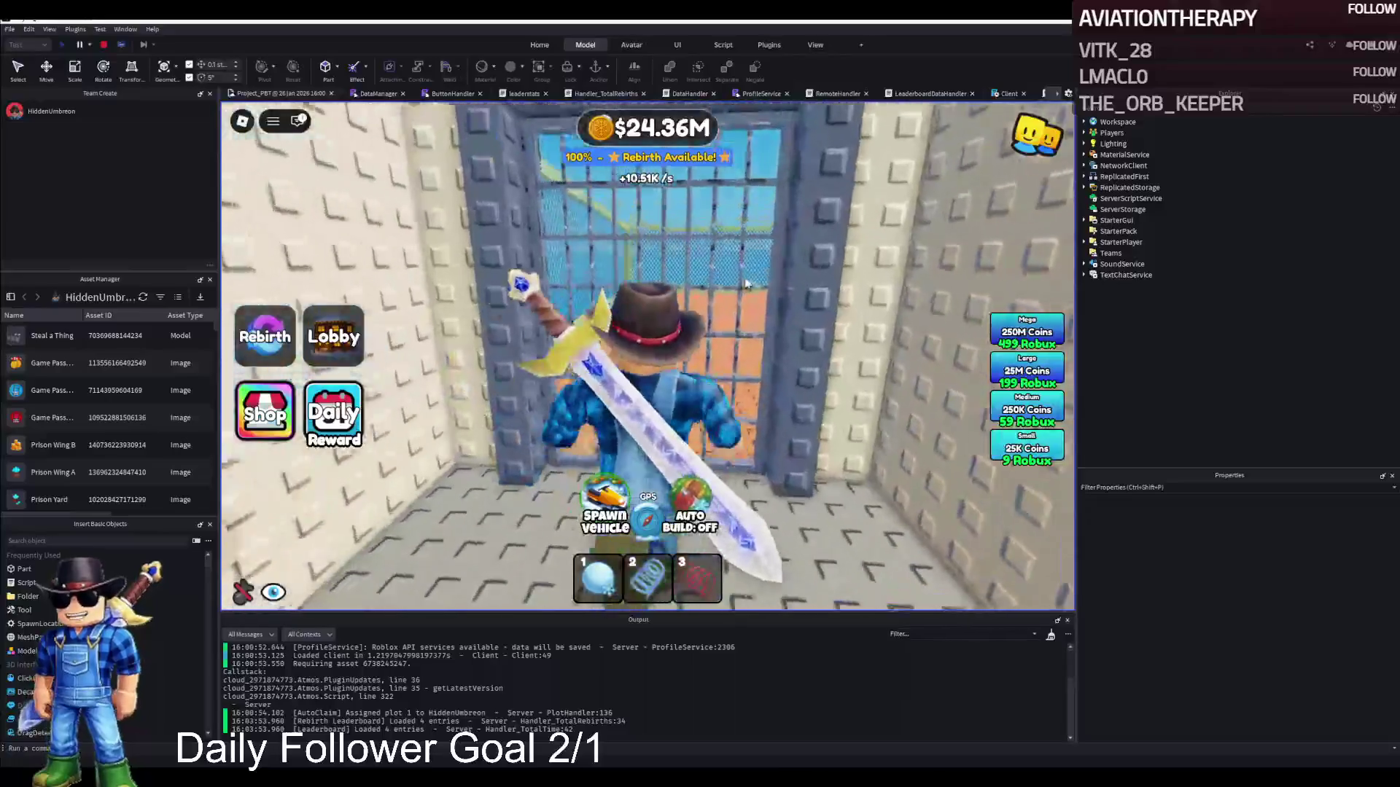
Go through the door, cross the orange yard, and walk through the gate to the leaderboard stall.
{"action": "key", "text": "w"}
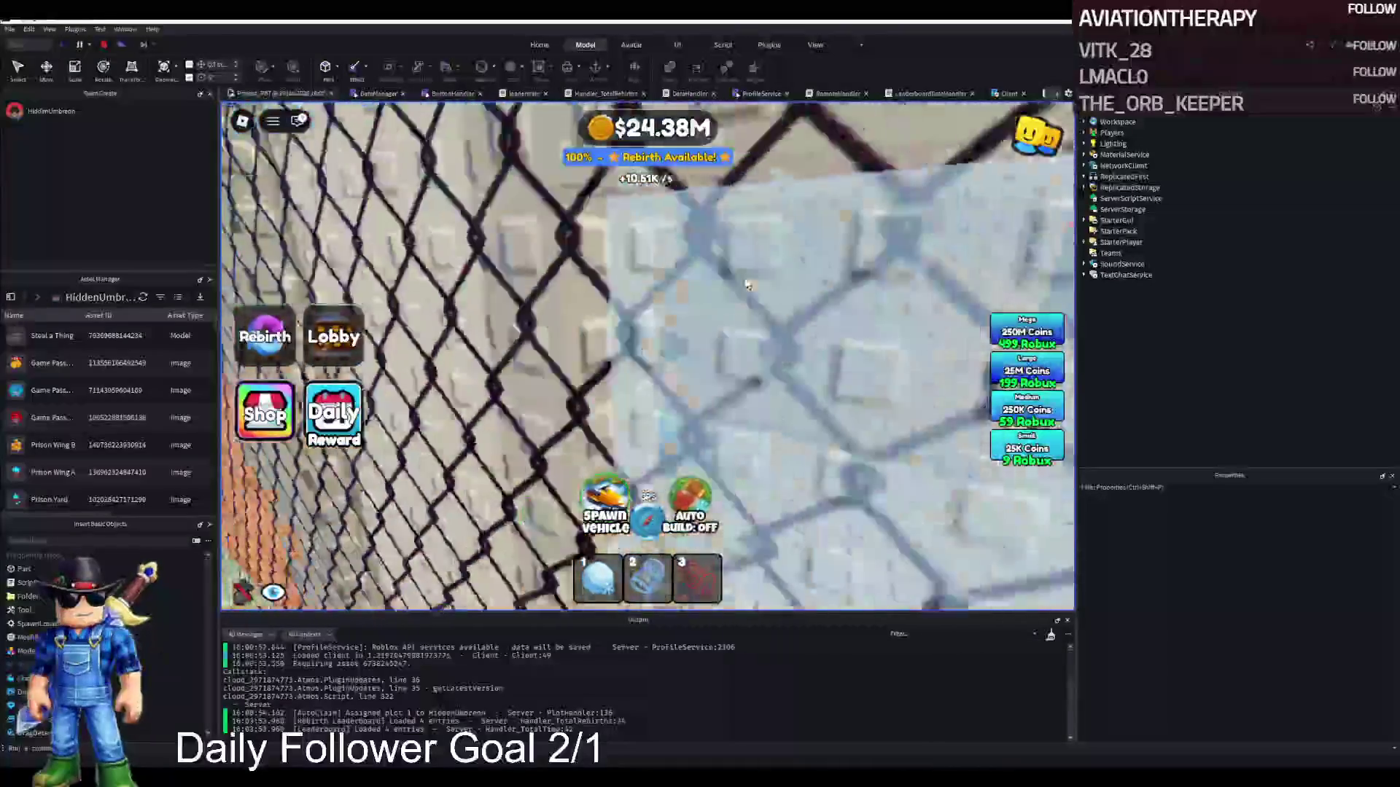
{"action": "key", "text": "s"}
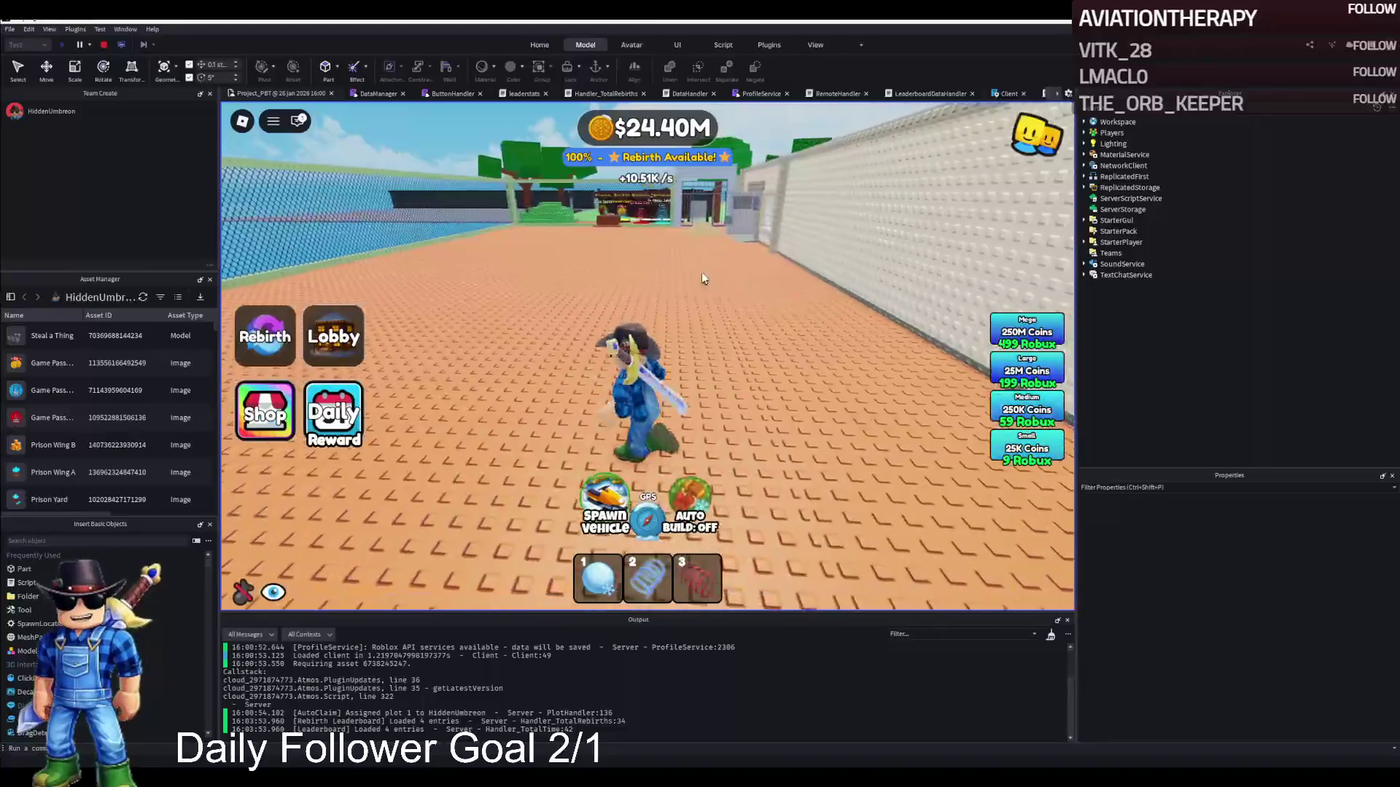
{"action": "key", "text": "w"}
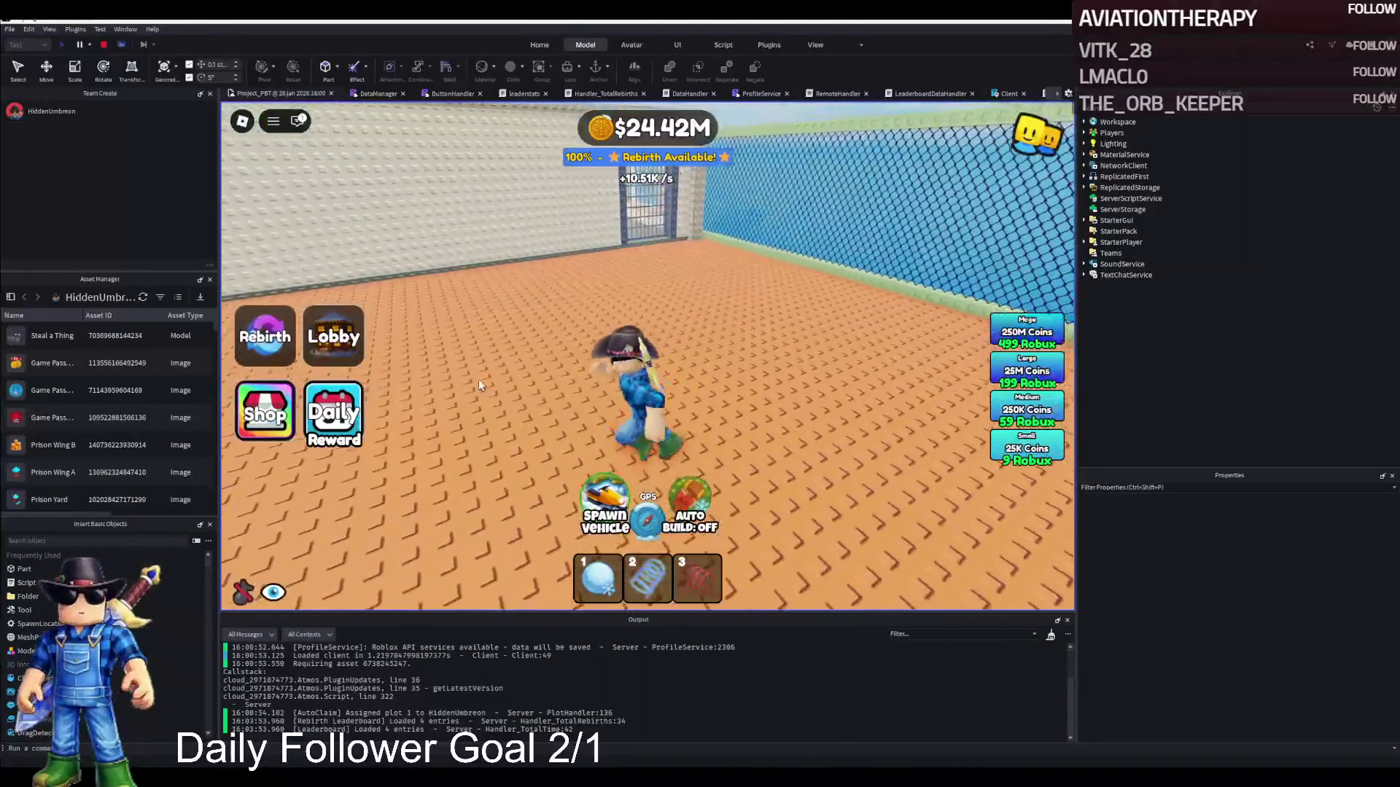
{"action": "key", "text": "w"}
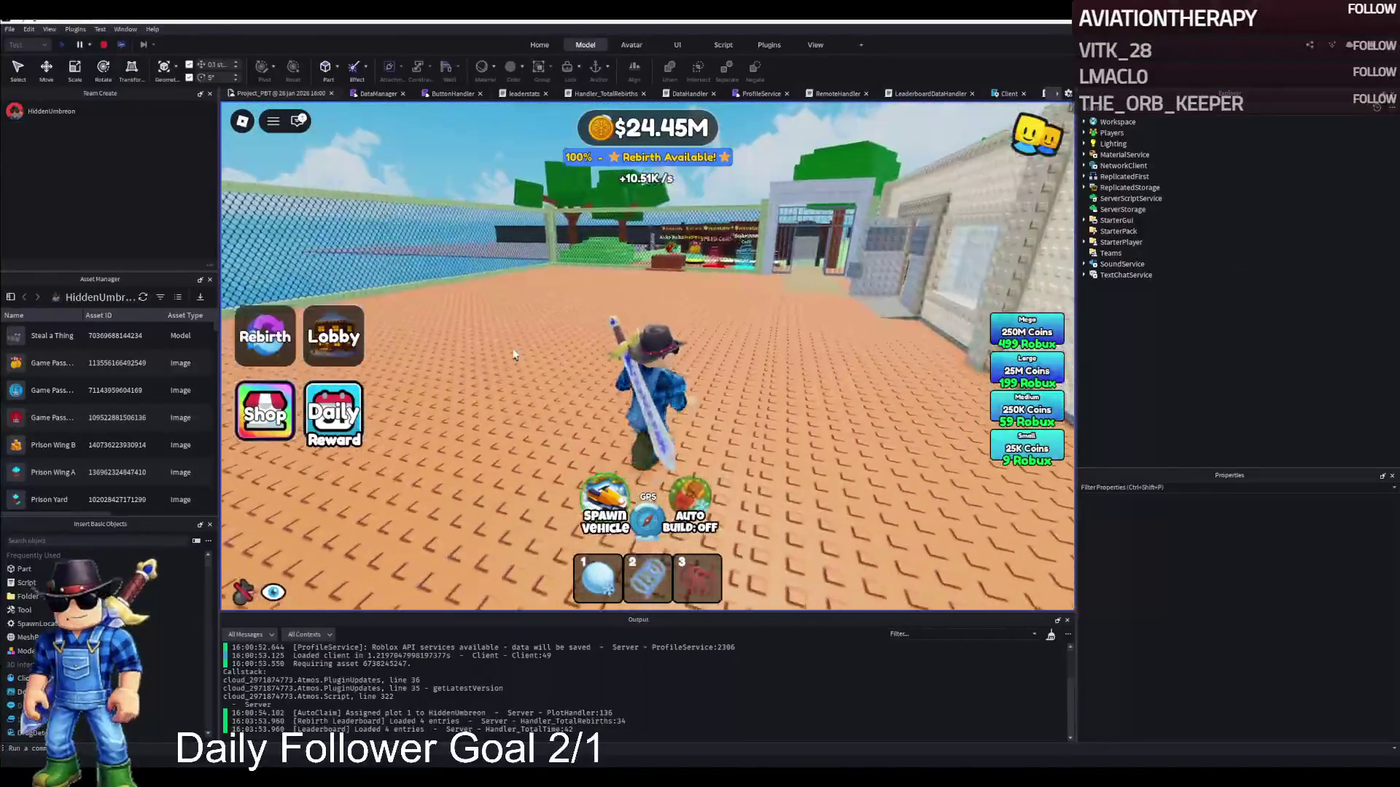
{"action": "key", "text": "w"}
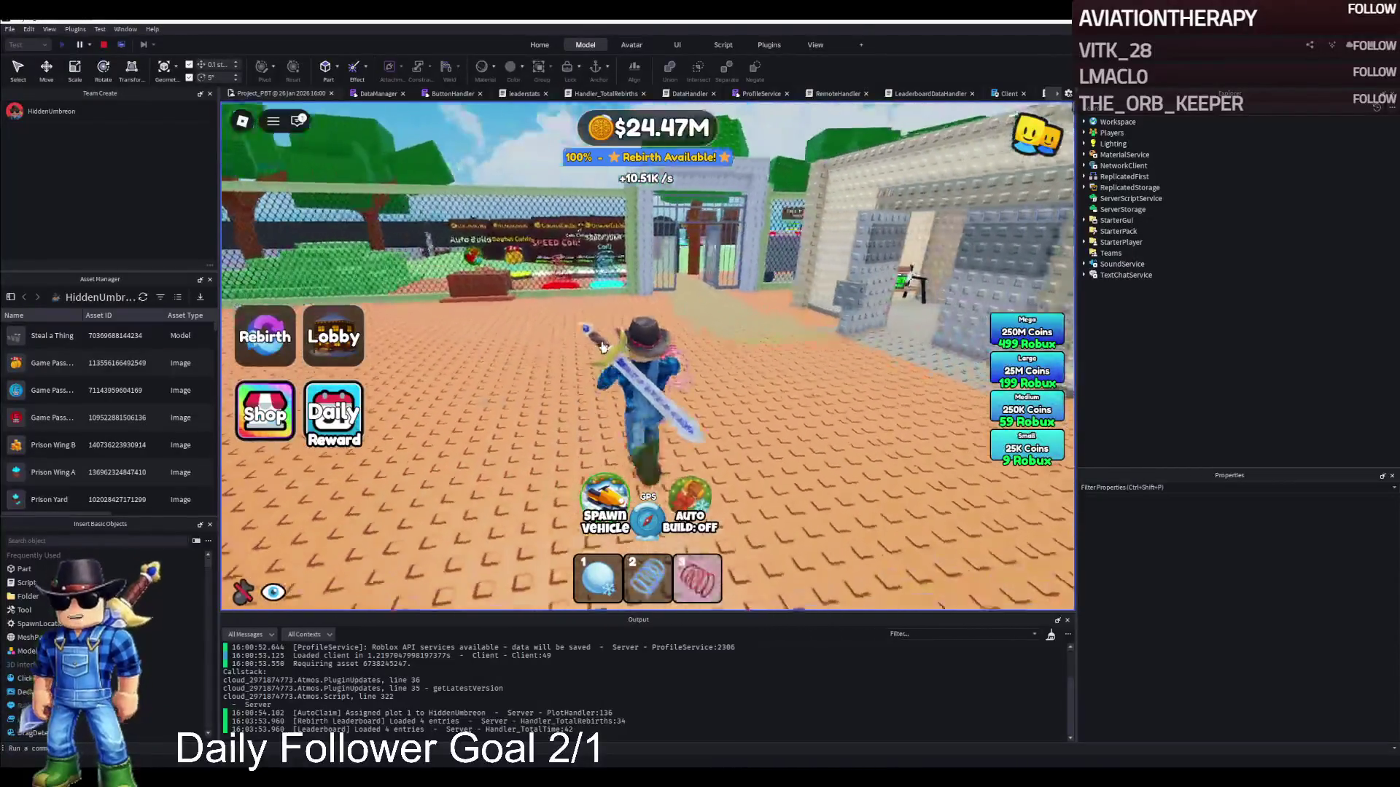
{"action": "key", "text": "3"}
{"action": "key", "text": "w"}
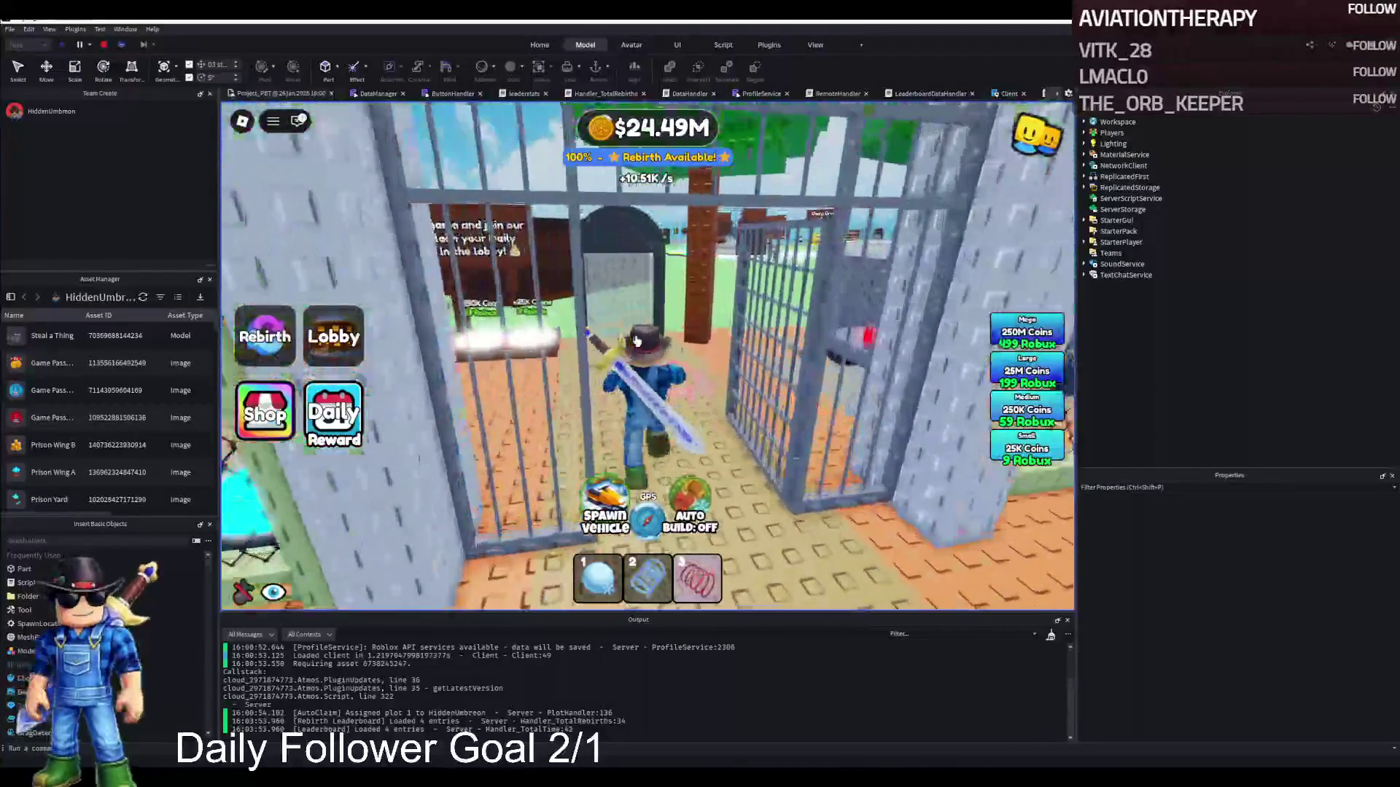
{"action": "key", "text": "w"}
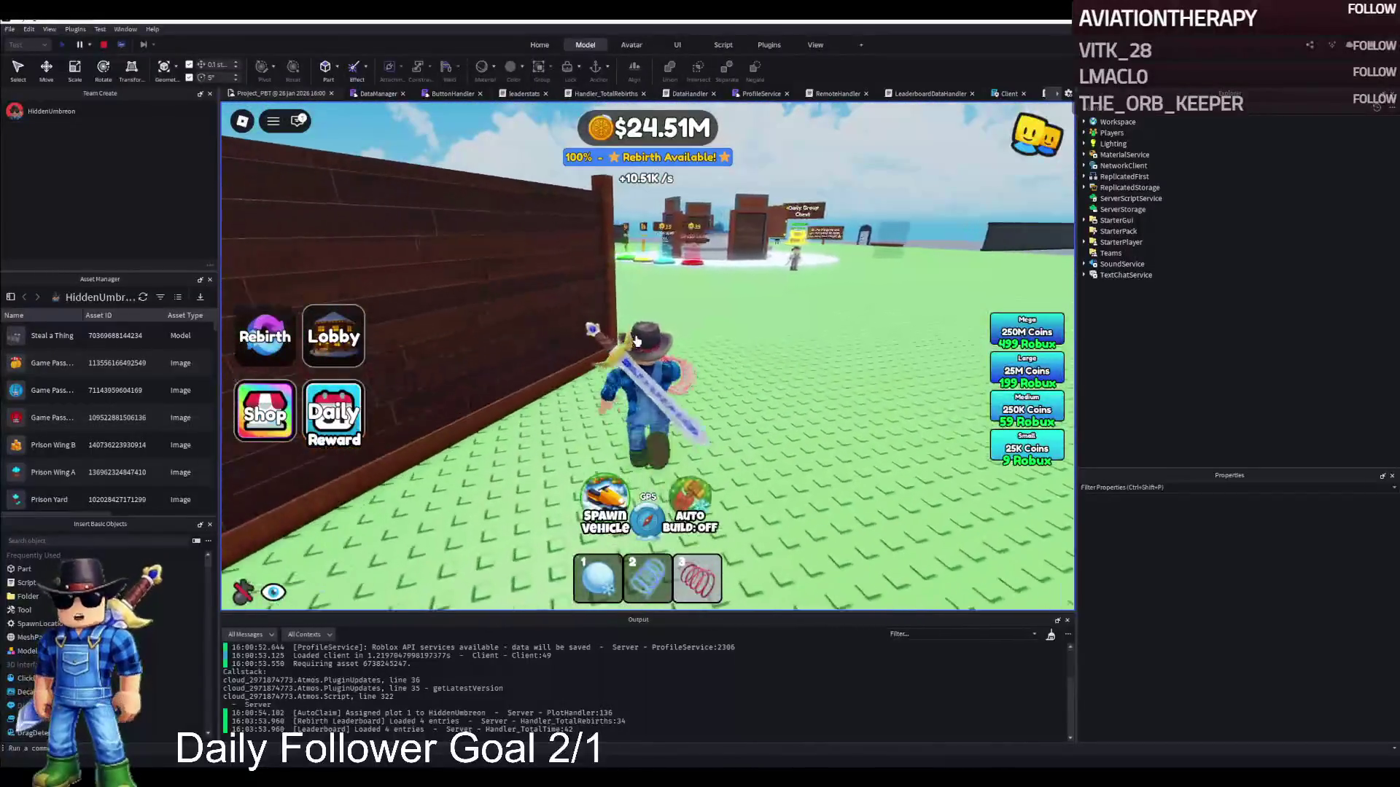
{"action": "key", "text": "w"}
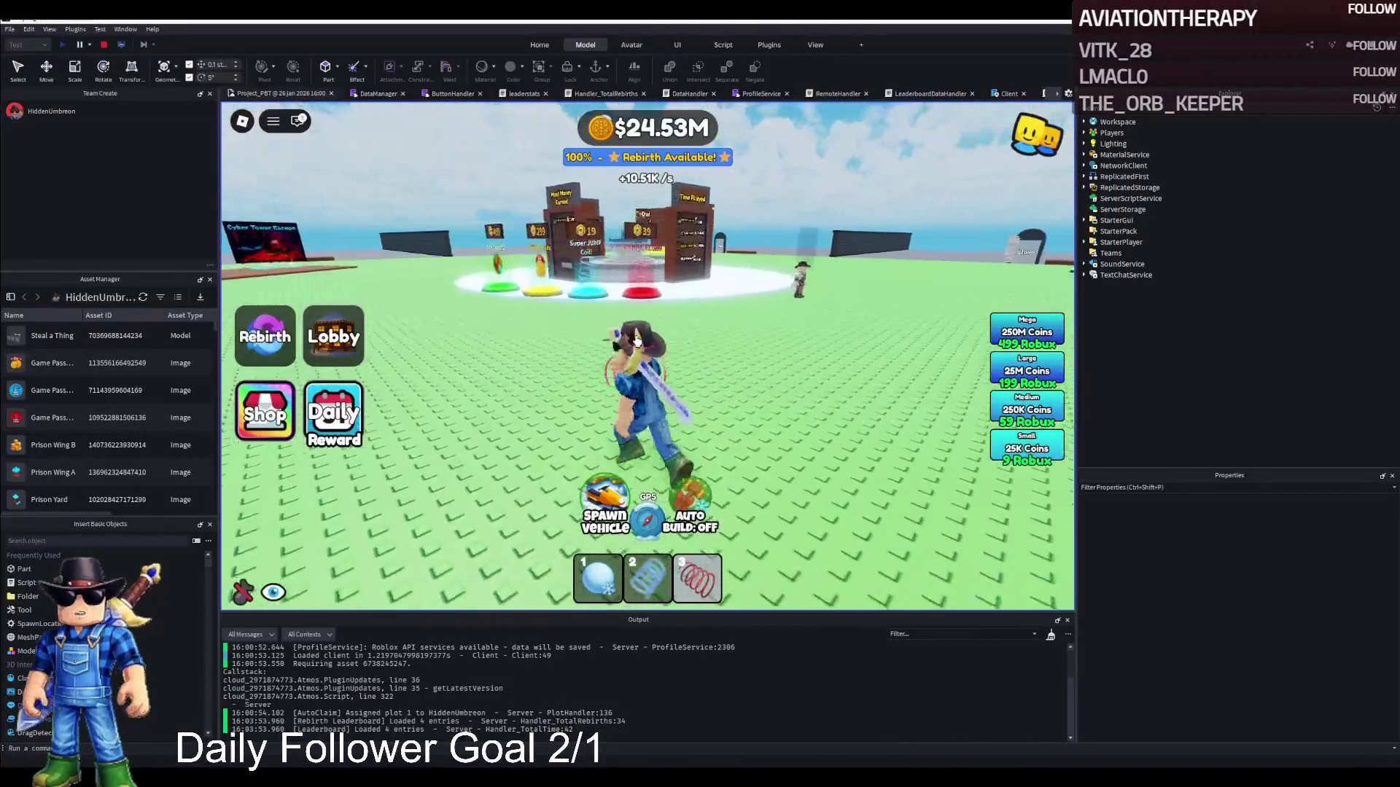
{"action": "key", "text": "w"}
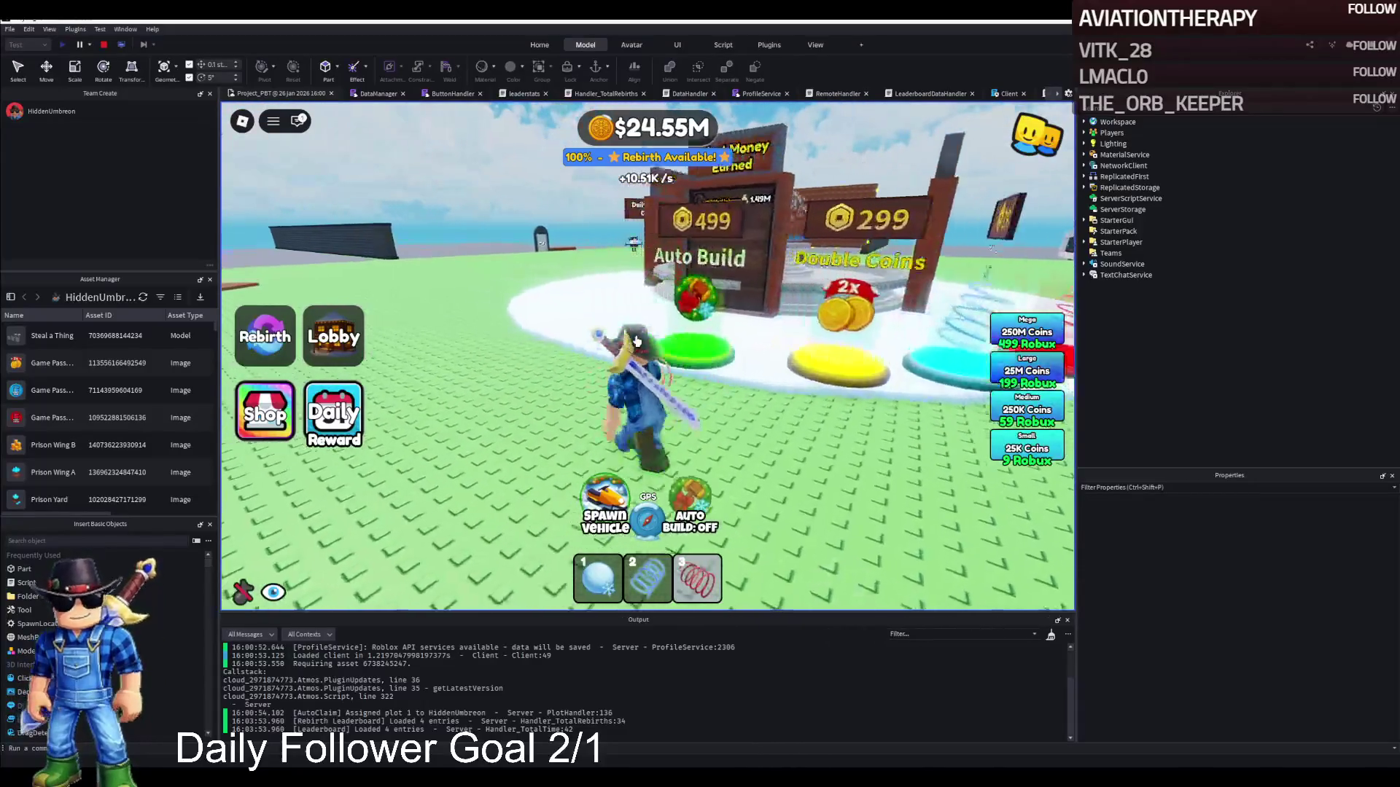
{"action": "key", "text": "w"}
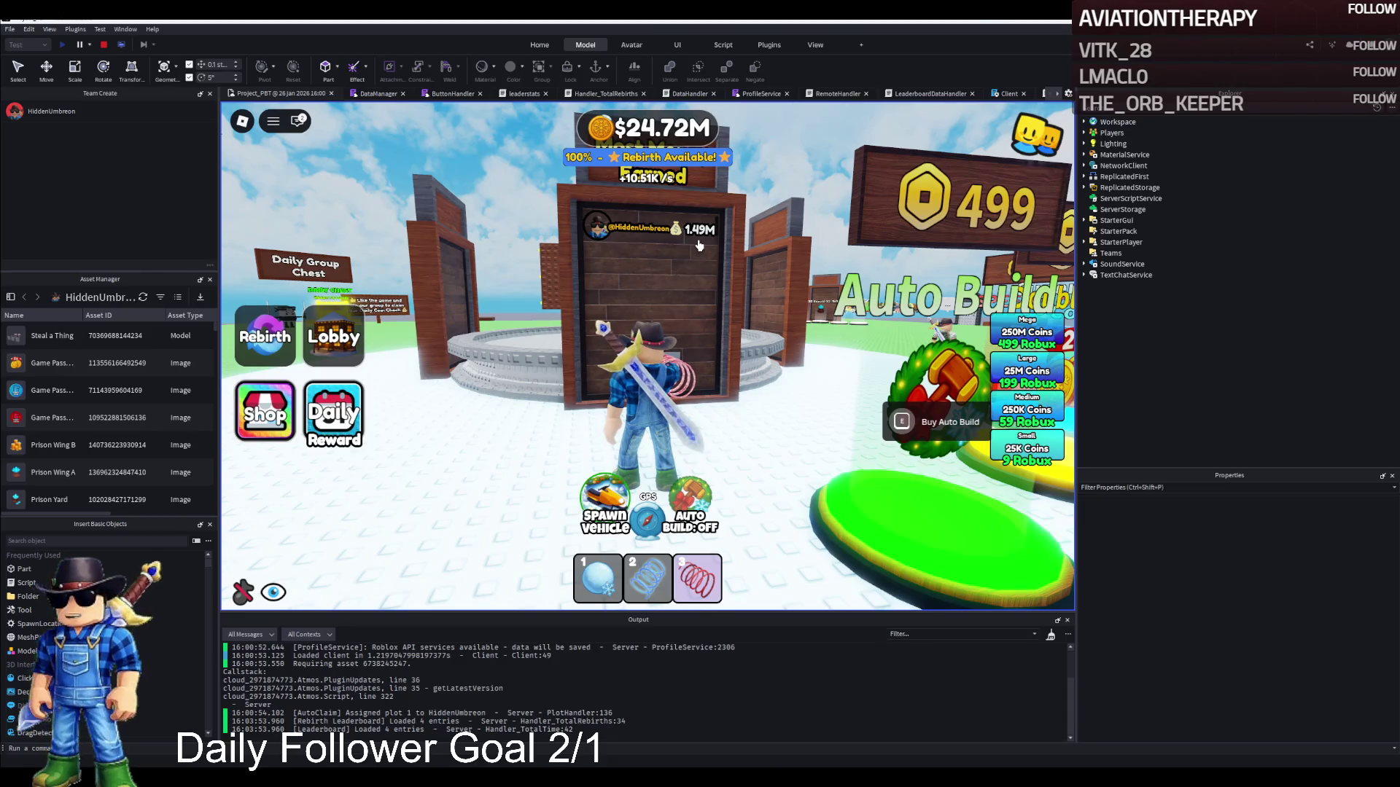
Stop the playtest after reading the player's entry on the Most Money Earned board.
{"action": "left_click", "coordinate": [104, 44]}
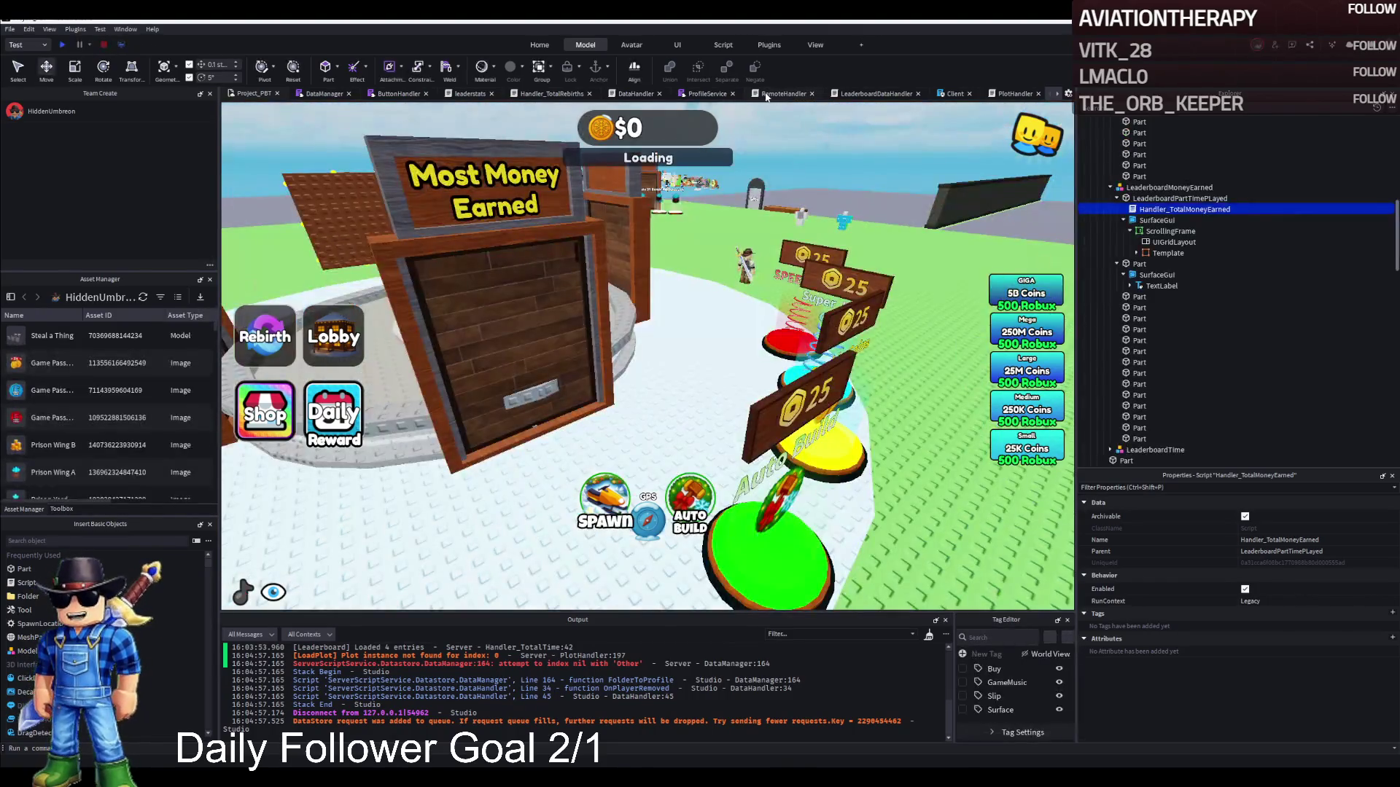
Review the RemoteHandler, LeaderboardDataHandler, Client, PlotHandler, ProfileService, DataHandler, Handler_TotalRebirths, leaderstats and DataManager scripts.
{"action": "left_click", "coordinate": [792, 97]}
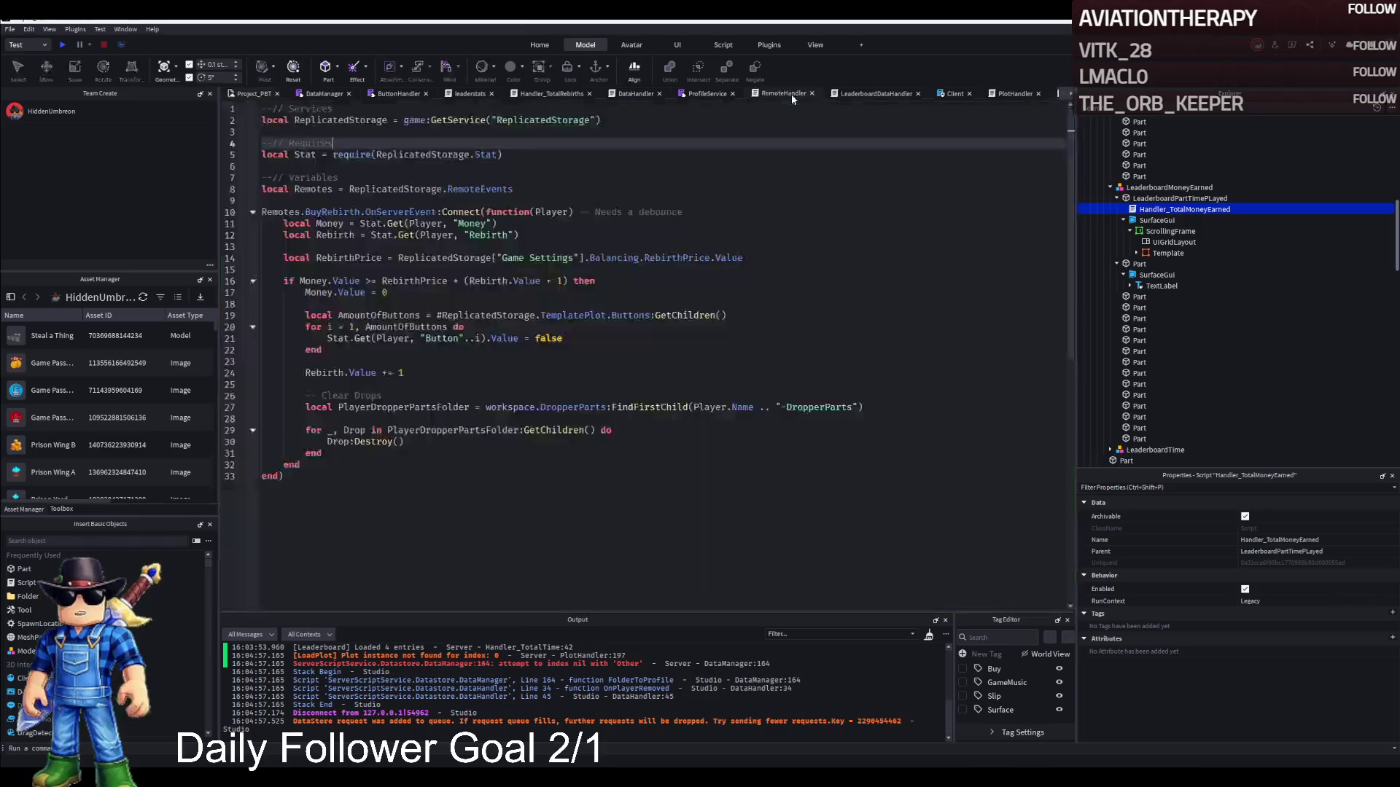
{"action": "left_click", "coordinate": [869, 95]}
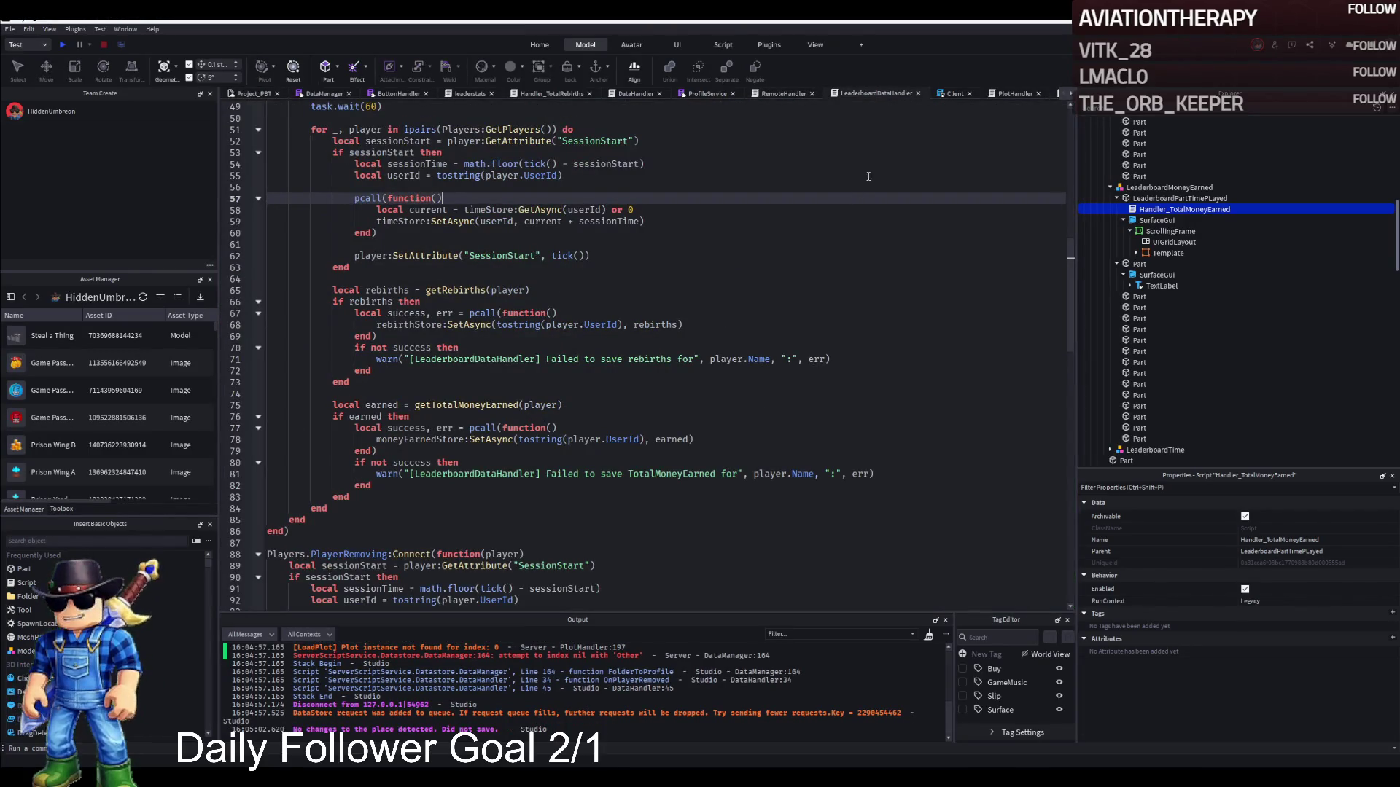
{"action": "left_click", "coordinate": [952, 94]}
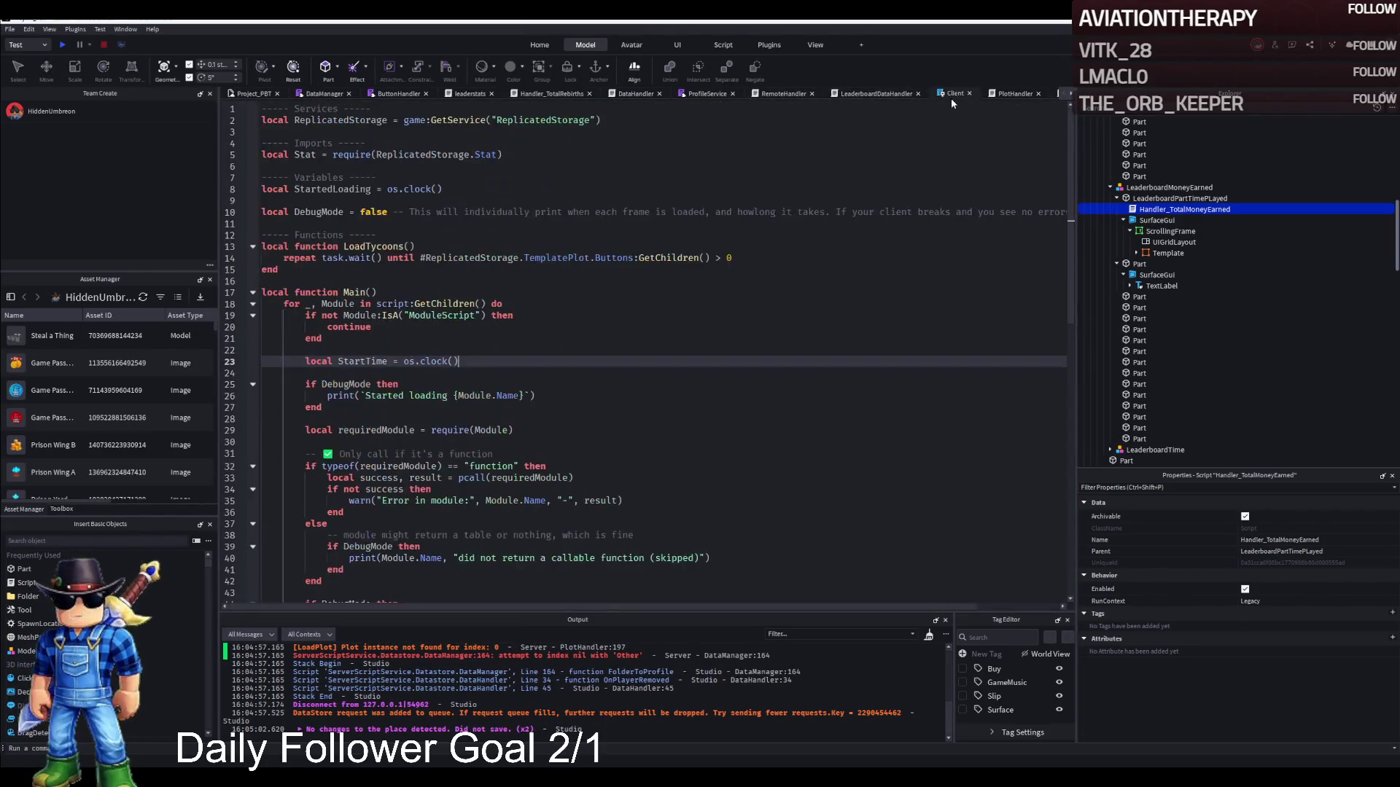
{"action": "left_click", "coordinate": [1004, 94]}
{"action": "left_click", "coordinate": [704, 95]}
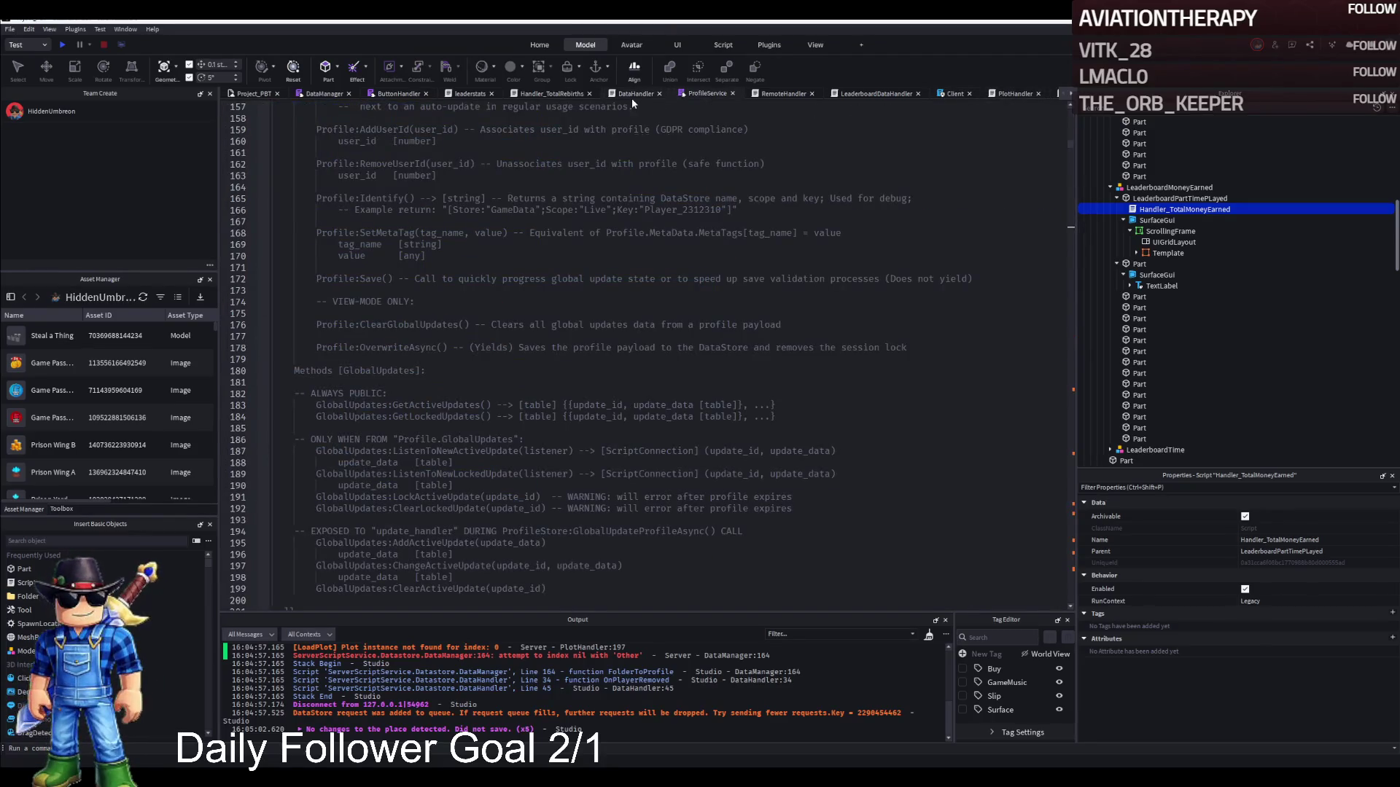
{"action": "left_click", "coordinate": [631, 98]}
{"action": "left_click", "coordinate": [549, 93]}
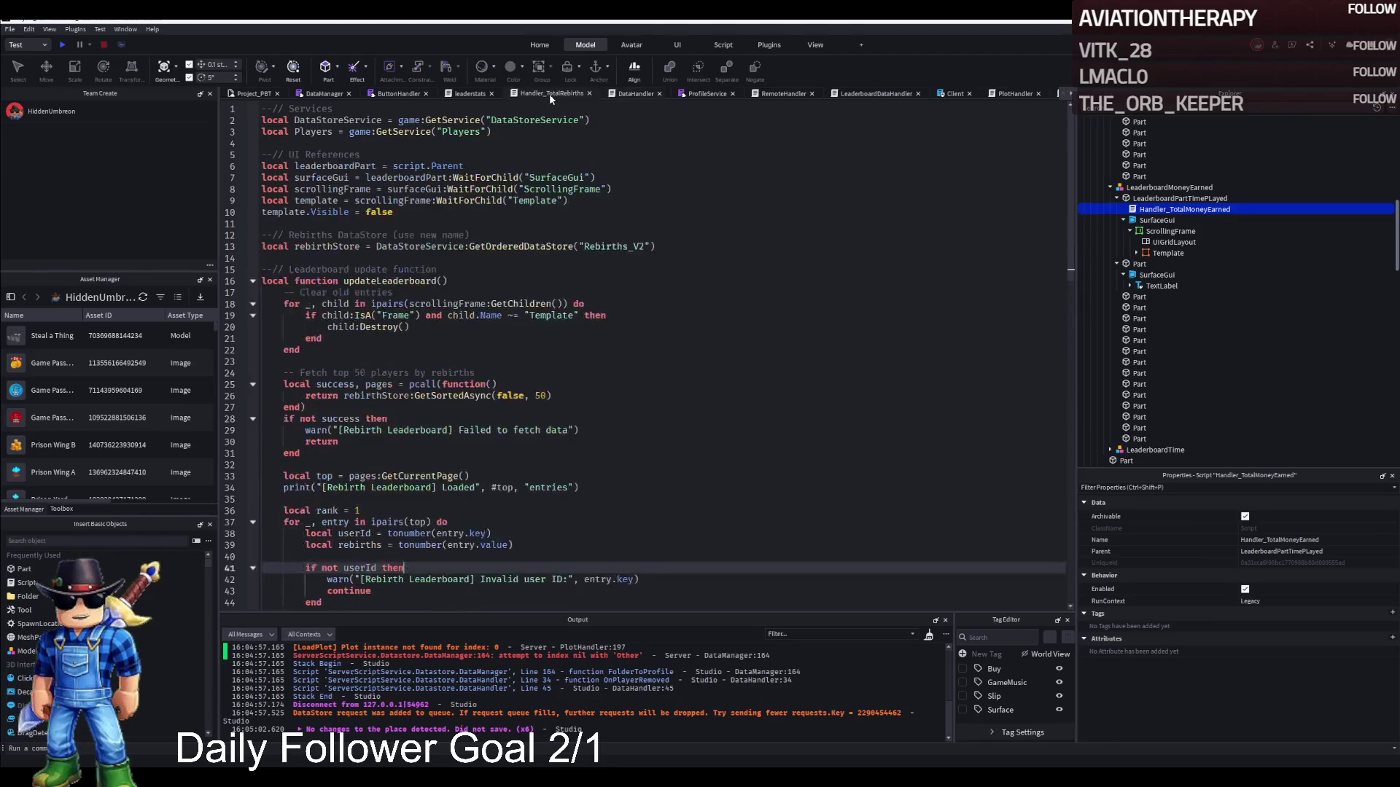
{"action": "left_click", "coordinate": [467, 95]}
{"action": "left_click", "coordinate": [399, 93]}
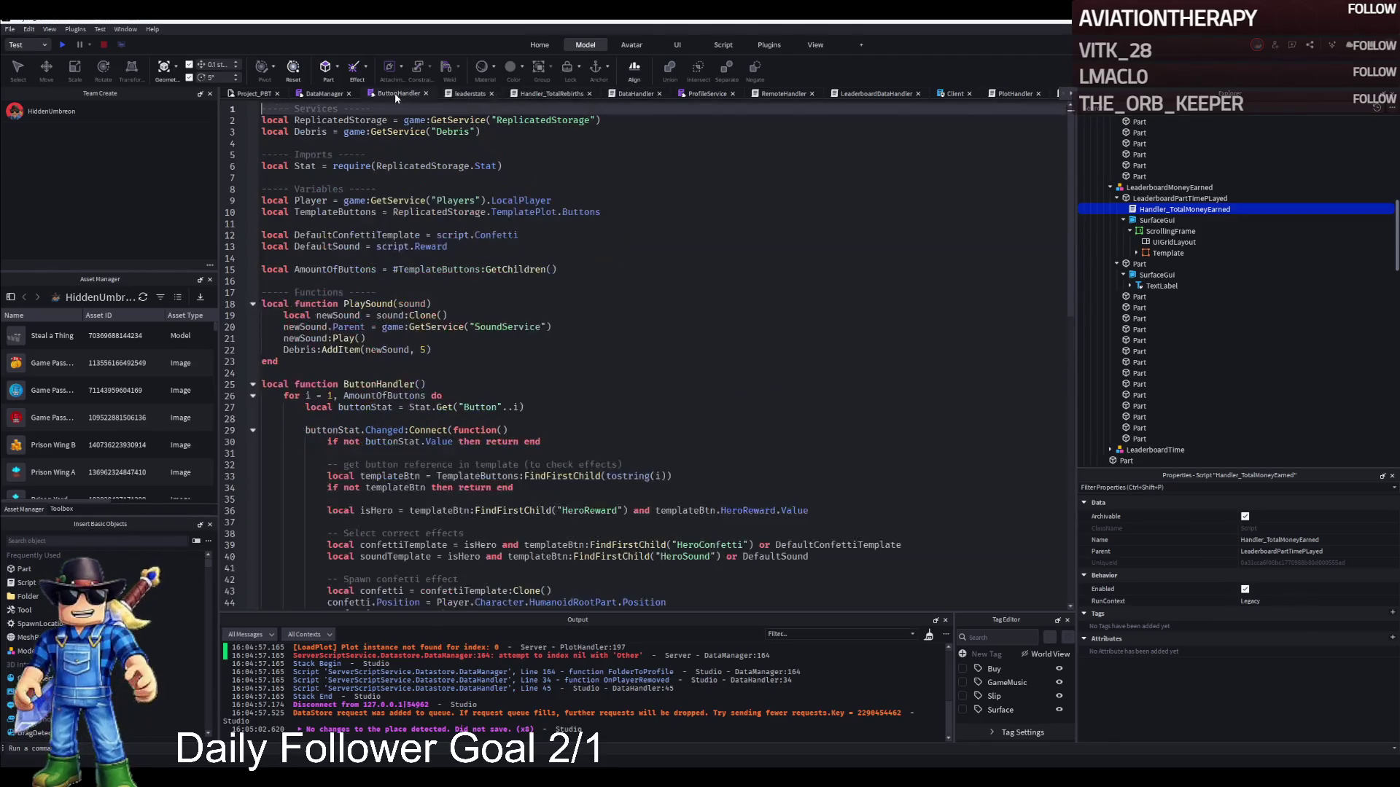
{"action": "left_click", "coordinate": [323, 94]}
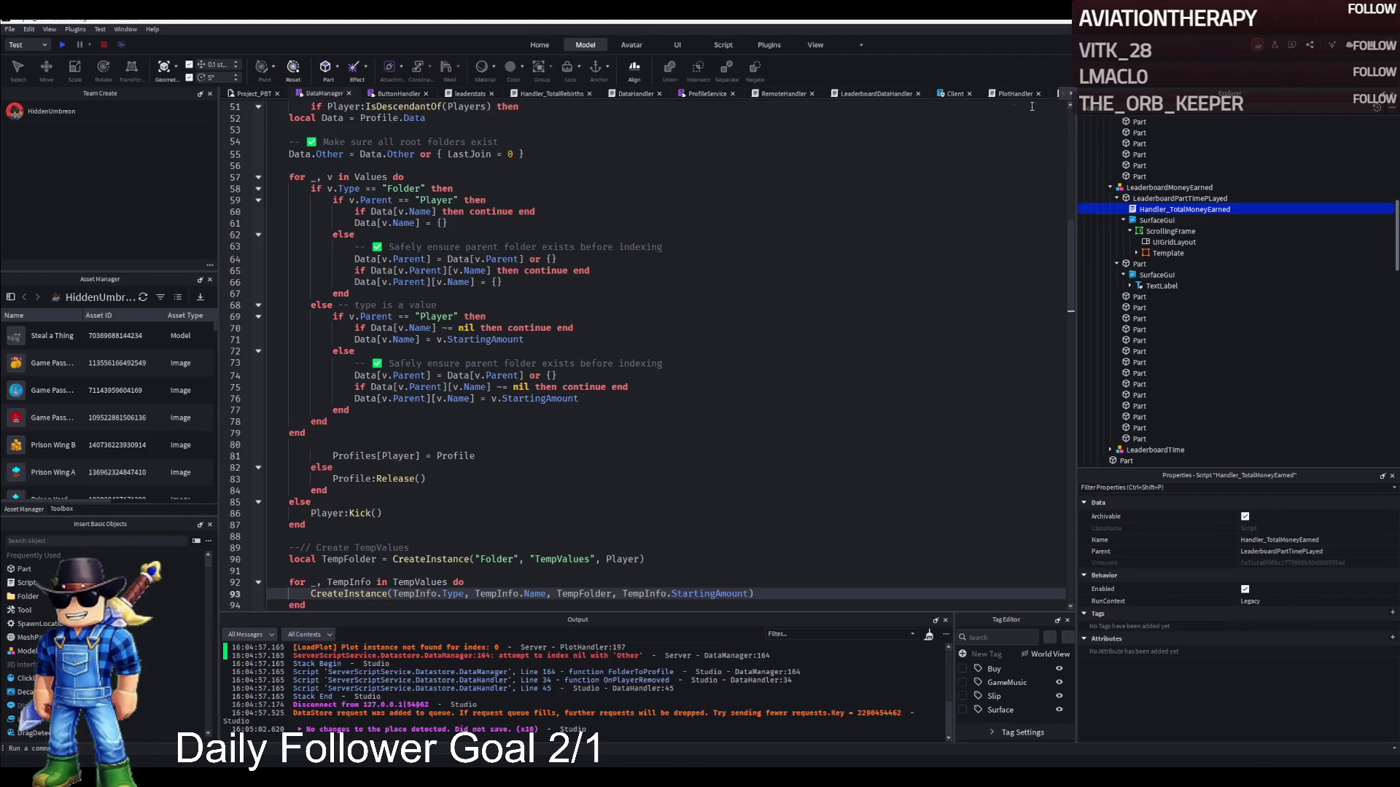
Check Handler_TotalMoneyEarned, PlotHandler and Stat, then reopen Handler_TotalMoneyEarned at its top.
{"action": "left_click", "coordinate": [1070, 93]}
{"action": "left_click", "coordinate": [938, 93]}
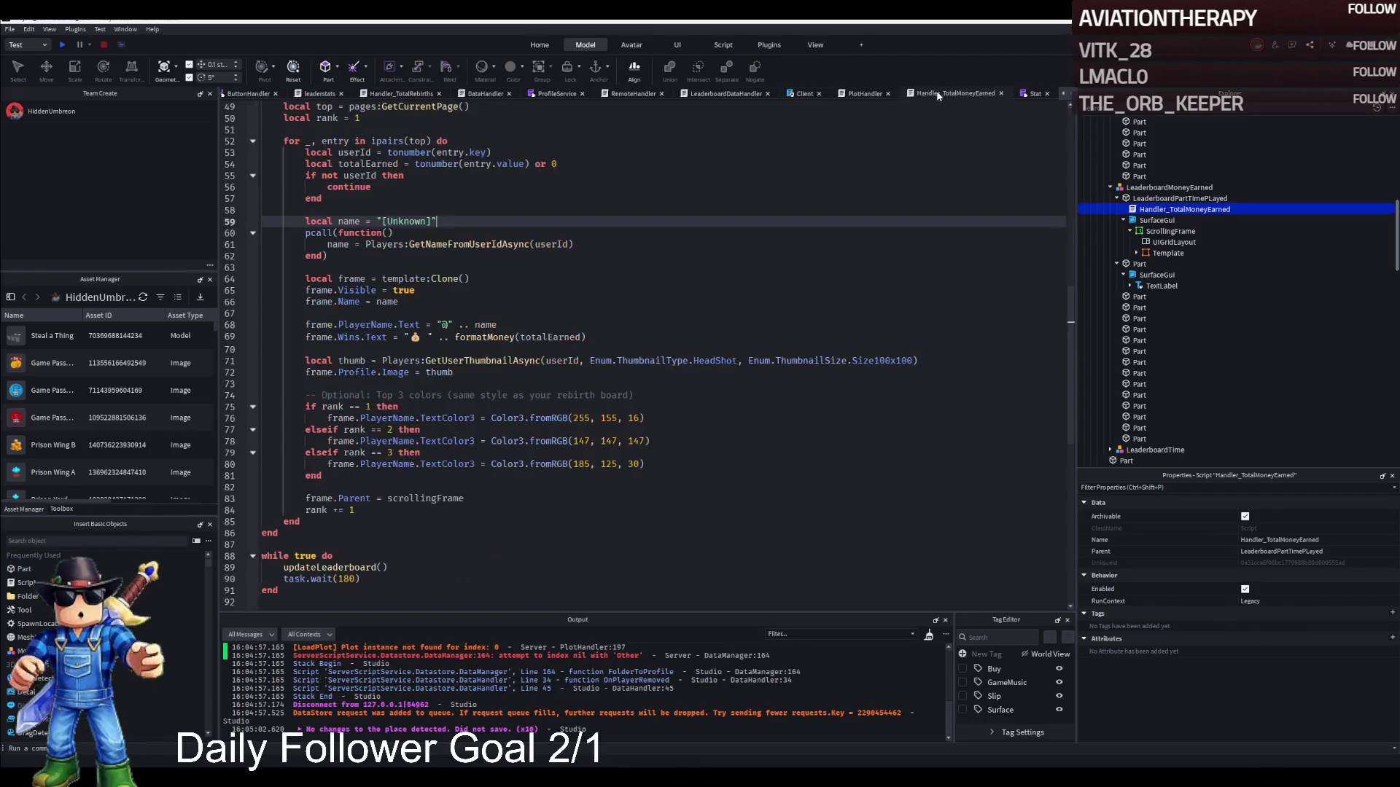
{"action": "left_click", "coordinate": [867, 94]}
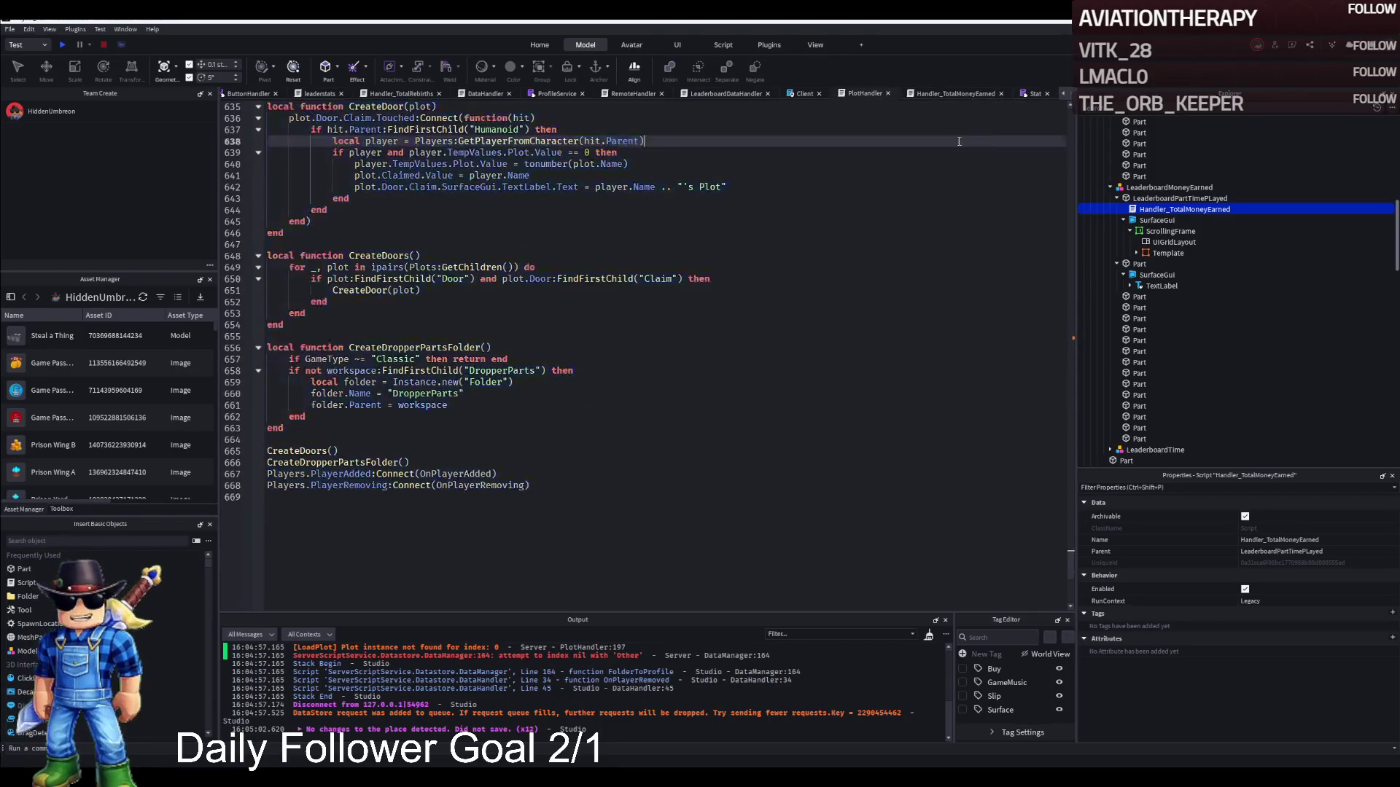
{"action": "left_click", "coordinate": [1027, 95]}
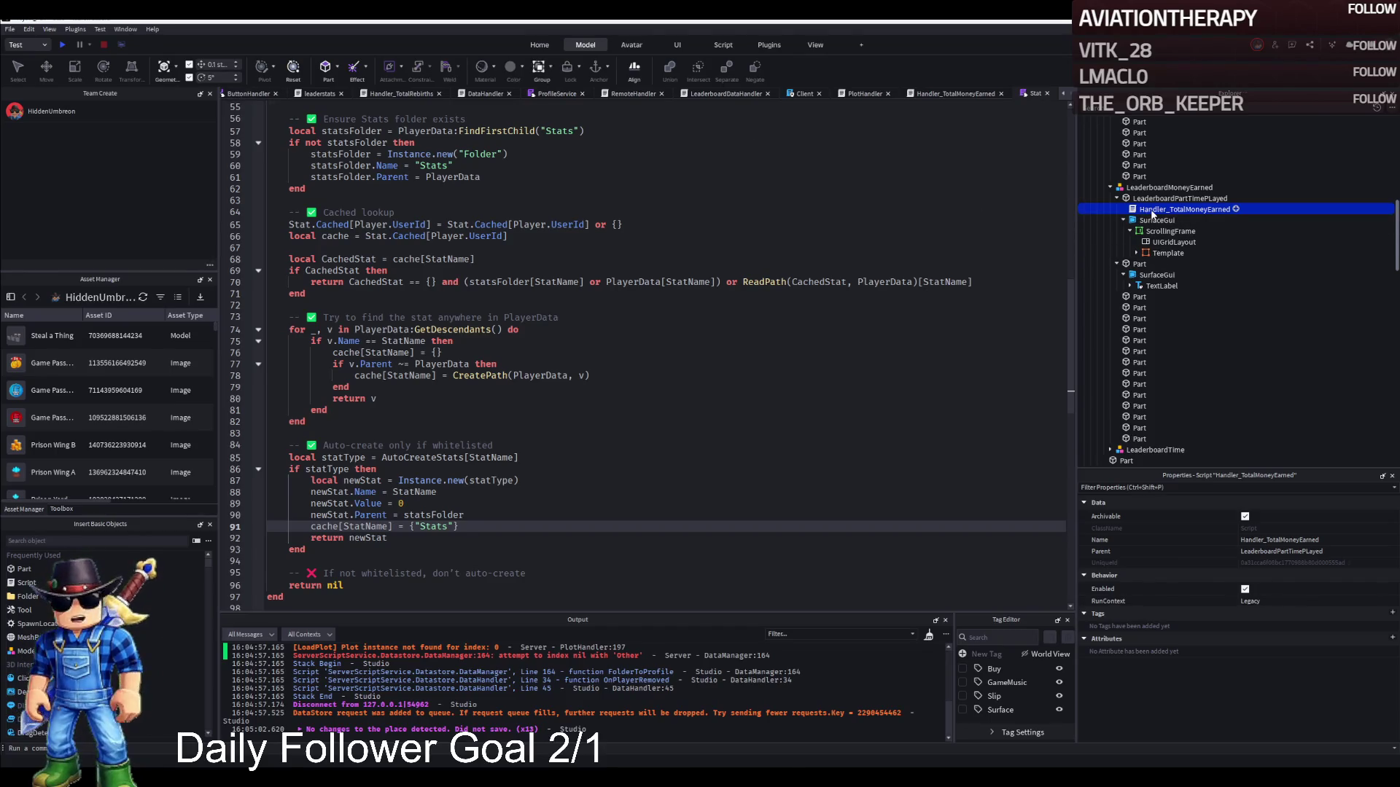
{"action": "double_click", "coordinate": [1166, 209]}
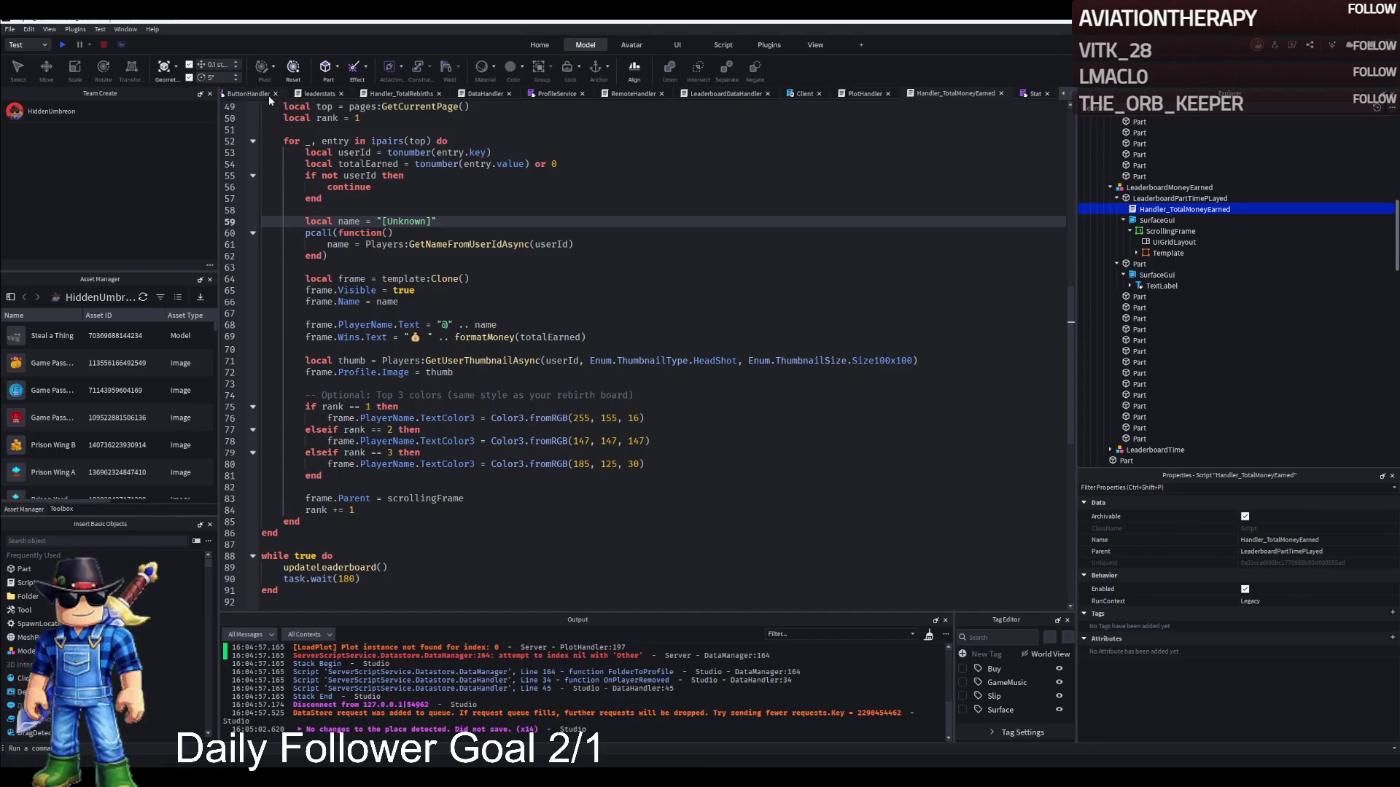
{"action": "scroll", "coordinate": [259, 97], "scroll_direction": "up", "scroll_amount": 11}
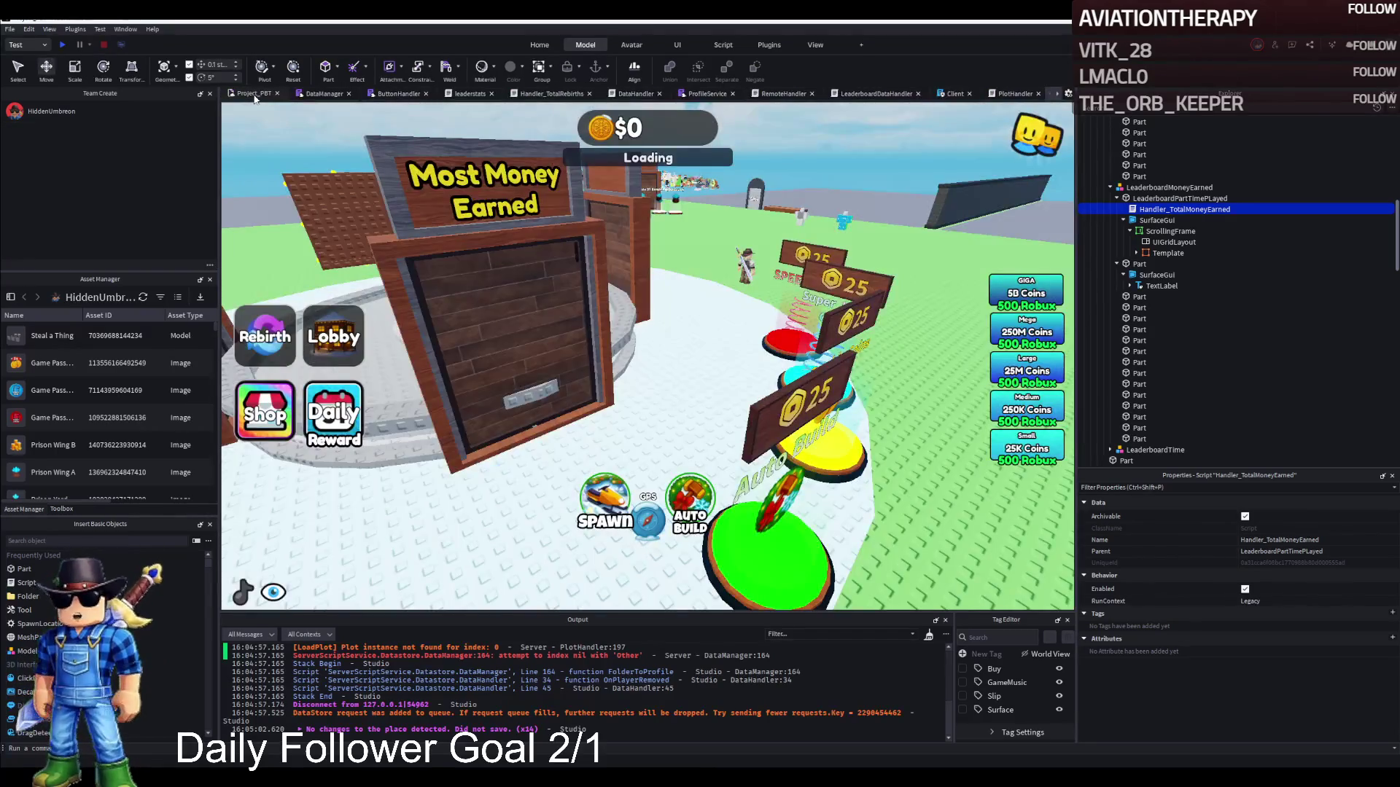
Select the LeaderboardMoneyEarned model and open Handler_TotalMoneyEarned scrolled to its top.
{"action": "left_click", "coordinate": [510, 292]}
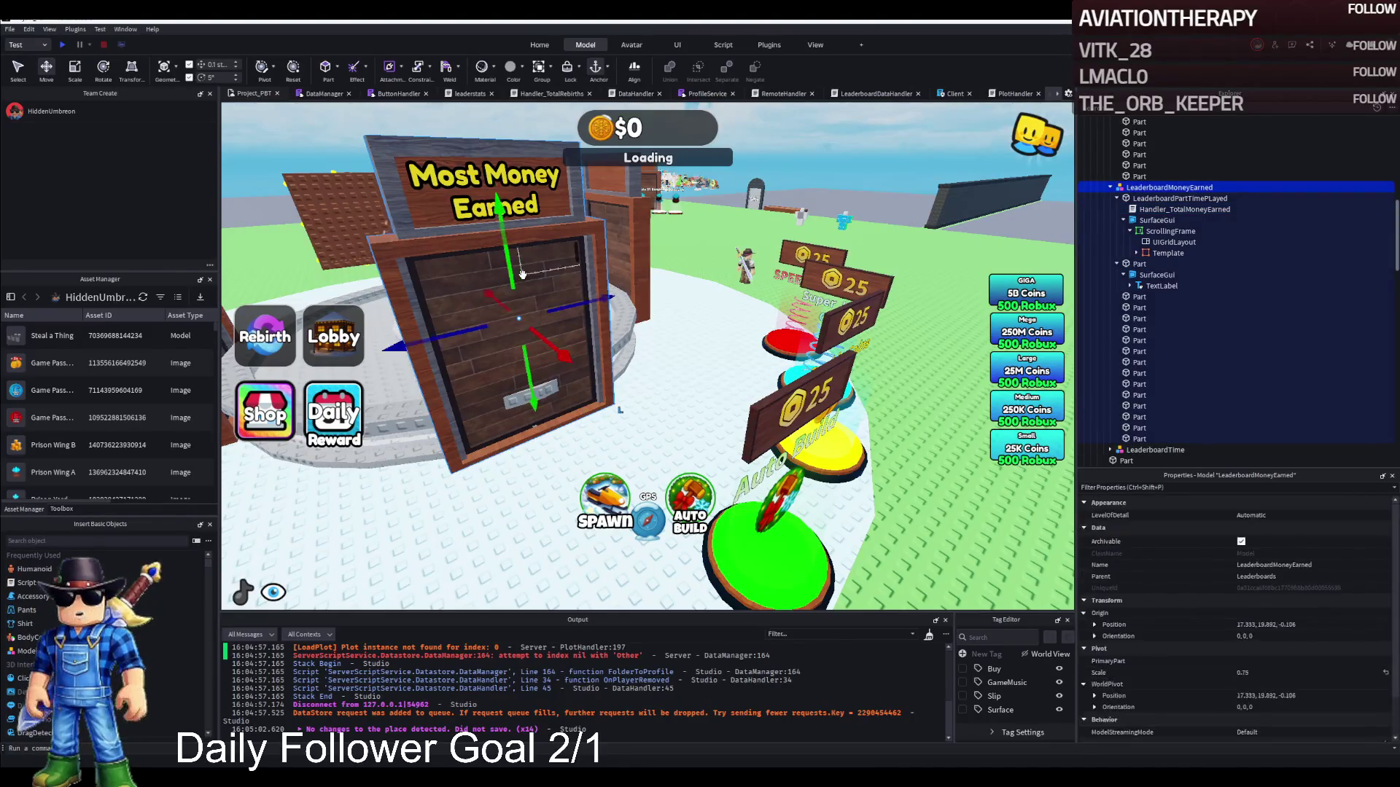
{"action": "double_click", "coordinate": [1182, 209]}
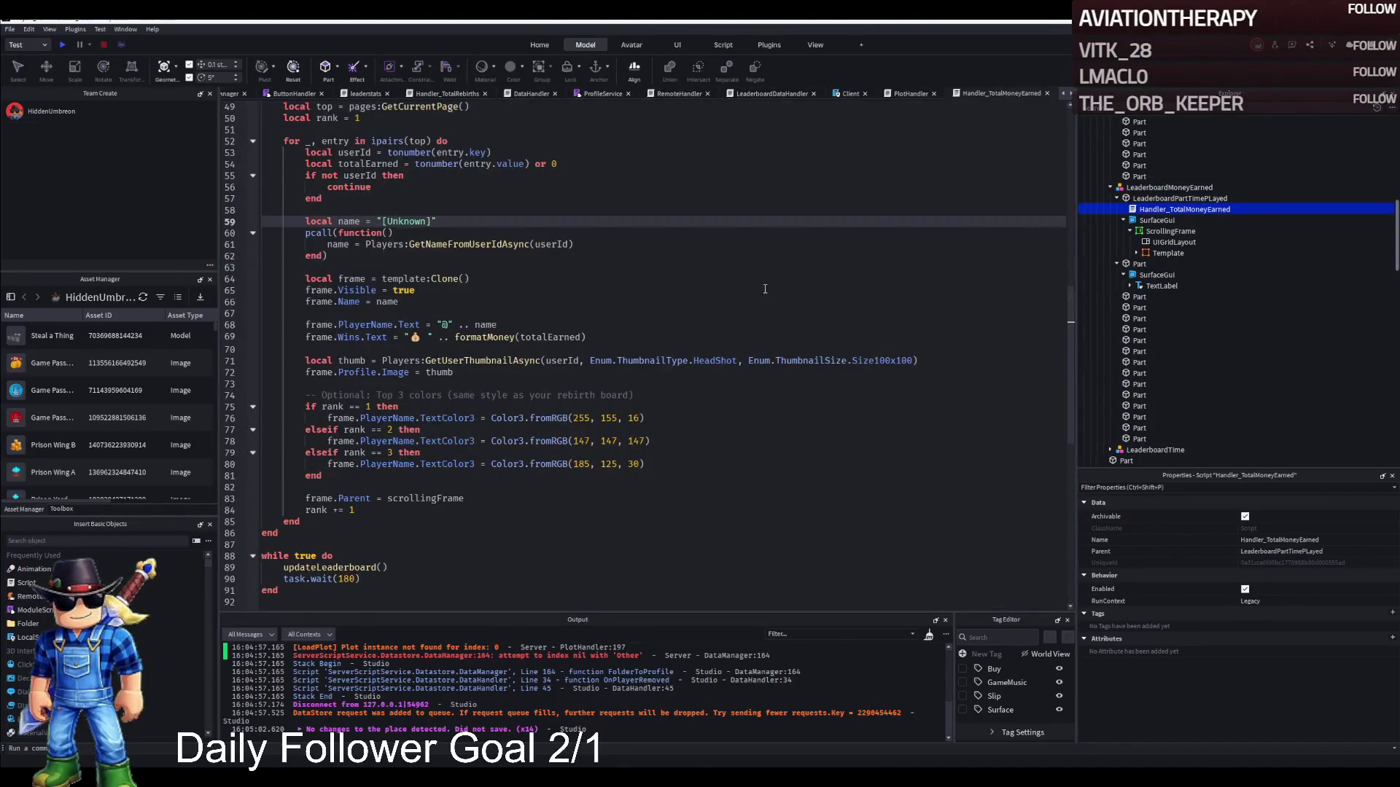
{"action": "scroll", "coordinate": [764, 289], "scroll_direction": "up", "scroll_amount": 15}
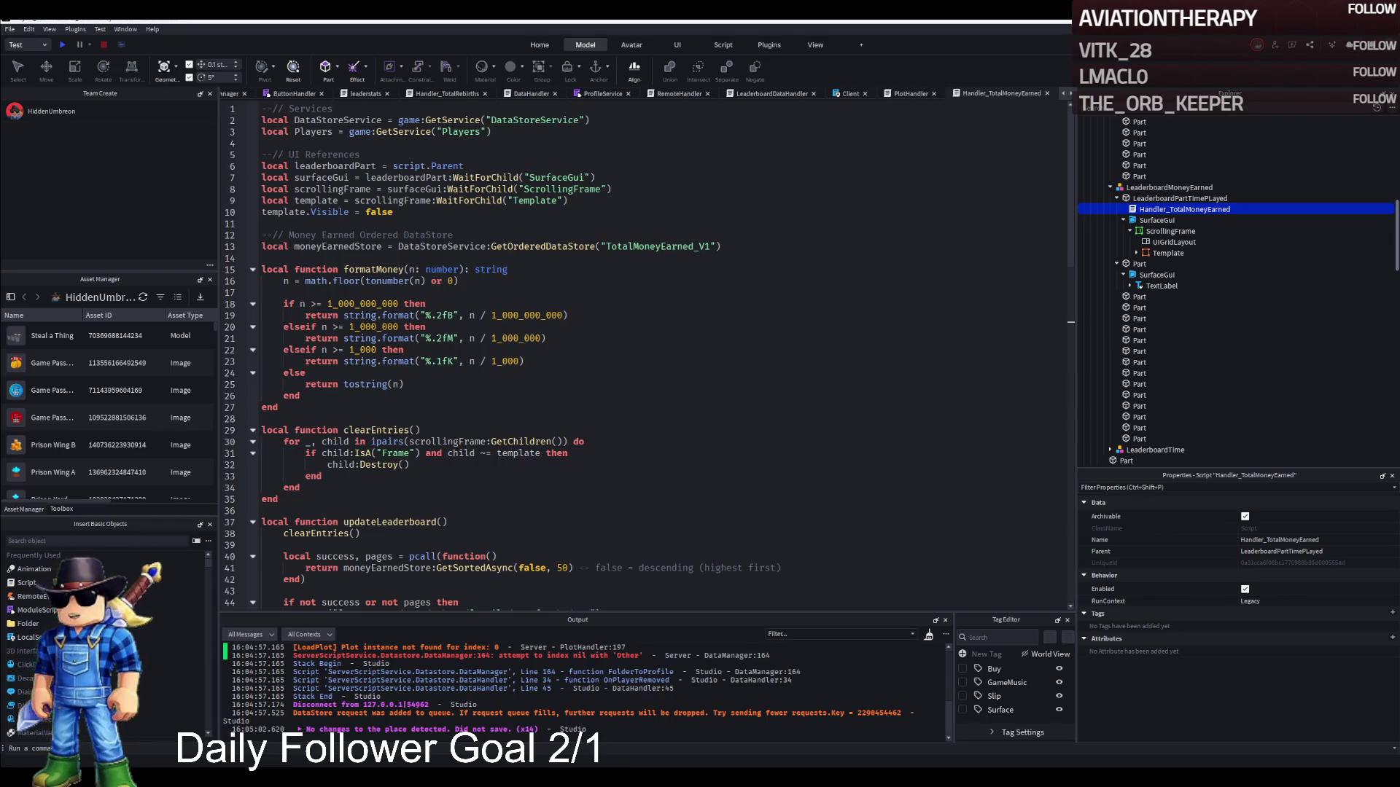
Check PlotHandler, then open LeaderboardDataHandler at line 1 and select the TotalTime_V2 store line.
{"action": "left_click", "coordinate": [909, 95]}
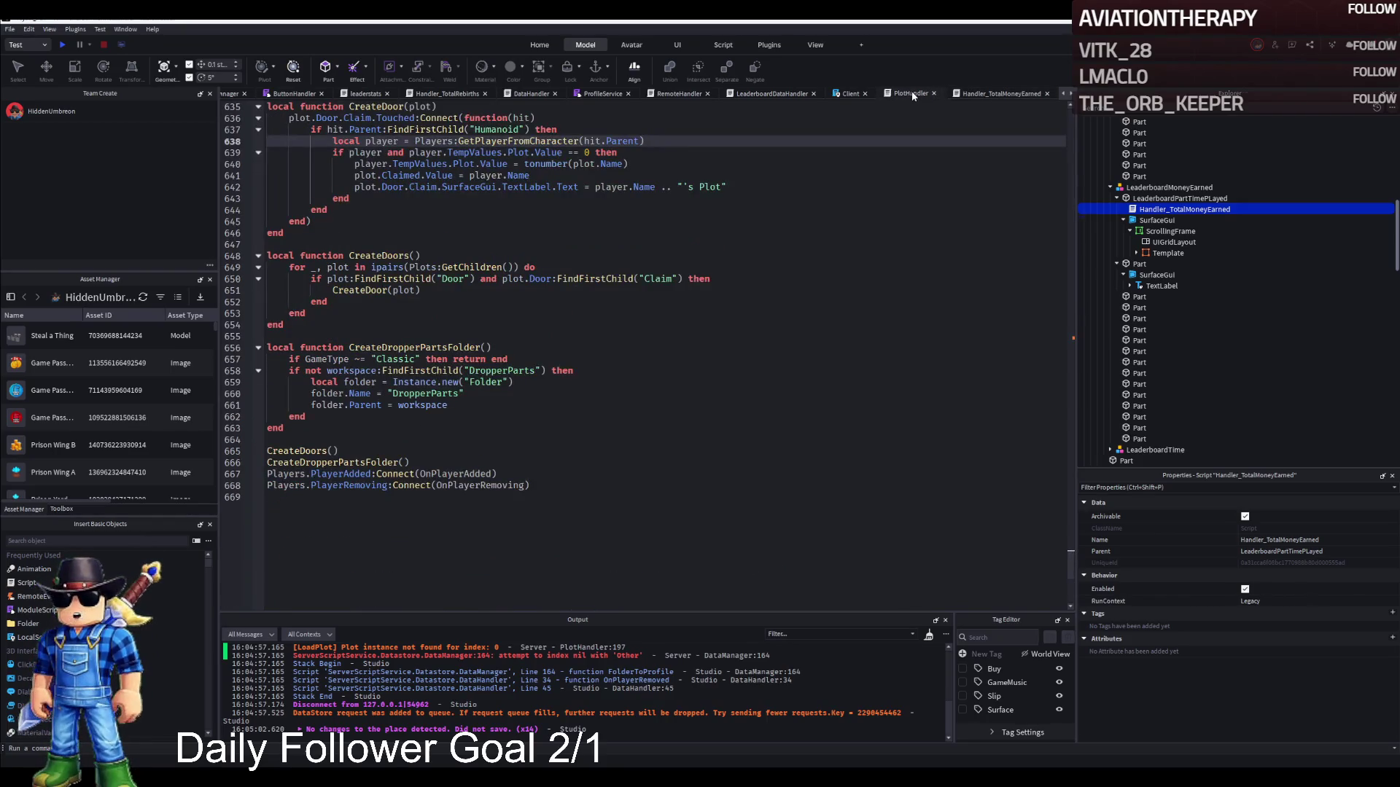
{"action": "left_click", "coordinate": [782, 95]}
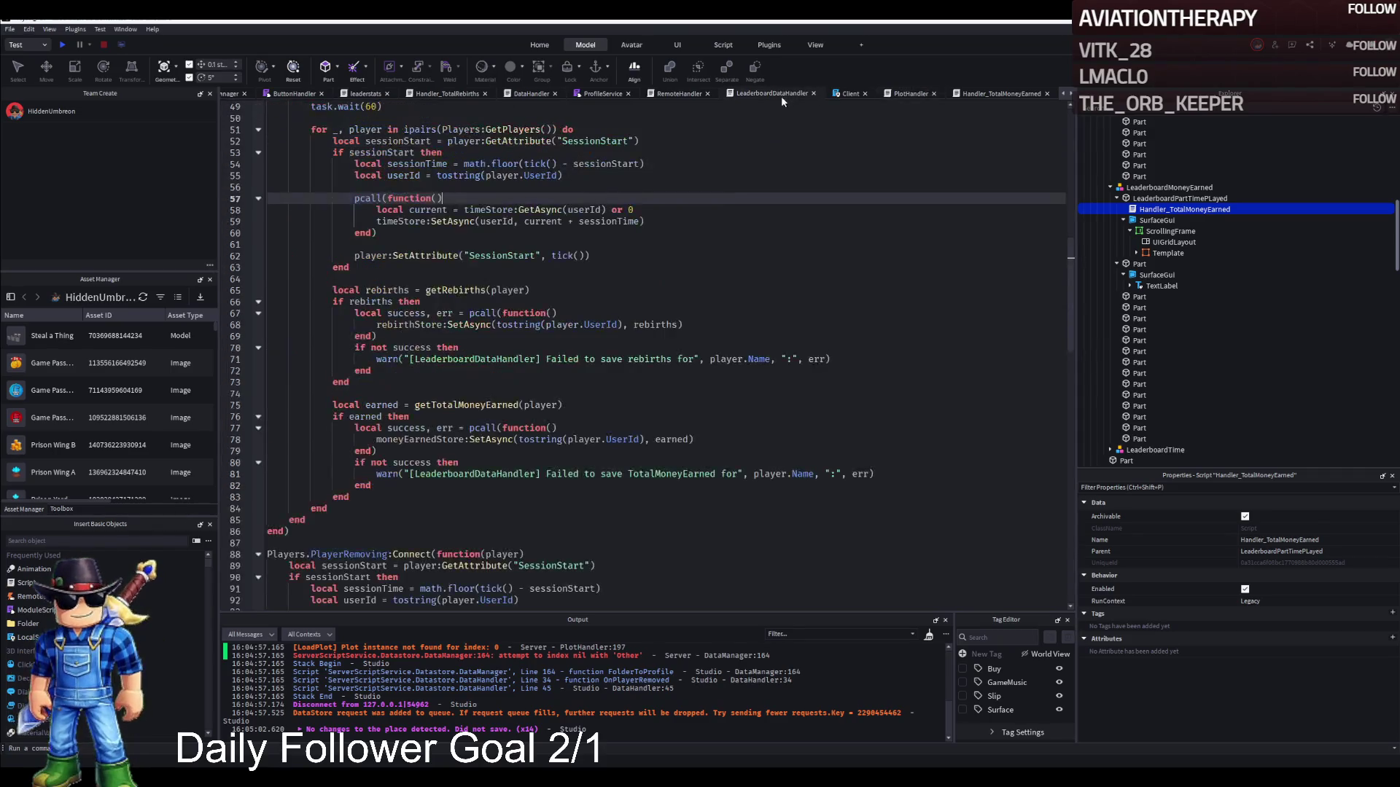
{"action": "scroll", "coordinate": [673, 159], "scroll_direction": "up", "scroll_amount": 15}
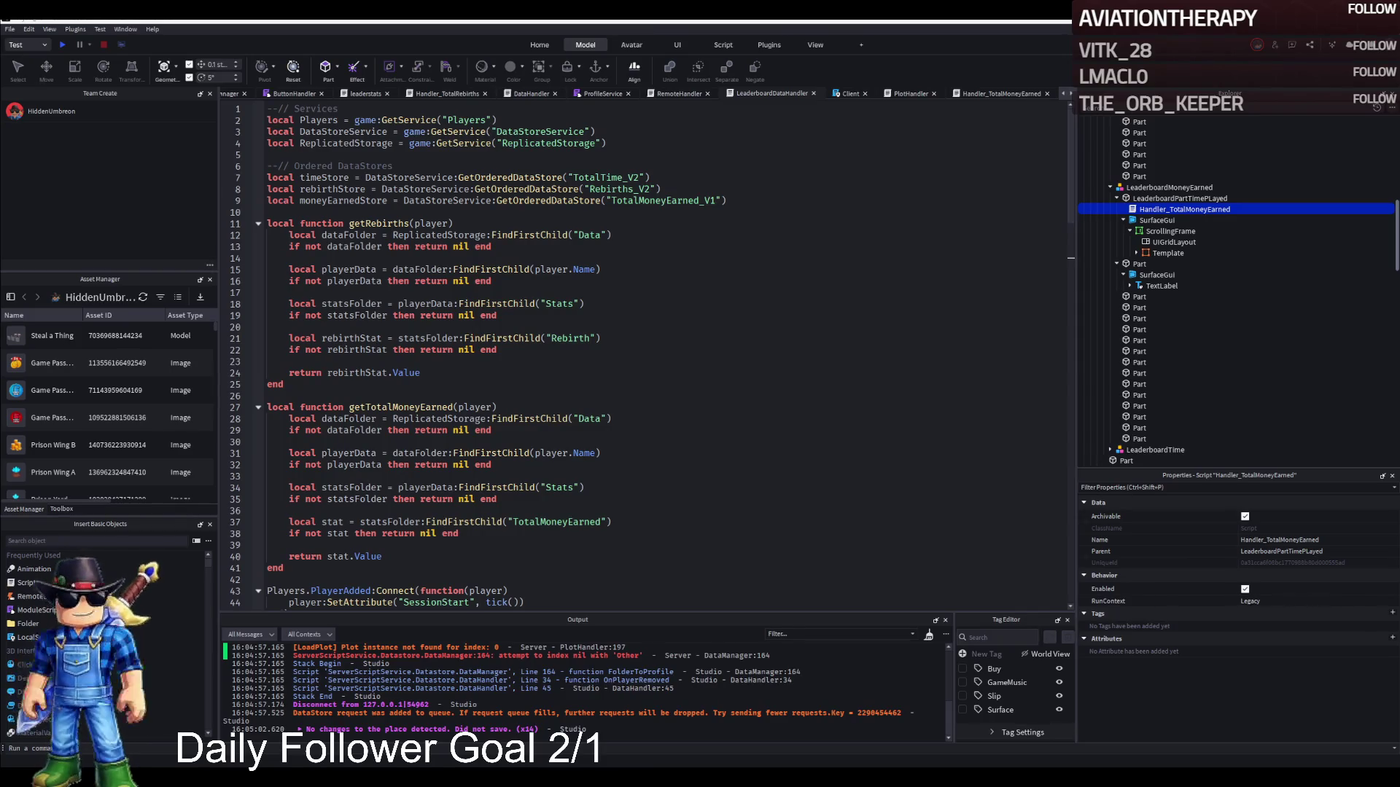
{"action": "triple_click", "coordinate": [307, 178]}
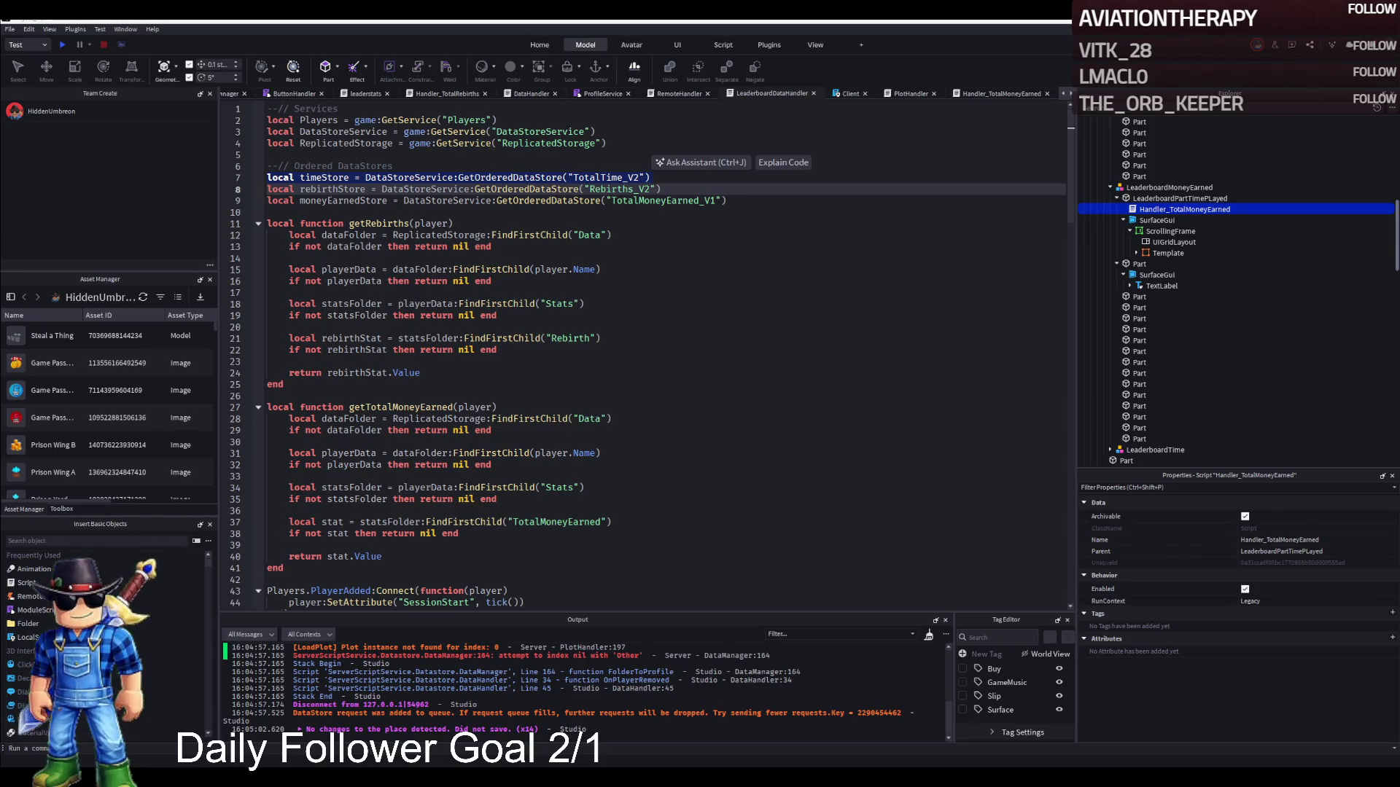
{"action": "triple_click", "coordinate": [314, 189]}
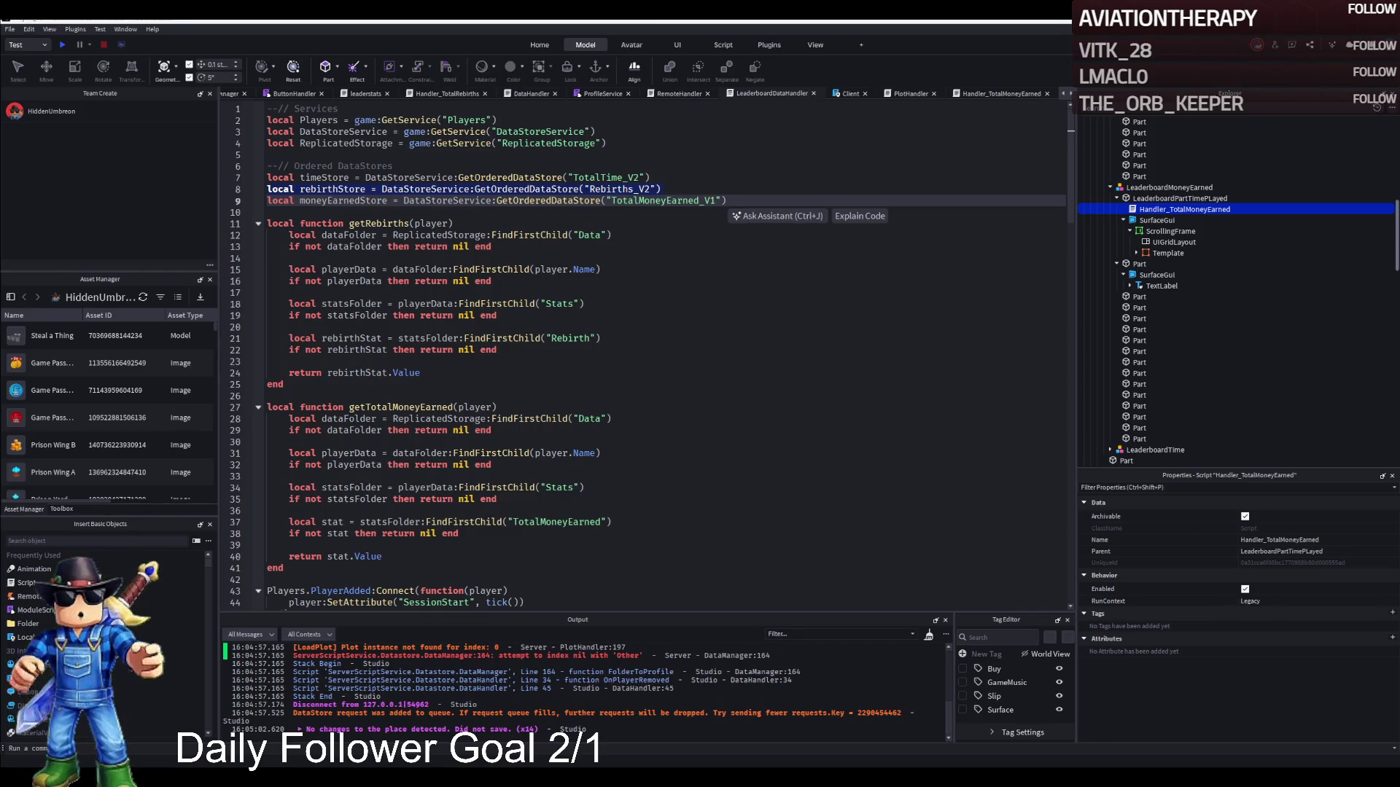
{"action": "triple_click", "coordinate": [314, 200]}
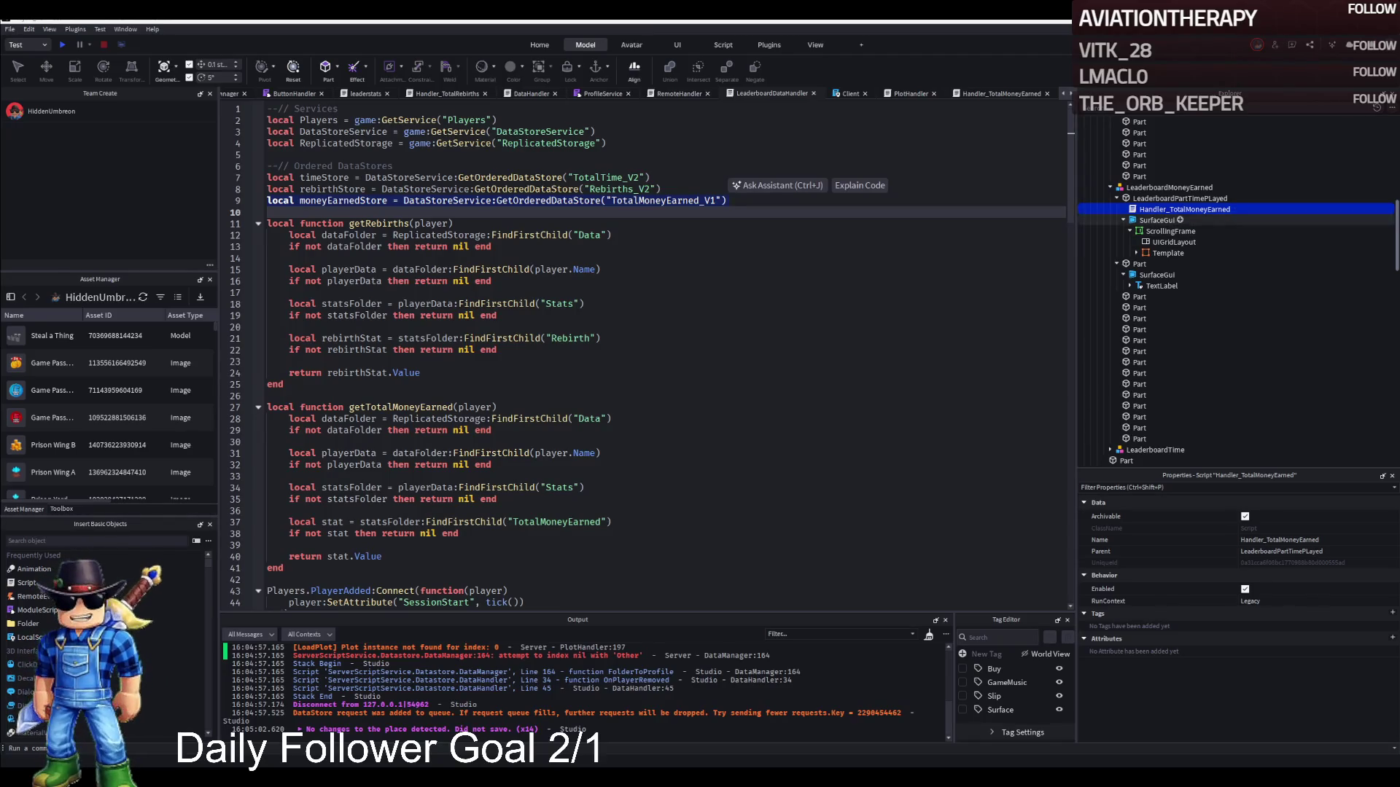
{"action": "scroll", "coordinate": [642, 357], "scroll_direction": "down", "scroll_amount": 16}
{"action": "scroll", "coordinate": [641, 357], "scroll_direction": "down", "scroll_amount": 9}
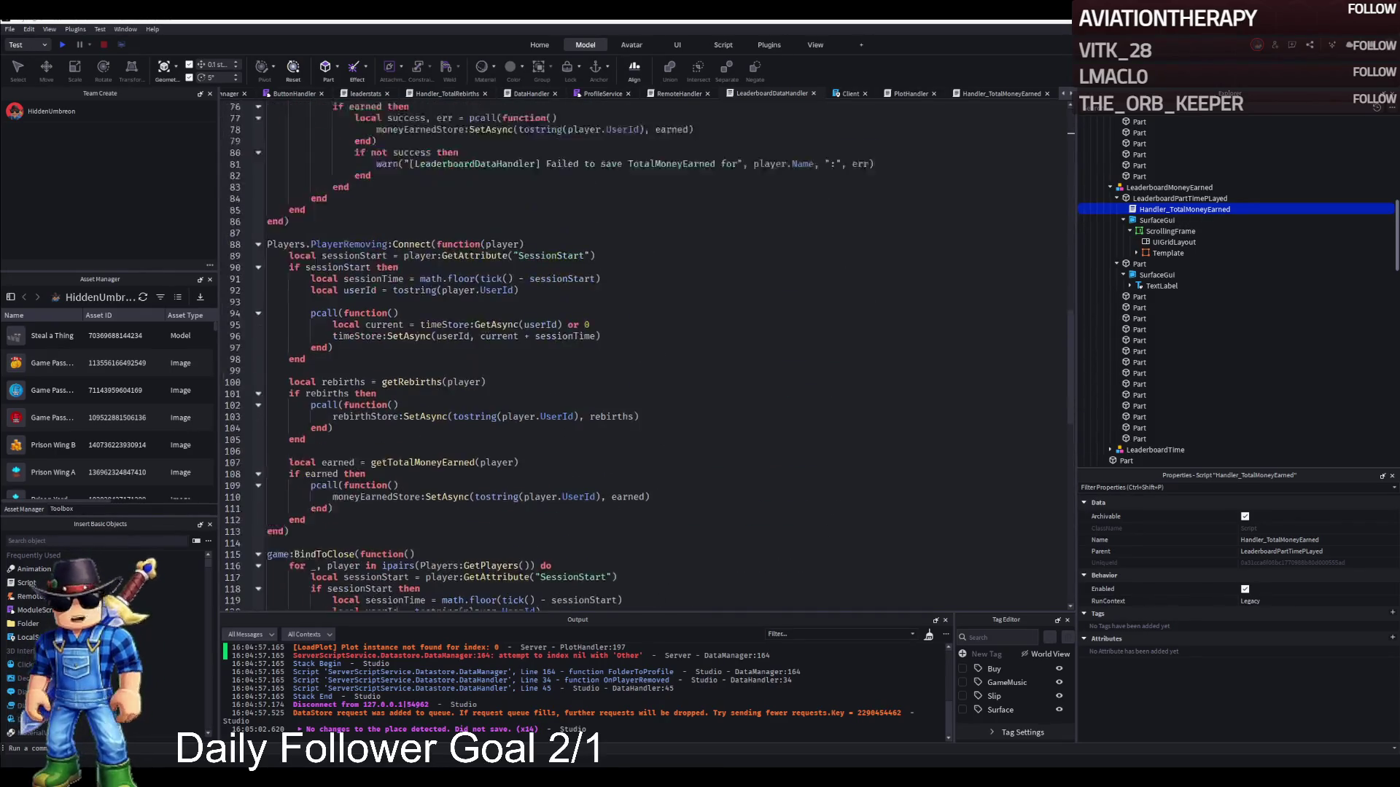
{"action": "scroll", "coordinate": [642, 357], "scroll_direction": "up", "scroll_amount": 20}
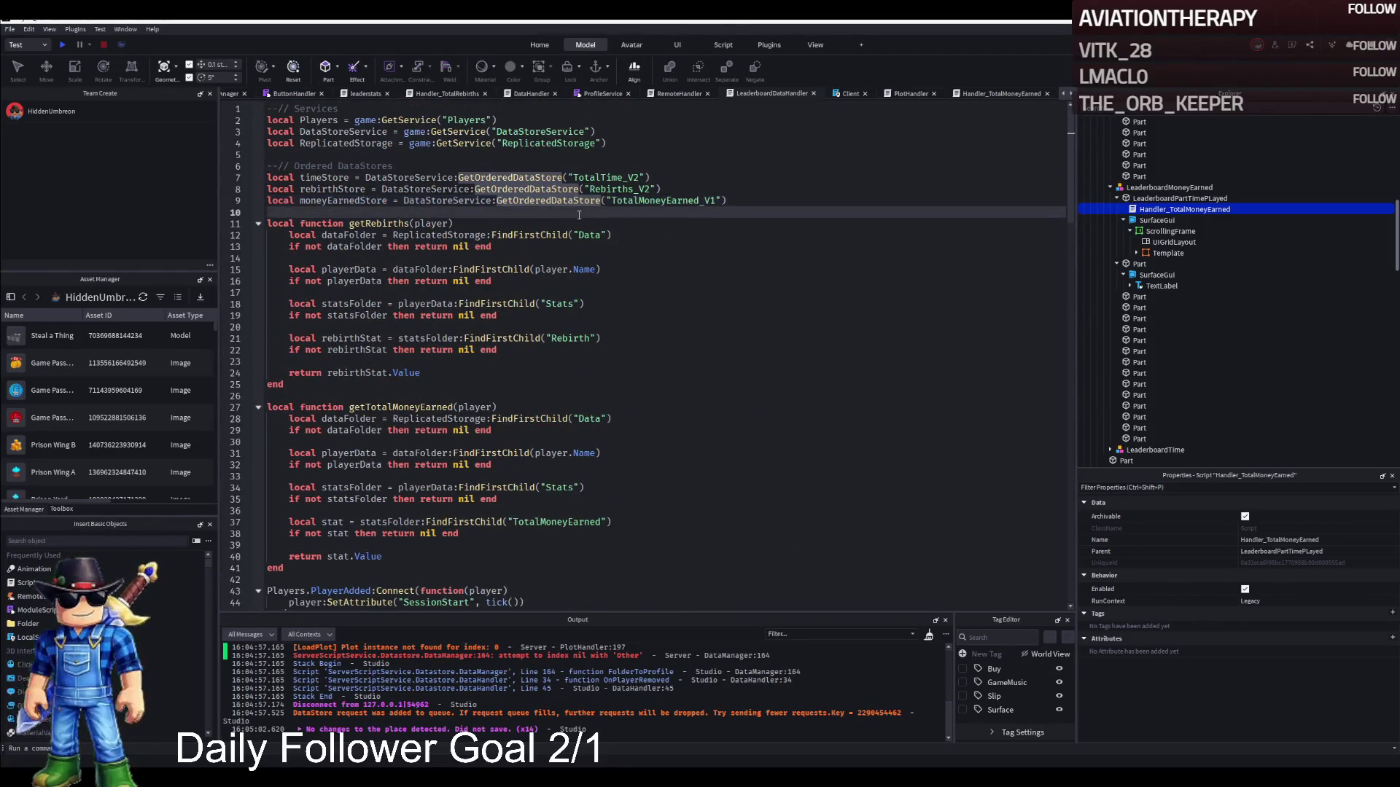
{"action": "scroll", "coordinate": [573, 222], "scroll_direction": "down", "scroll_amount": 5}
{"action": "scroll", "coordinate": [573, 222], "scroll_direction": "down", "scroll_amount": 15}
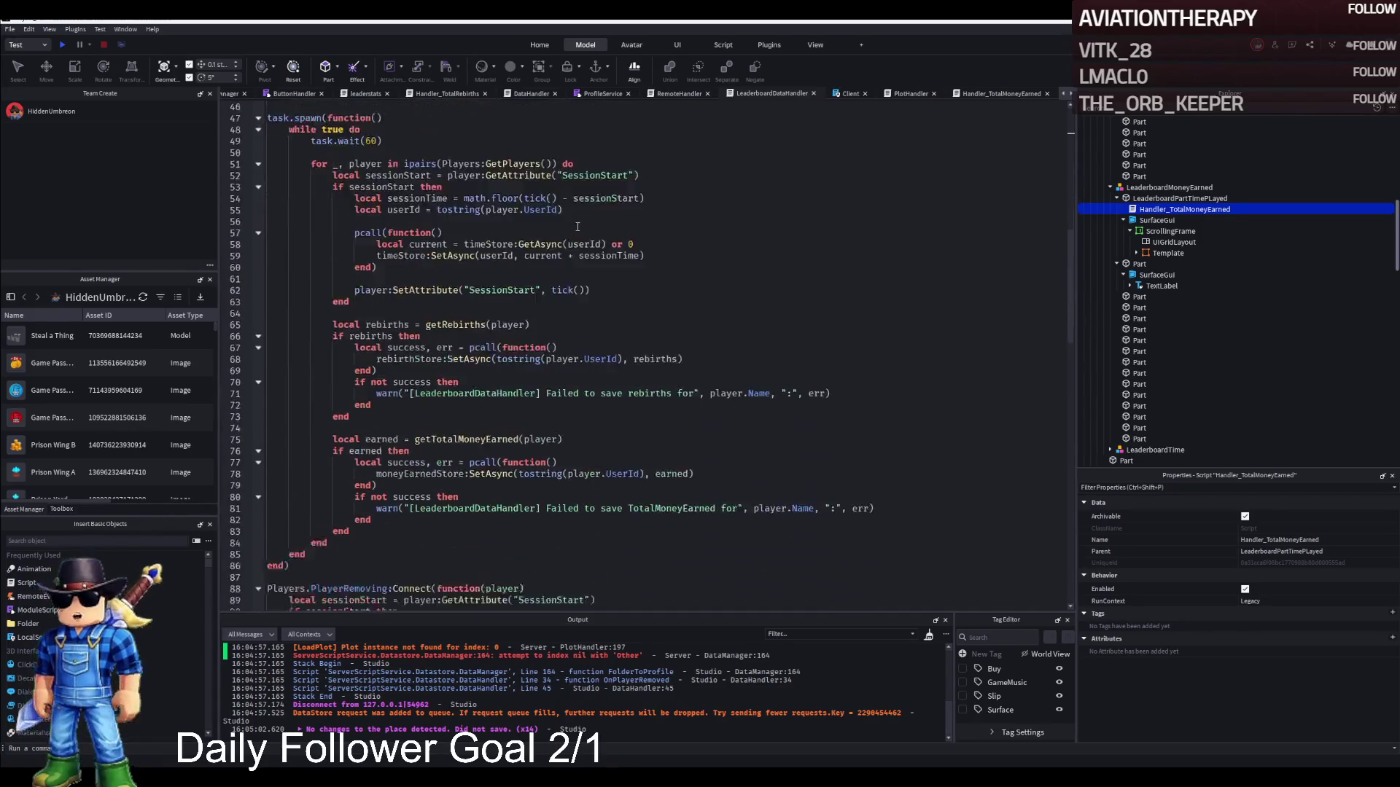
{"action": "scroll", "coordinate": [601, 230], "scroll_direction": "down", "scroll_amount": 2}
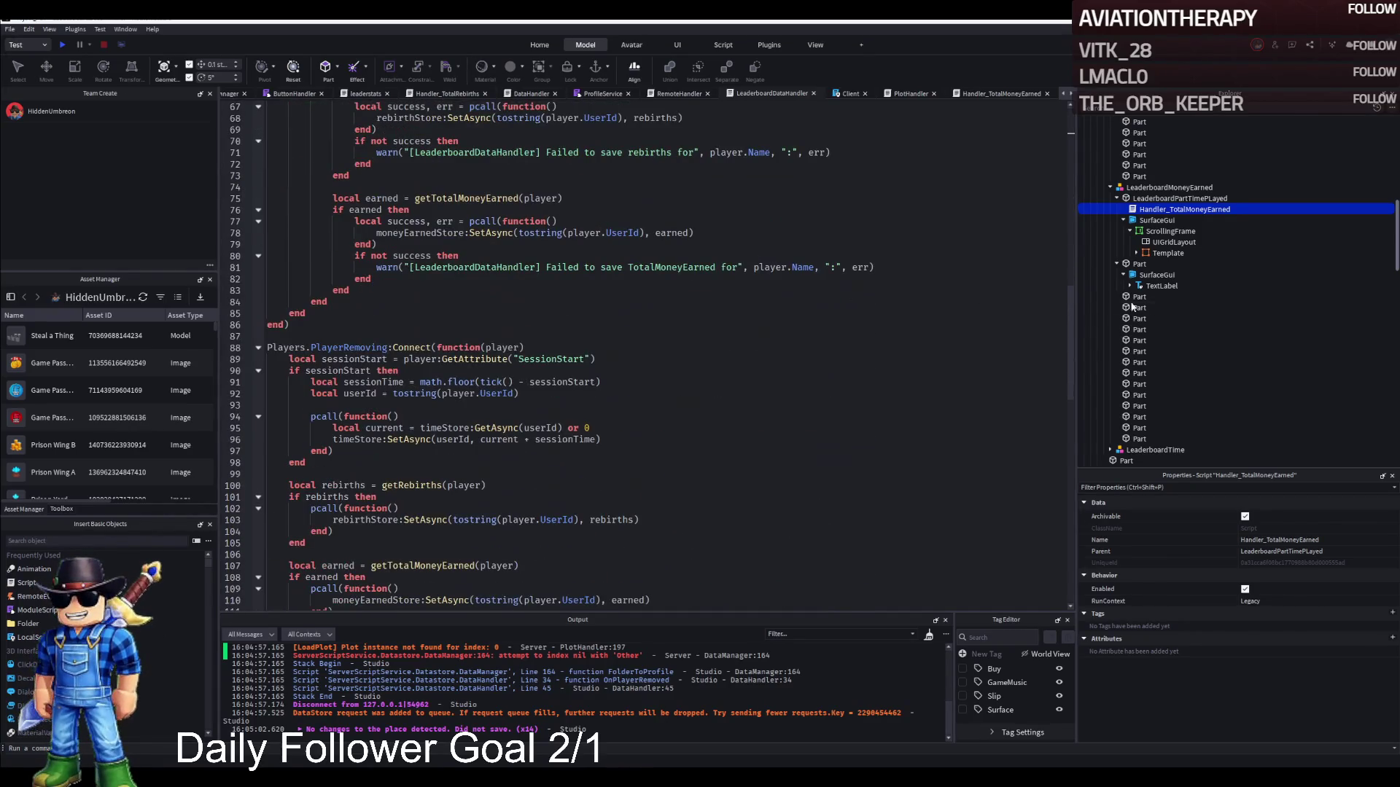
{"action": "left_click", "coordinate": [1151, 190]}
Search Explorer for 'robux', open RobuxHandler, and select its Donations_V2 ordered DataStore line.
{"action": "key", "text": "Left"}
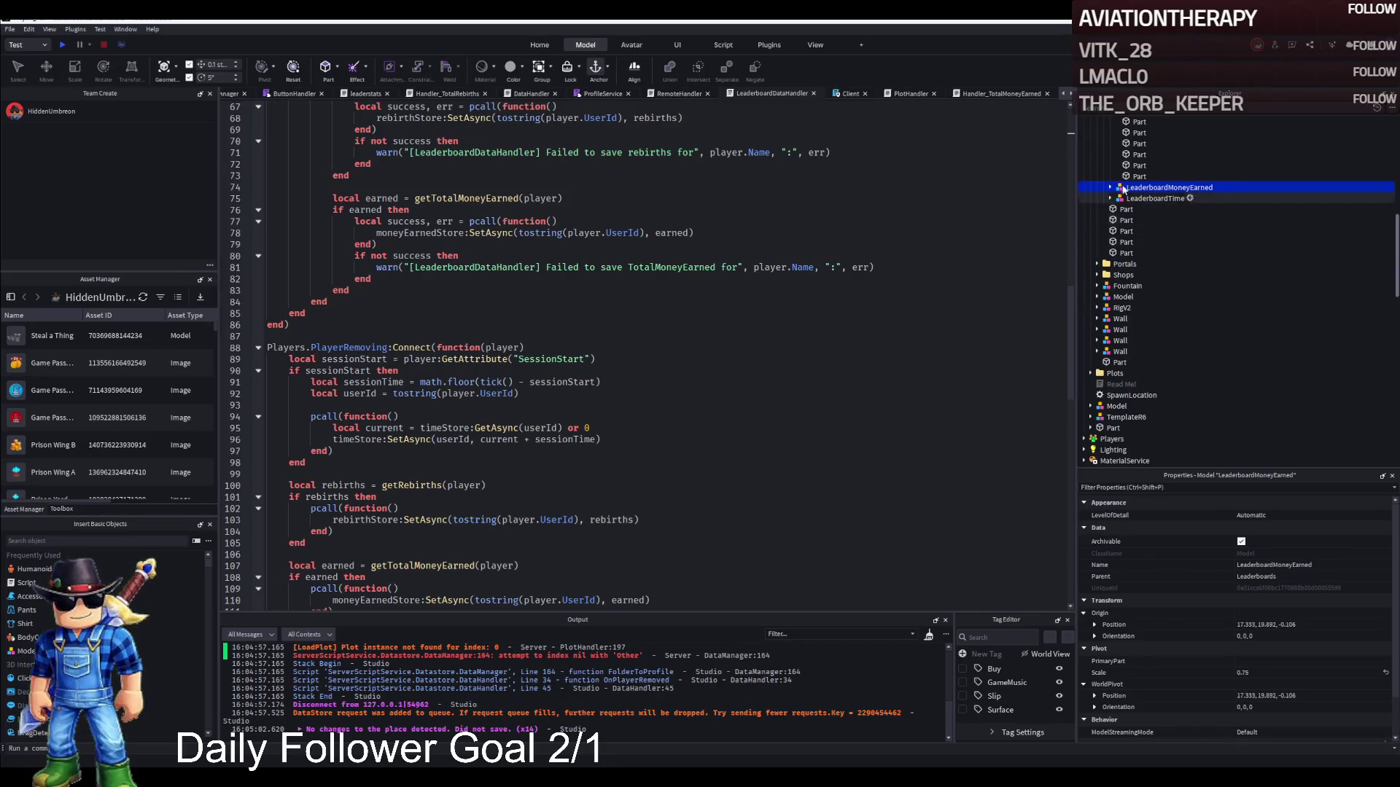
{"action": "left_click", "coordinate": [1115, 108]}
{"action": "type", "text": "robux"}
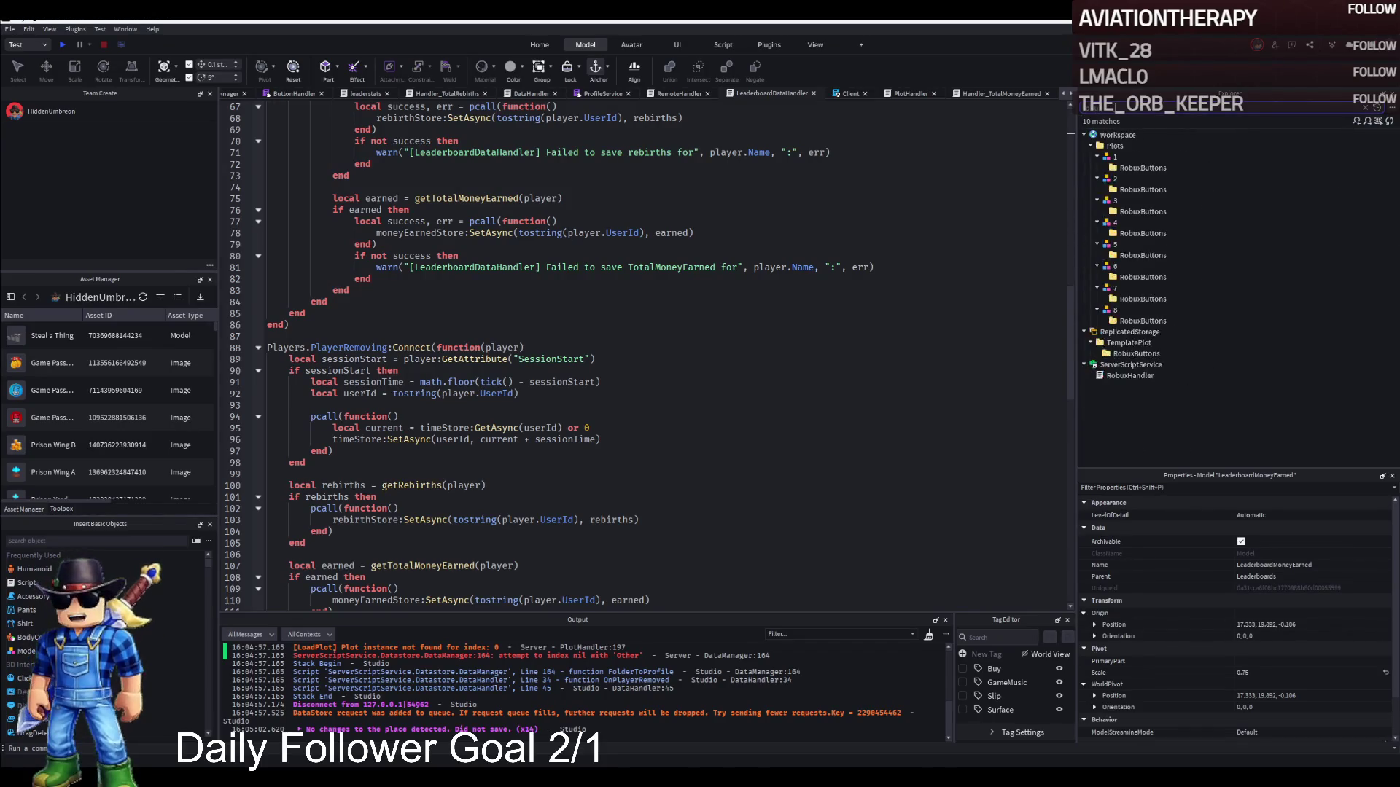
{"action": "double_click", "coordinate": [1112, 376]}
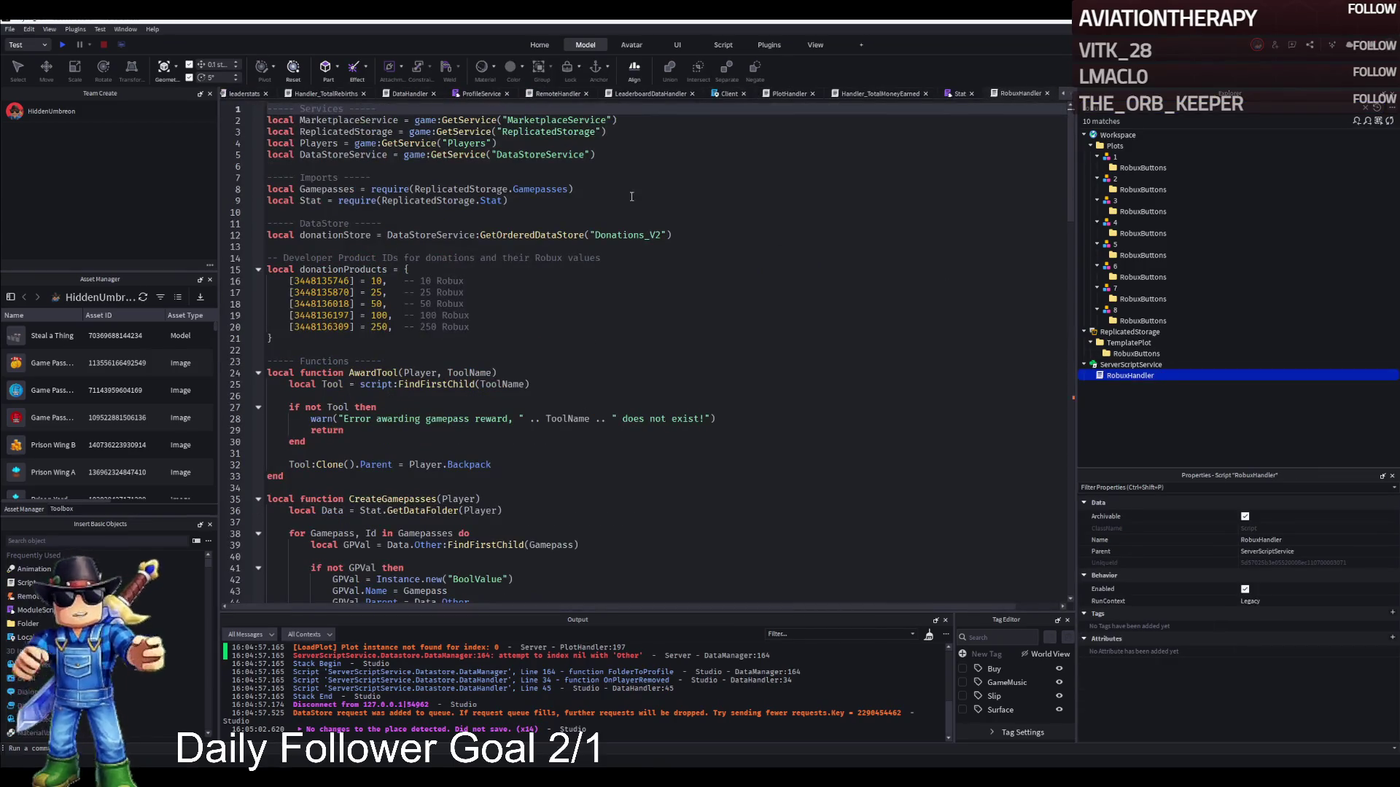
{"action": "triple_click", "coordinate": [634, 237]}
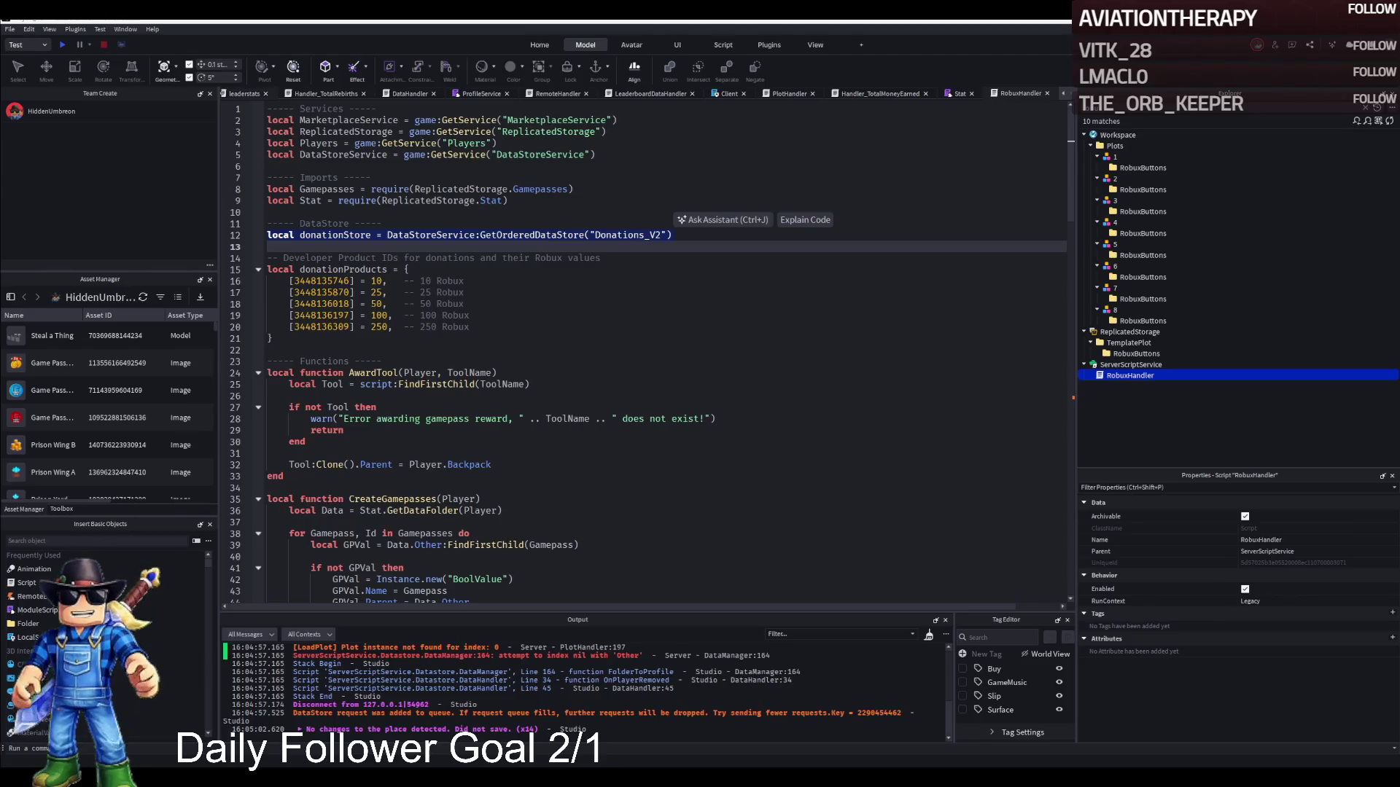
{"action": "left_click", "coordinate": [245, 97]}
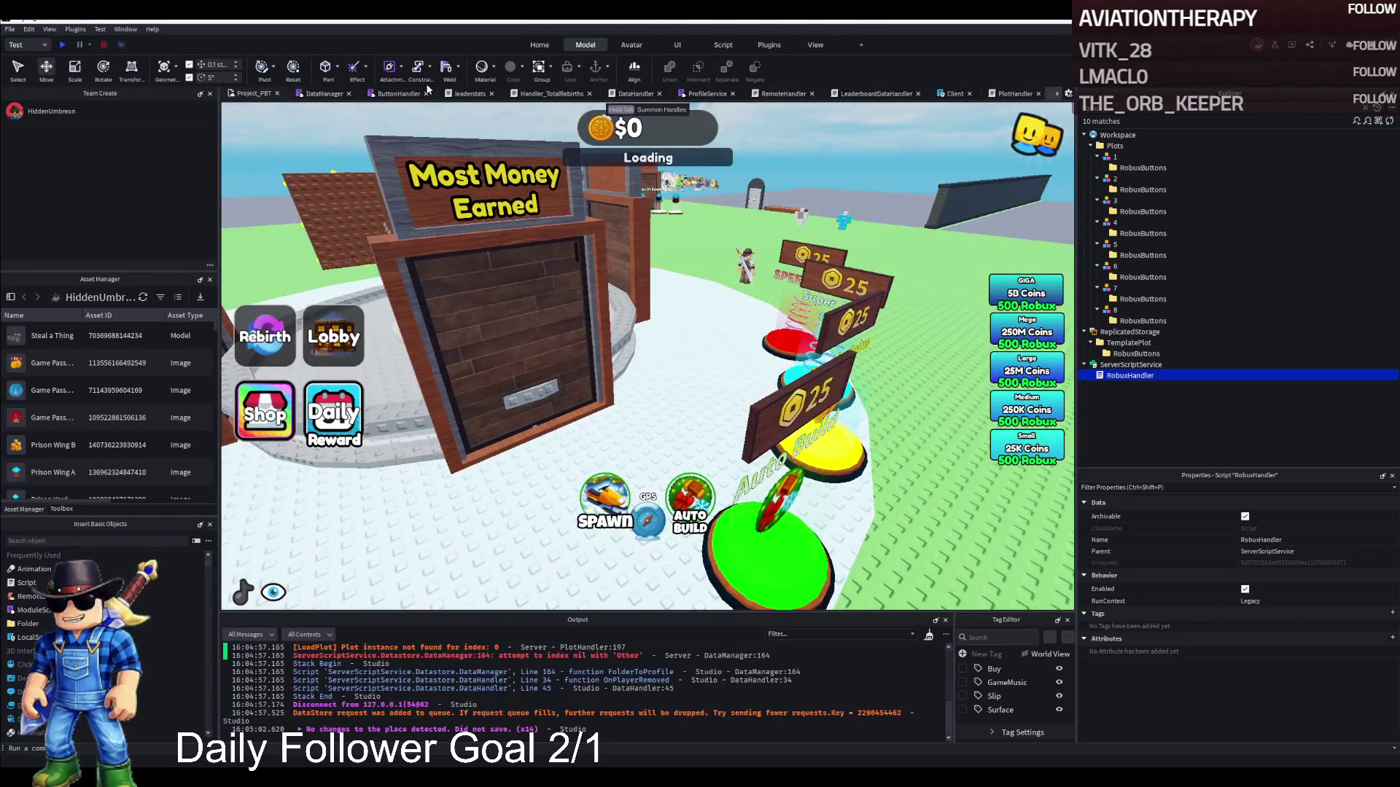
Shift the LeaderboardMoneyEarned model slightly along the X axis with the move handle.
{"action": "left_click", "coordinate": [458, 94]}
{"action": "left_click", "coordinate": [250, 95]}
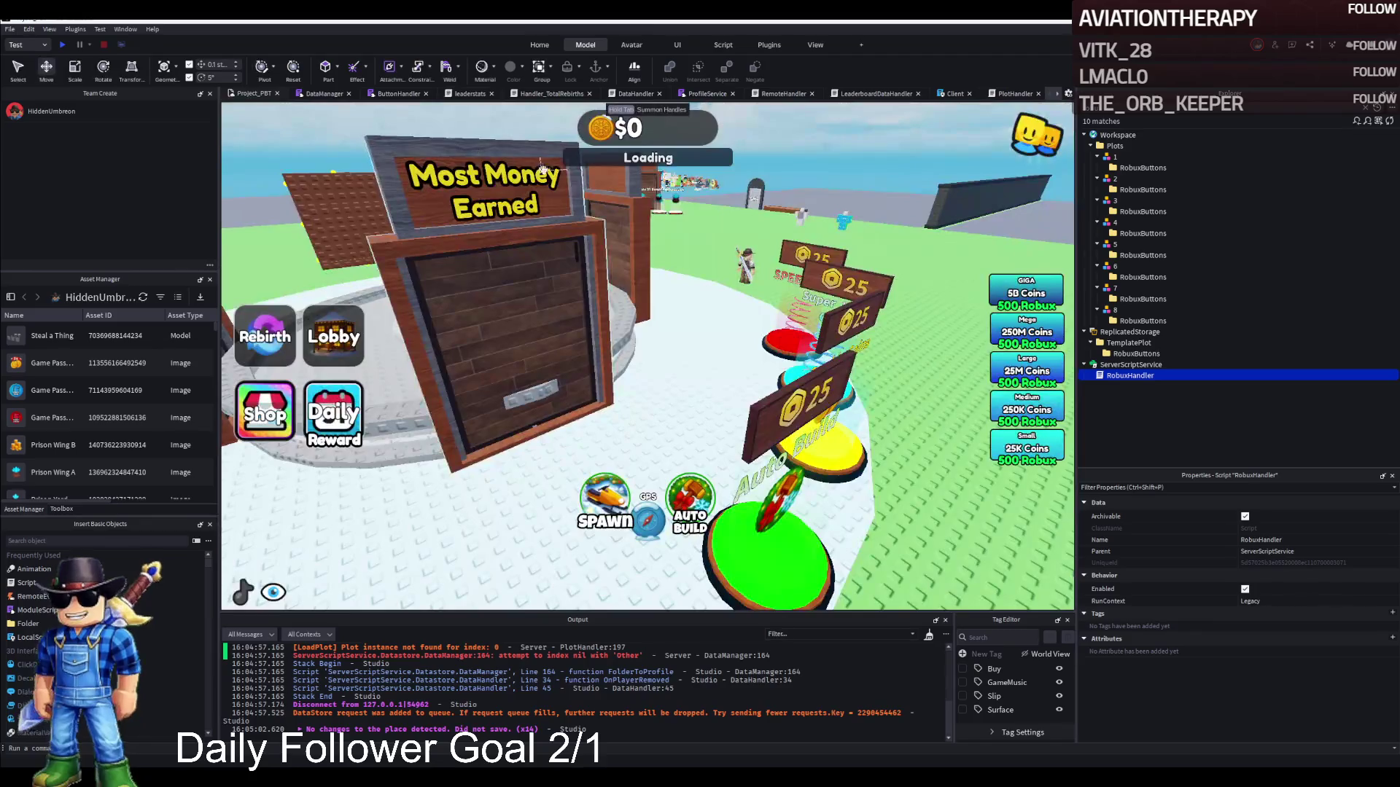
{"action": "left_click", "coordinate": [549, 310]}
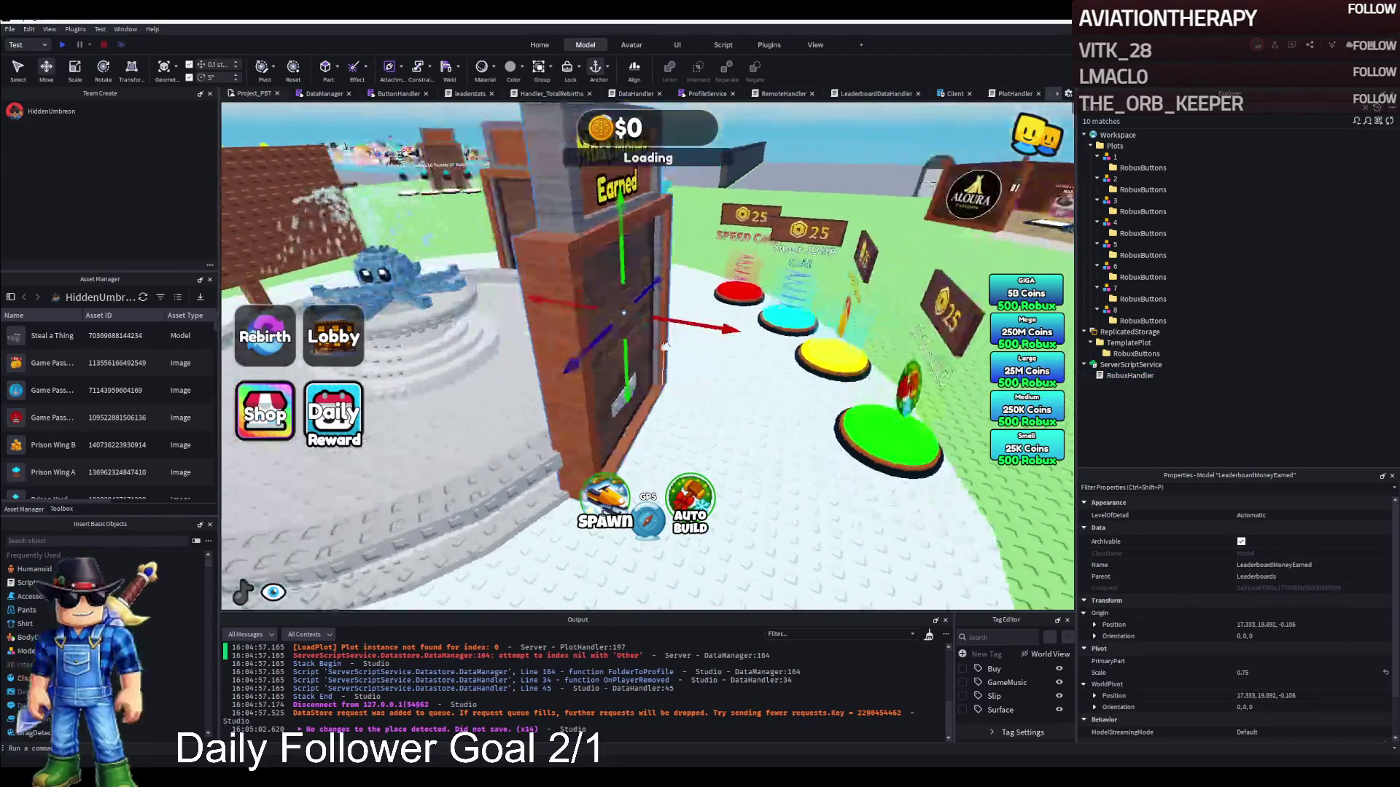
{"action": "mouse_move", "coordinate": [667, 321]}
{"action": "left_mouse_down"}
{"action": "mouse_move", "coordinate": [702, 323]}
{"action": "mouse_move", "coordinate": [587, 279]}
{"action": "left_mouse_up"}
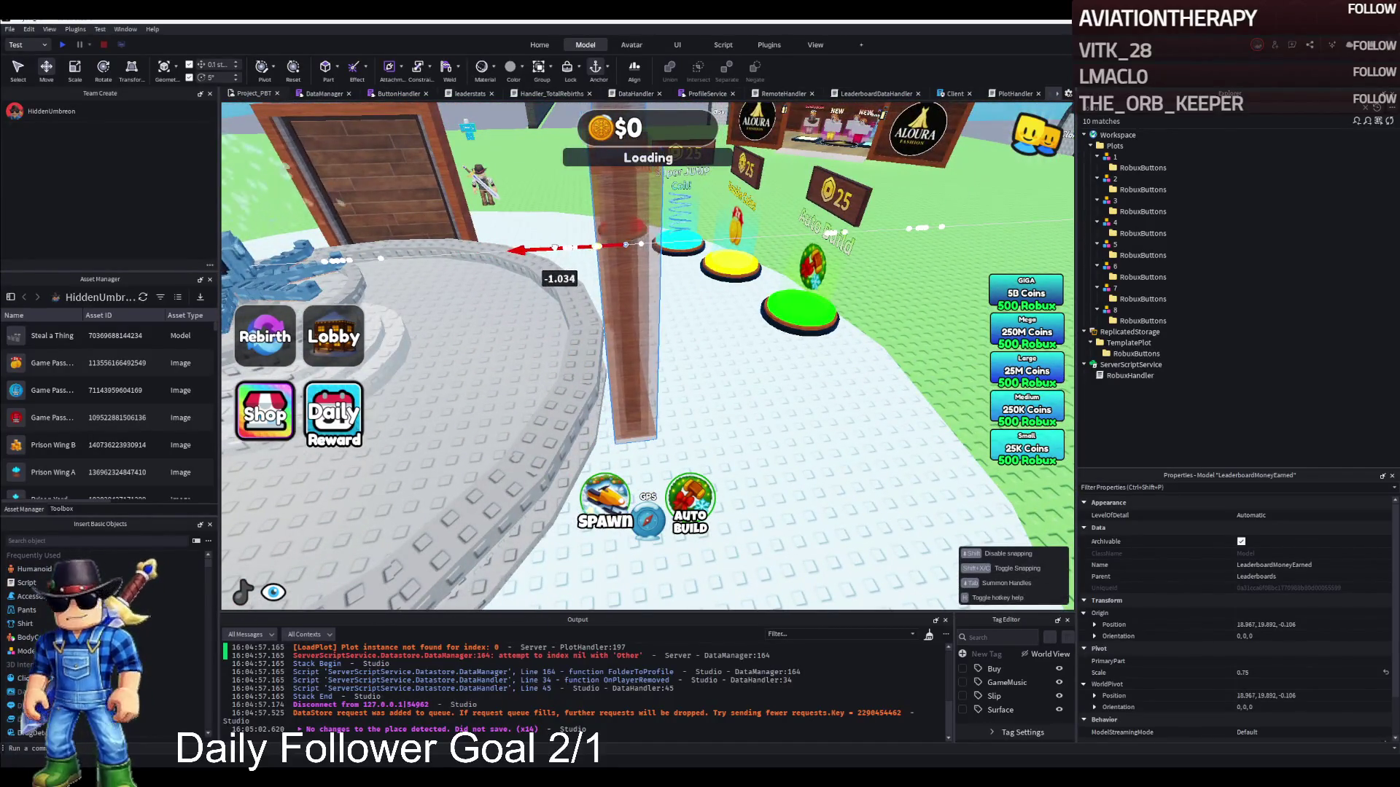
Focus on the fountain's Water part and set its BrickColor to Electric blue.
{"action": "left_click", "coordinate": [273, 179]}
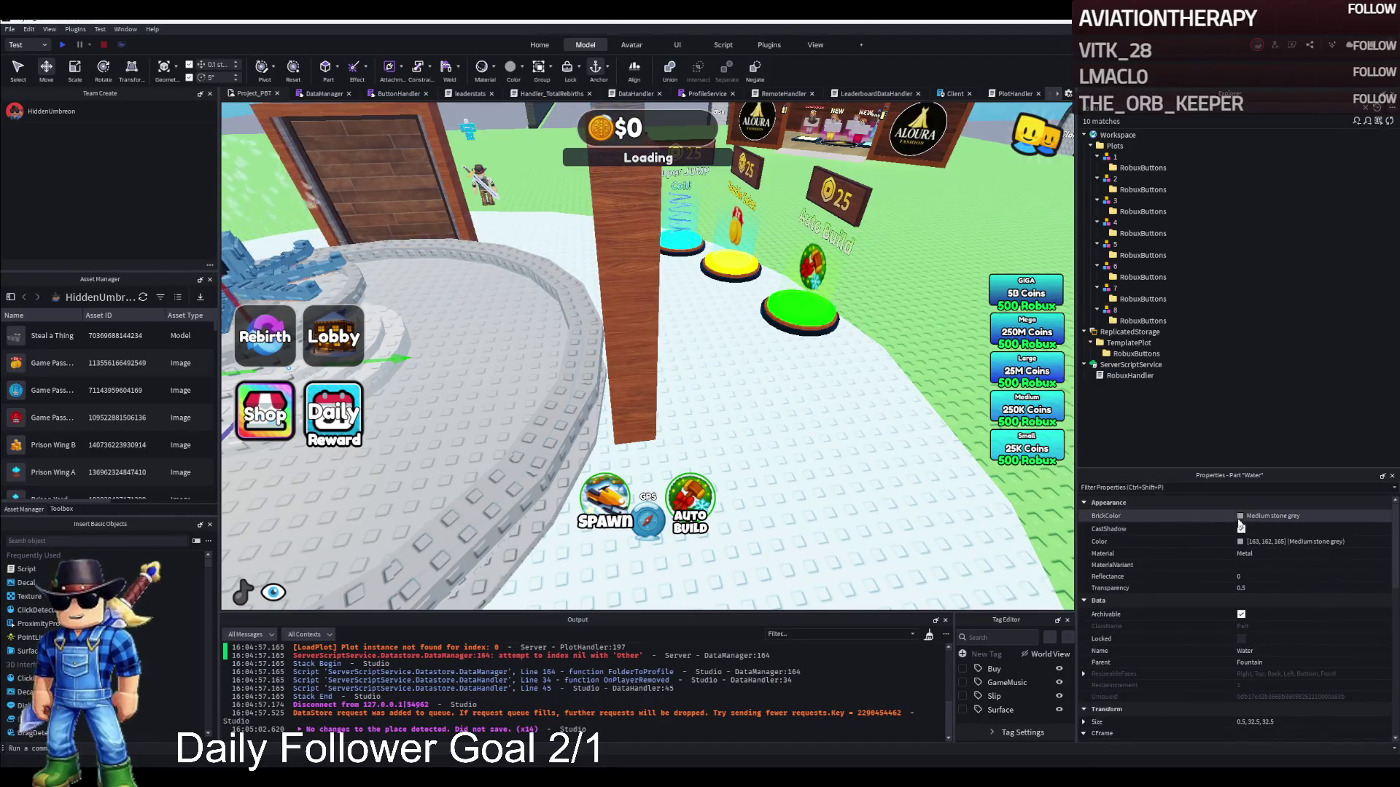
{"action": "key", "text": "f"}
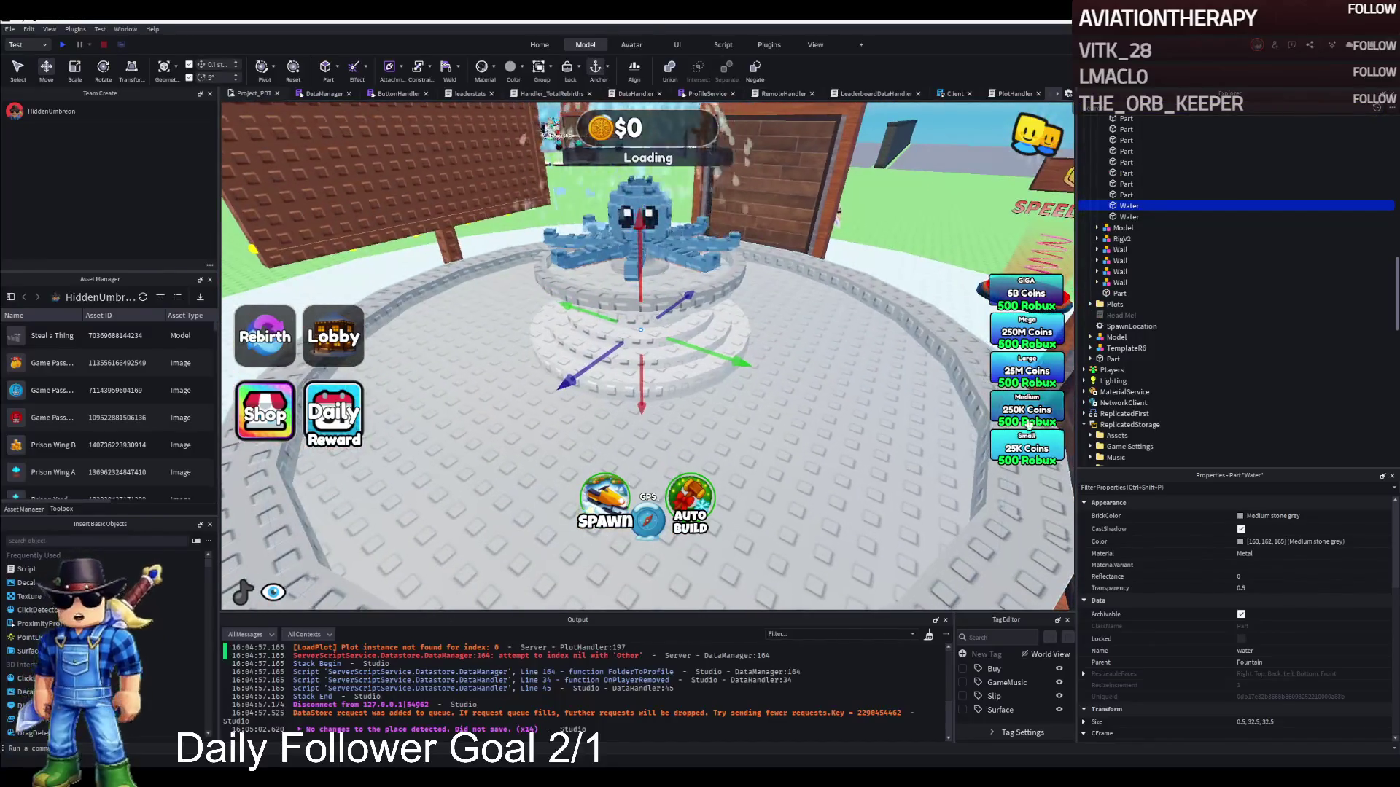
{"action": "left_click", "coordinate": [1210, 516]}
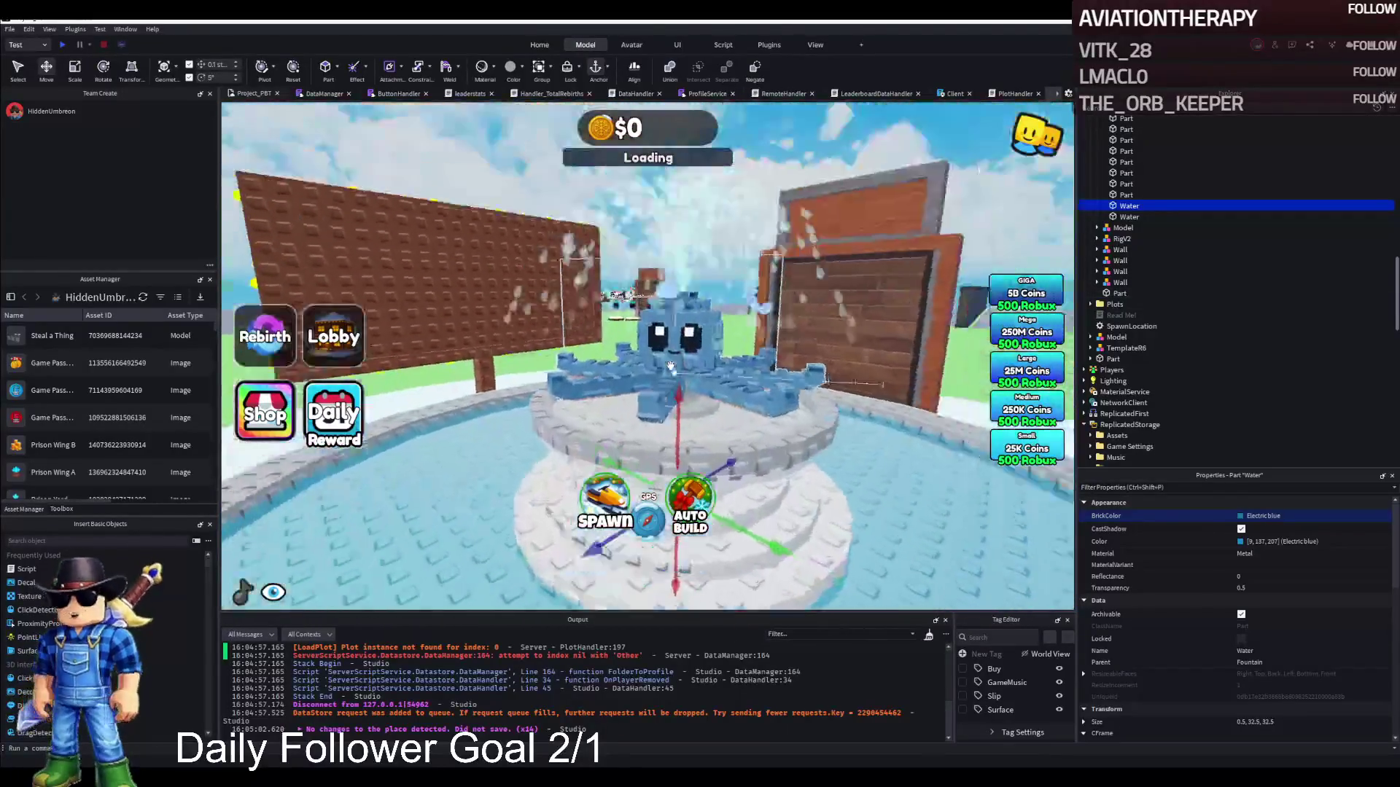
{"action": "left_click", "coordinate": [682, 374]}
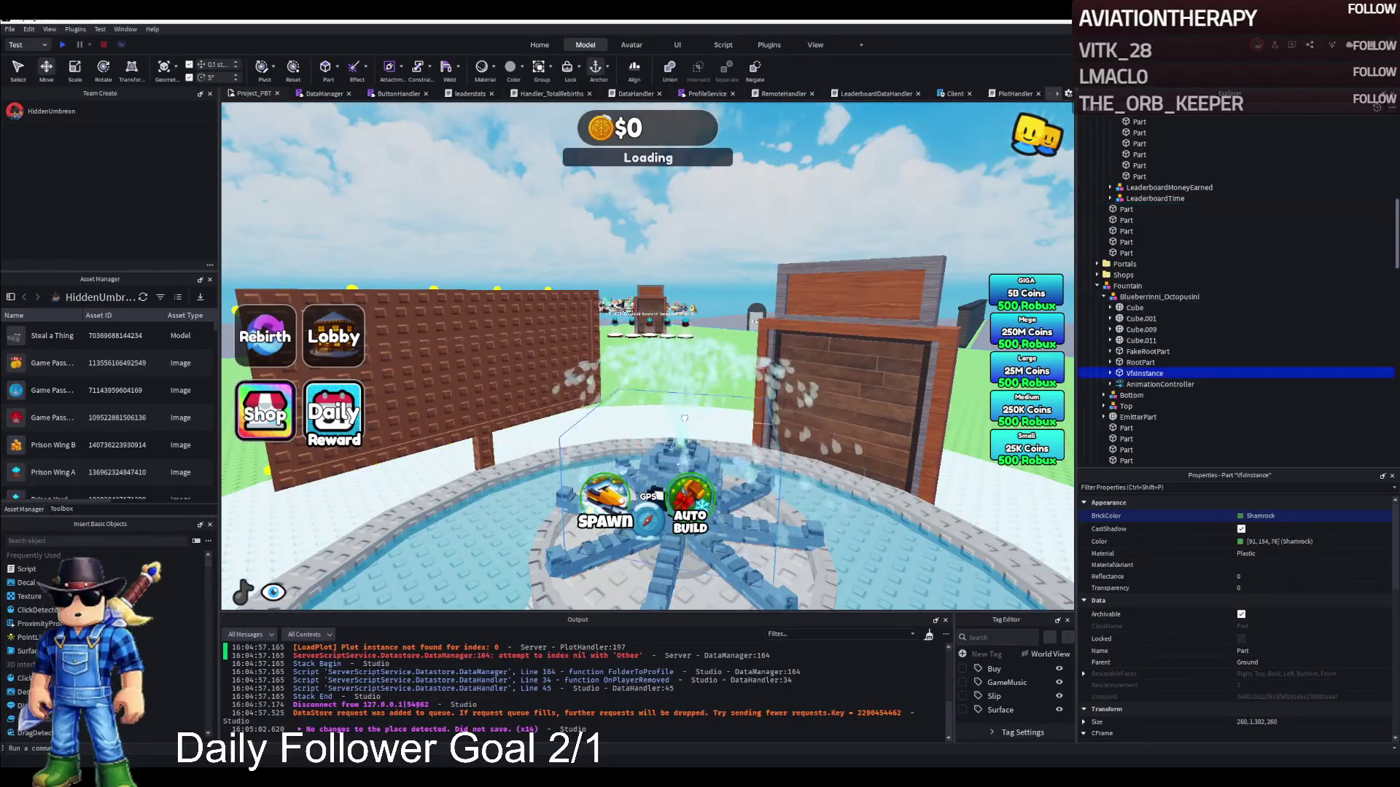
Inspect the fountain's VFX bubbles and EmitterPart particle emitters, including their colour setting.
{"action": "left_click", "coordinate": [1147, 396]}
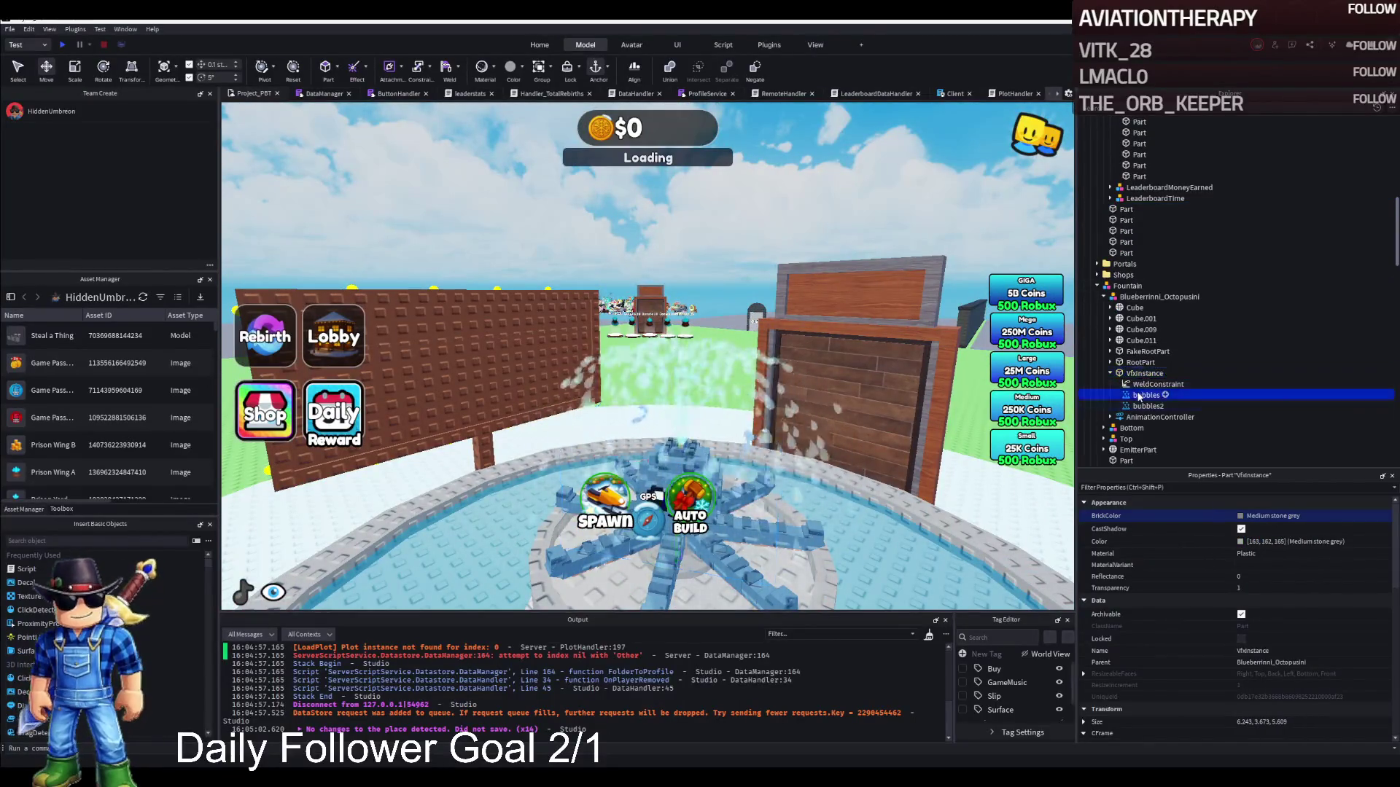
{"action": "left_click", "coordinate": [1148, 407]}
{"action": "left_click", "coordinate": [1145, 374]}
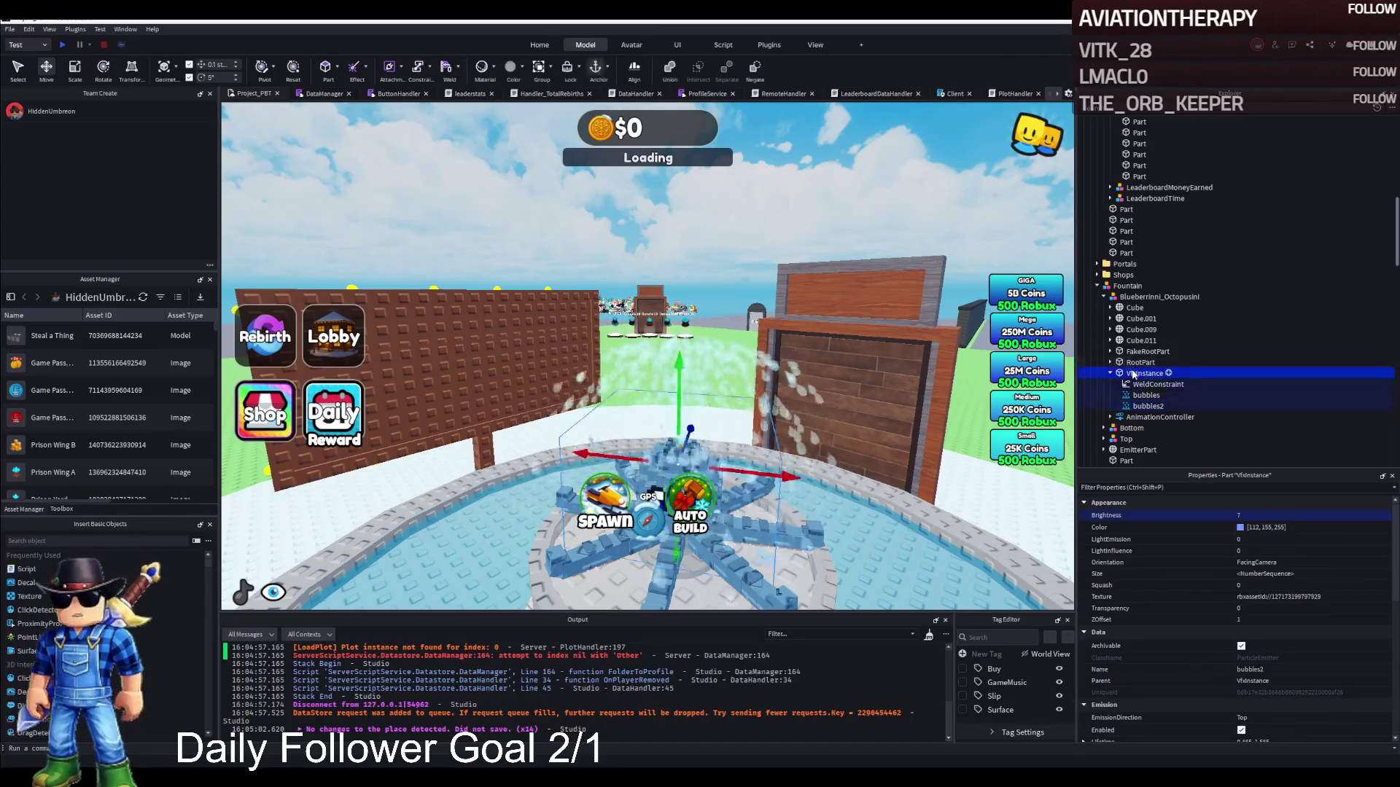
{"action": "left_click", "coordinate": [1159, 297]}
{"action": "left_click", "coordinate": [1111, 373]}
{"action": "left_click", "coordinate": [1137, 417]}
{"action": "left_click", "coordinate": [1104, 418]}
{"action": "left_click", "coordinate": [1149, 428]}
{"action": "left_click", "coordinate": [1267, 517]}
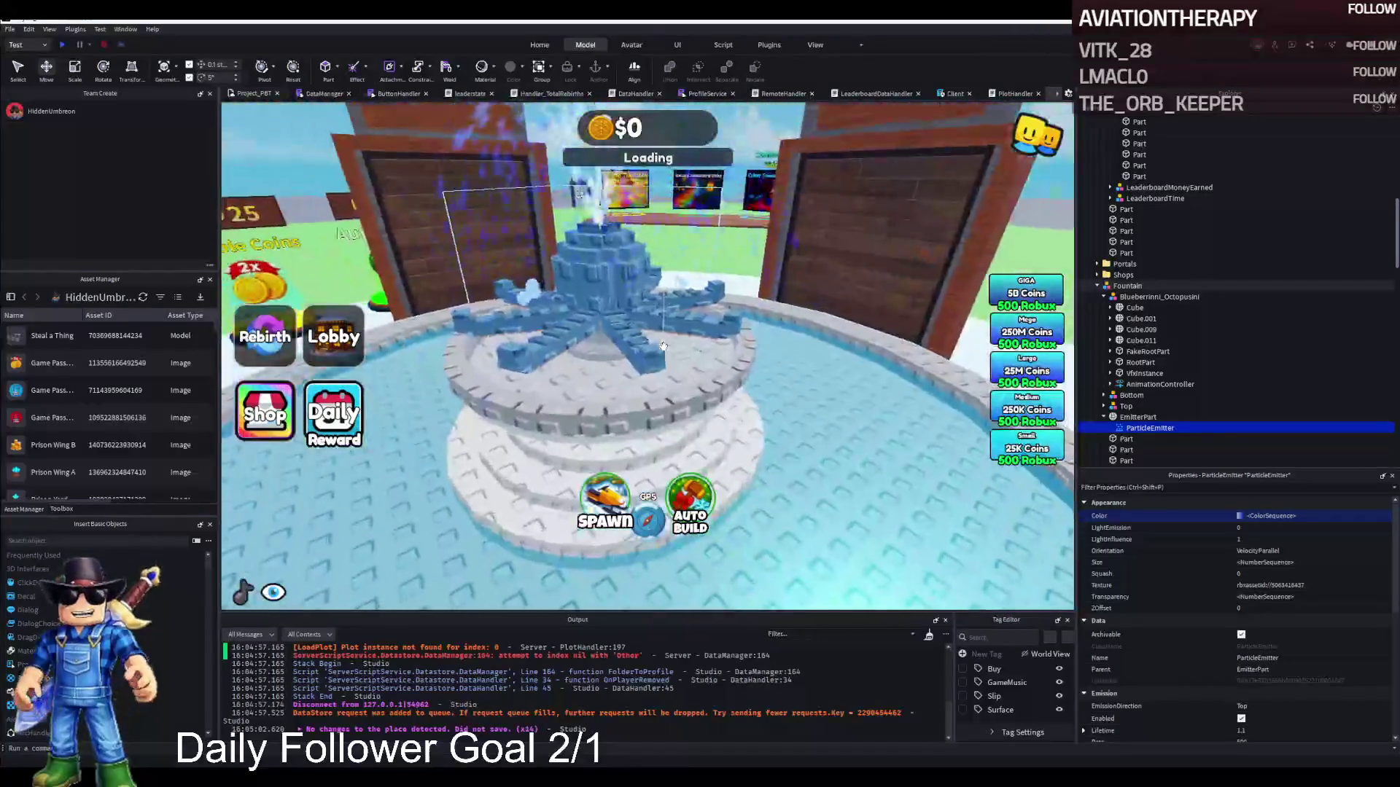
Set the fountain Water part's BrickColor to Cyan and nudge it slightly on Y.
{"action": "left_click", "coordinate": [736, 337]}
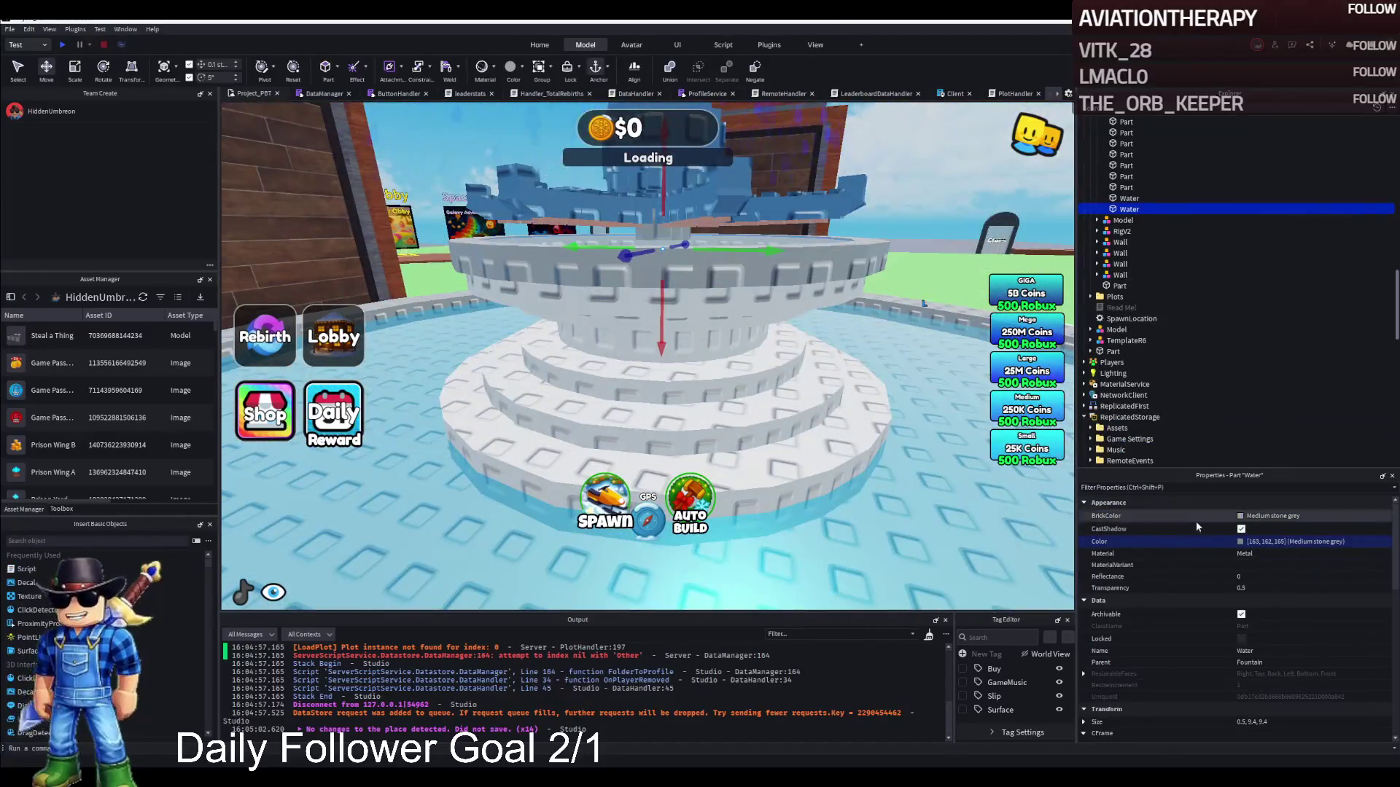
{"action": "left_click", "coordinate": [1240, 516]}
{"action": "left_click", "coordinate": [1208, 567]}
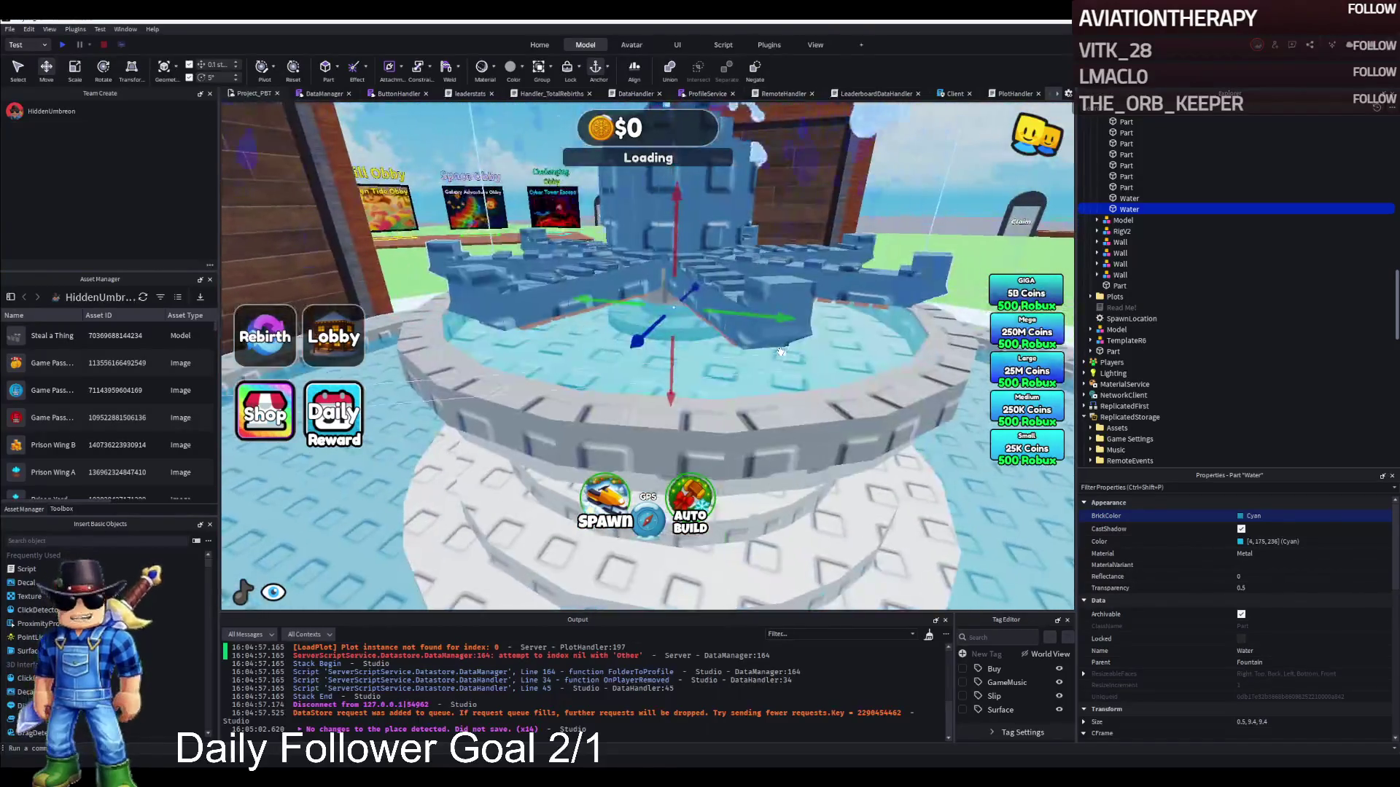
{"action": "left_click_drag", "start_coordinate": [670, 365], "coordinate": [673, 362]}
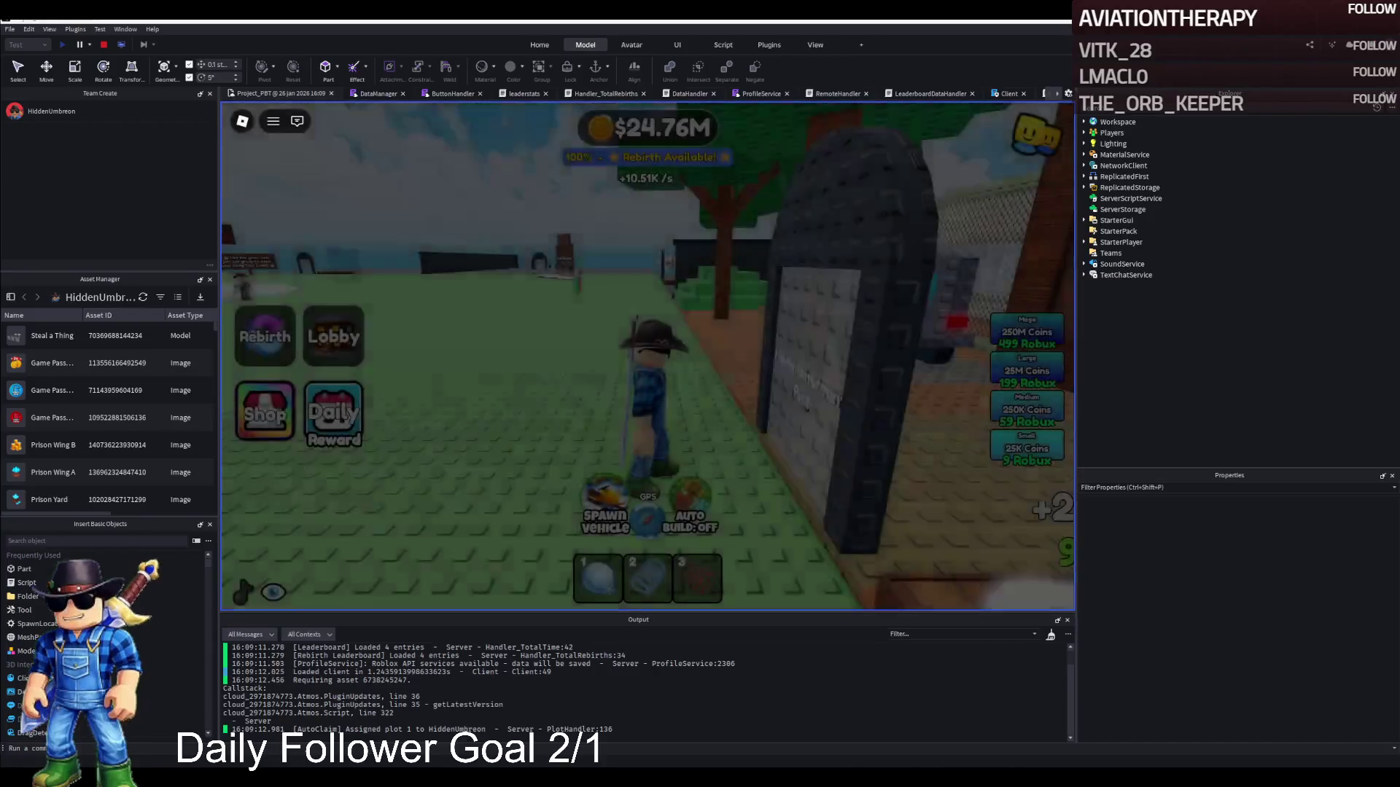
{"action": "key", "text": "w"}
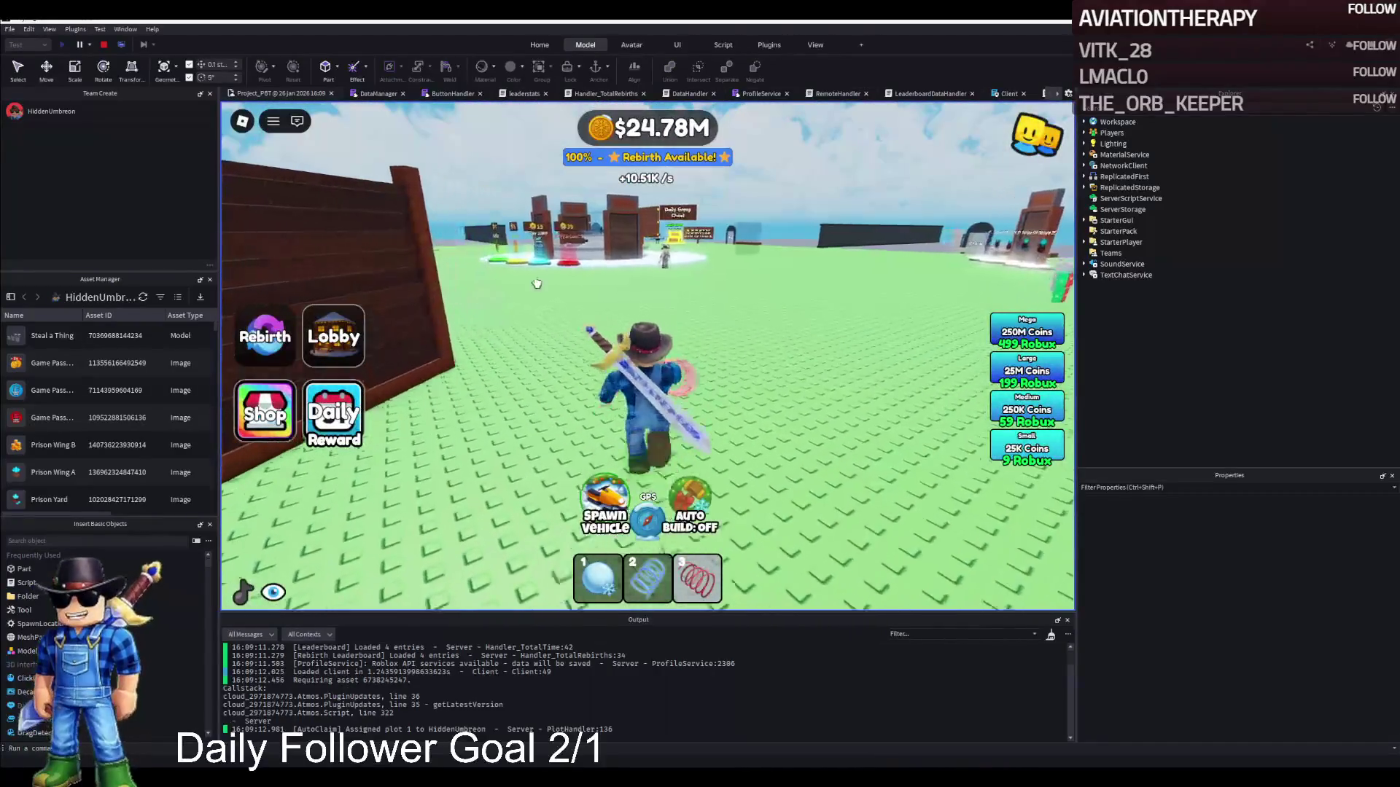
{"action": "key", "text": "w"}
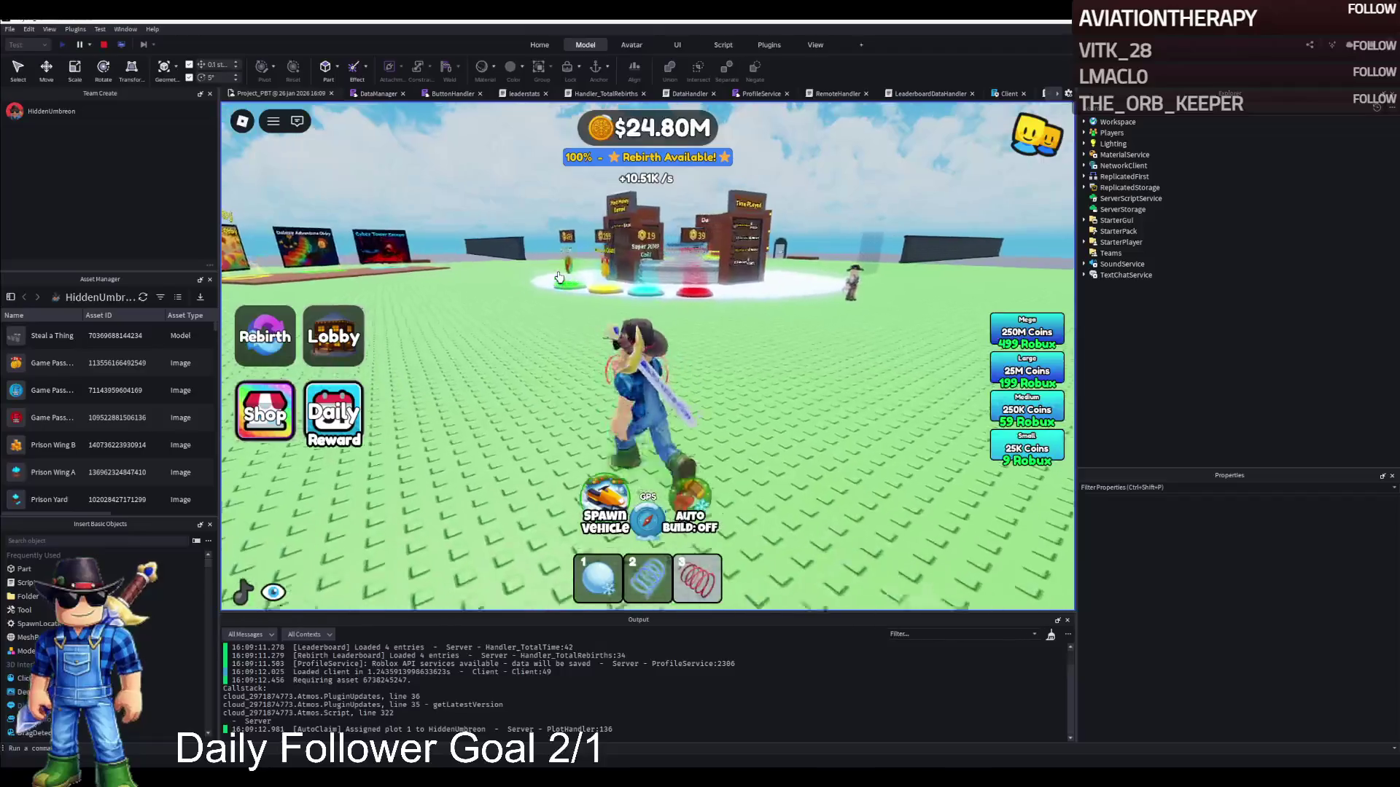
{"action": "key", "text": "w"}
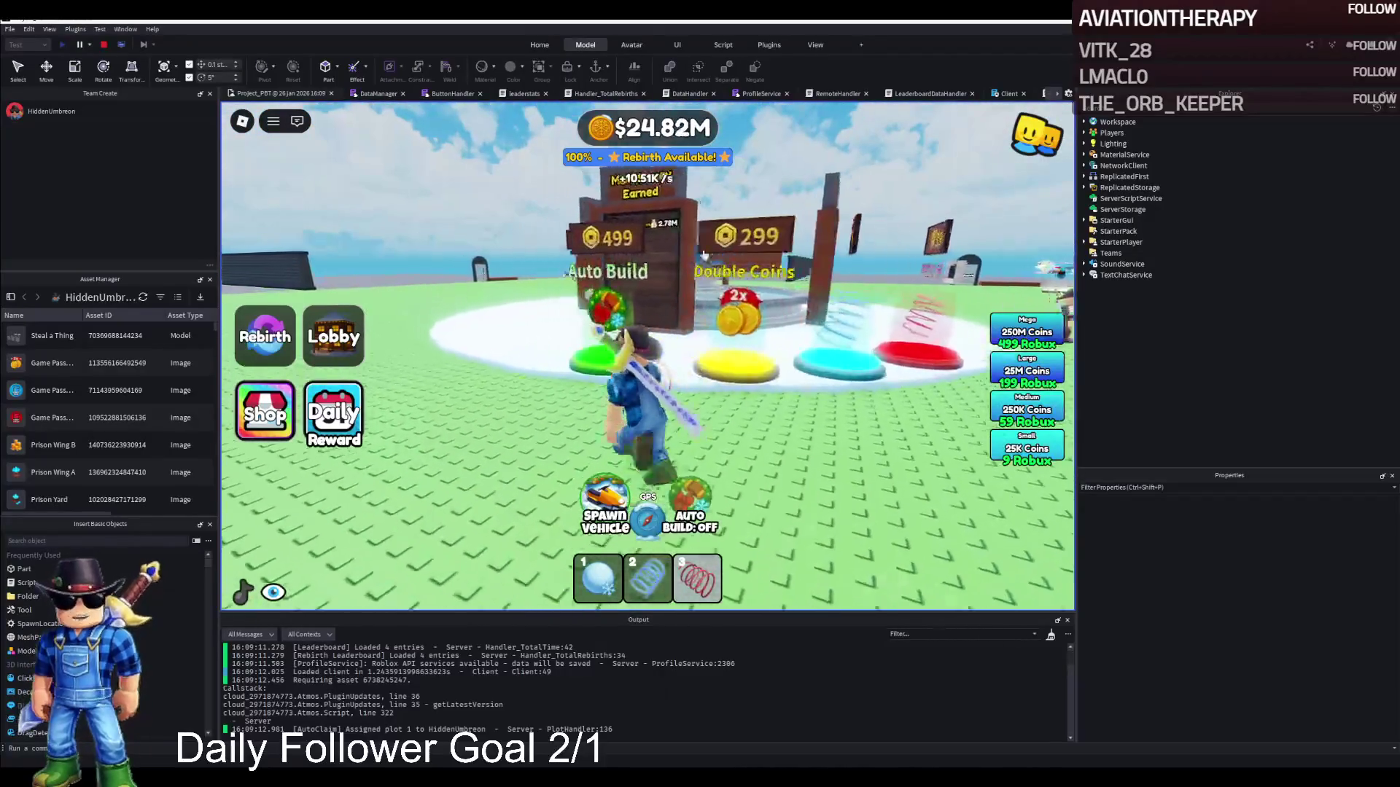
{"action": "key", "text": "w"}
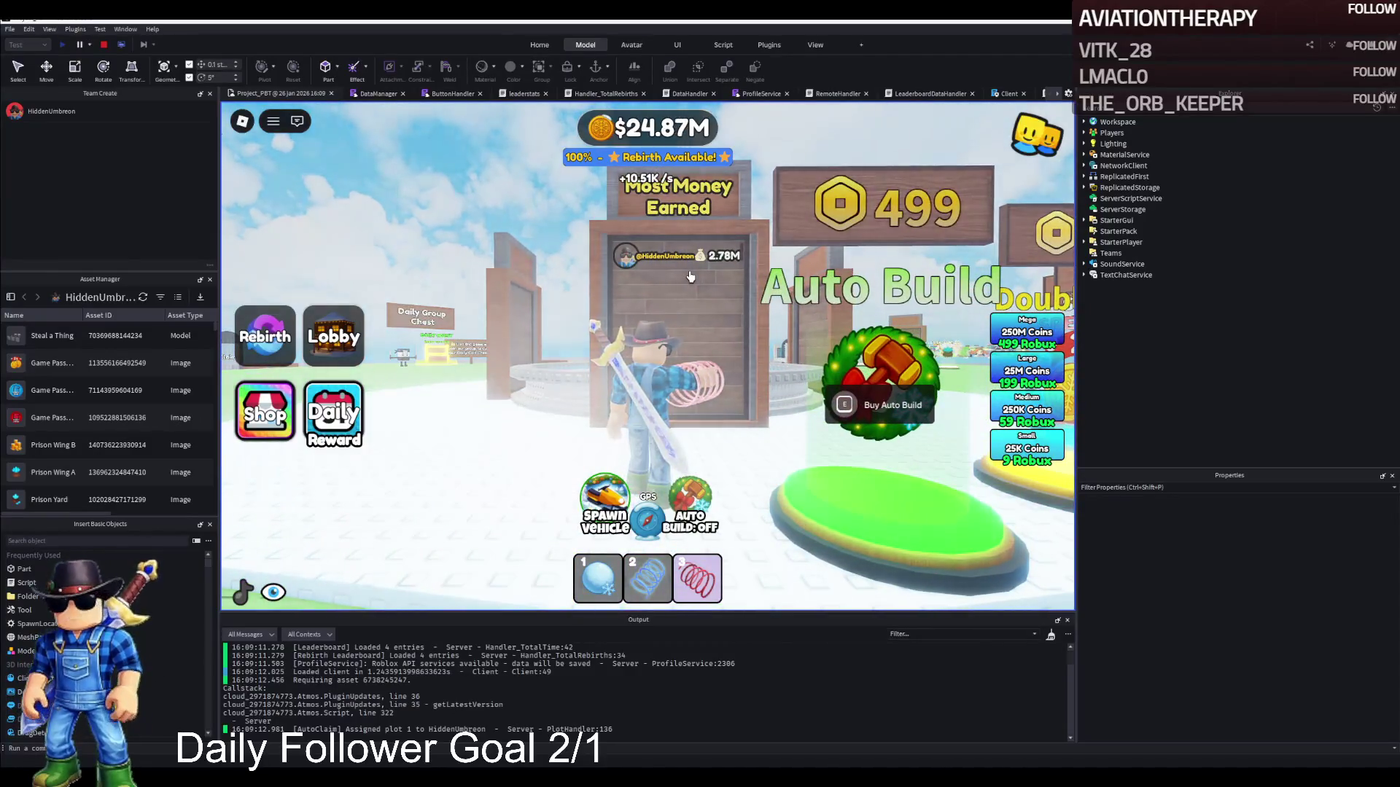
{"action": "key", "text": "s"}
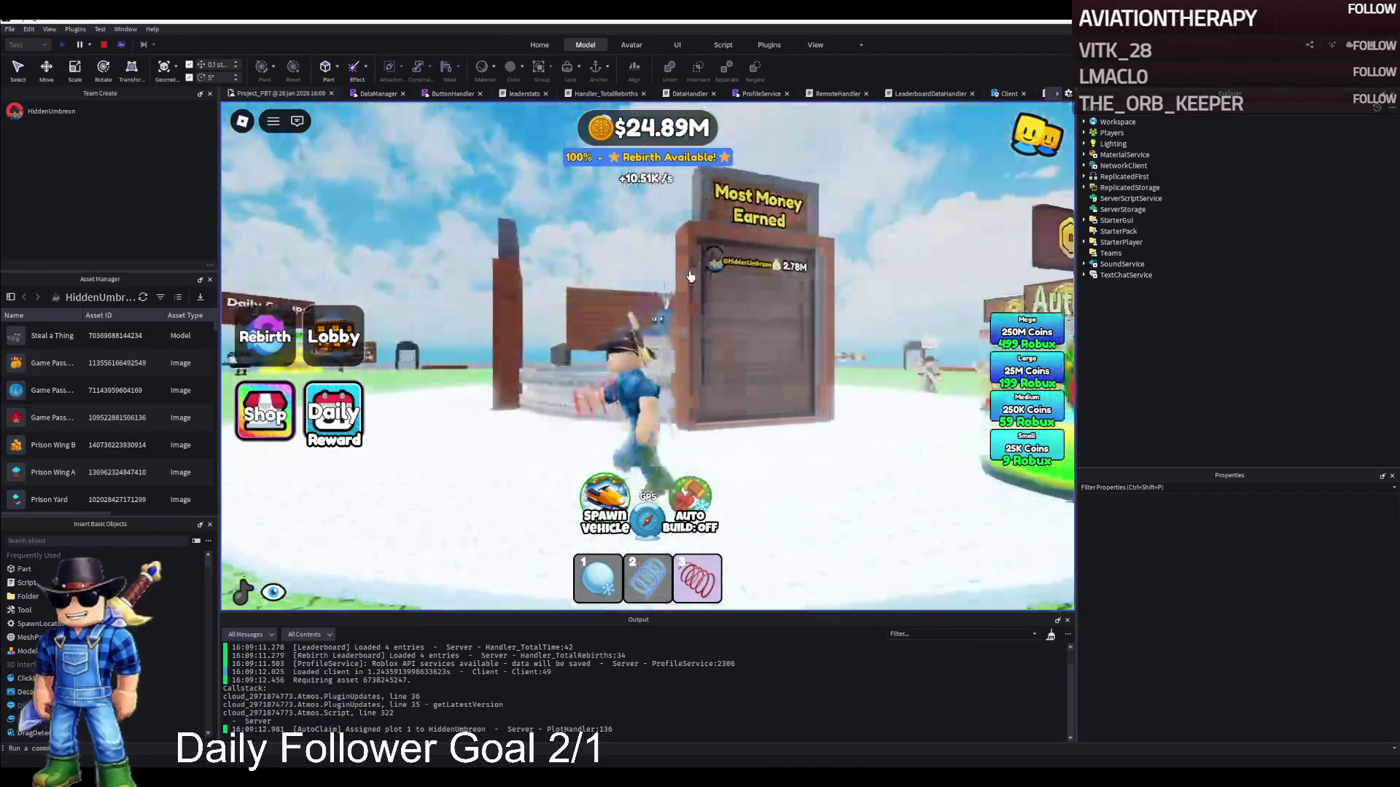
{"action": "key", "text": "d"}
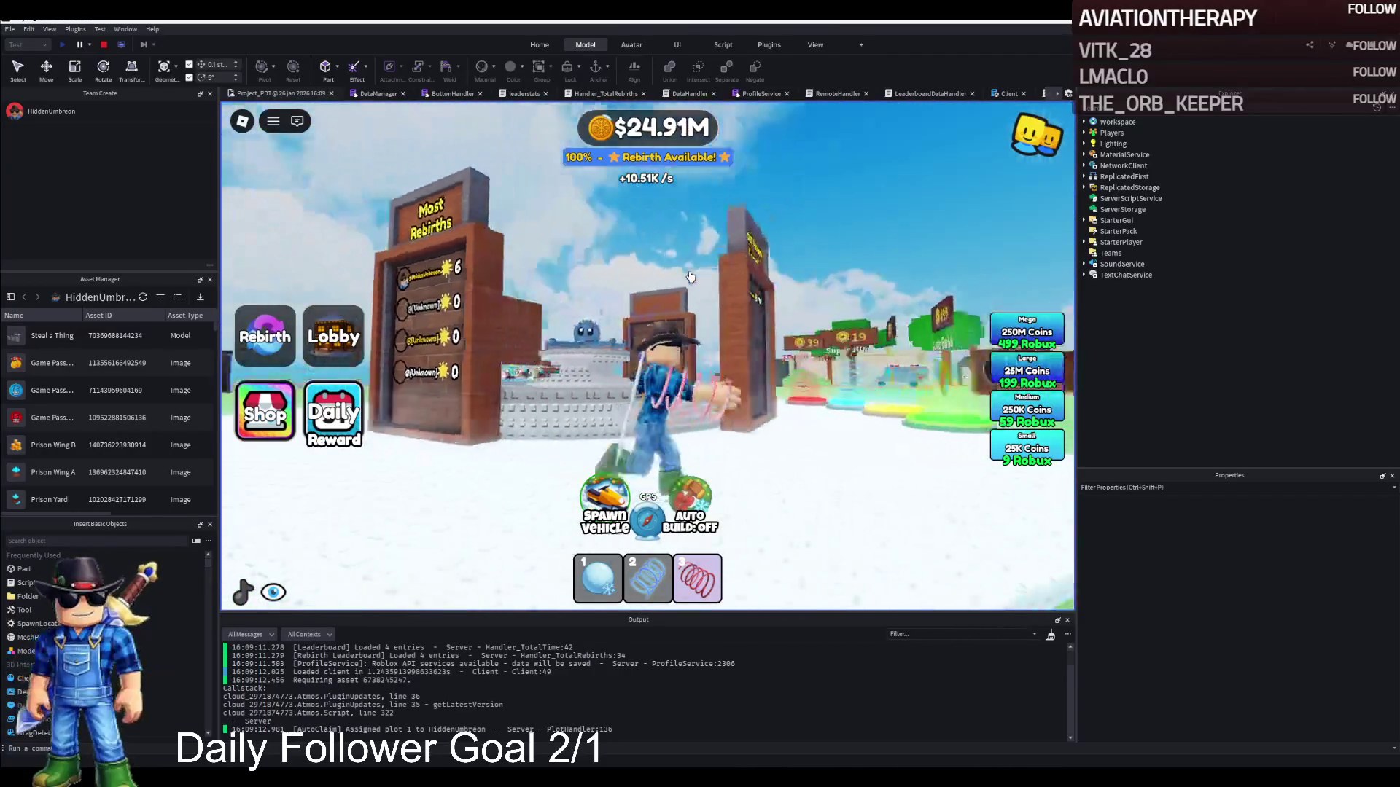
{"action": "key", "text": "s"}
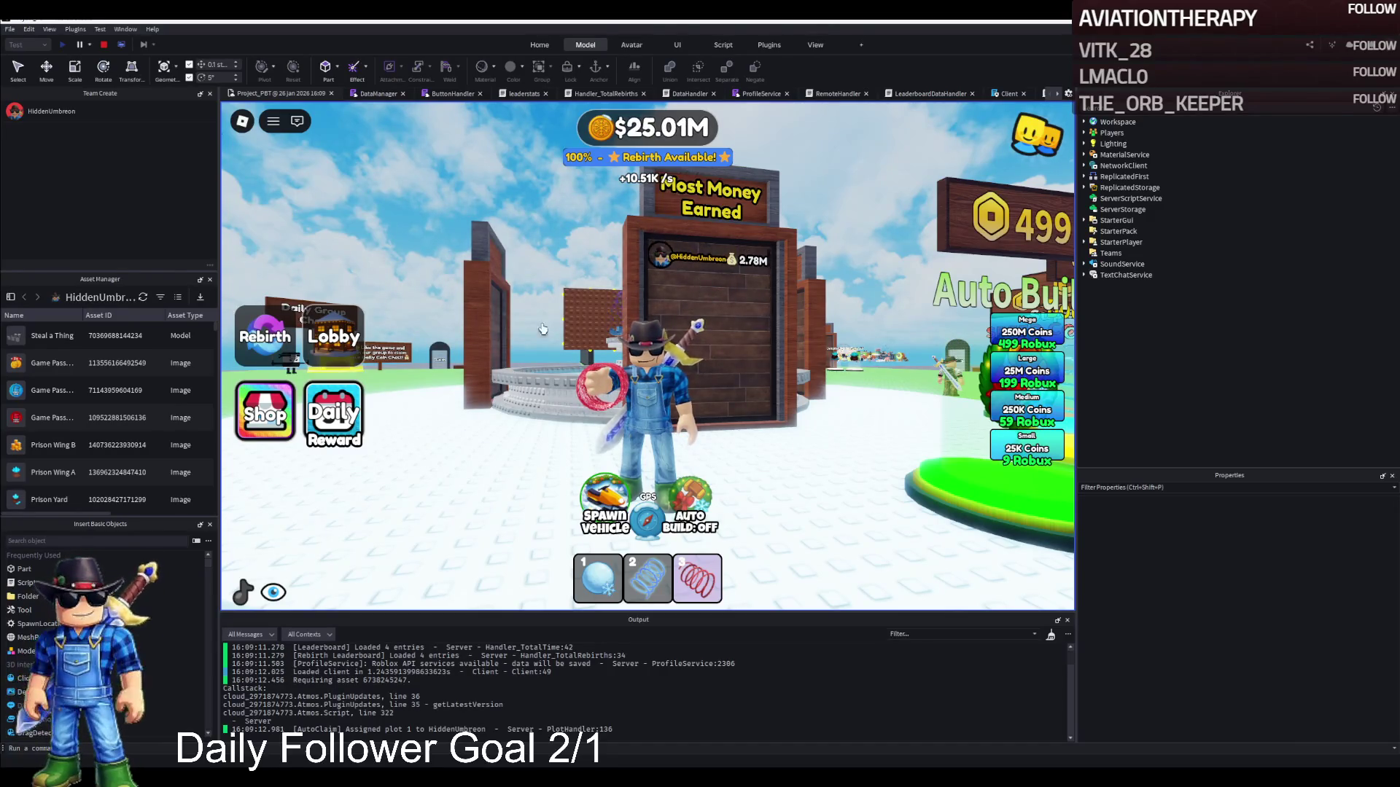
{"action": "key", "text": "a"}
{"action": "key", "text": "a"}
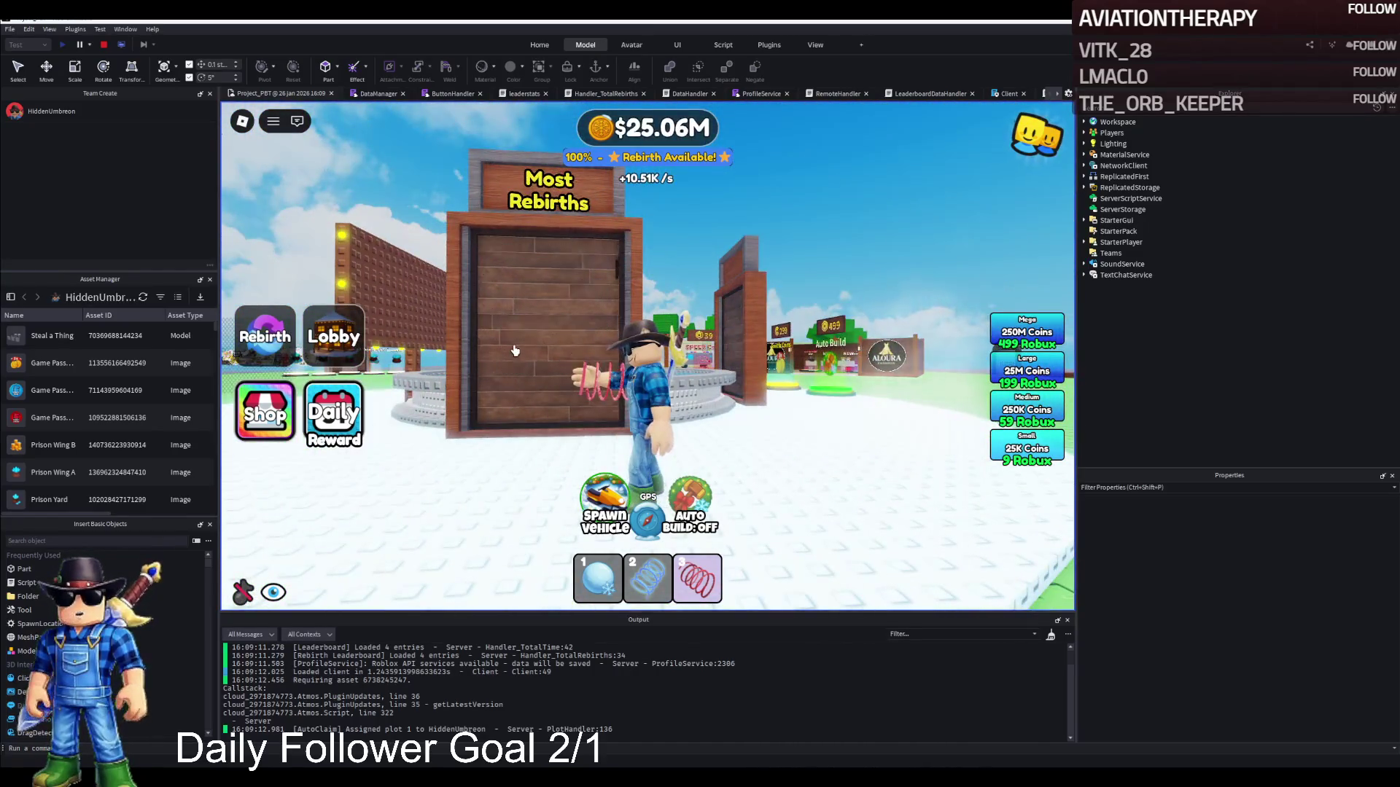
{"action": "key", "text": "a"}
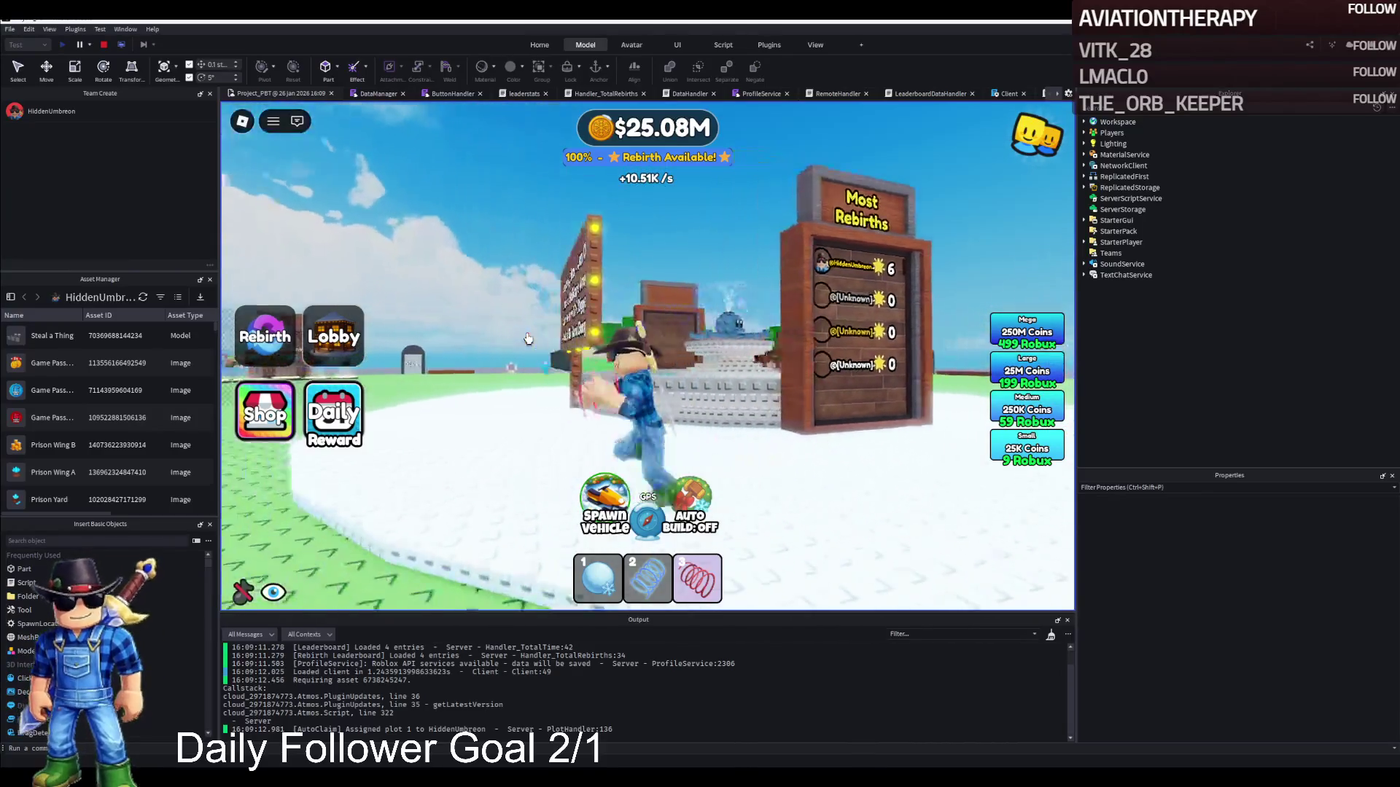
{"action": "key", "text": "a"}
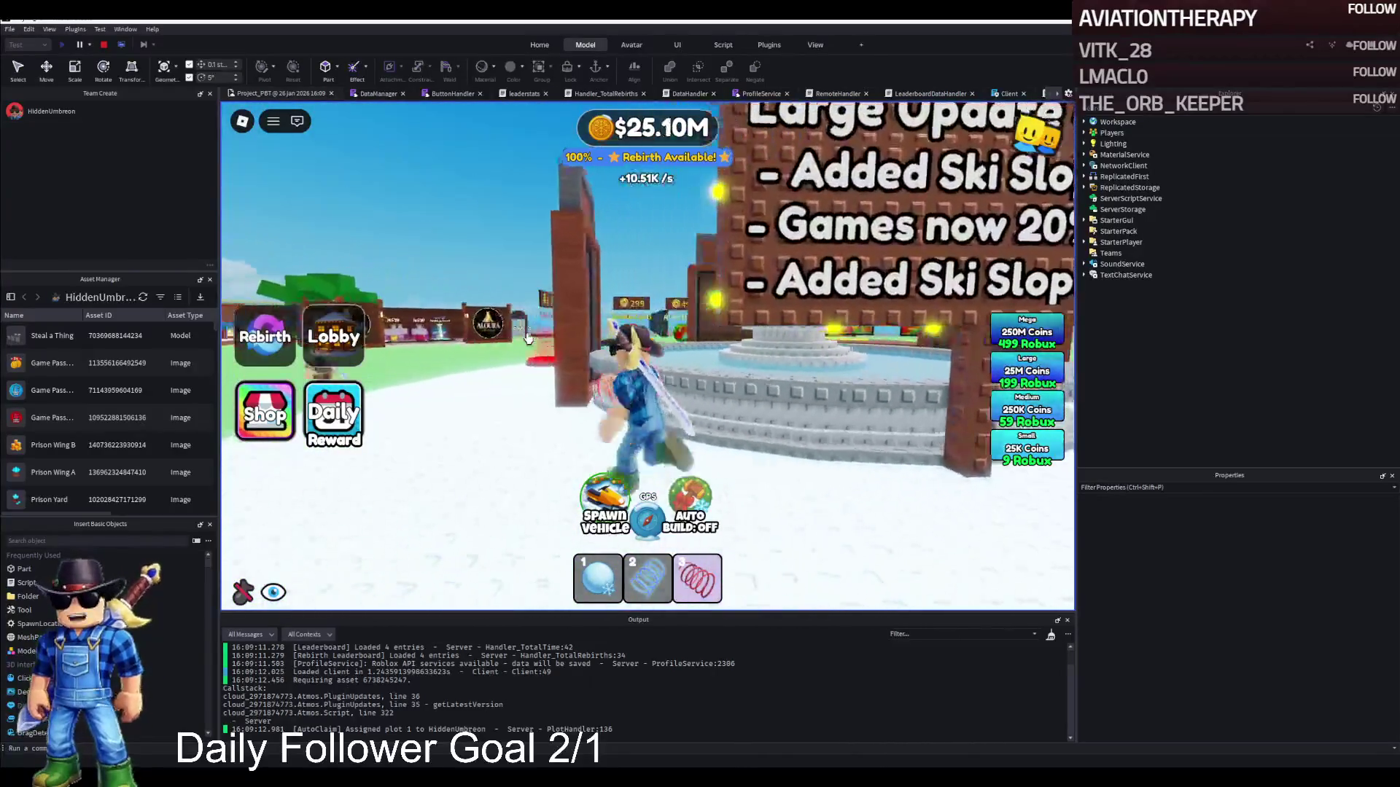
{"action": "key", "text": "w"}
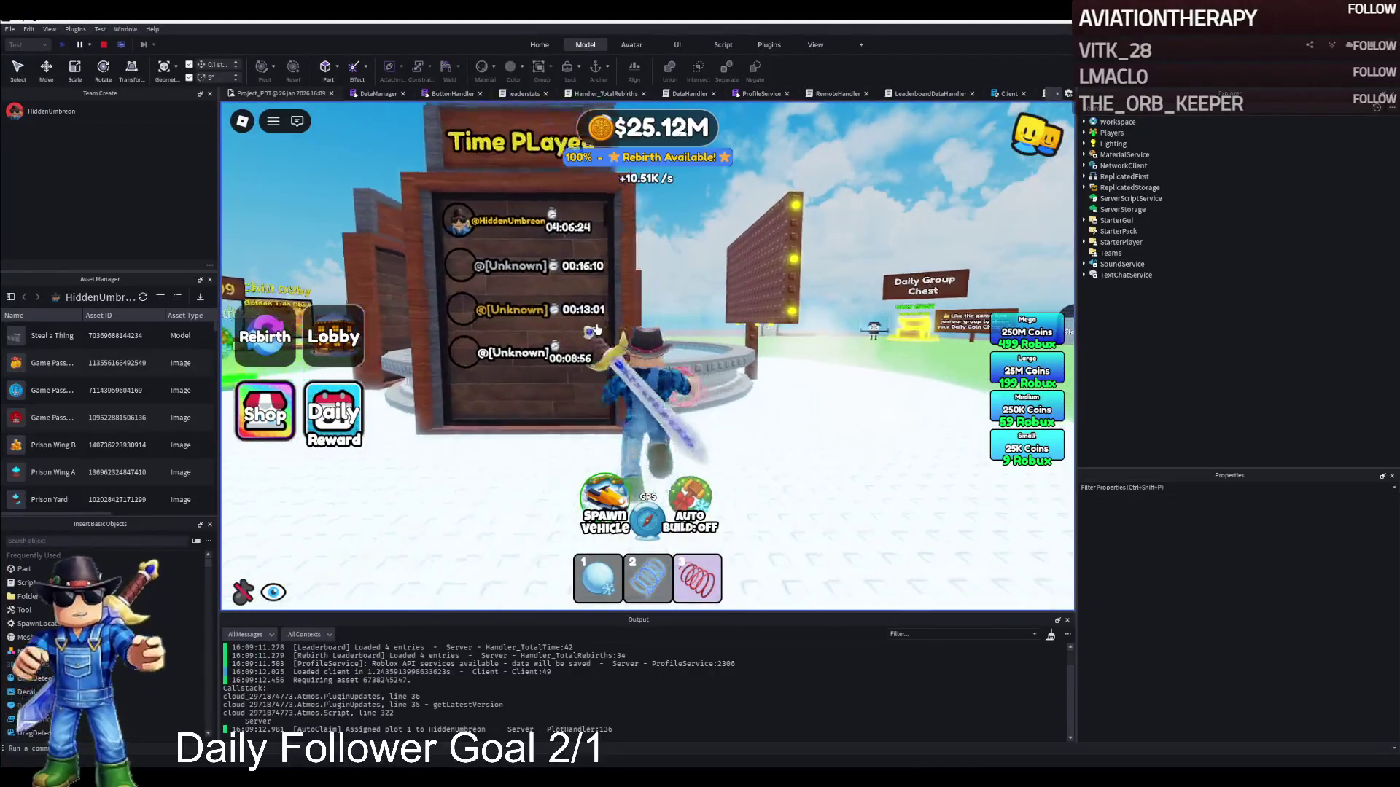
{"action": "key", "text": "a"}
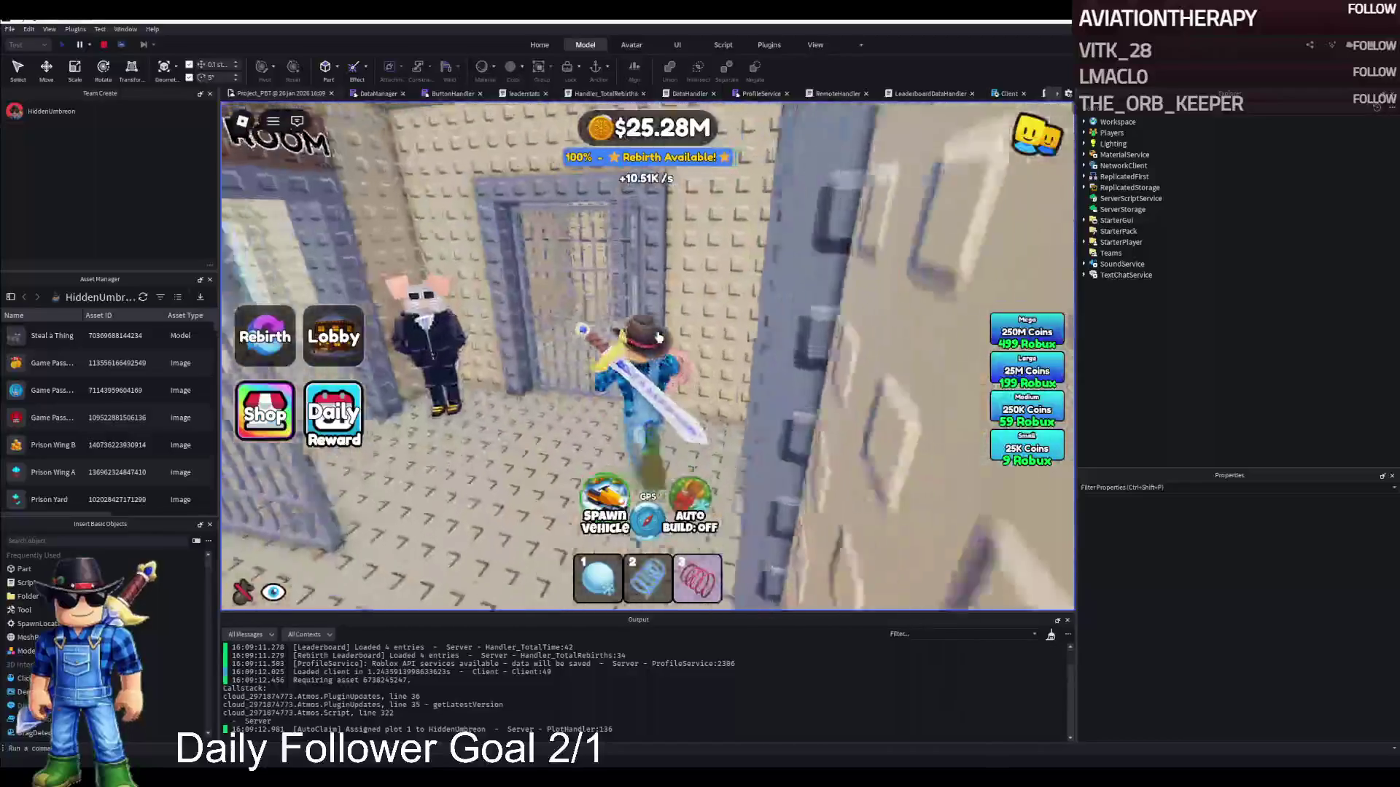
{"action": "key", "text": "w"}
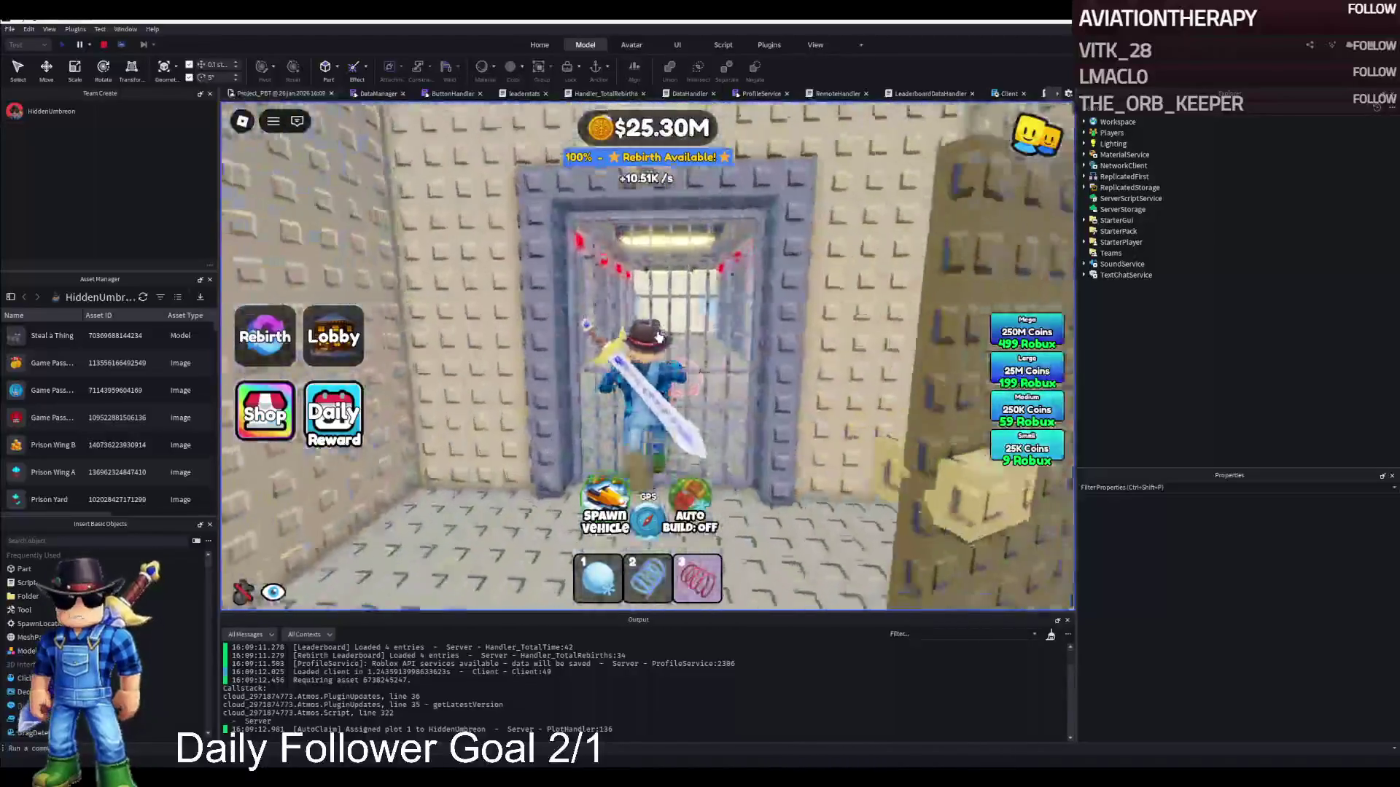
{"action": "key", "text": "s"}
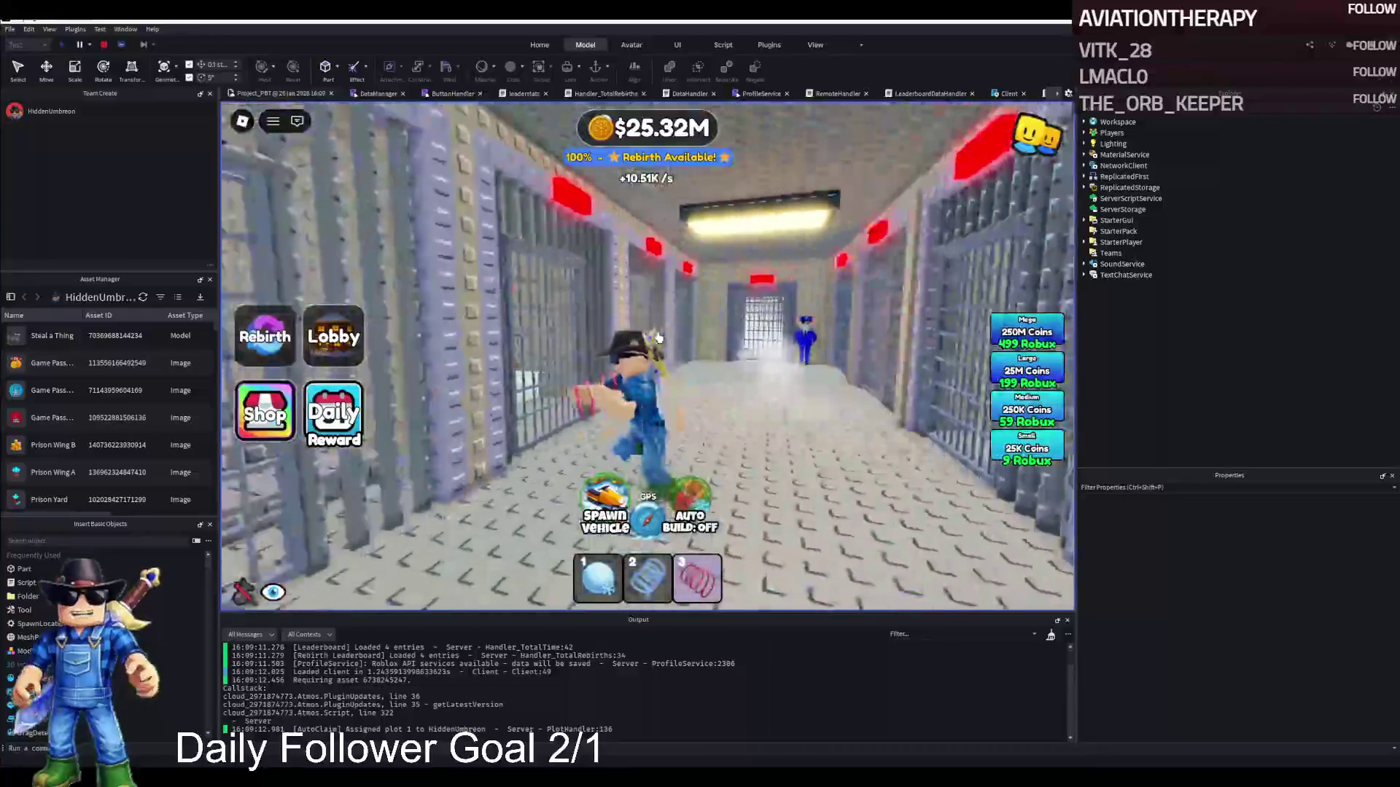
{"action": "key", "text": "a"}
{"action": "key", "text": "w"}
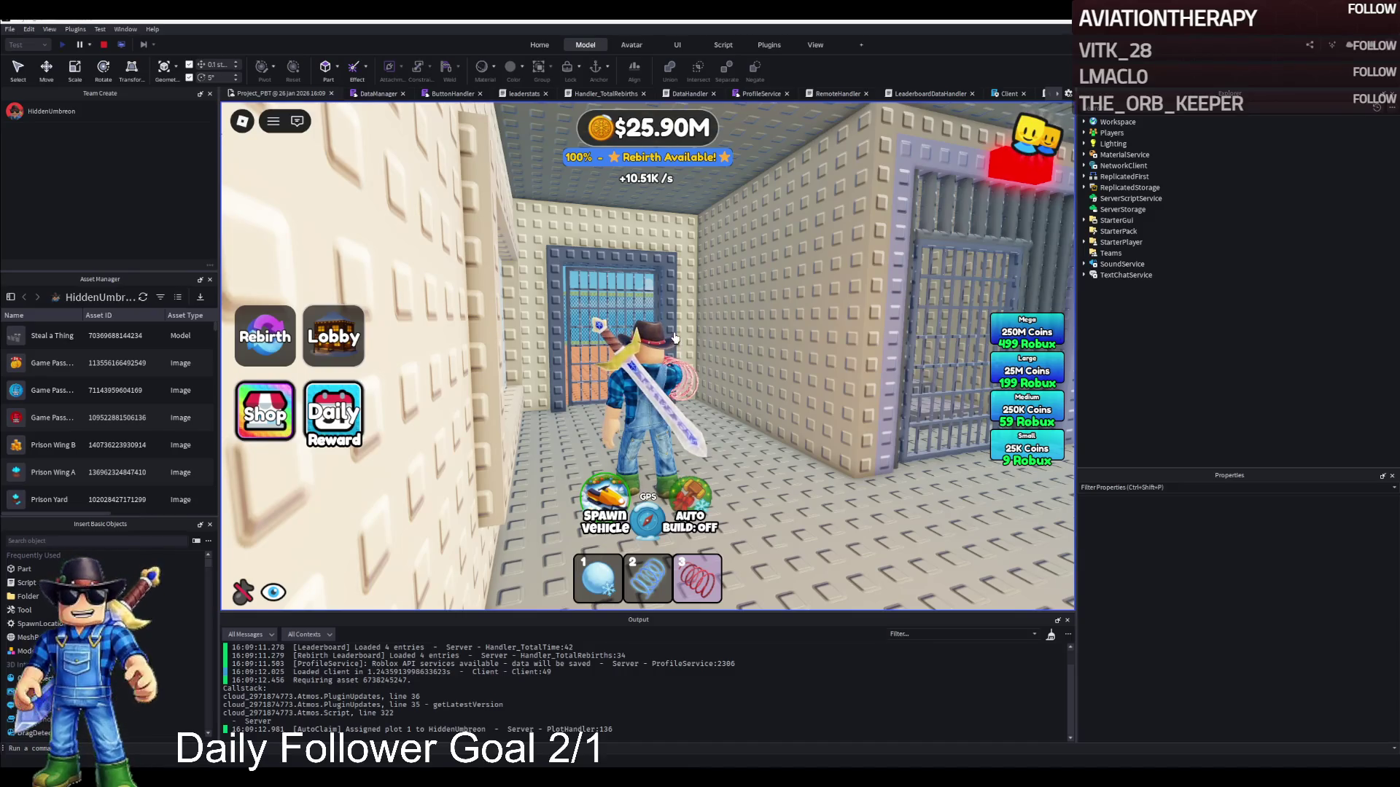
{"action": "key", "text": "w"}
{"action": "key", "text": "w"}
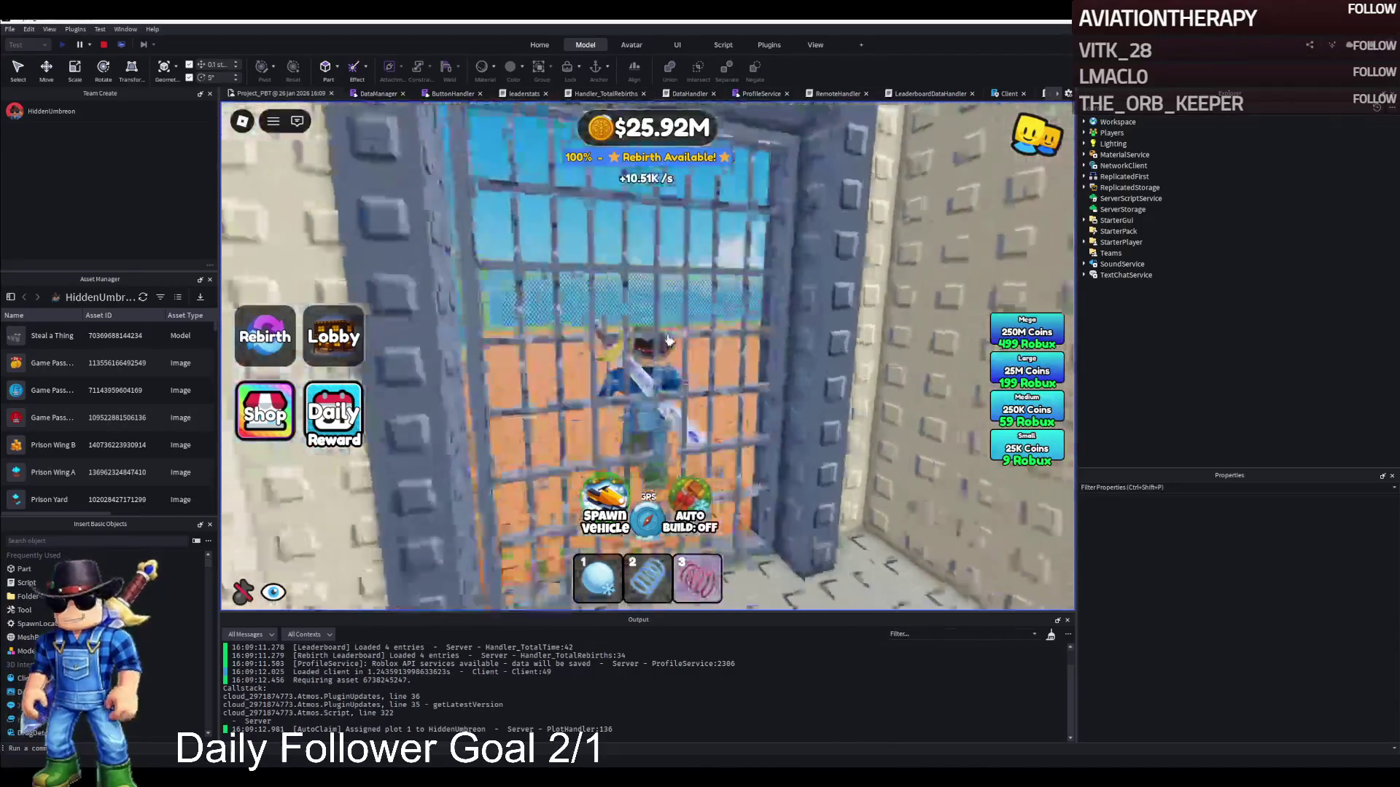
{"action": "key", "text": "space"}
{"action": "key", "text": "space"}
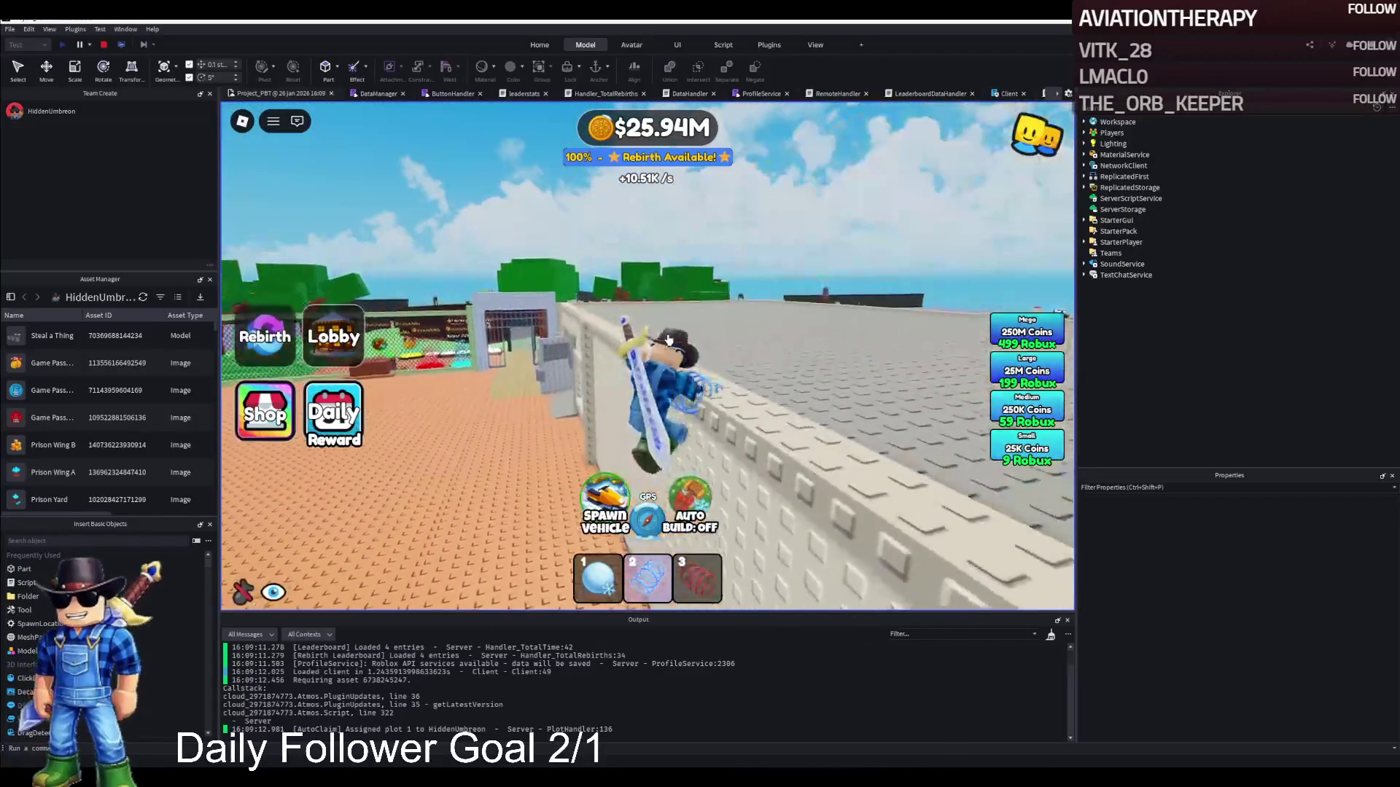
{"action": "key", "text": "w"}
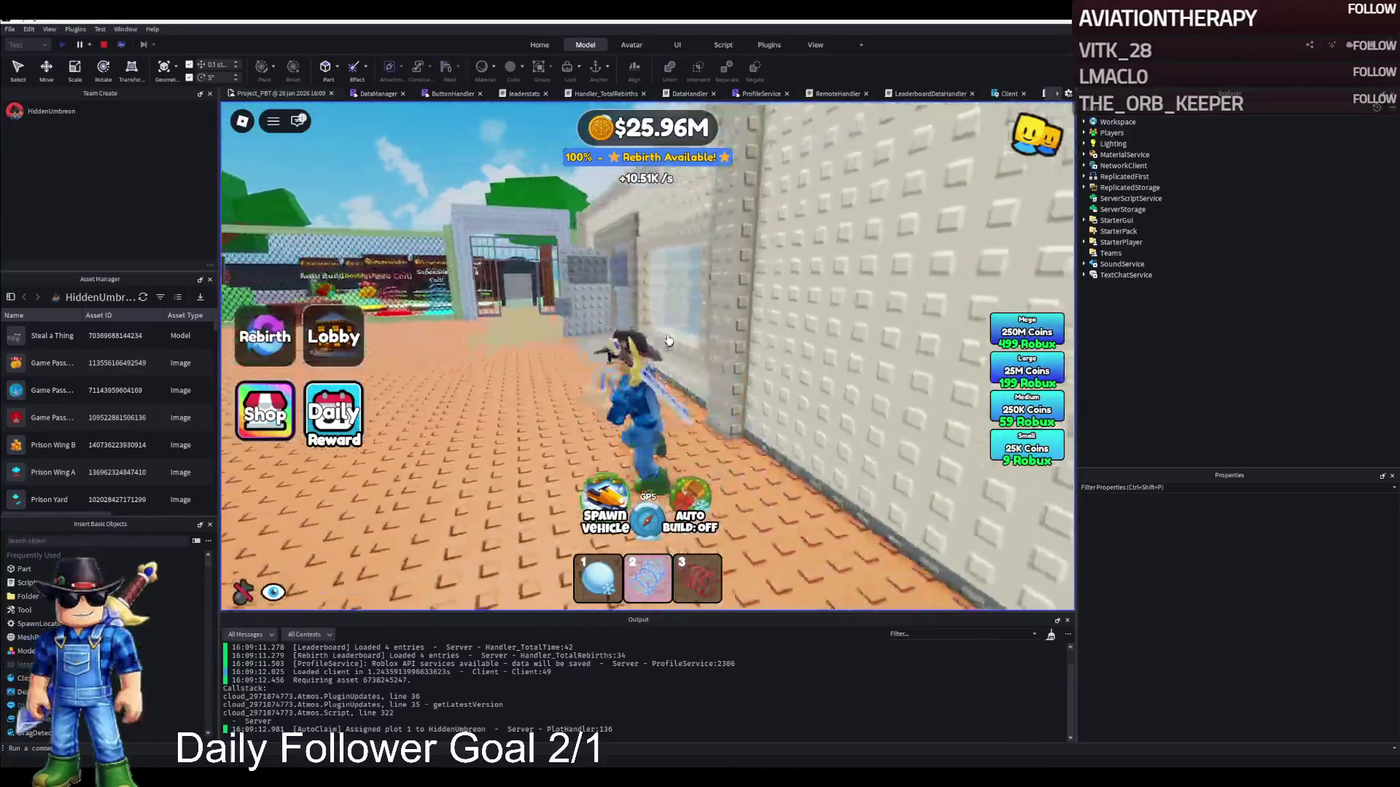
{"action": "key", "text": "w"}
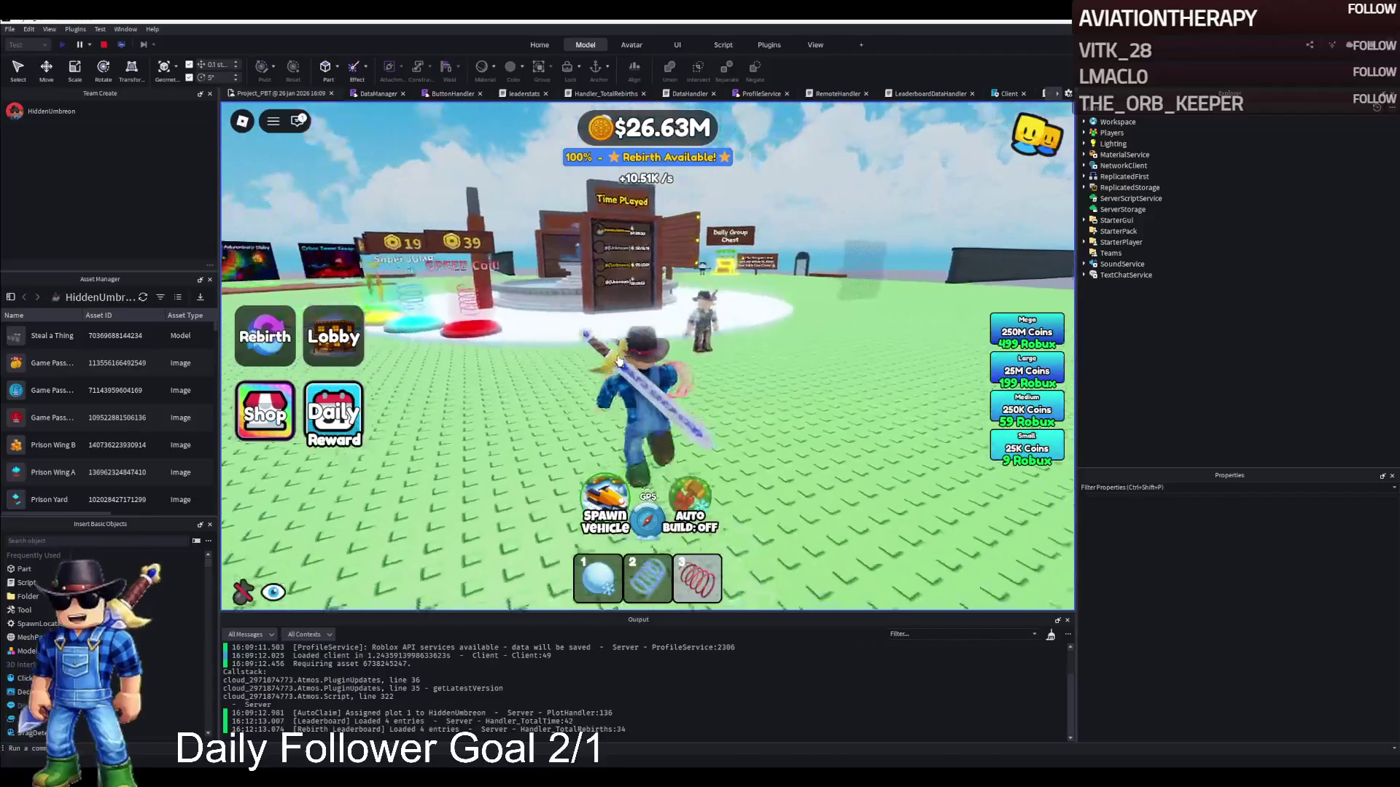
{"action": "key", "text": "w"}
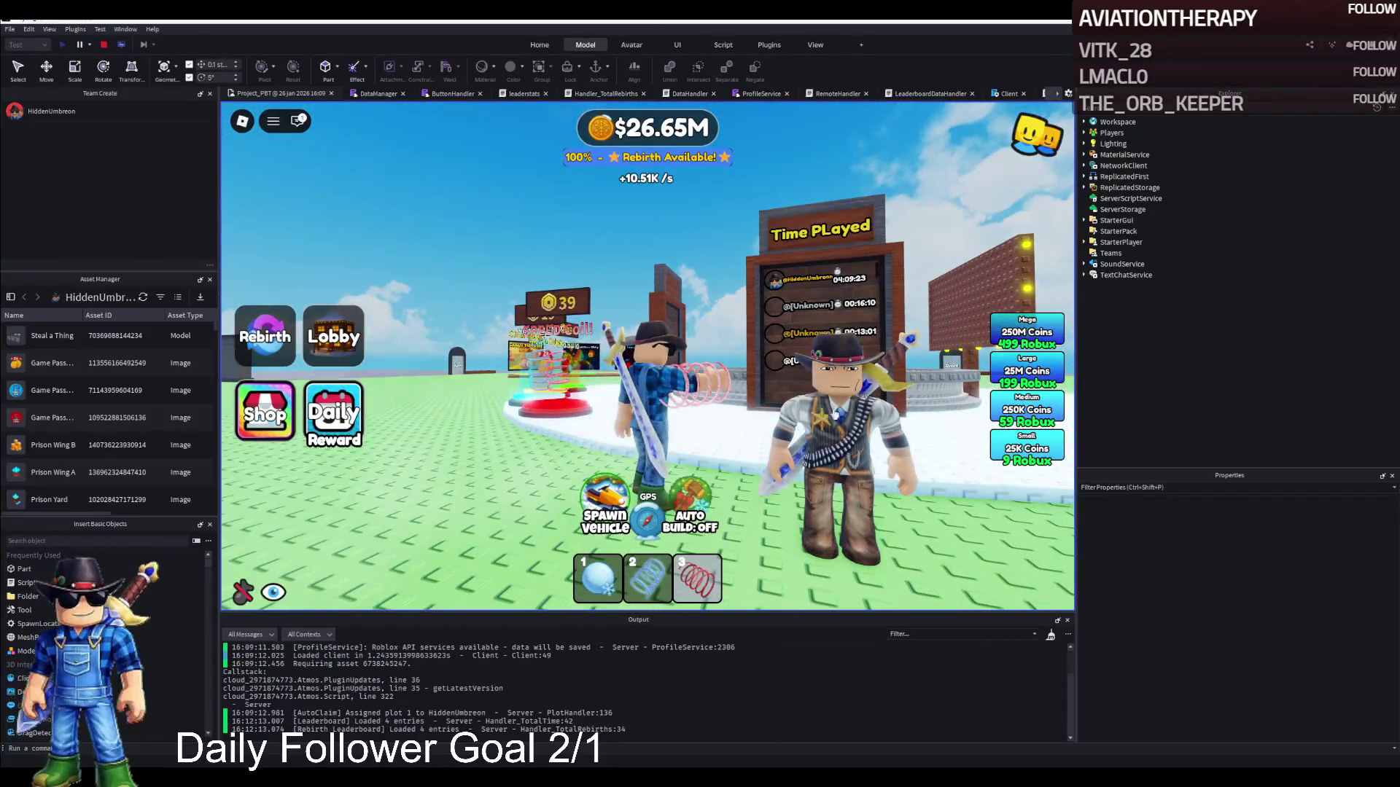
Run the avatar past the fountain, Most Money Earned board and upgrade pads to the Aloura Fashion shop.
{"action": "key", "text": "a"}
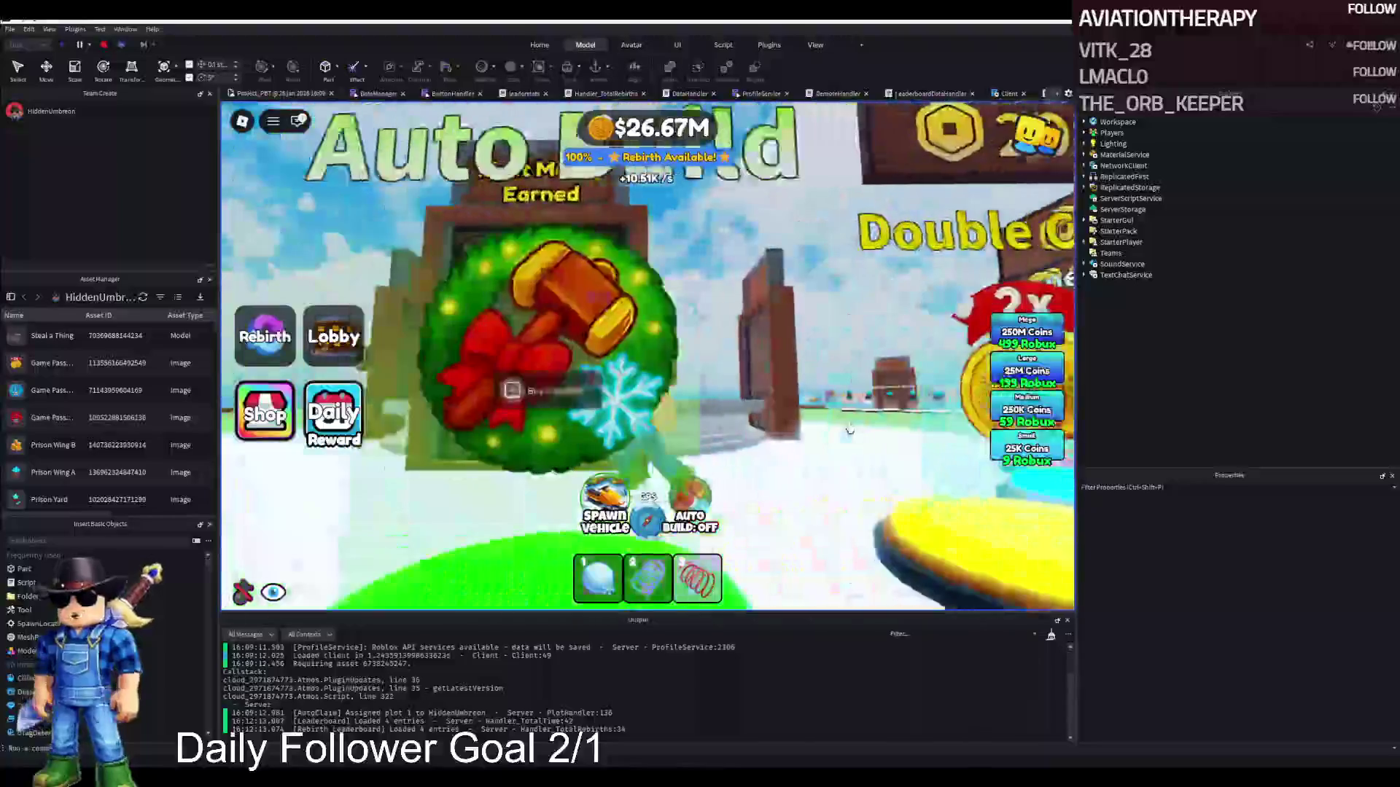
{"action": "key", "text": "w"}
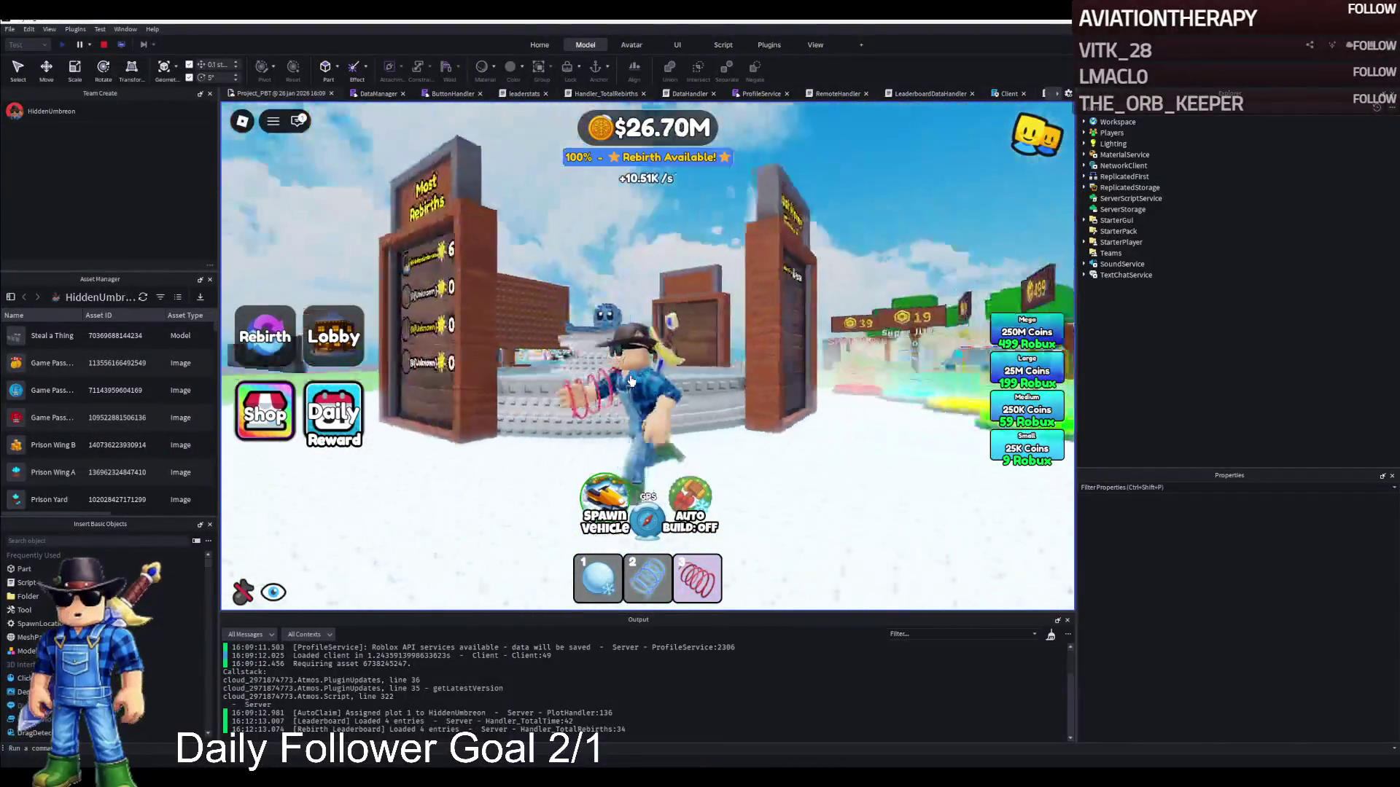
{"action": "key", "text": "d"}
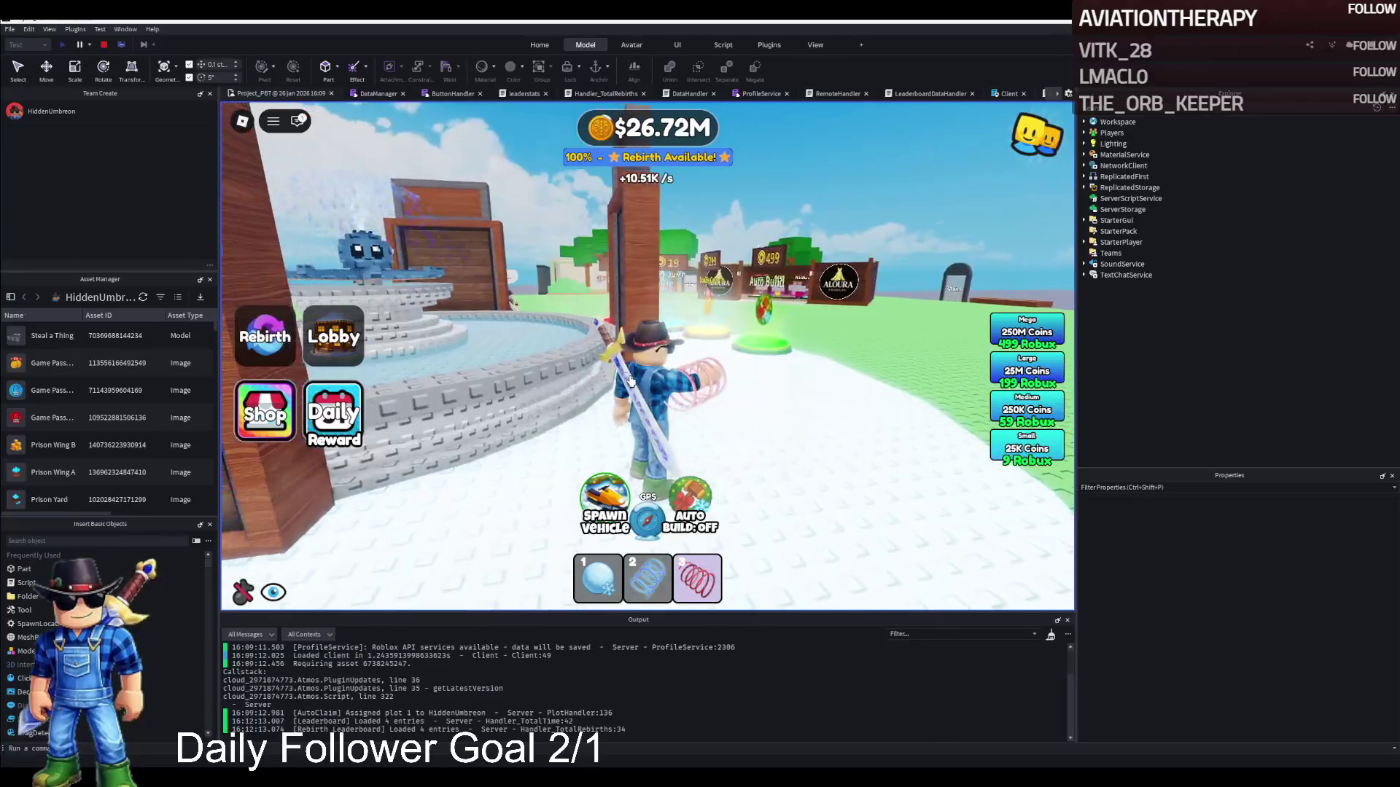
{"action": "key", "text": "d"}
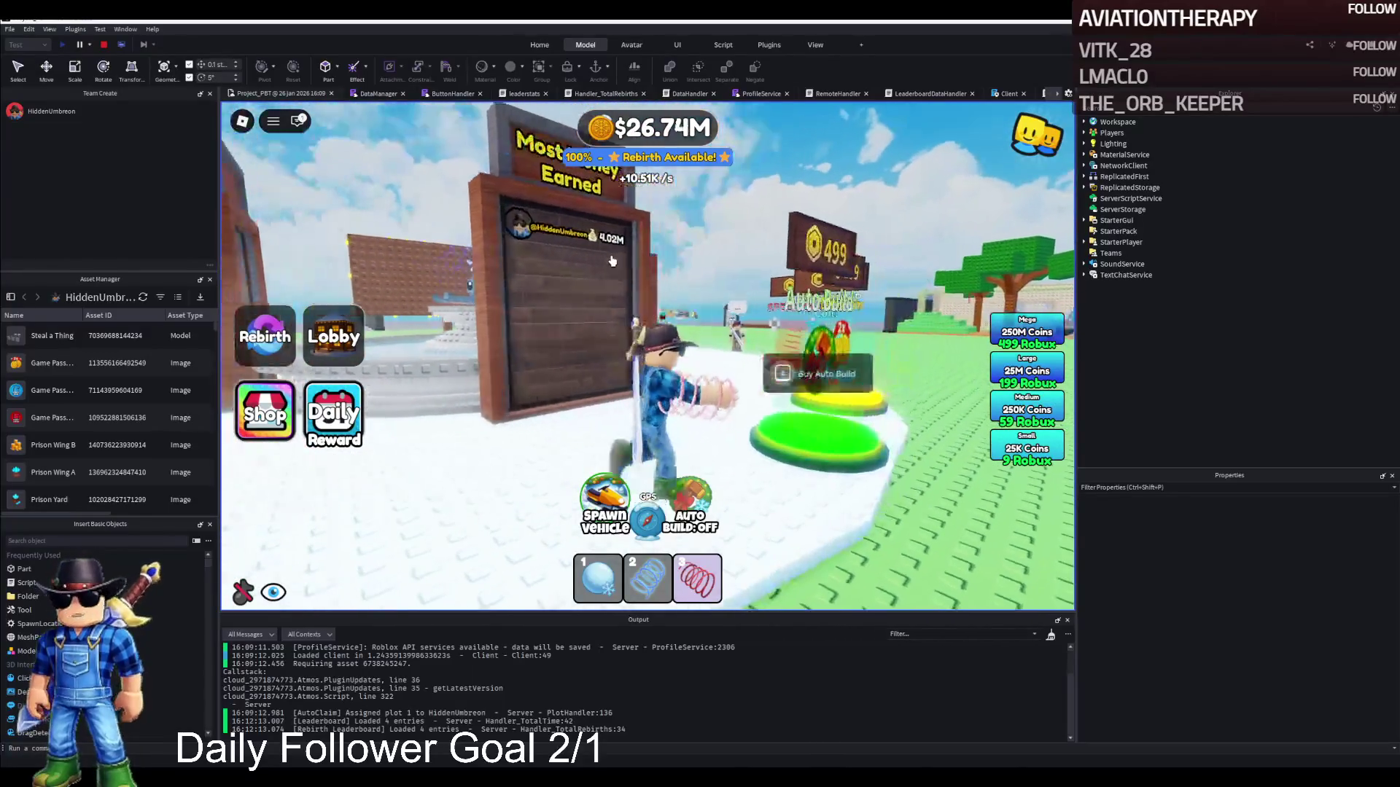
{"action": "key", "text": "d"}
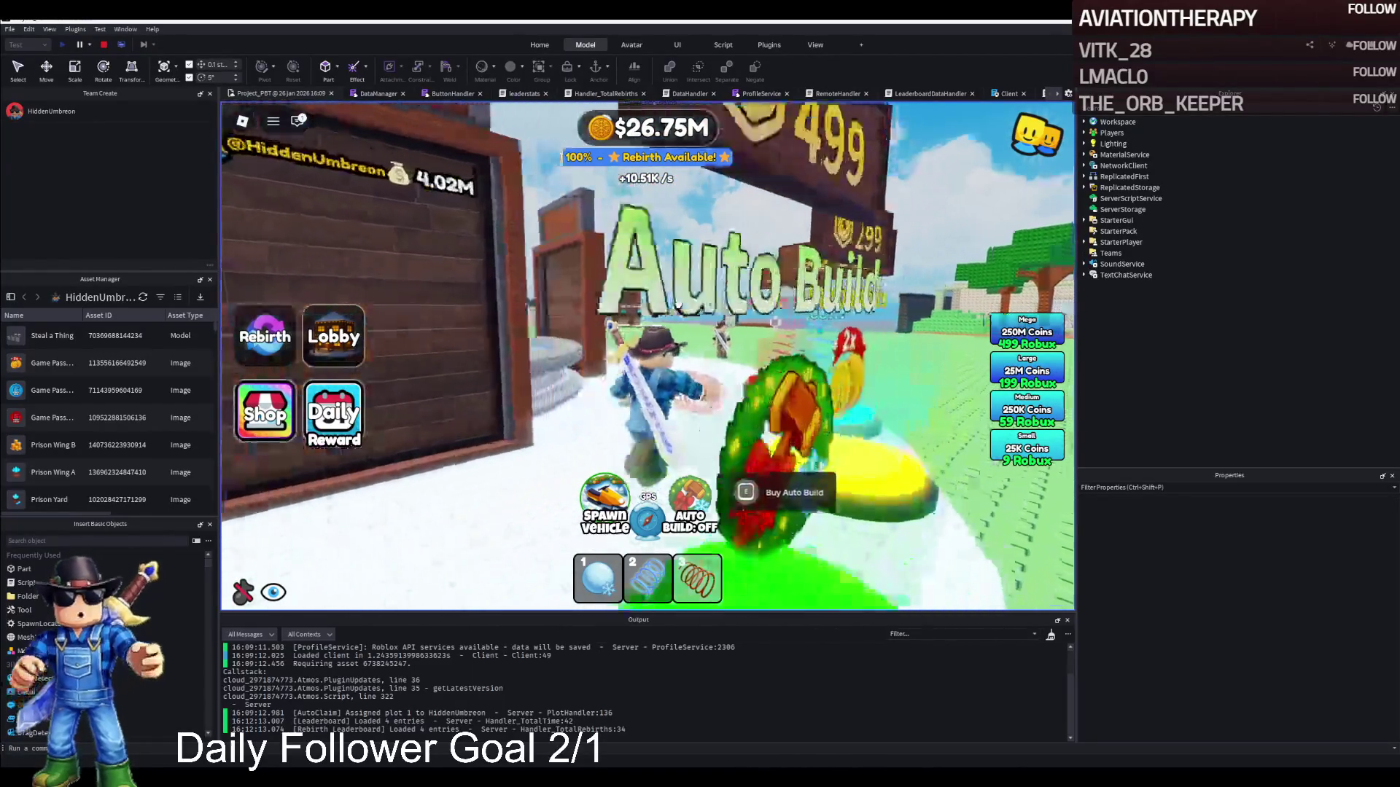
{"action": "key", "text": "w"}
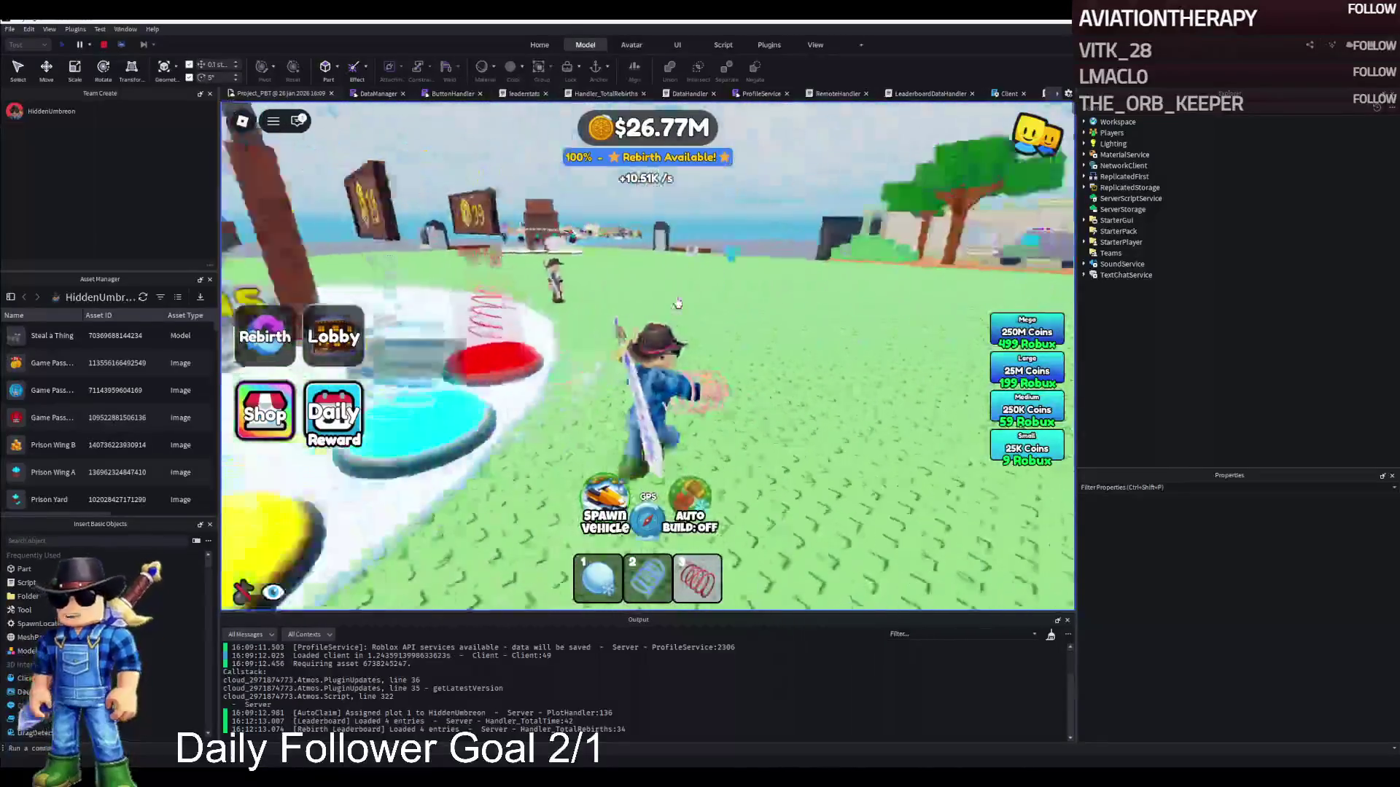
{"action": "key", "text": "w"}
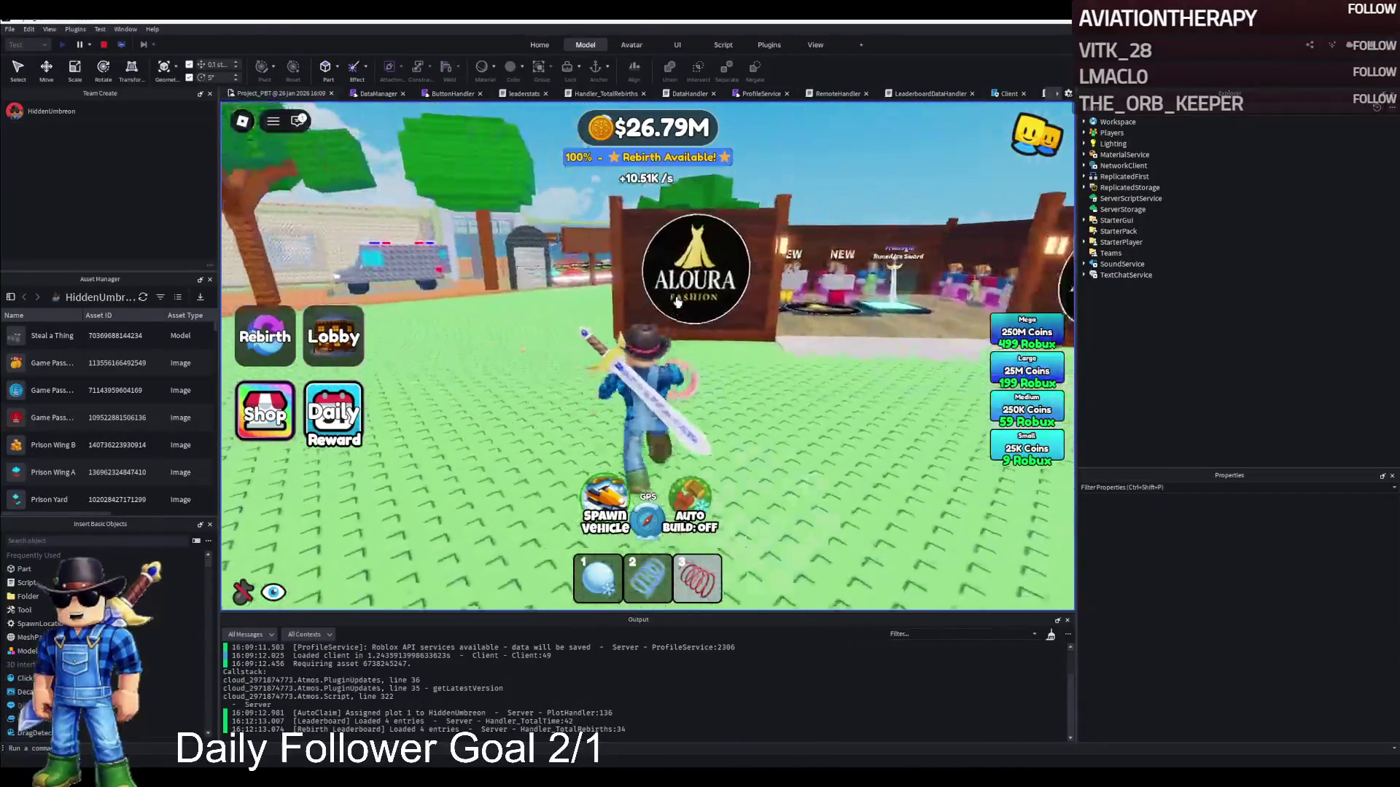
{"action": "key", "text": "w"}
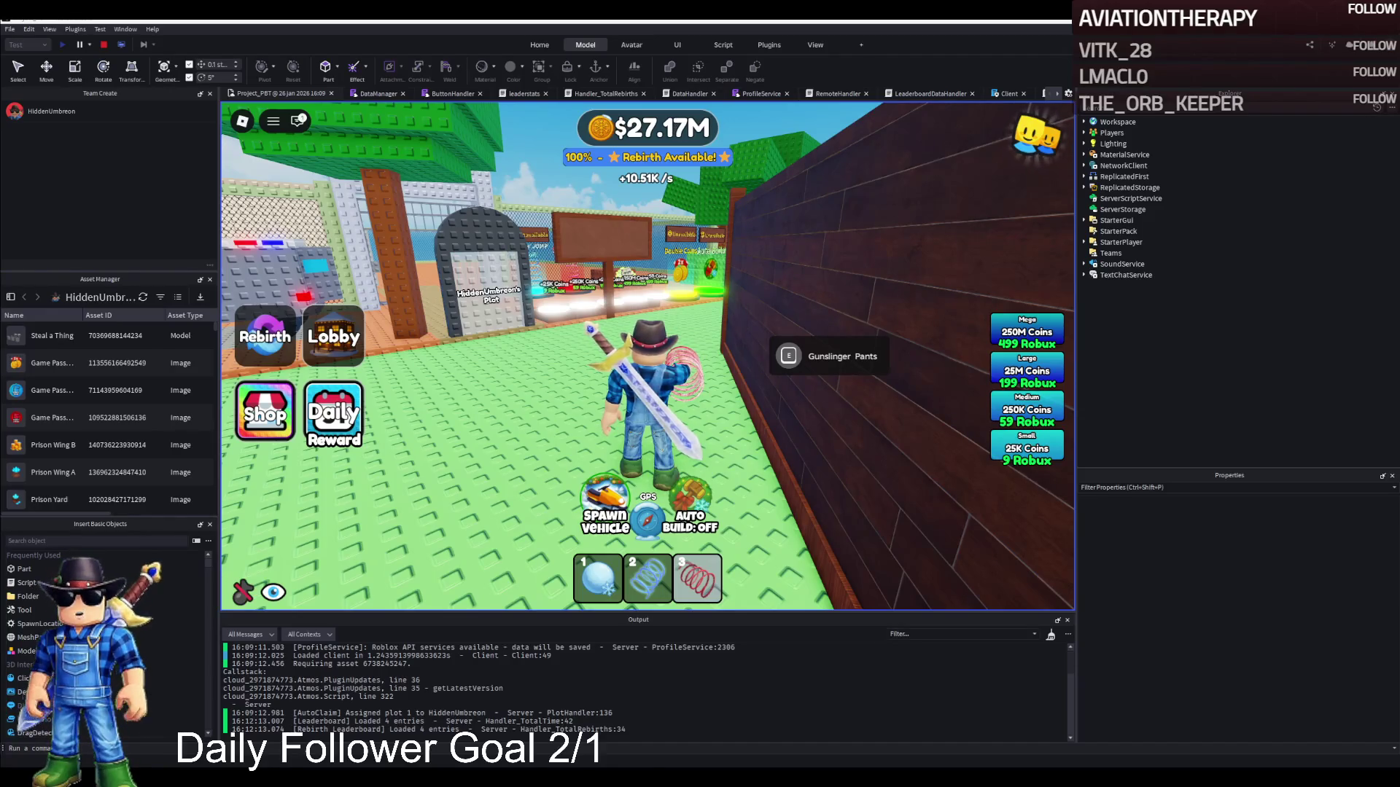
Steer the avatar through the plot gate, along the long wall, and down the chain-fence path.
{"action": "key", "text": "w"}
{"action": "key", "text": "a"}
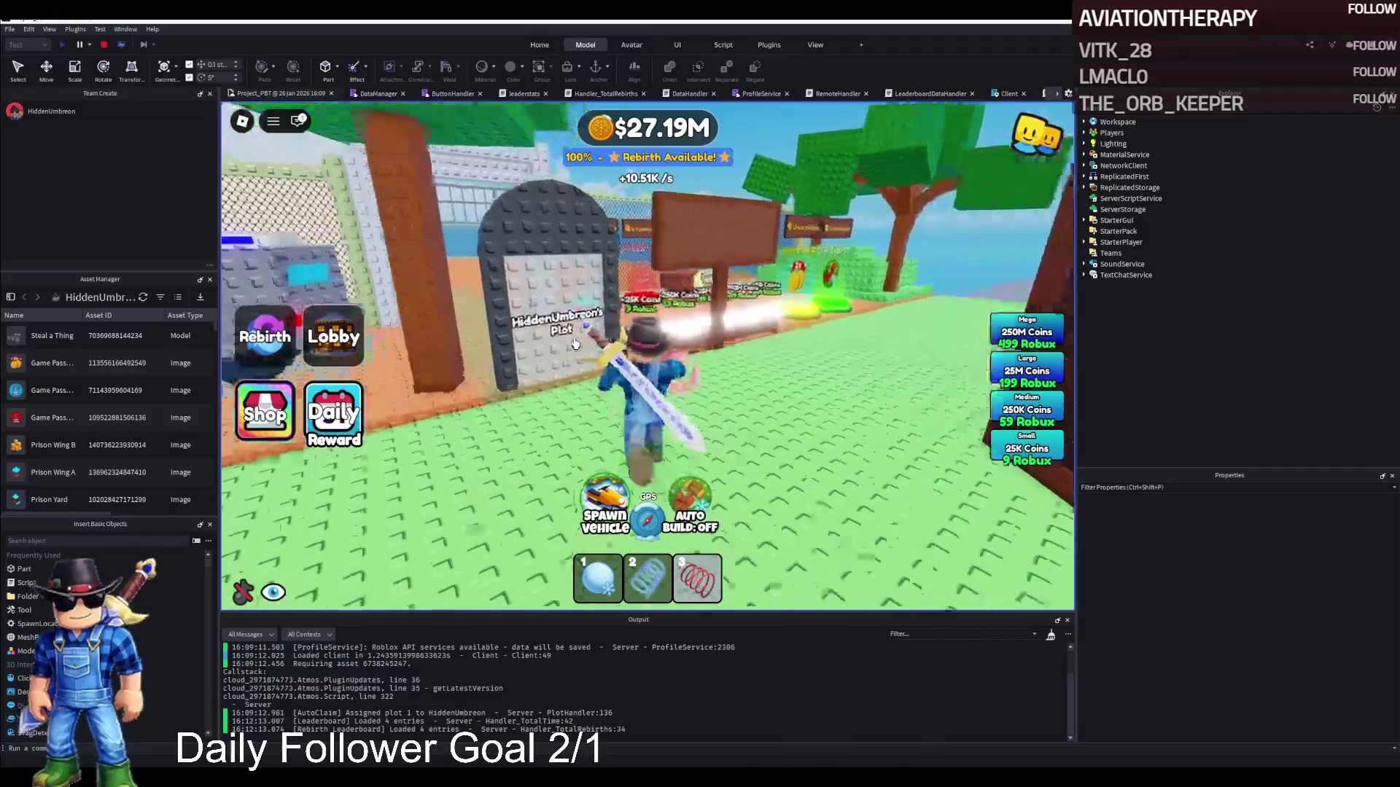
{"action": "key", "text": "d"}
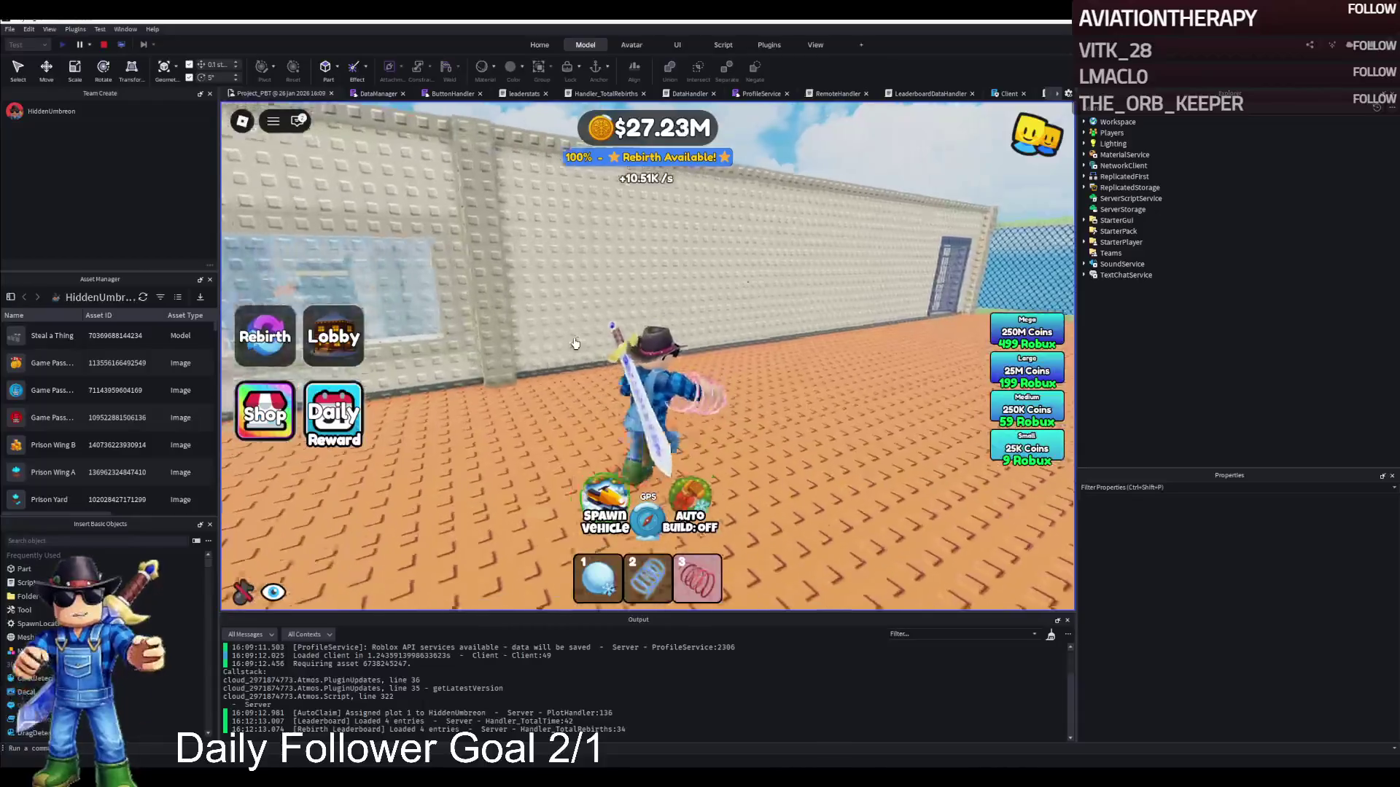
{"action": "key", "text": "a"}
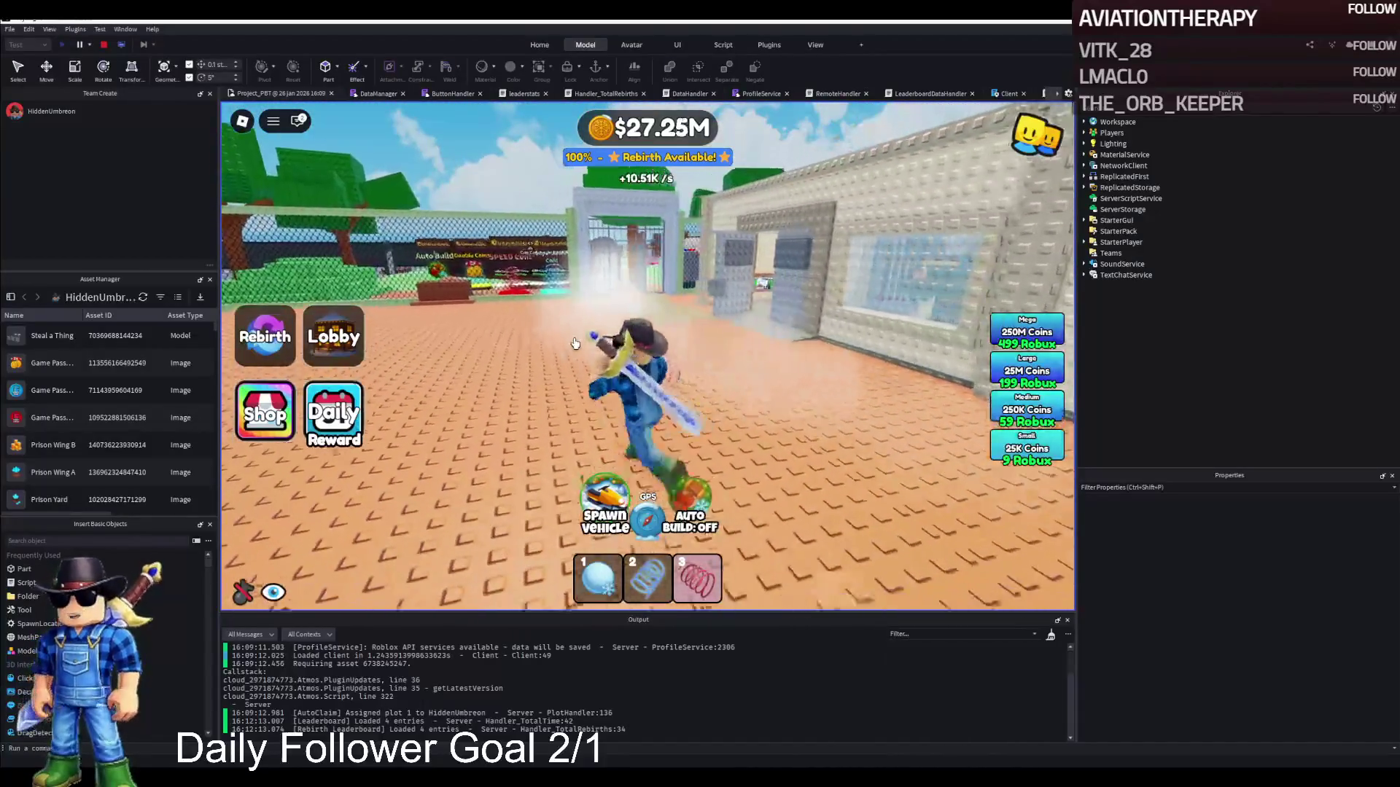
{"action": "key", "text": "d"}
{"action": "key", "text": "a"}
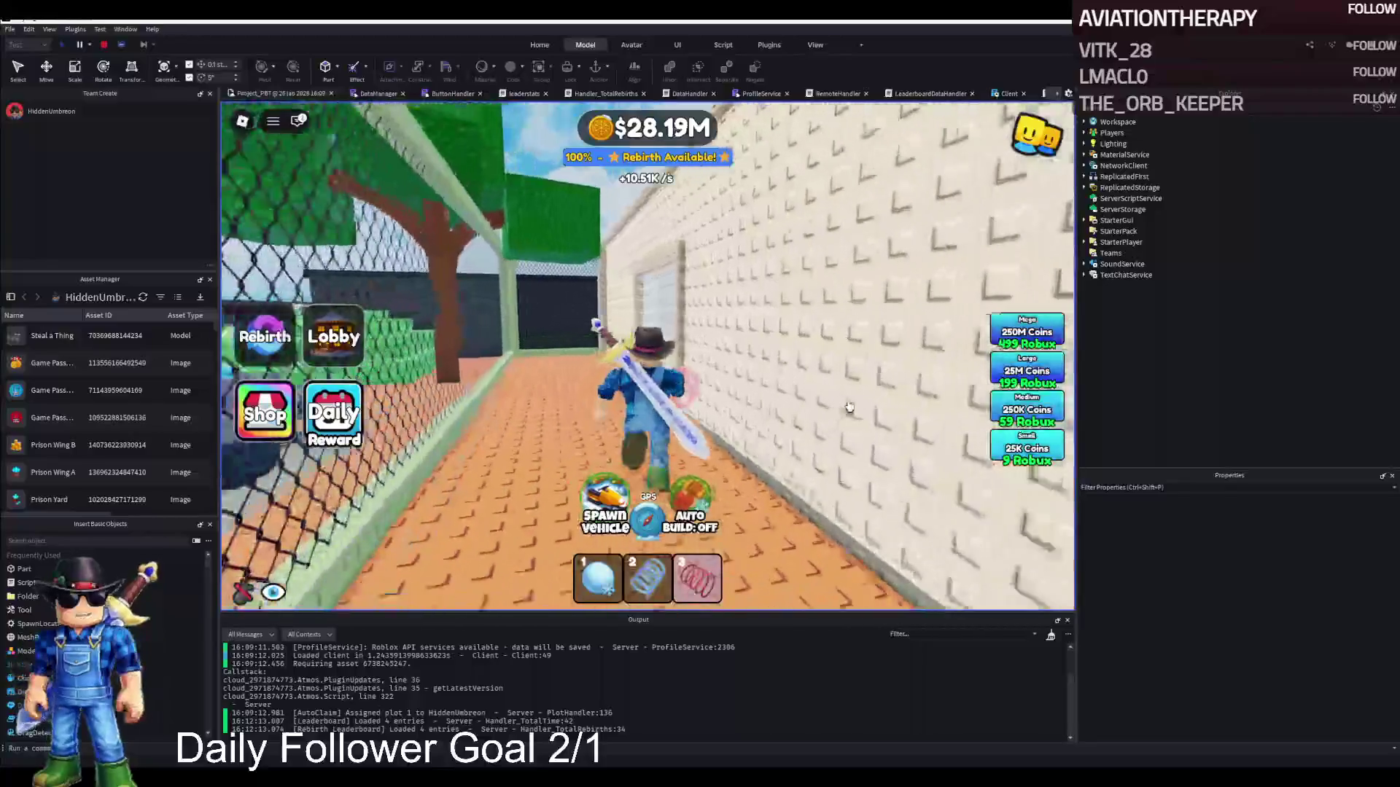
{"action": "key", "text": "w"}
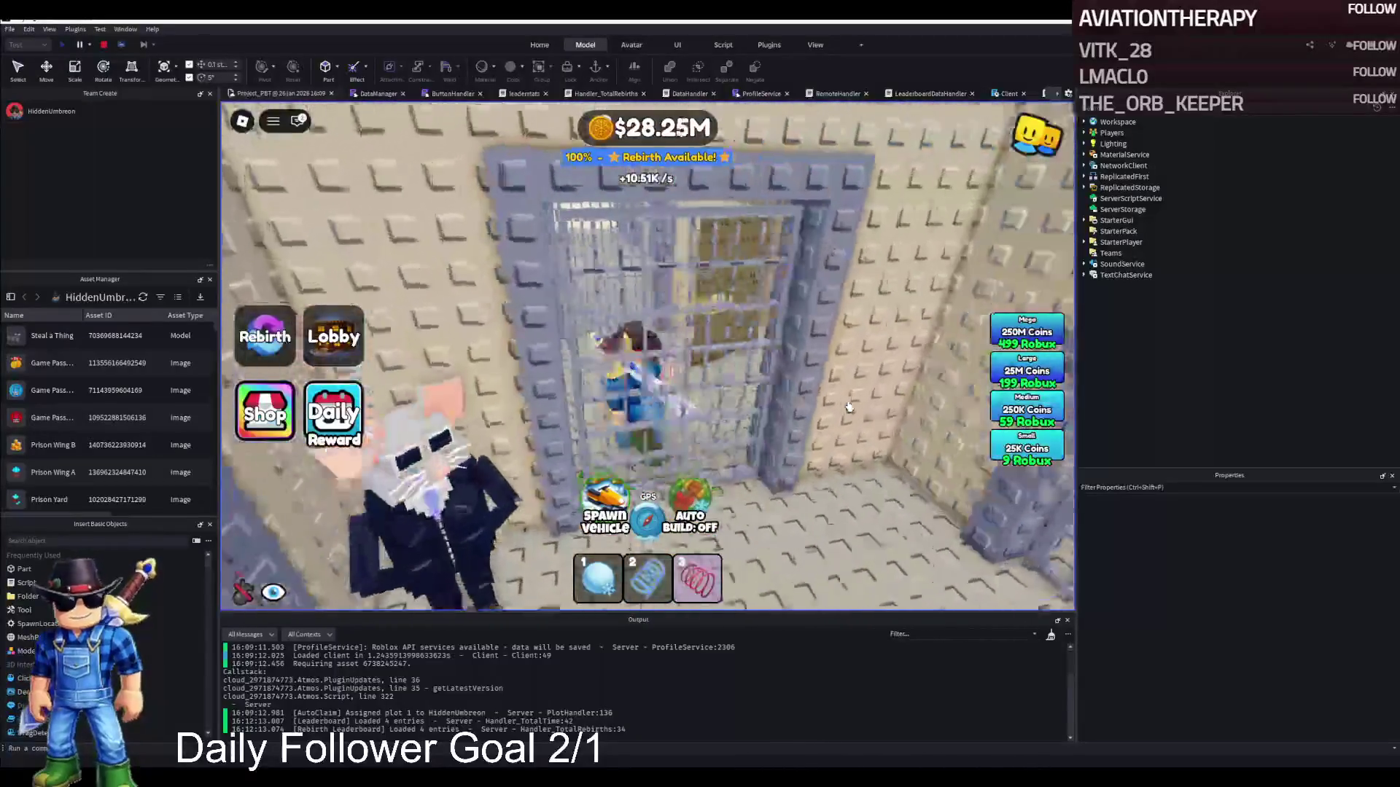
Walk the avatar out of the cells, through the arched doorway and plaza, to the Most Money Earned board.
{"action": "key", "text": "w"}
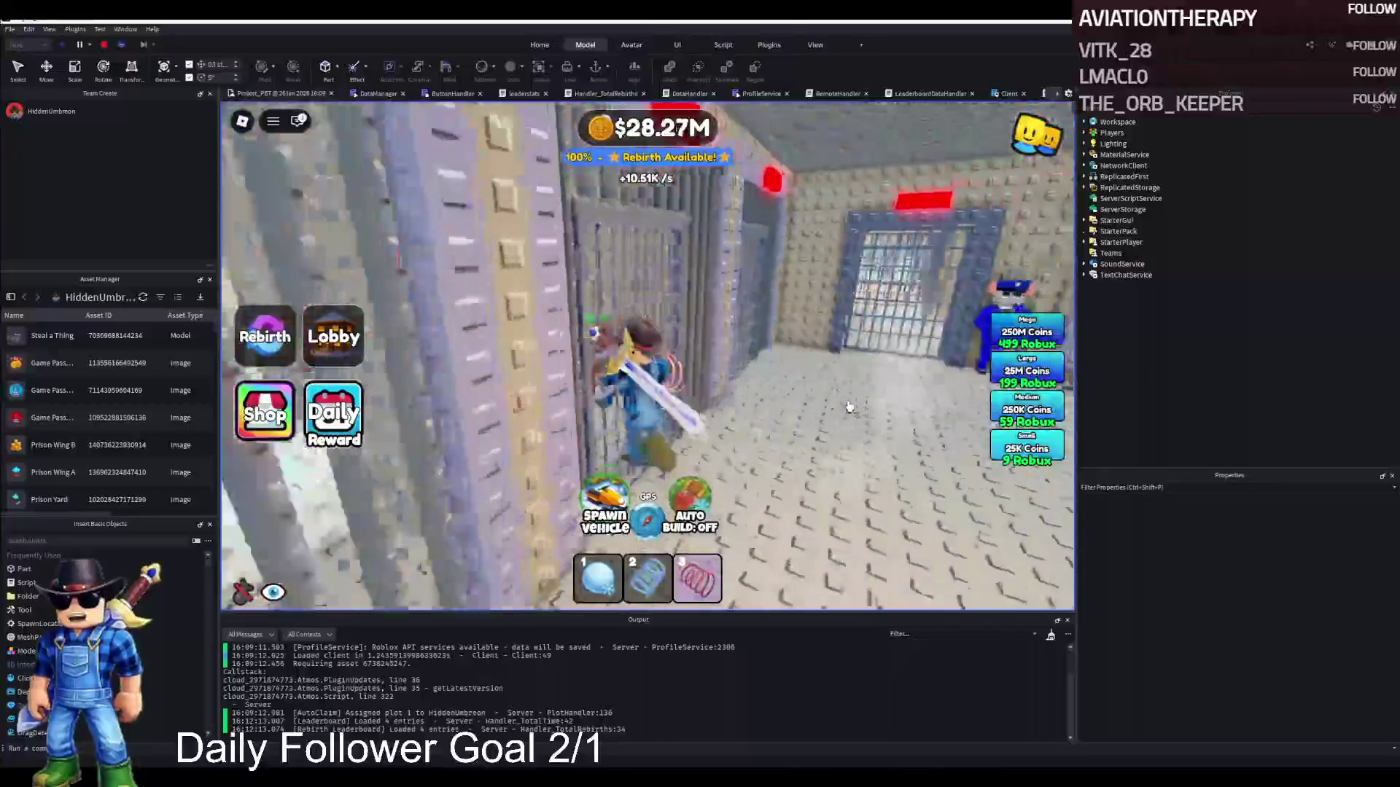
{"action": "key", "text": "w"}
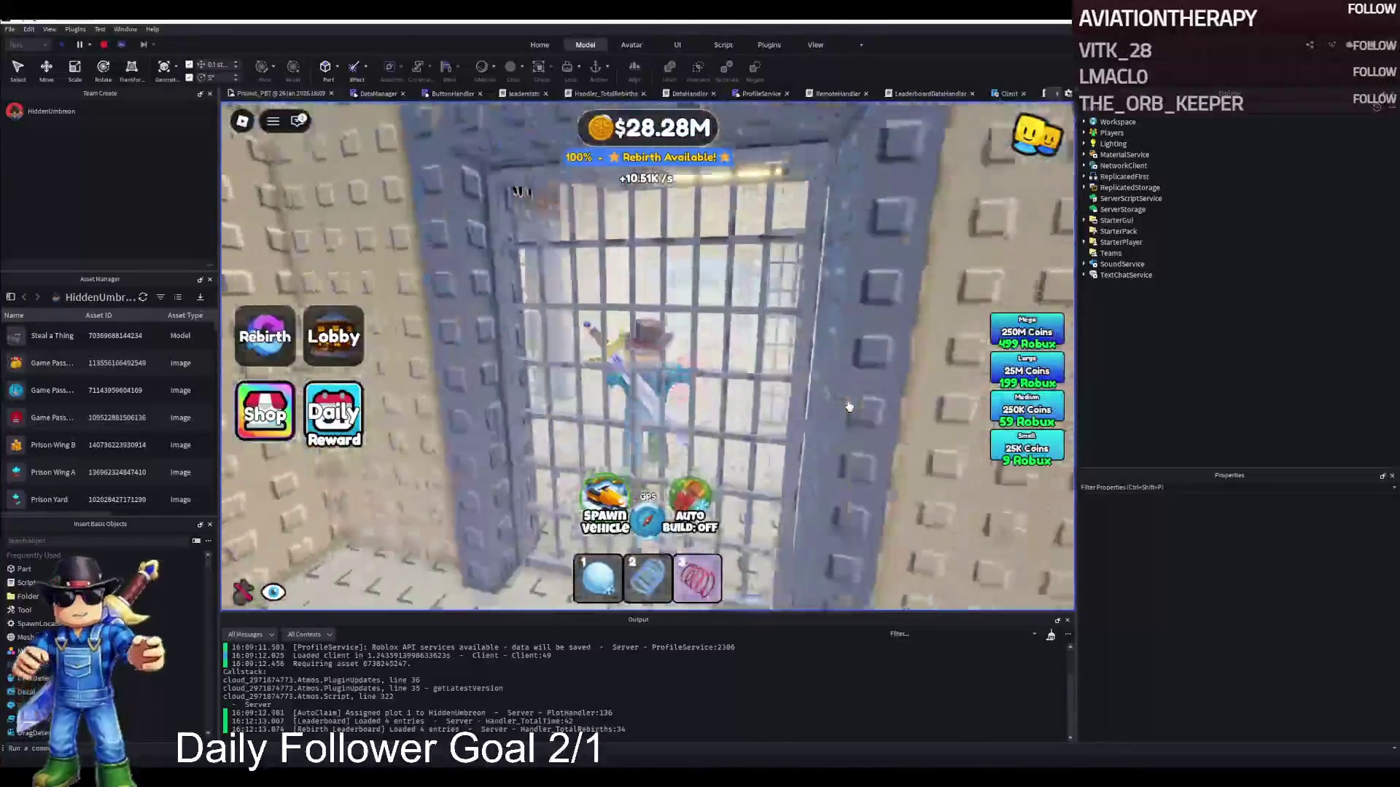
{"action": "key", "text": "w"}
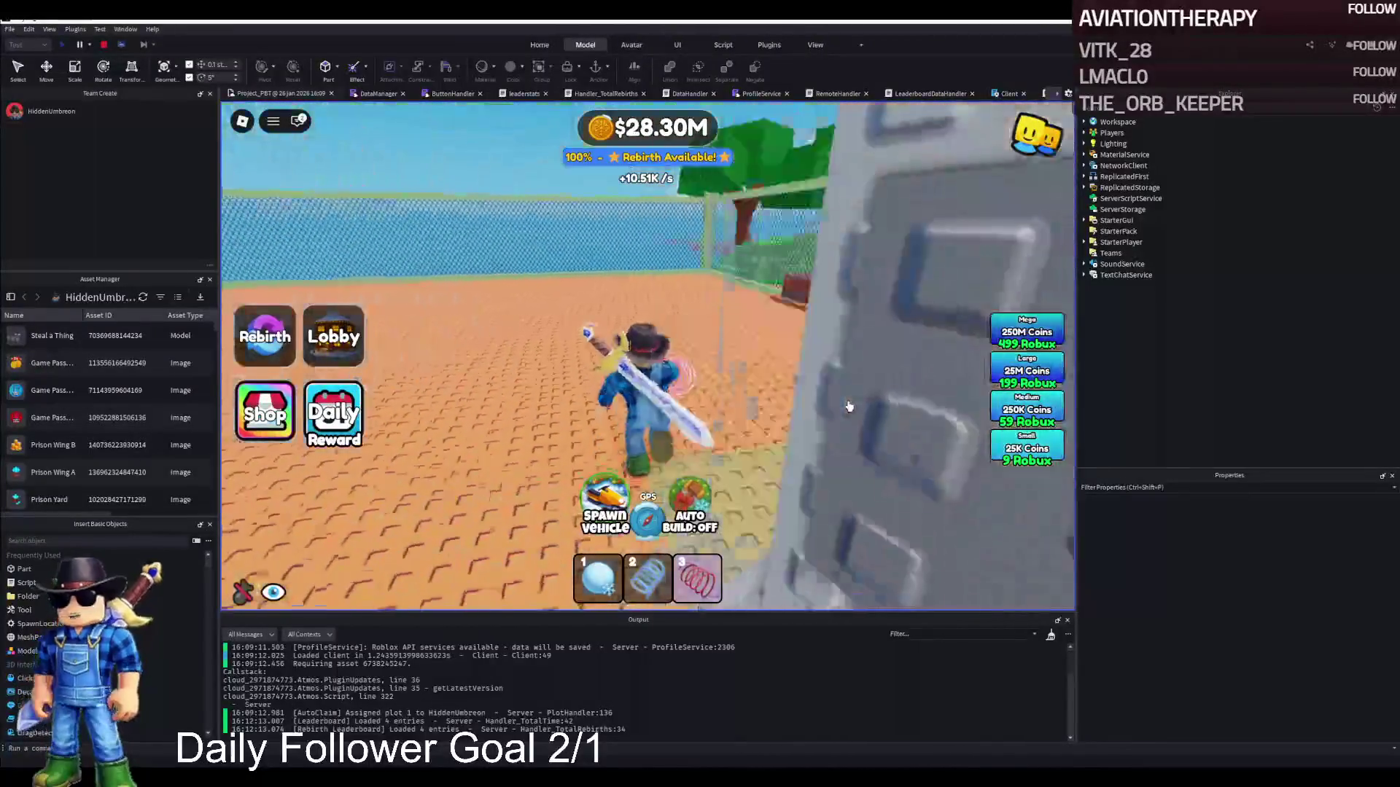
{"action": "key", "text": "w"}
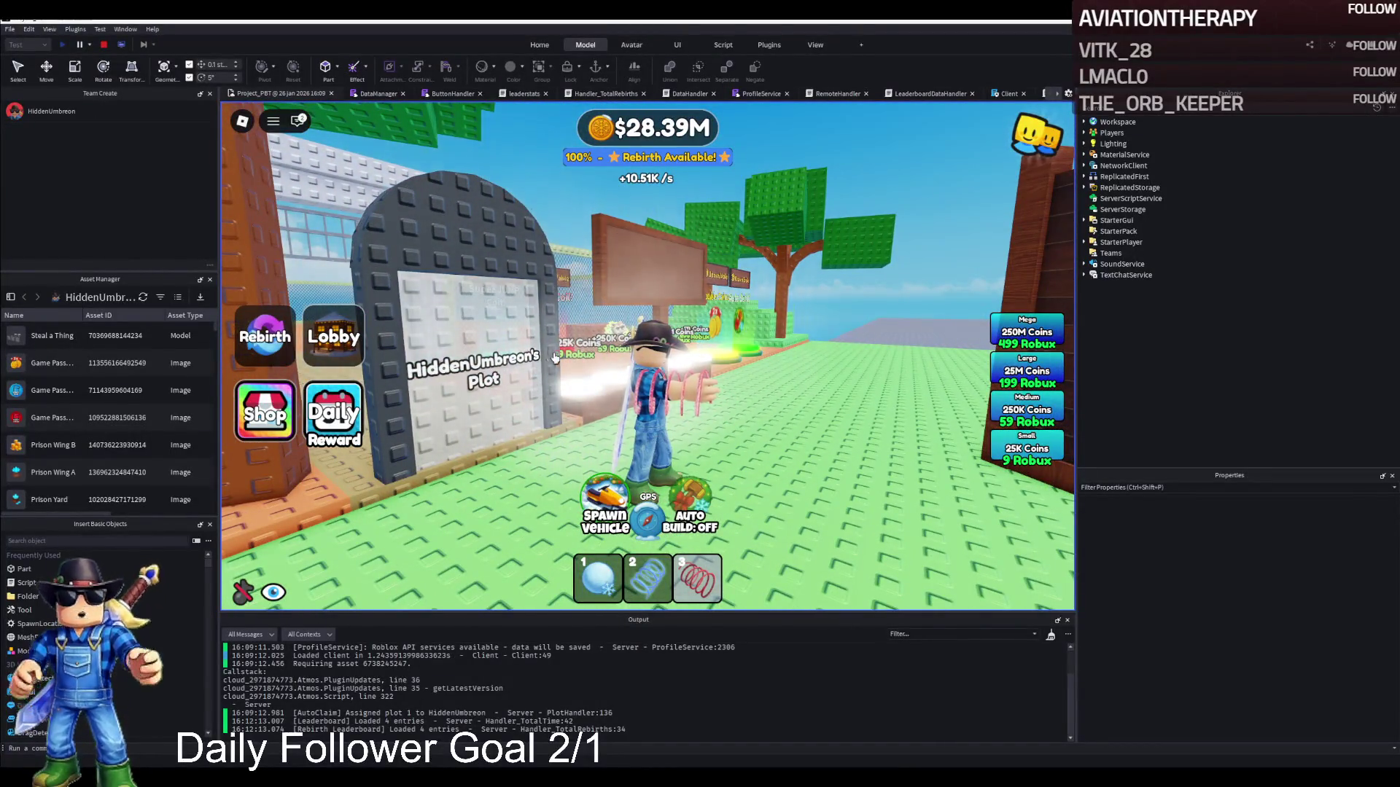
{"action": "key", "text": "w"}
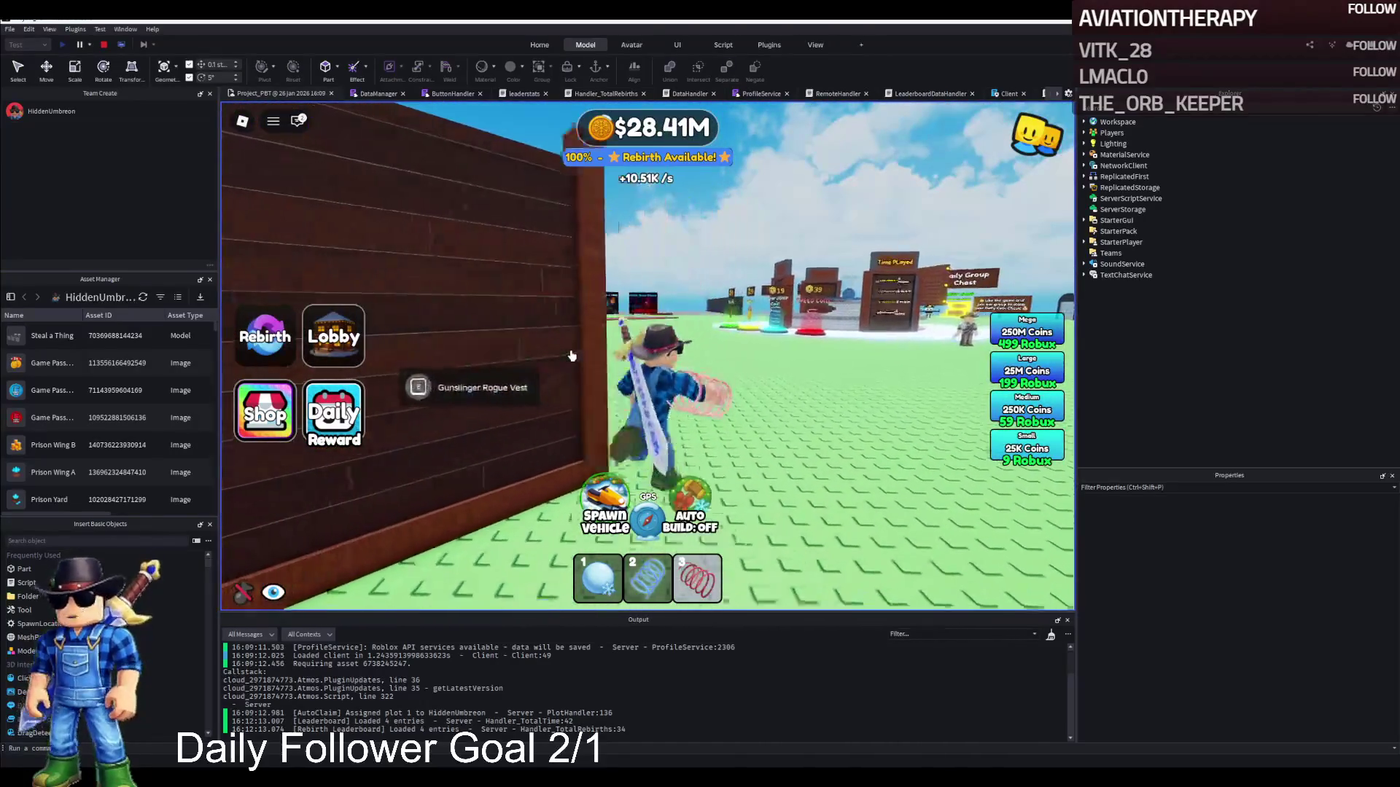
{"action": "key", "text": "w"}
{"action": "key", "text": "w"}
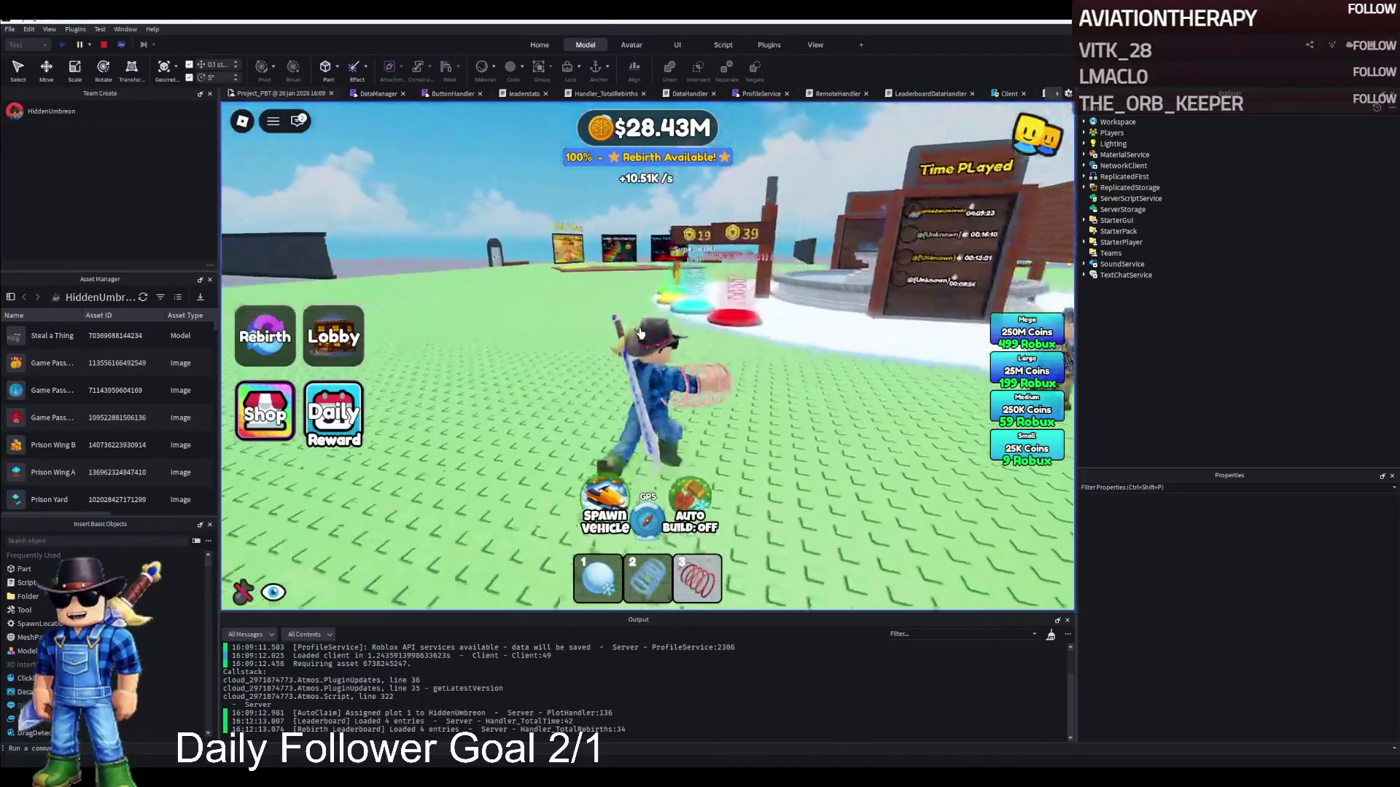
{"action": "key", "text": "w"}
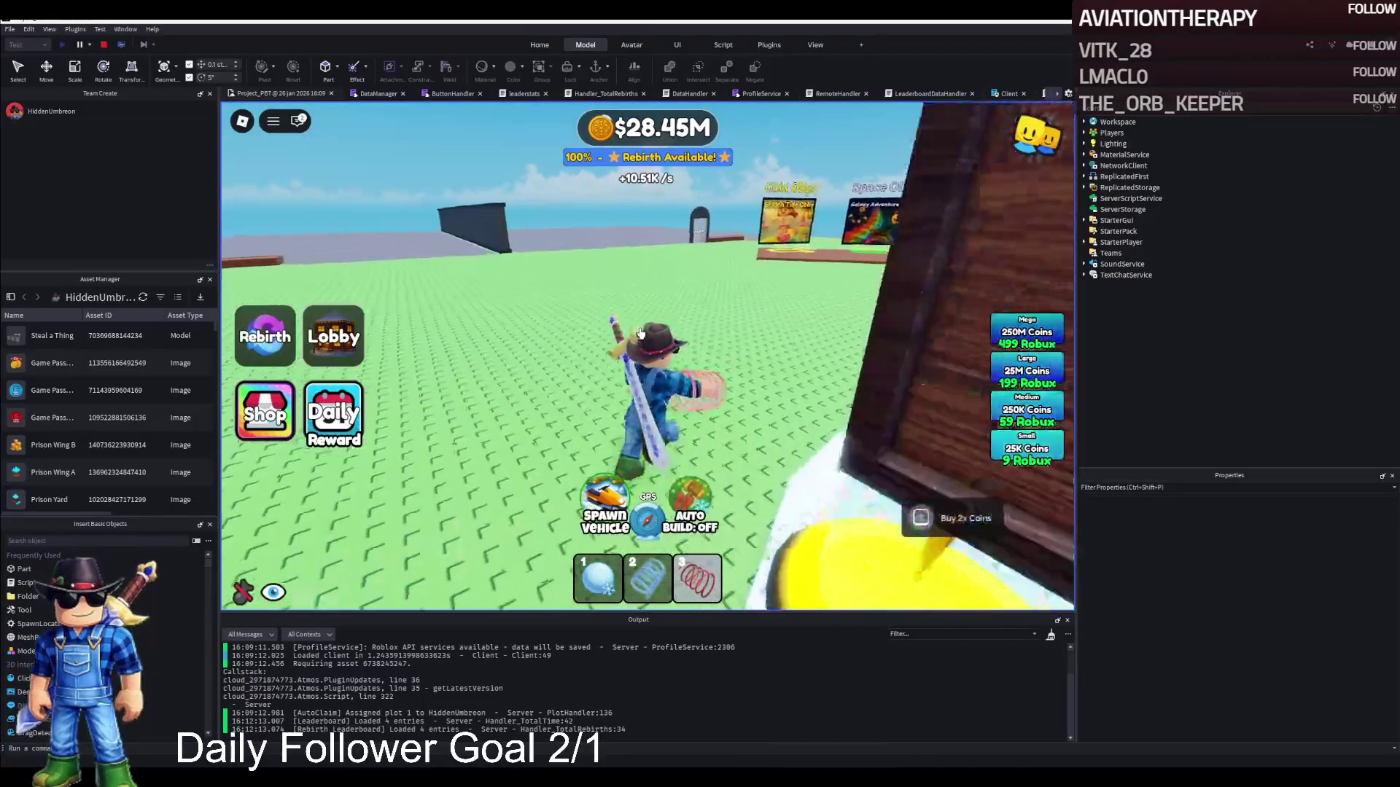
{"action": "key", "text": "w"}
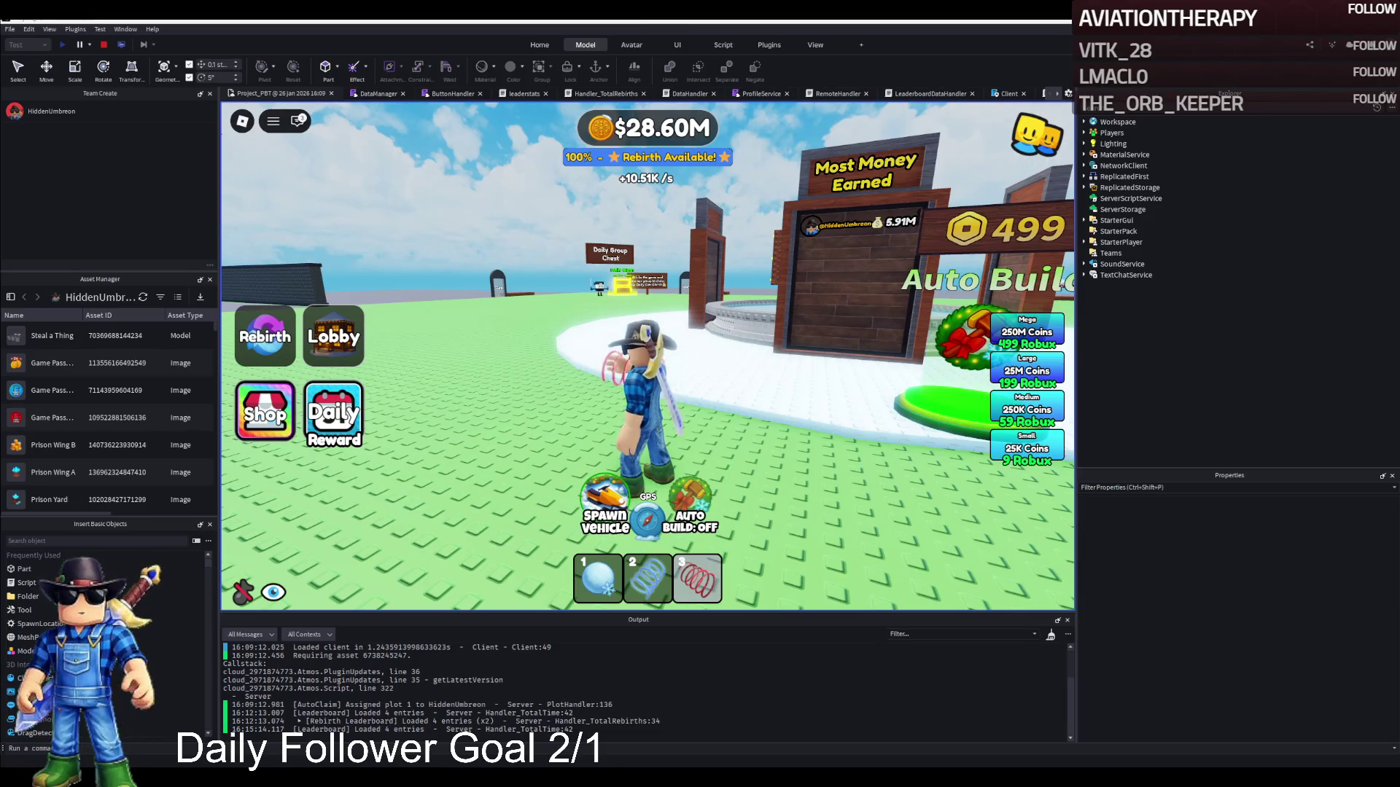
{"action": "key", "text": "Right"}
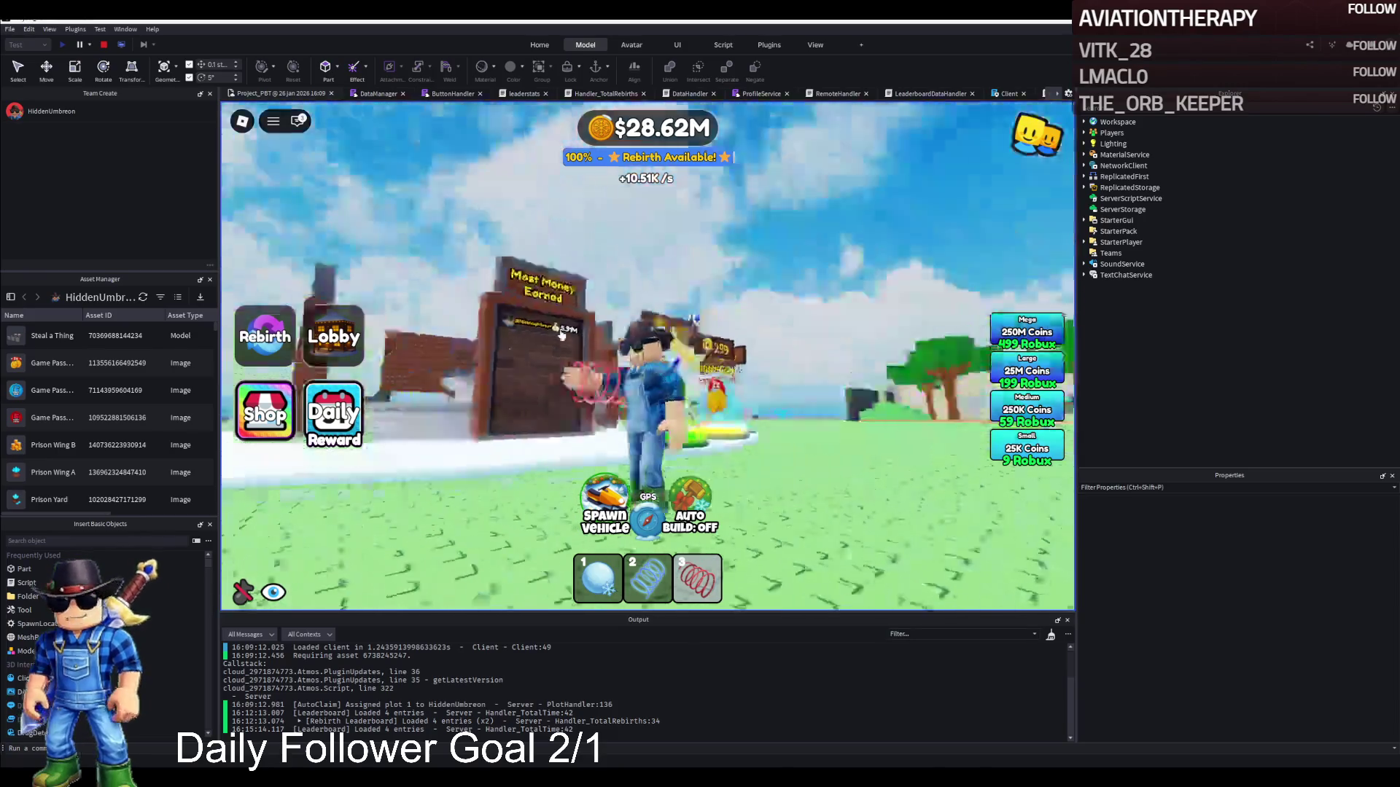
Walk the avatar past the fountain, green coil buttons and coin pads, then climb onto the wall.
{"action": "key", "text": "w"}
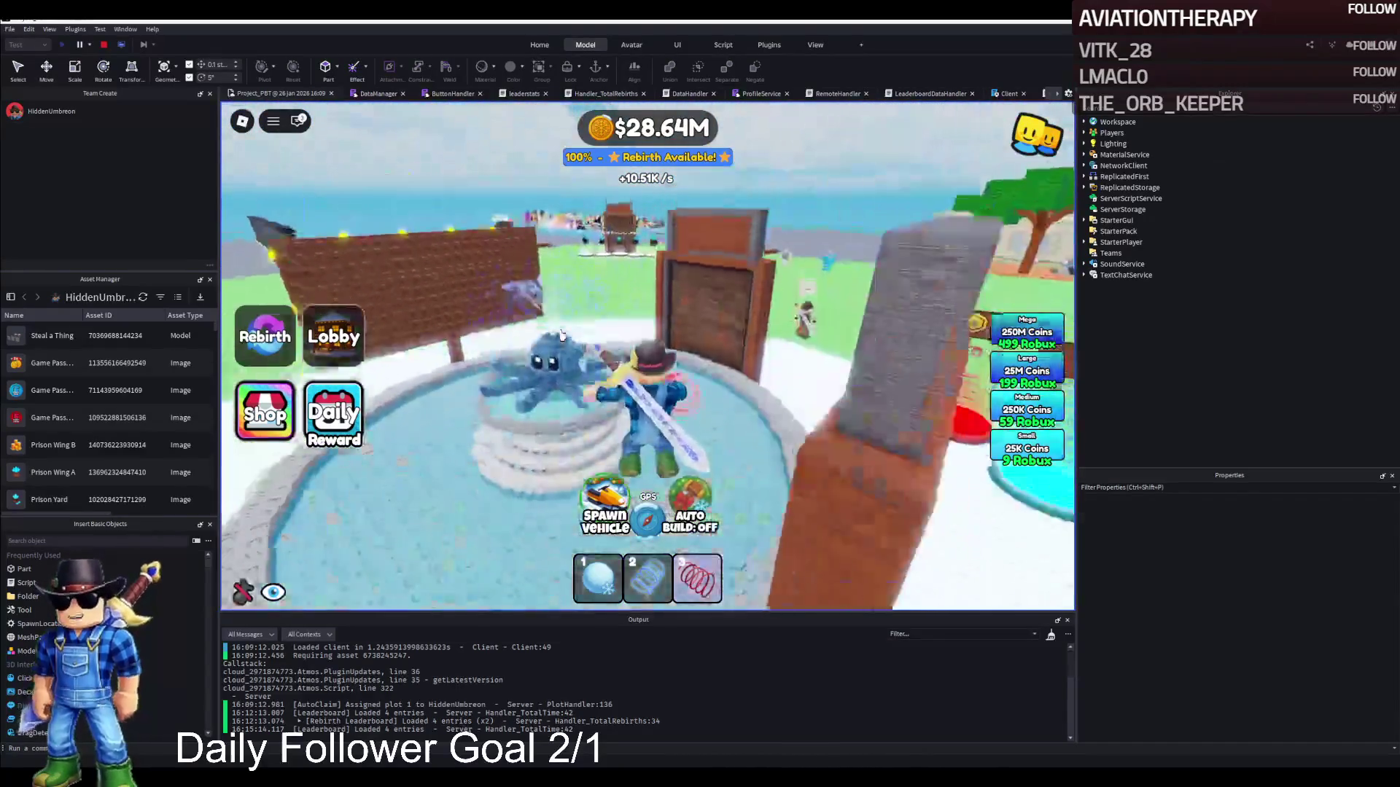
{"action": "key", "text": "w"}
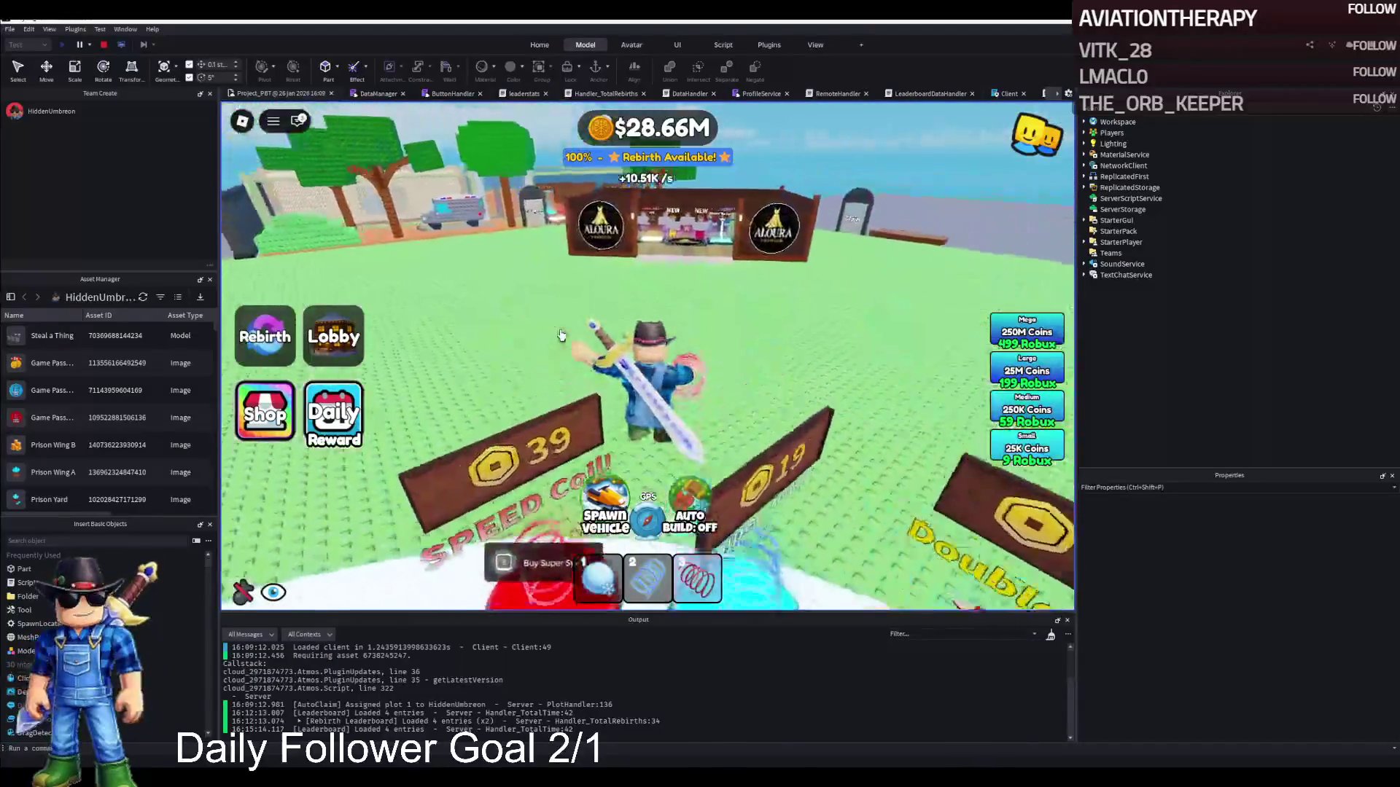
{"action": "key", "text": "w"}
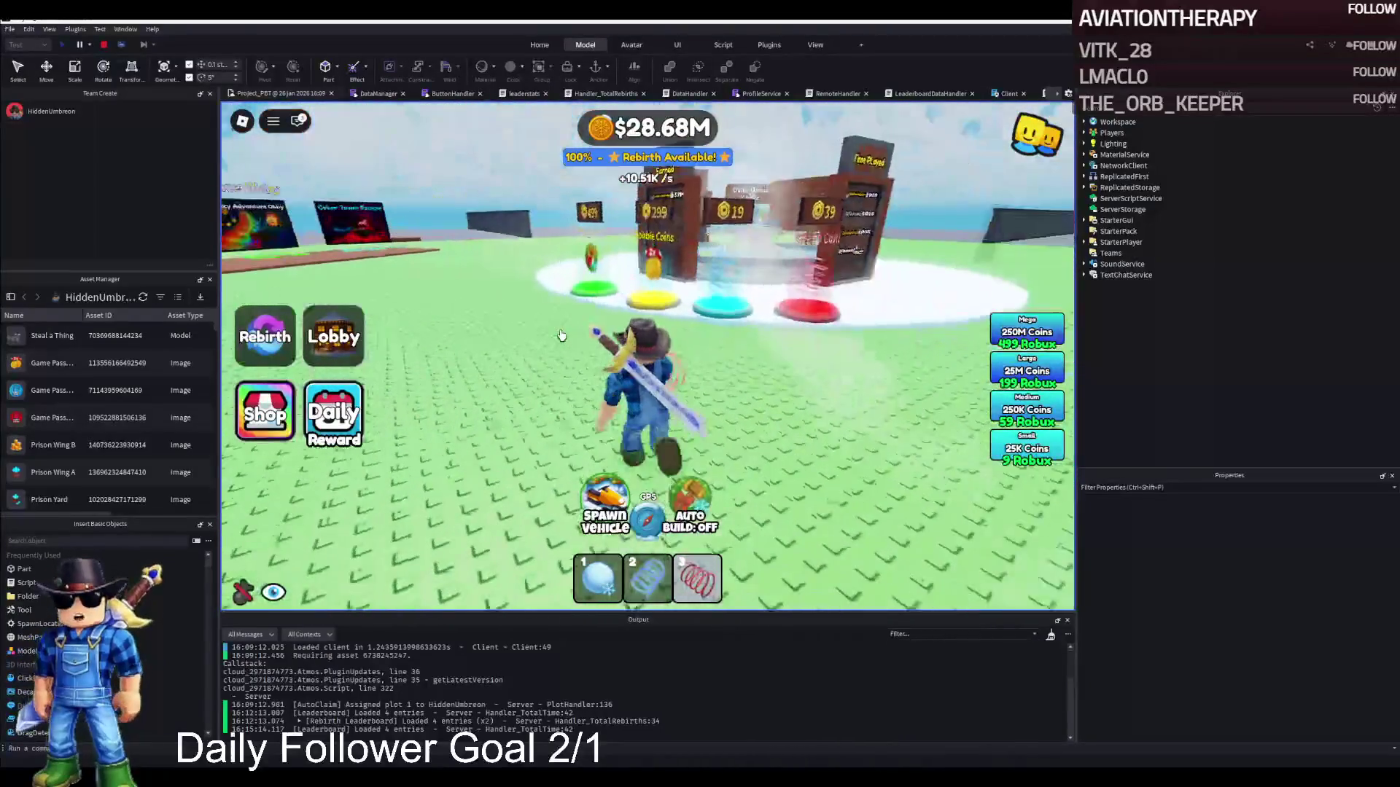
{"action": "key", "text": "w"}
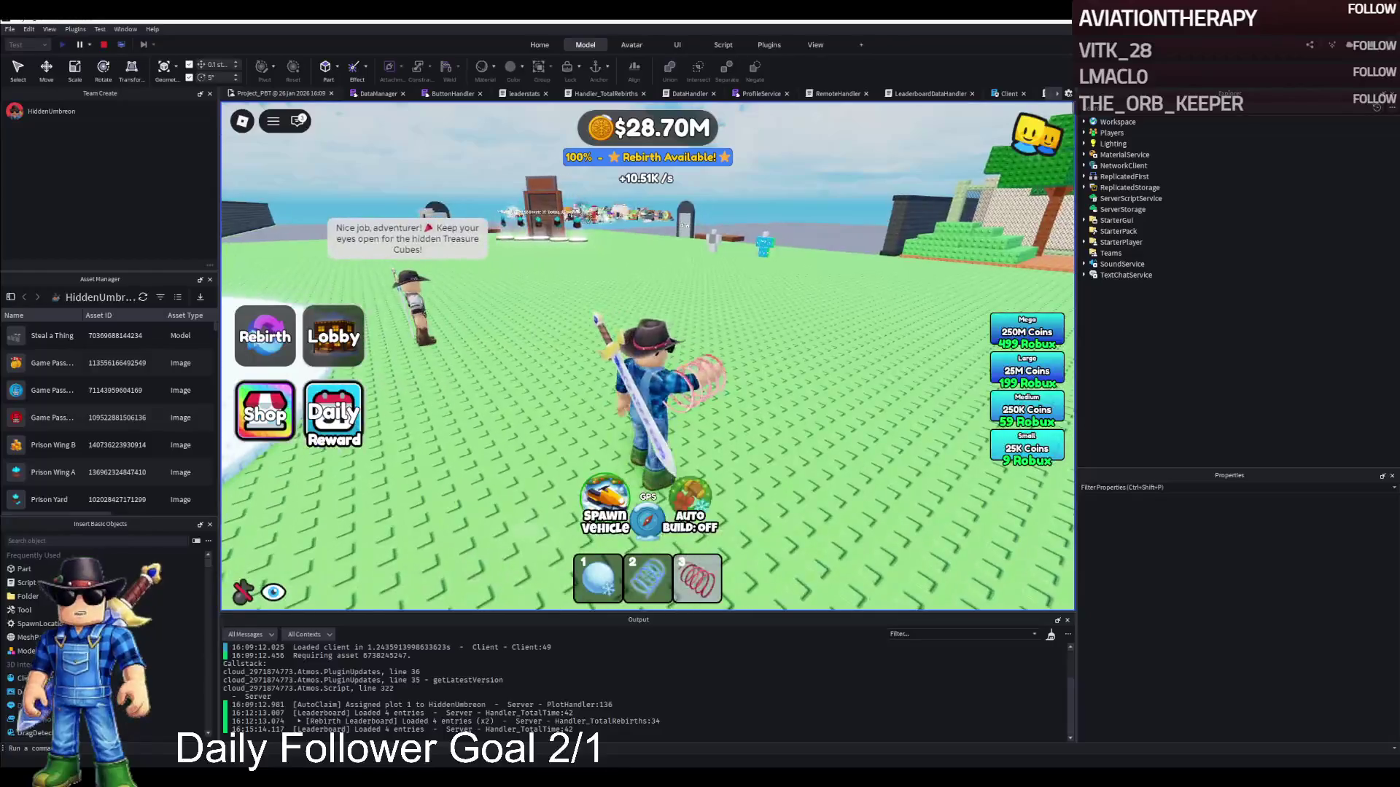
{"action": "key", "text": "w"}
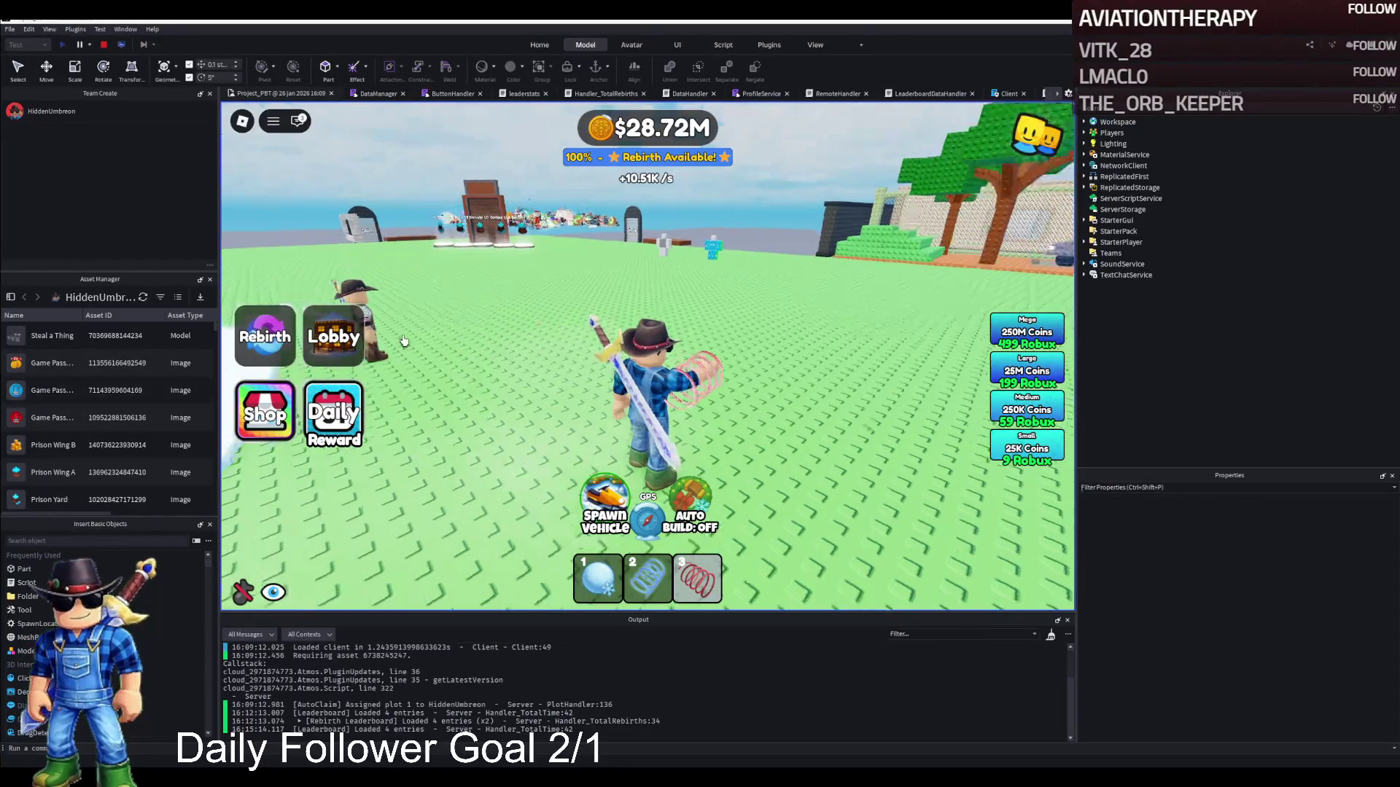
{"action": "key", "text": "w"}
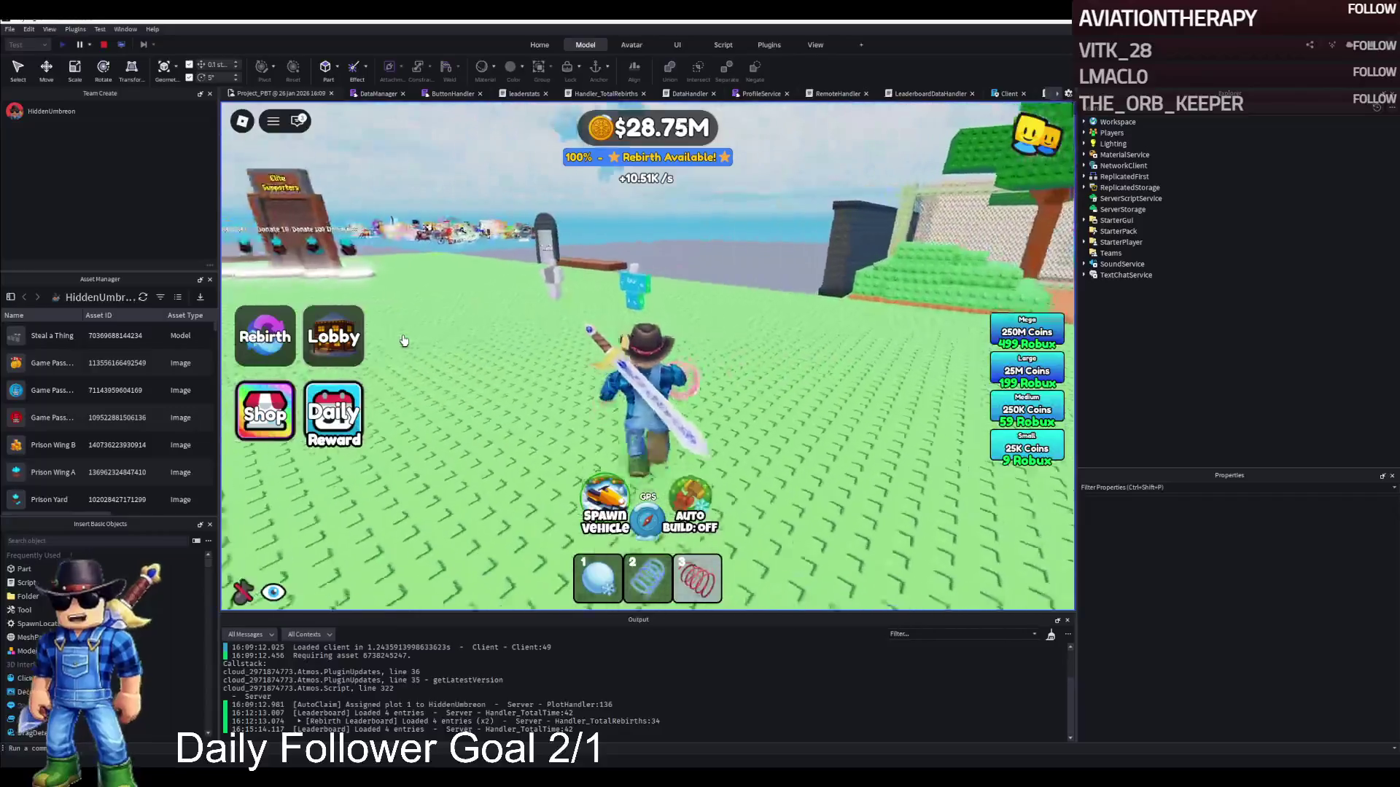
{"action": "key", "text": "w"}
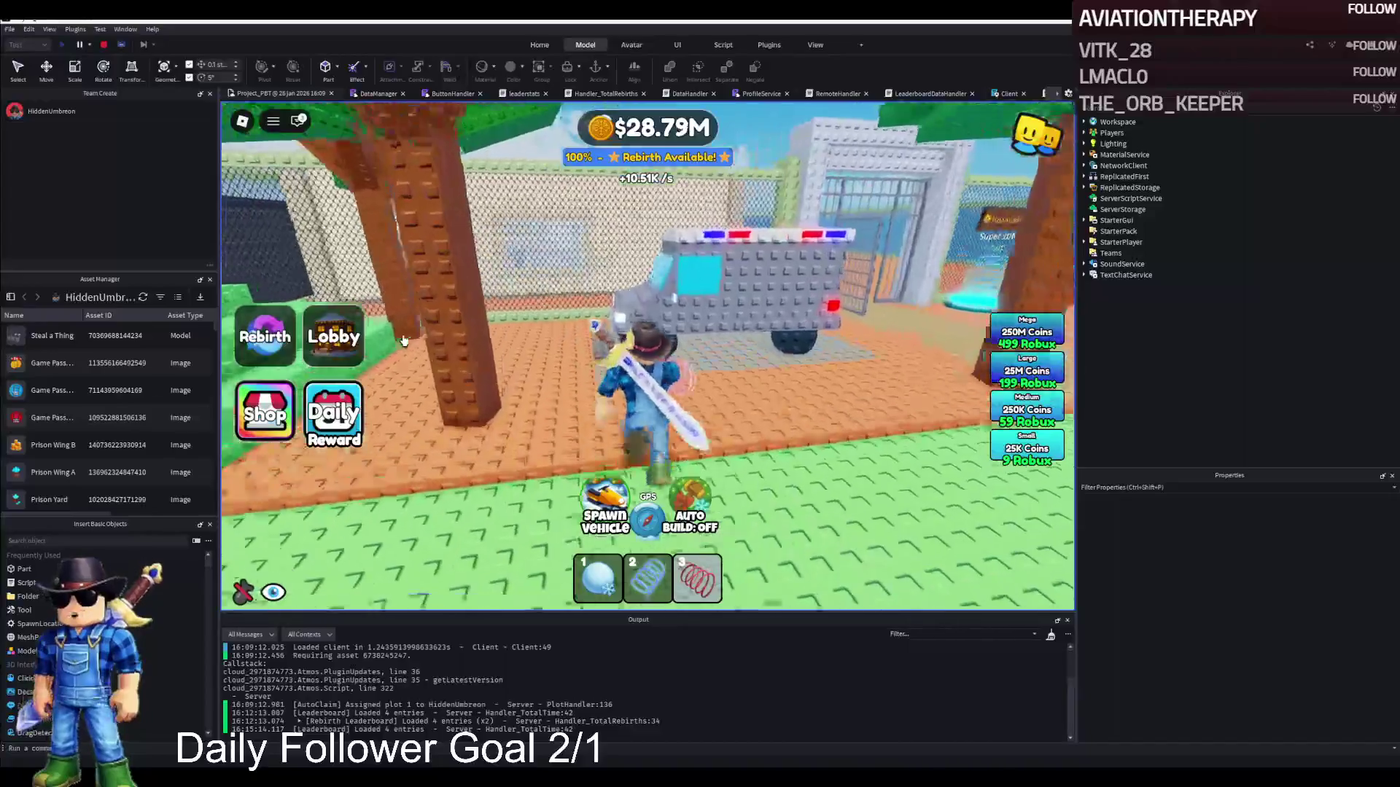
{"action": "key", "text": "w"}
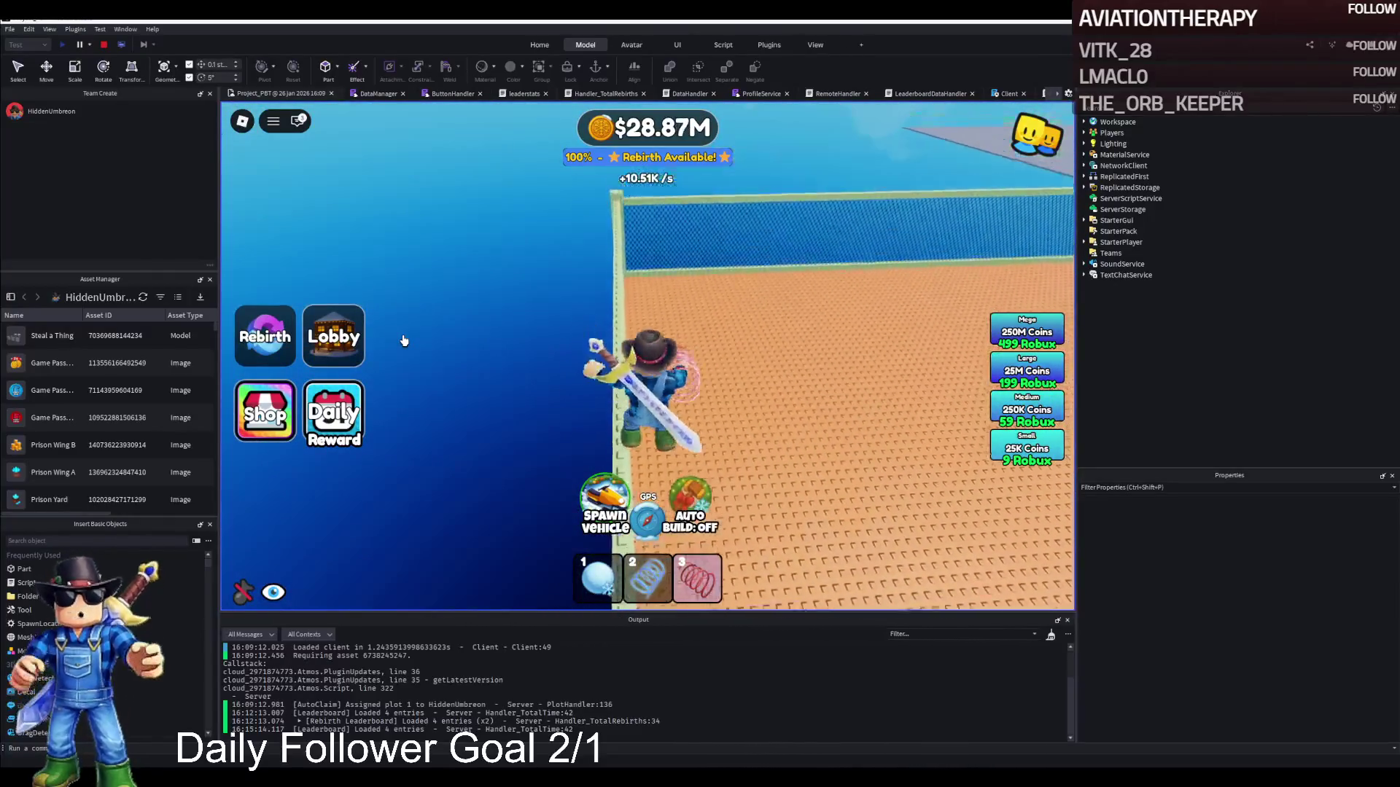
Follow the chain-link fence through the metal gate and across the plot to the Aloura shop wall.
{"action": "key", "text": "w"}
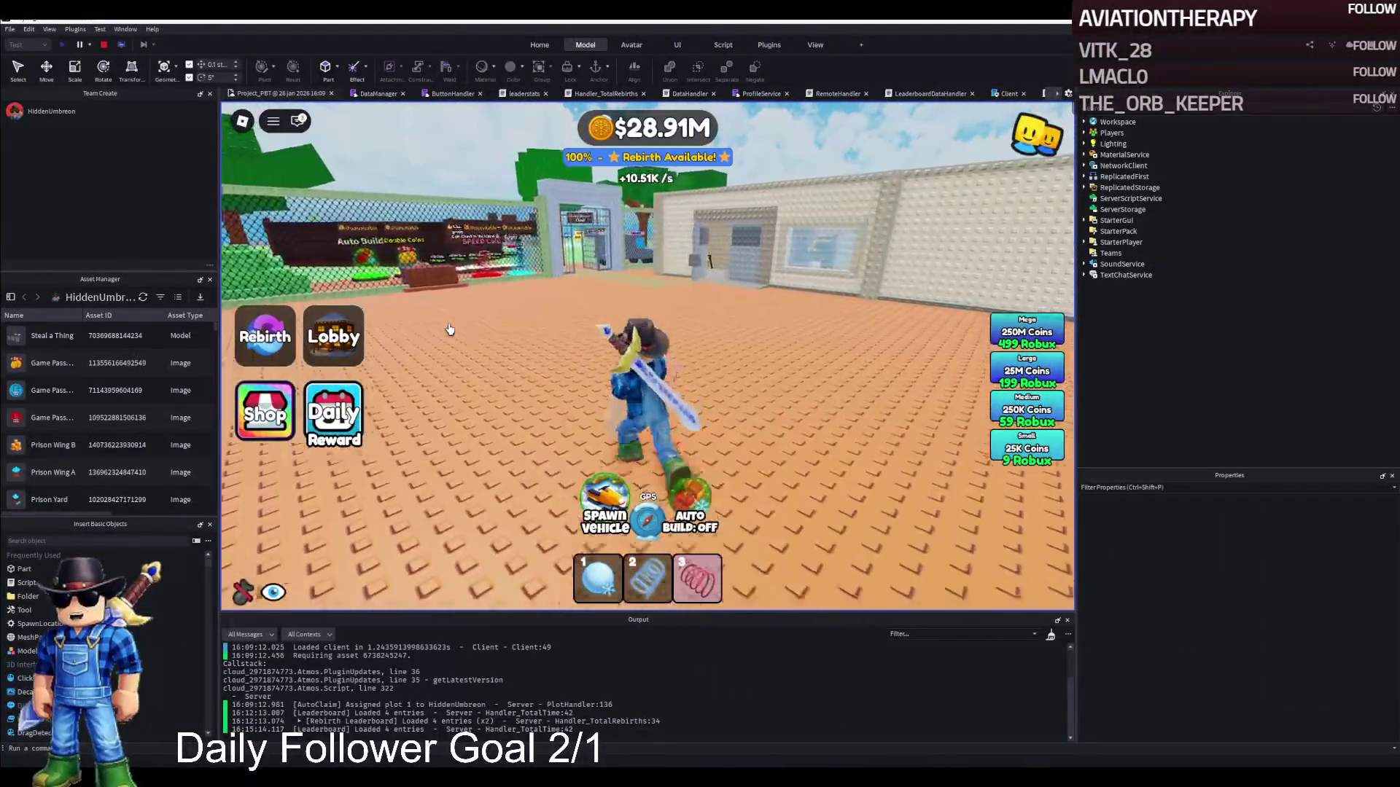
{"action": "key", "text": "d"}
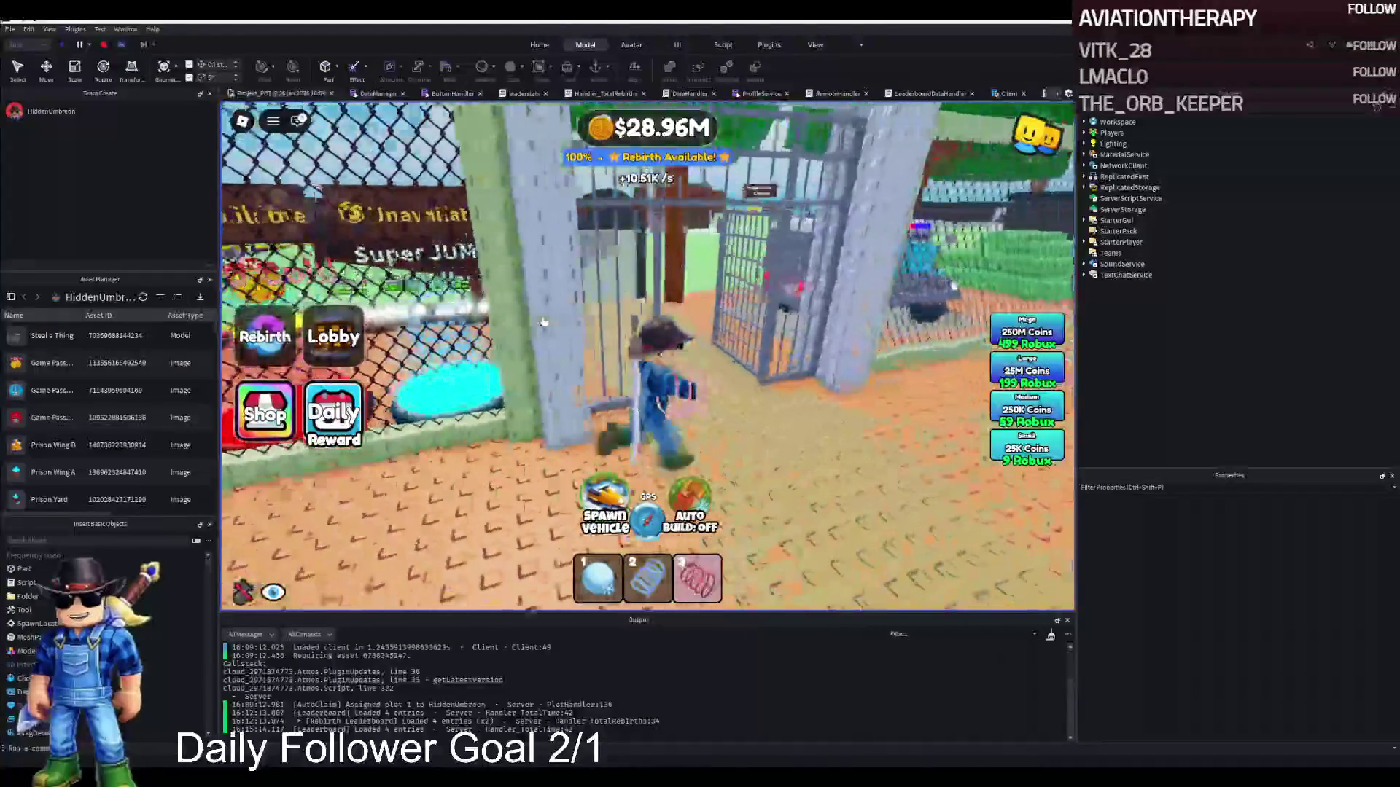
{"action": "key", "text": "w"}
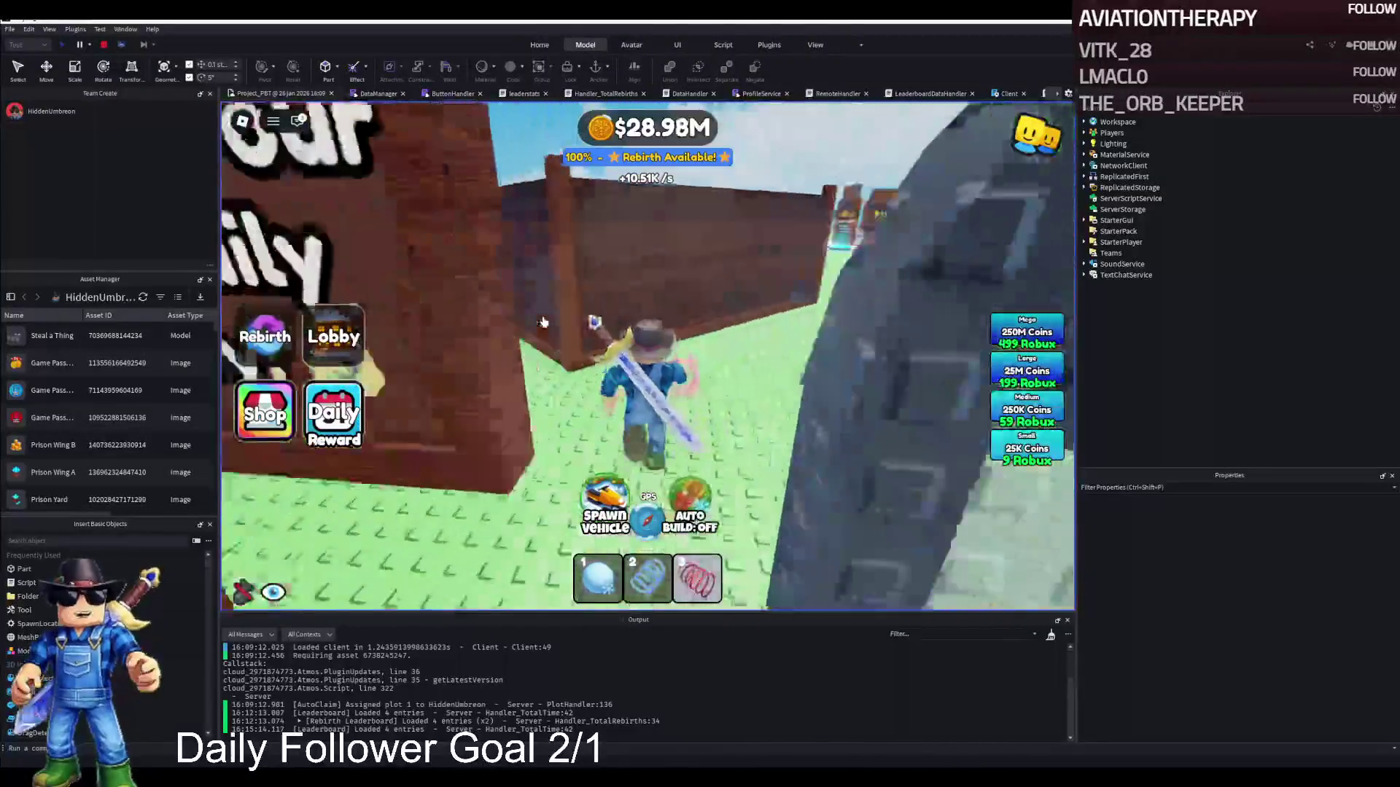
{"action": "key", "text": "w"}
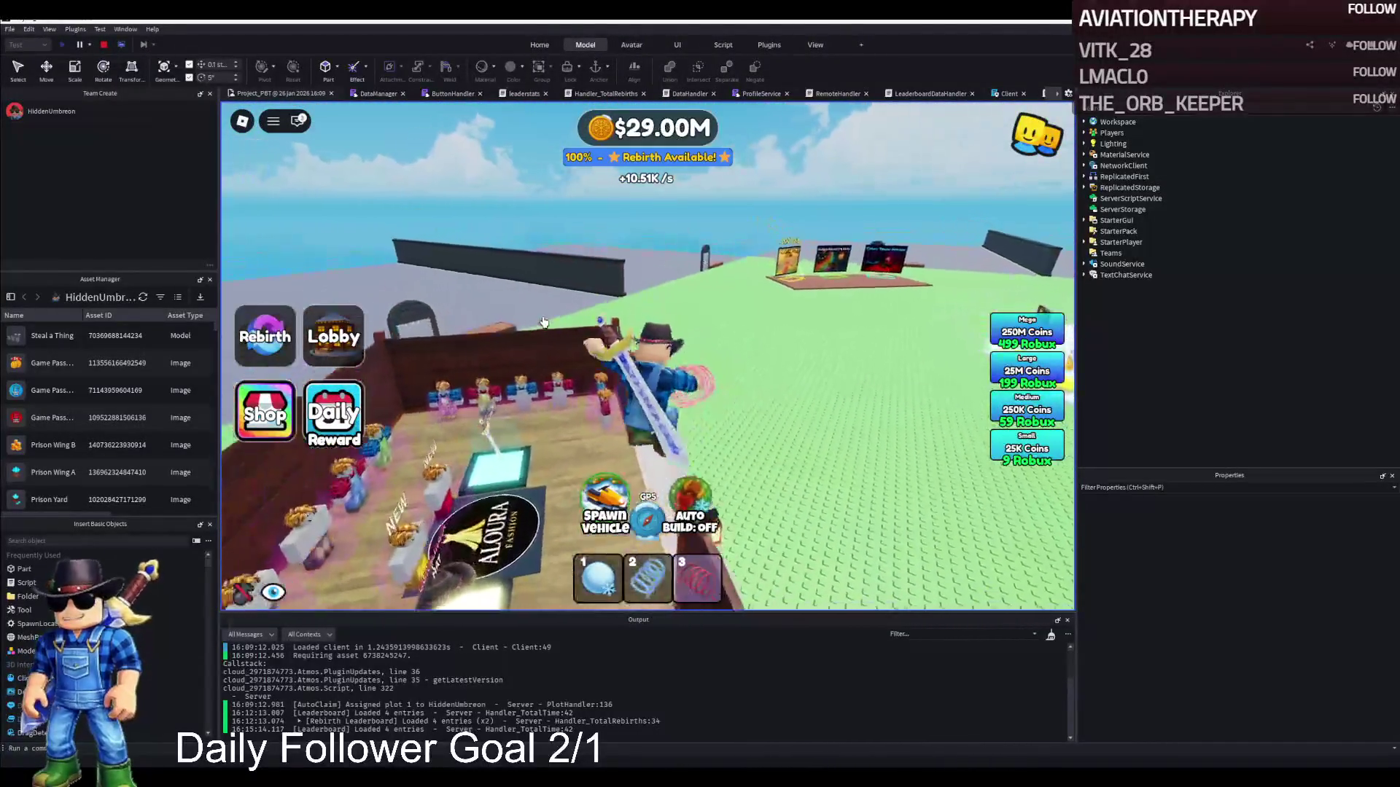
{"action": "key", "text": "w"}
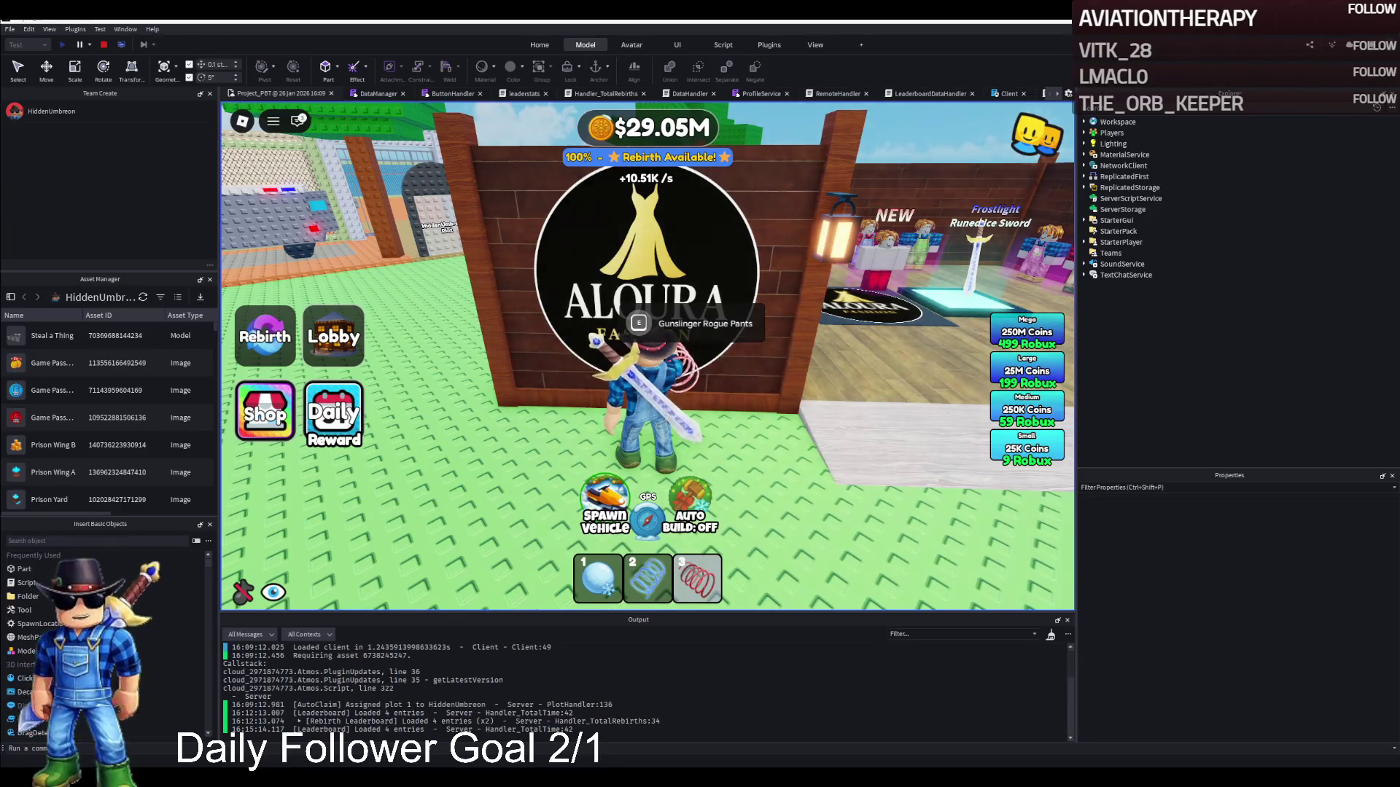
{"action": "key", "text": "a"}
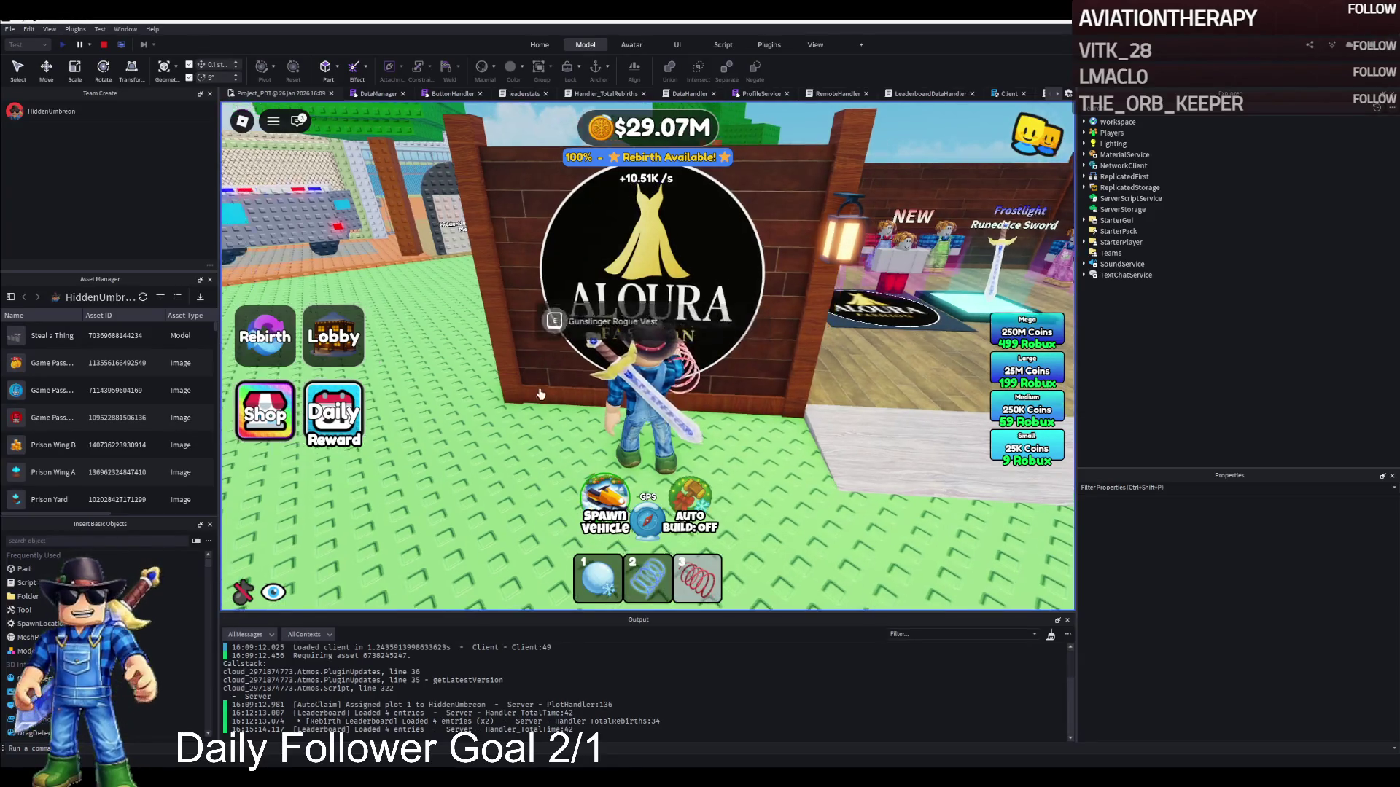
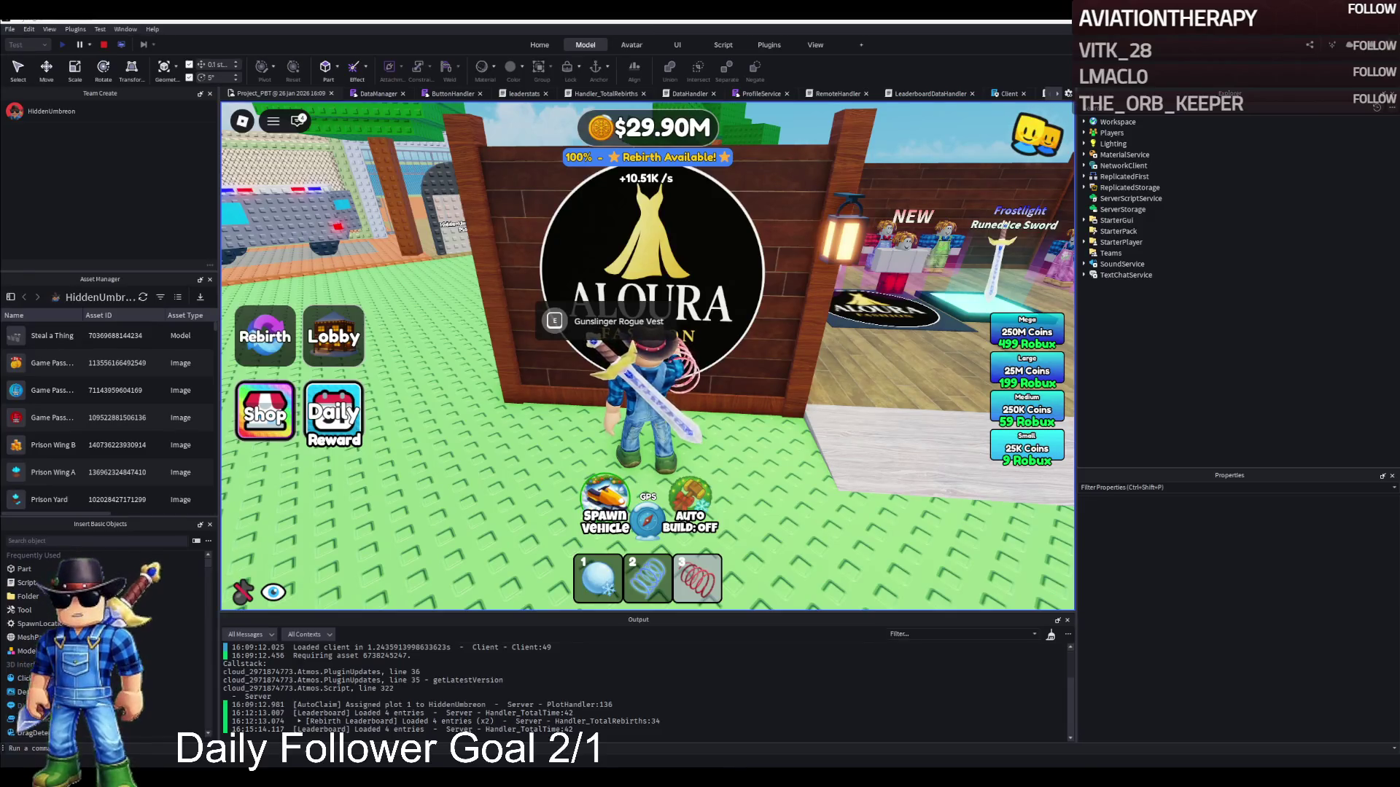
Run the character past the shop stands and through the gate into the barred cage.
{"action": "key", "text": "s"}
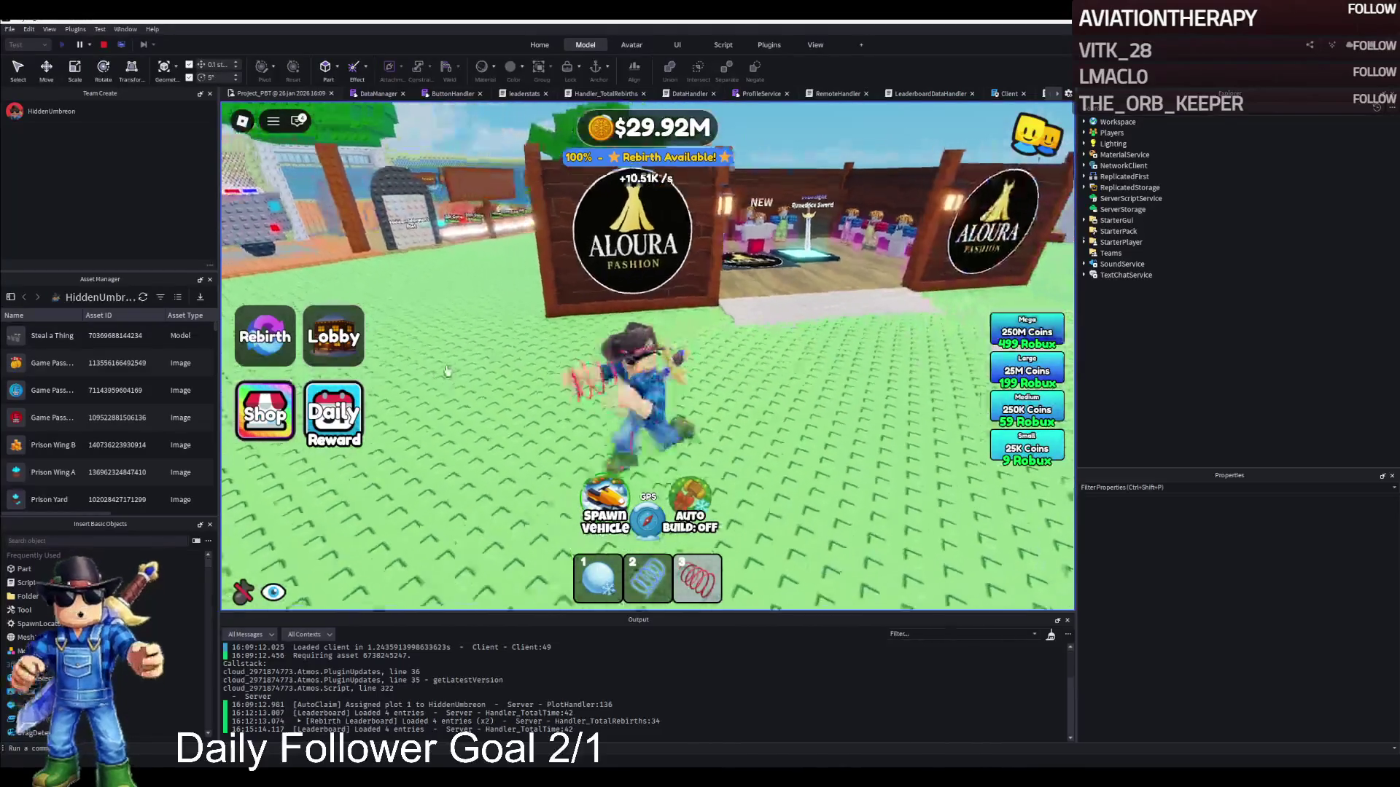
{"action": "key", "text": "w"}
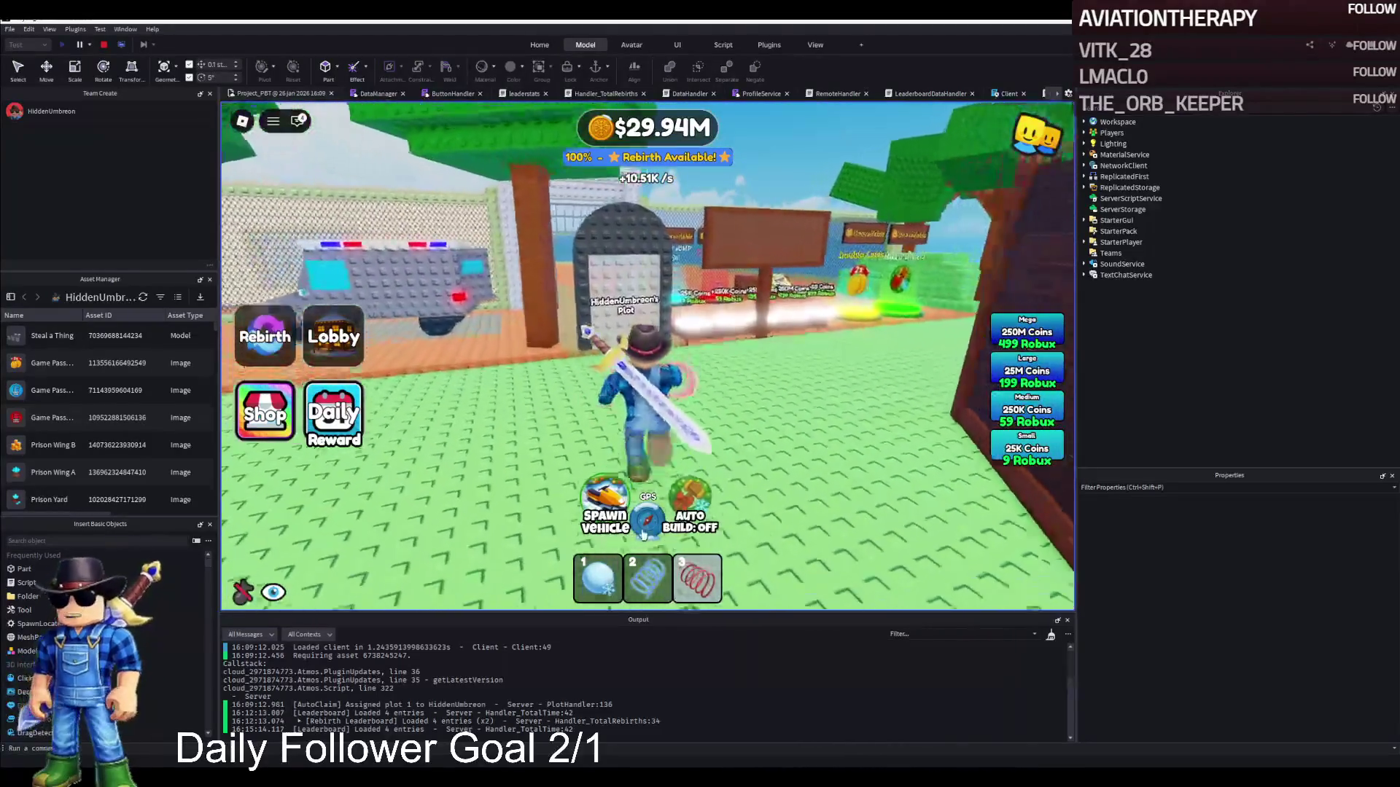
{"action": "key", "text": "a"}
{"action": "key", "text": "s"}
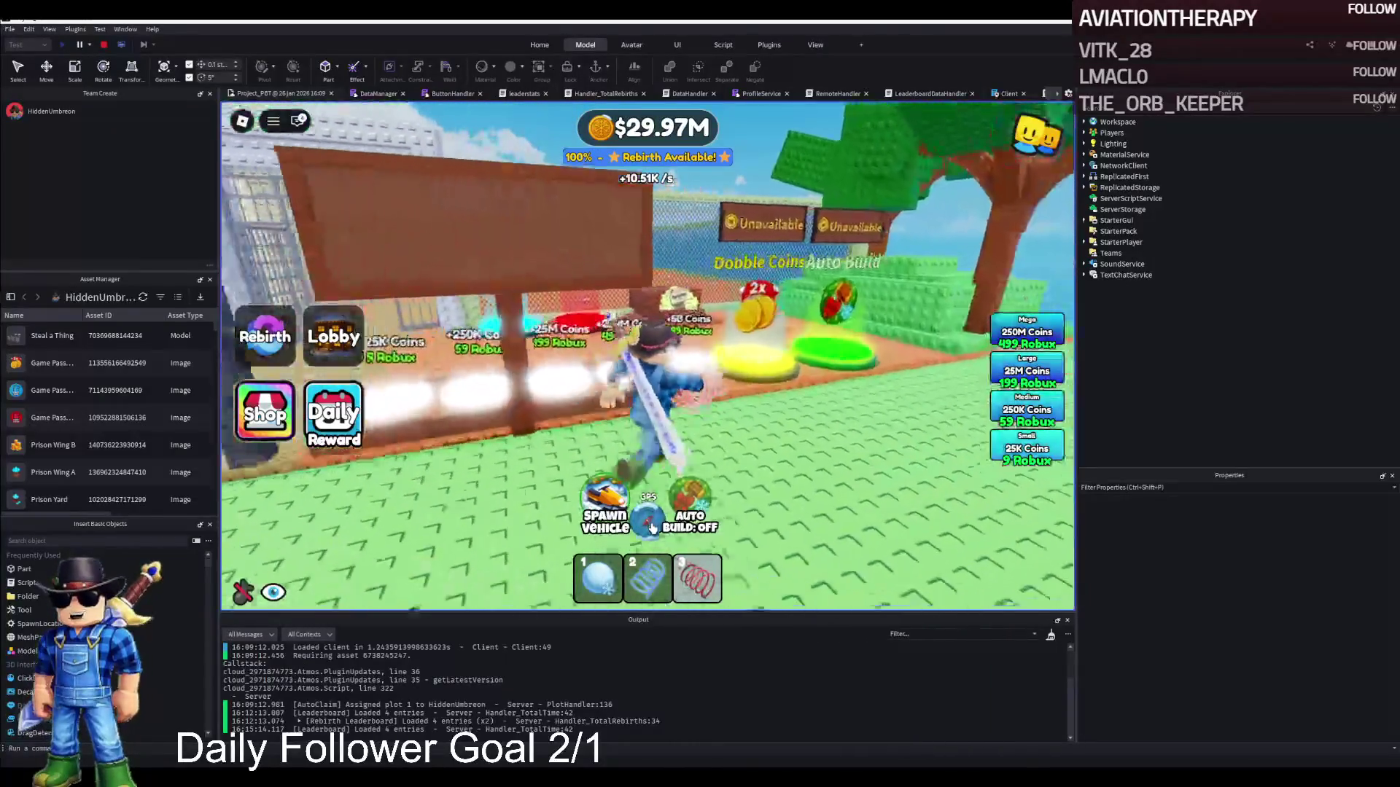
{"action": "key", "text": "w"}
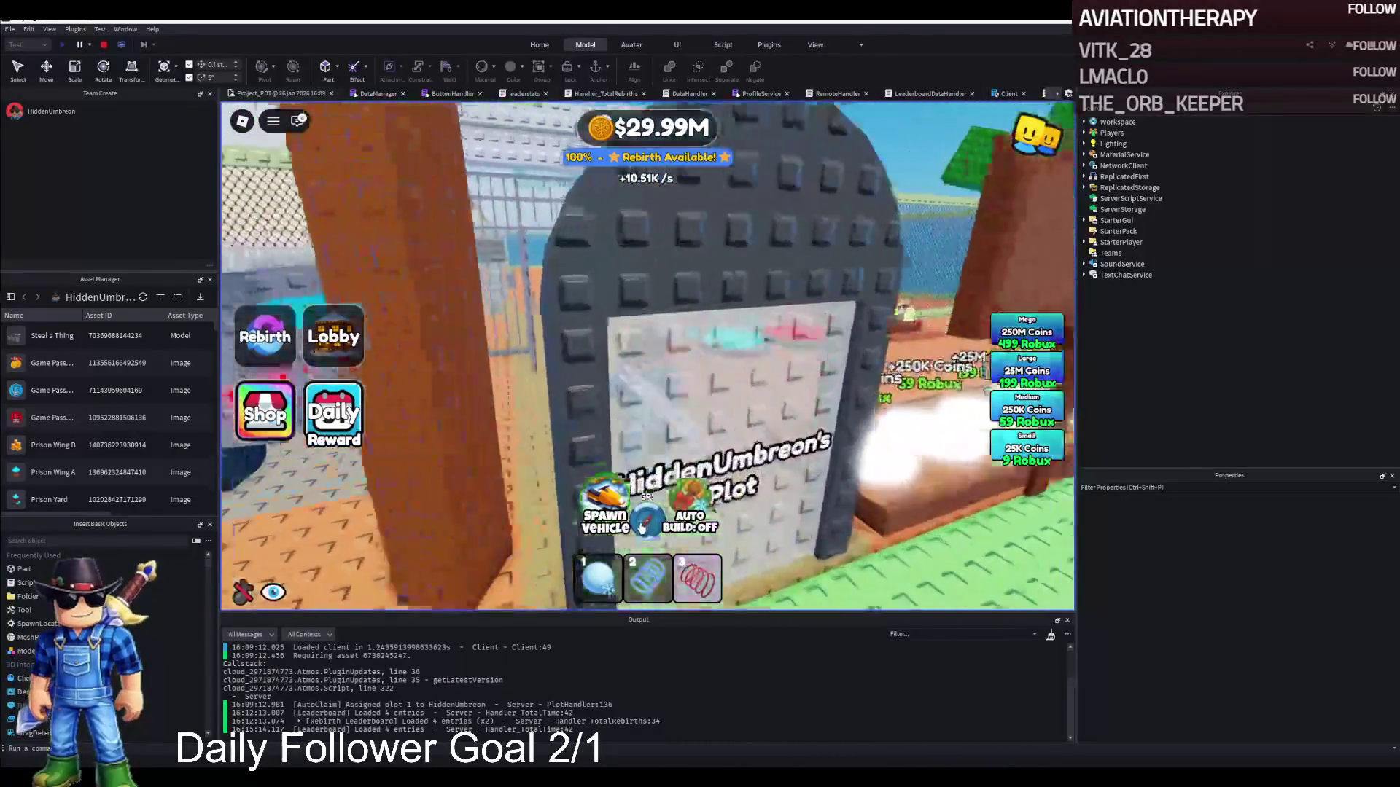
{"action": "key", "text": "w"}
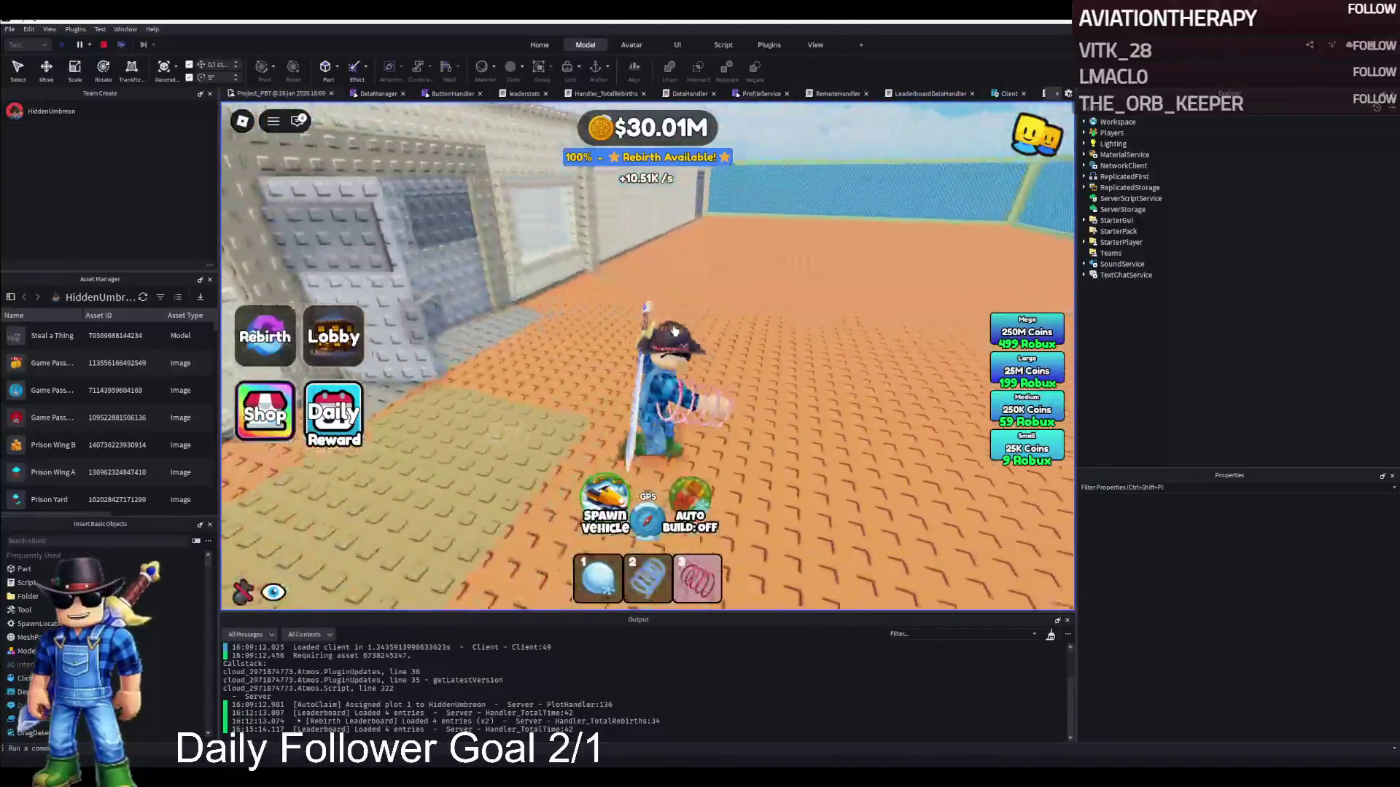
{"action": "key", "text": "w"}
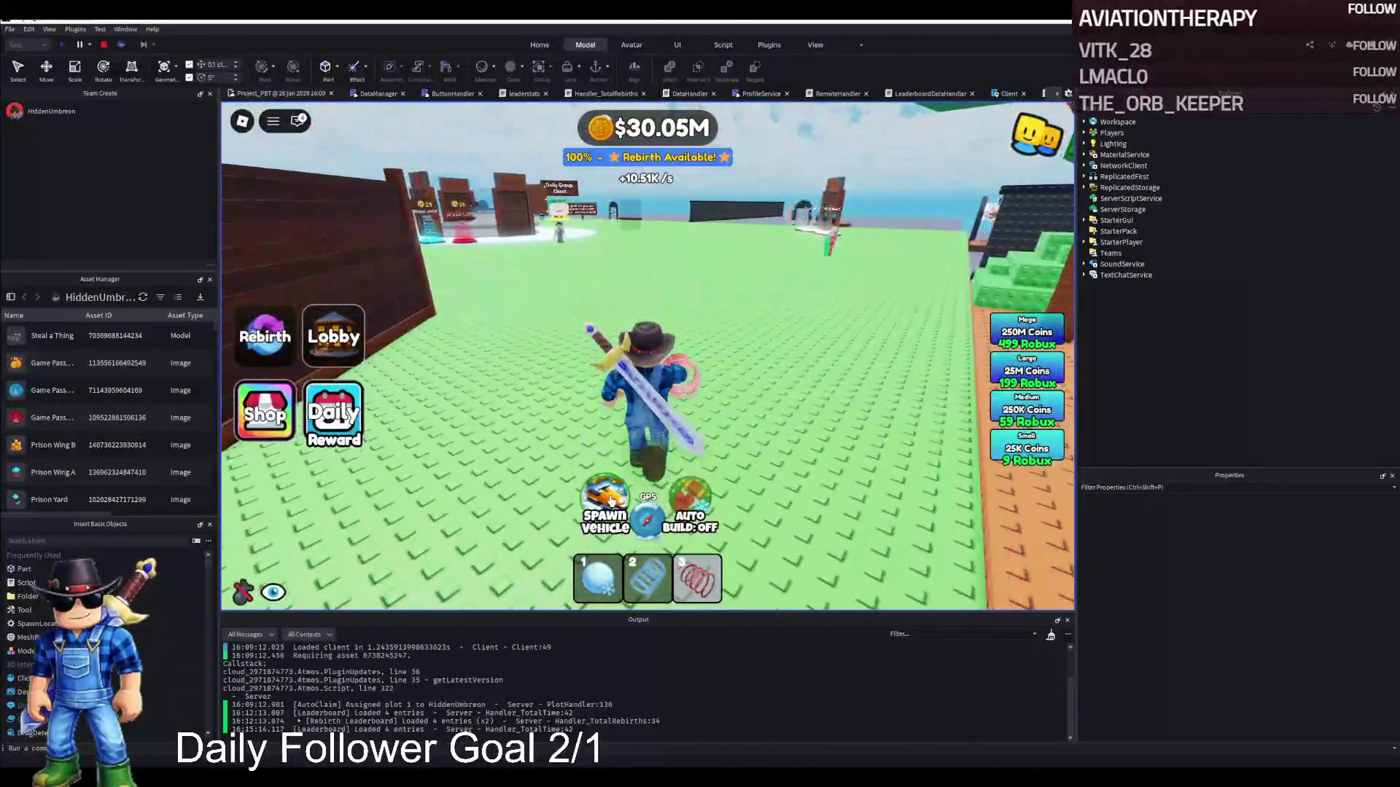
Spawn a snowmobile and steer it left and right across the lobby.
{"action": "left_click", "coordinate": [611, 499]}
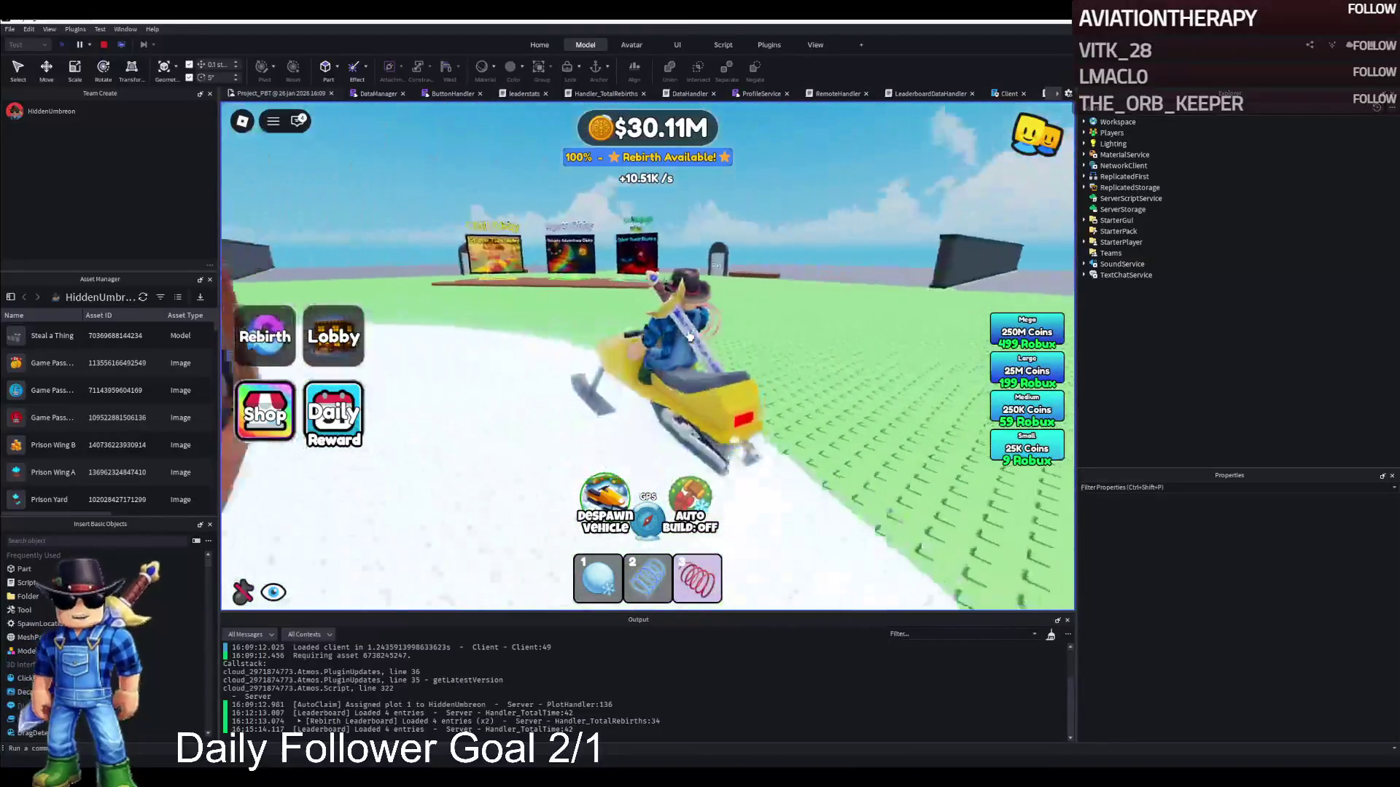
{"action": "key", "text": "a"}
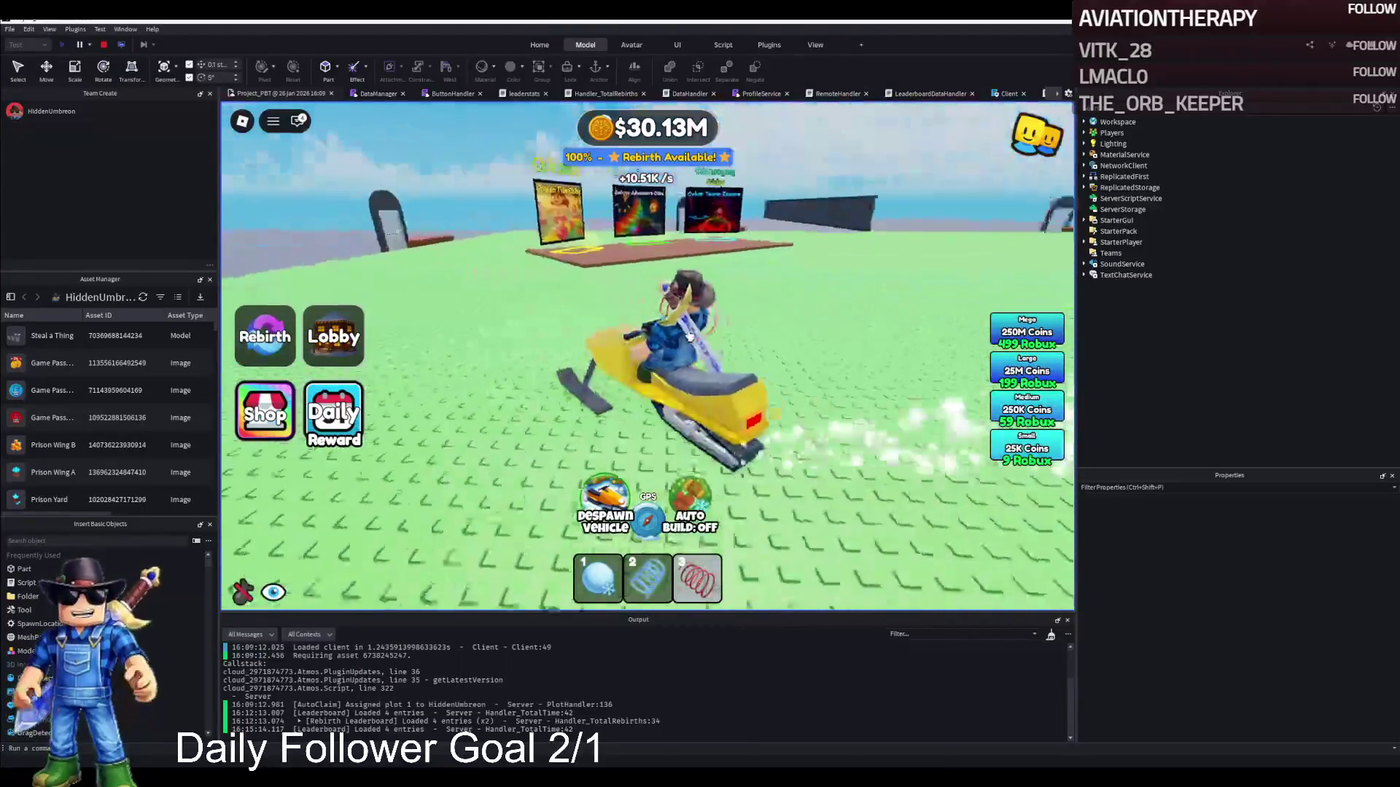
{"action": "key", "text": "d"}
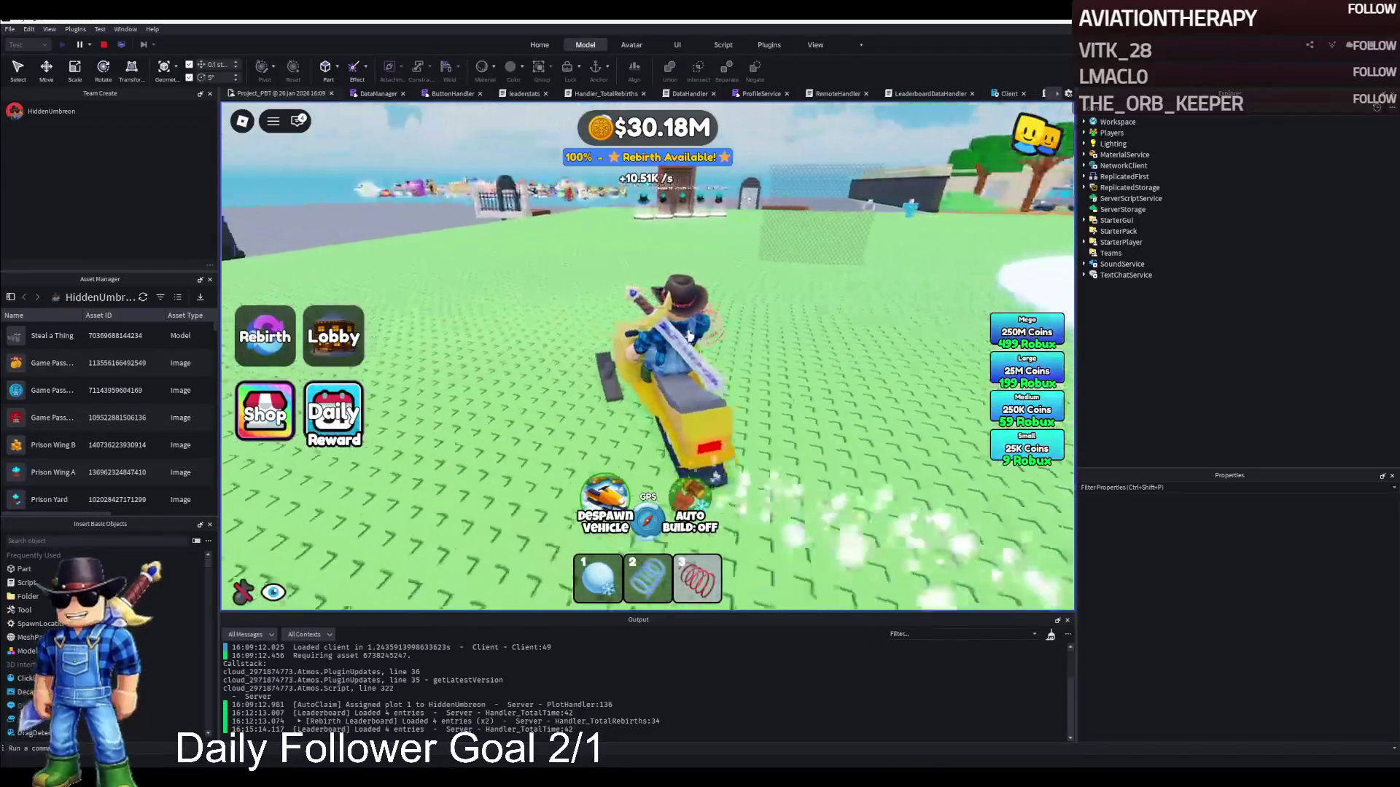
{"action": "key", "text": "a"}
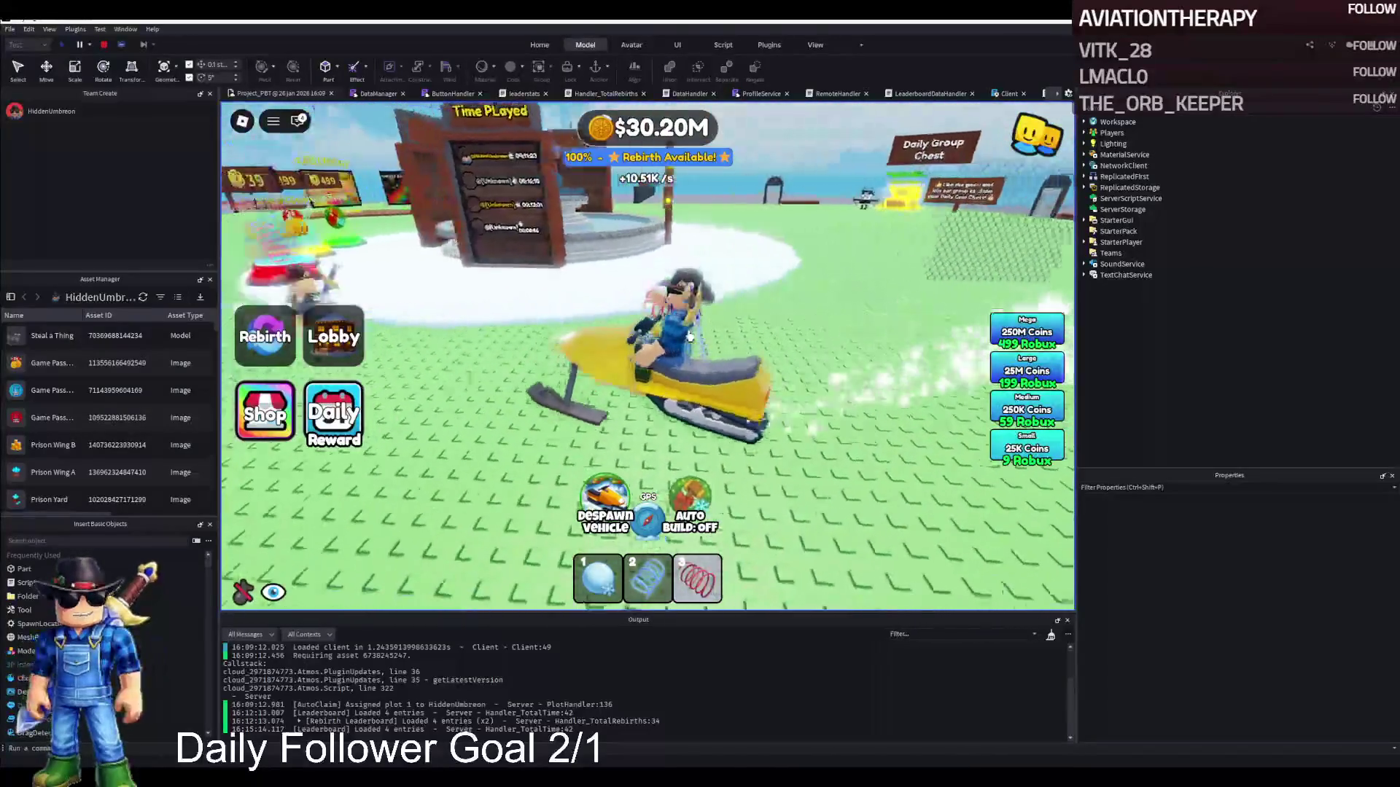
{"action": "key", "text": "d"}
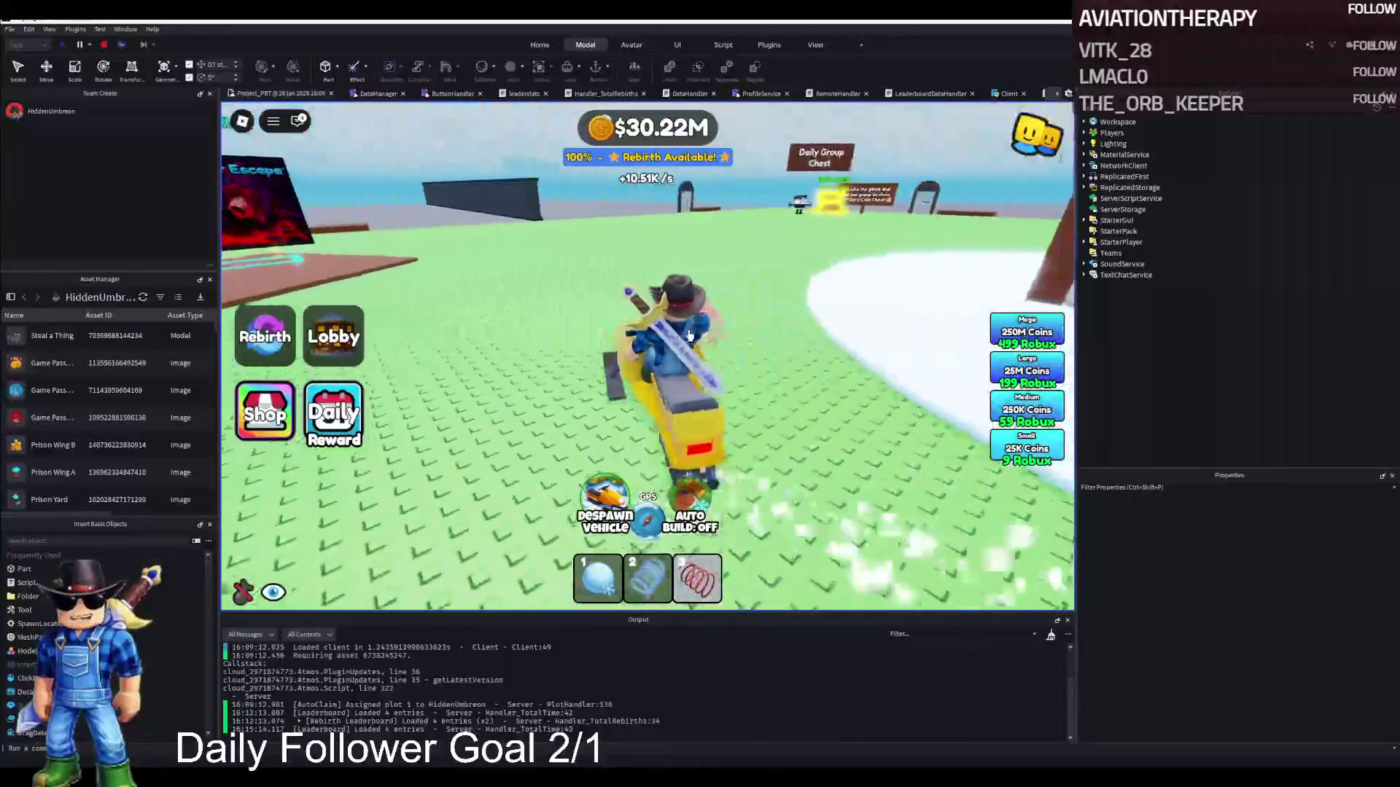
{"action": "key", "text": "d"}
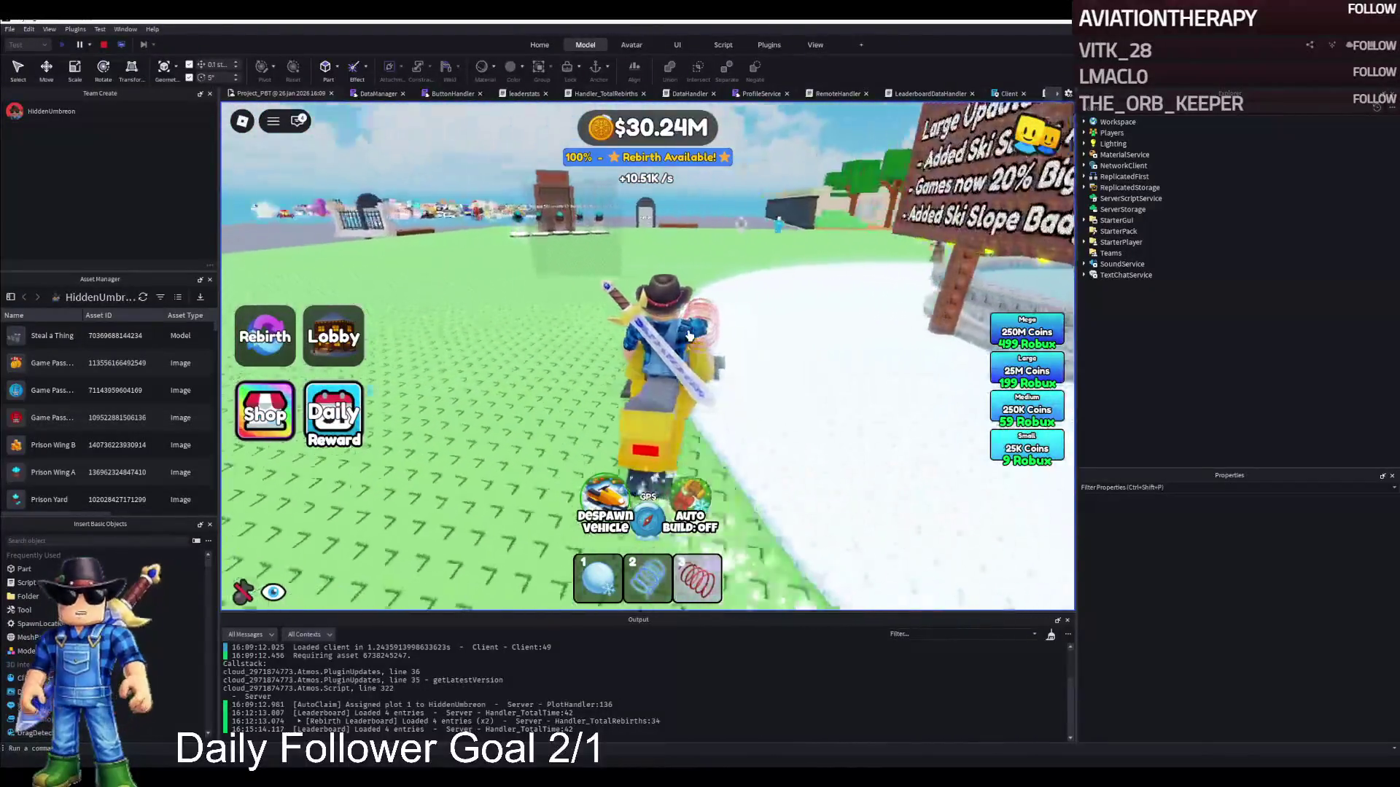
{"action": "key", "text": "d"}
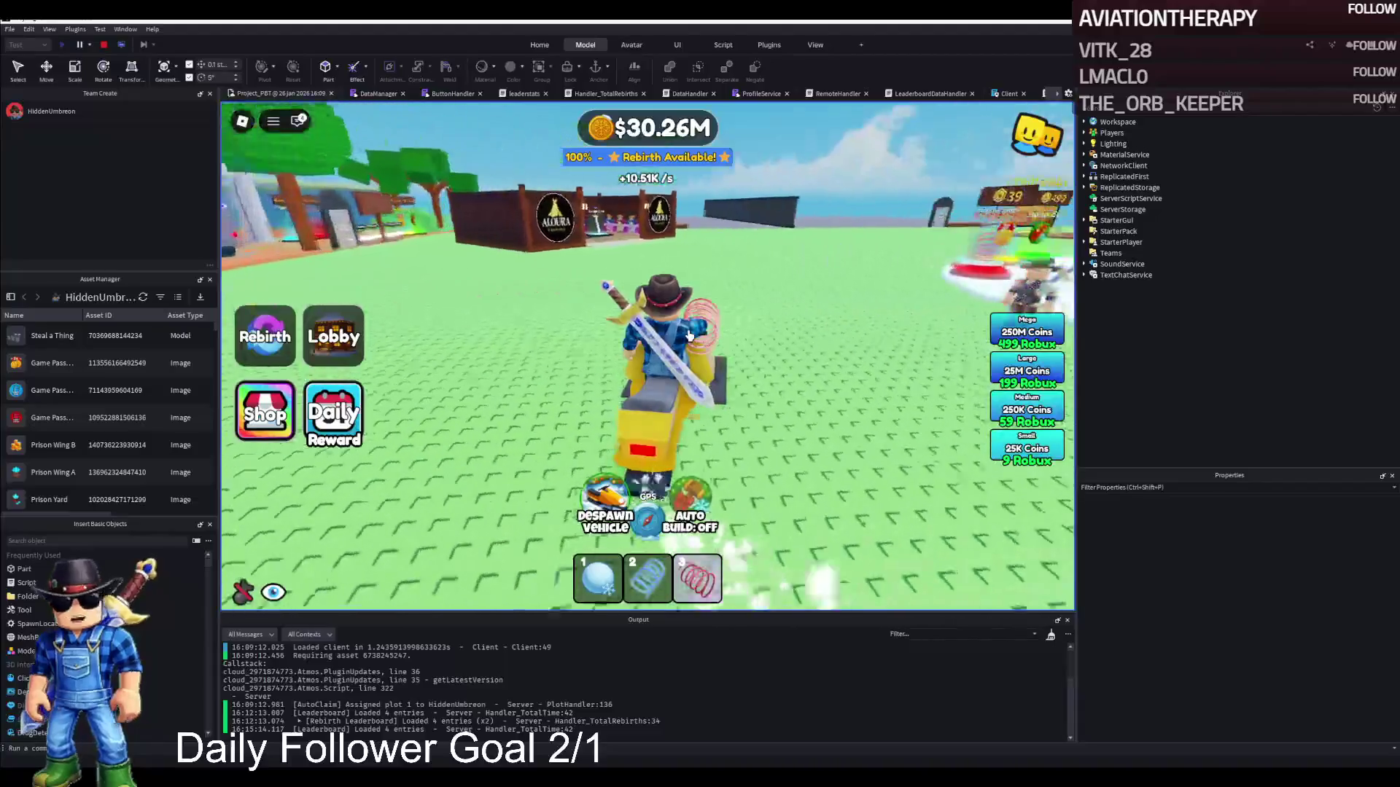
Drive the snowmobile in a loop past the leaderboards toward the Aloura shop stalls.
{"action": "key", "text": "w"}
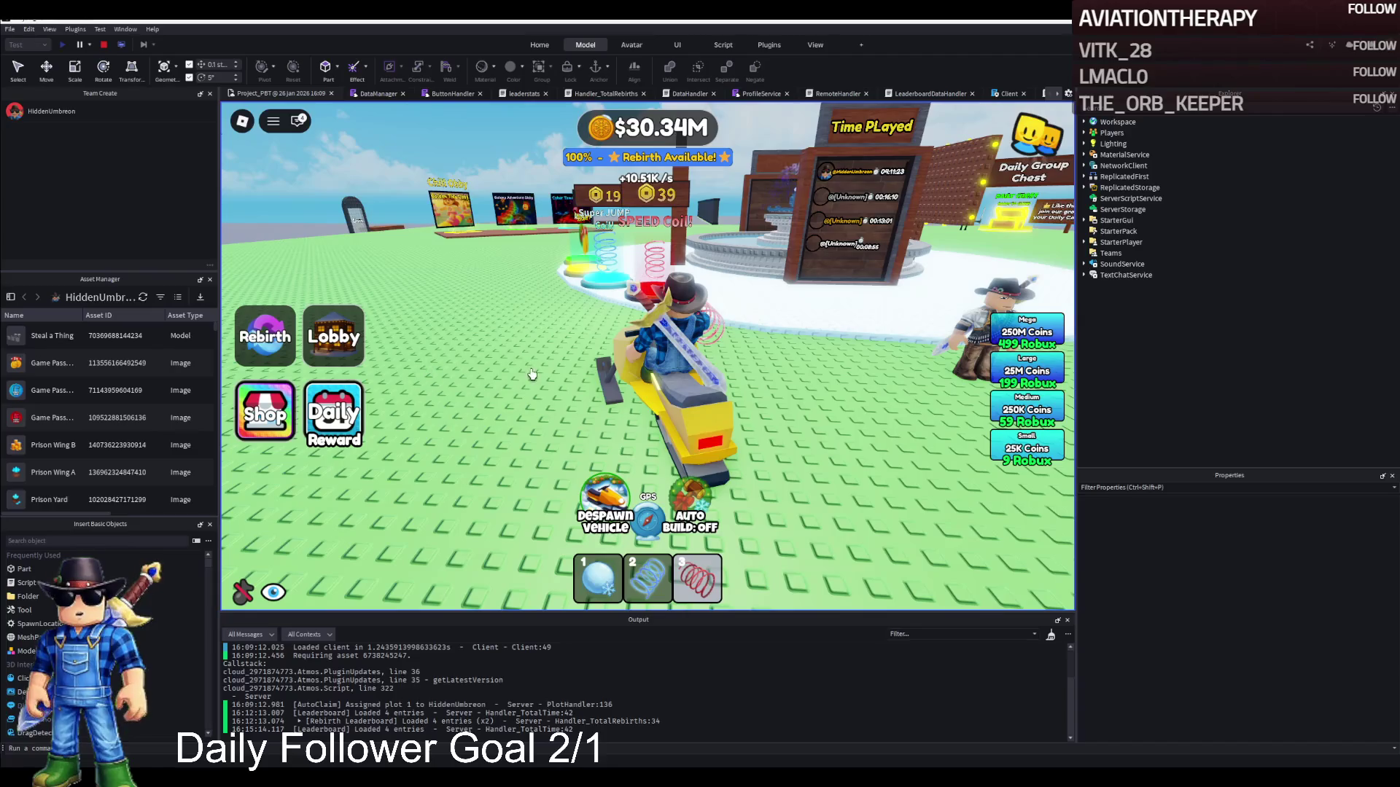
{"action": "key", "text": "d"}
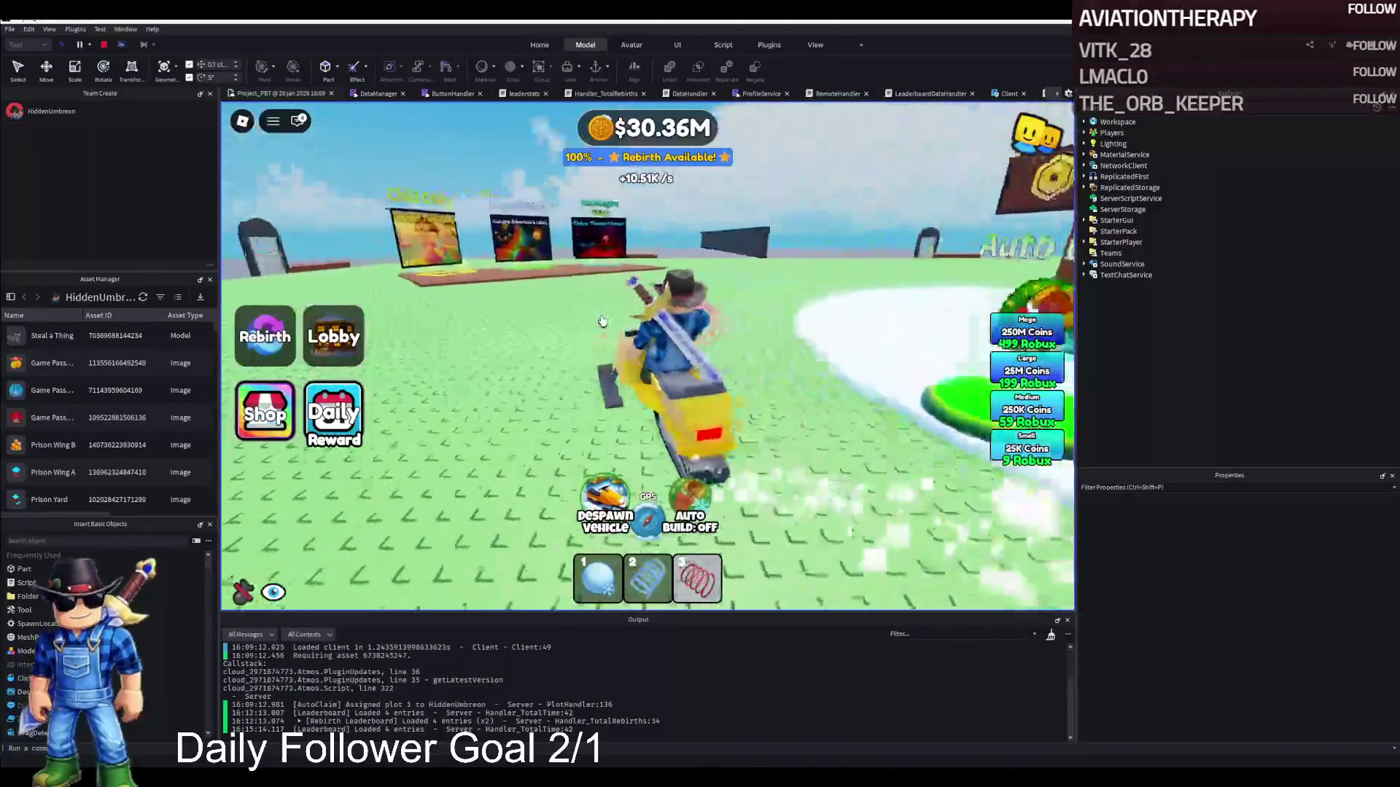
{"action": "key", "text": "d"}
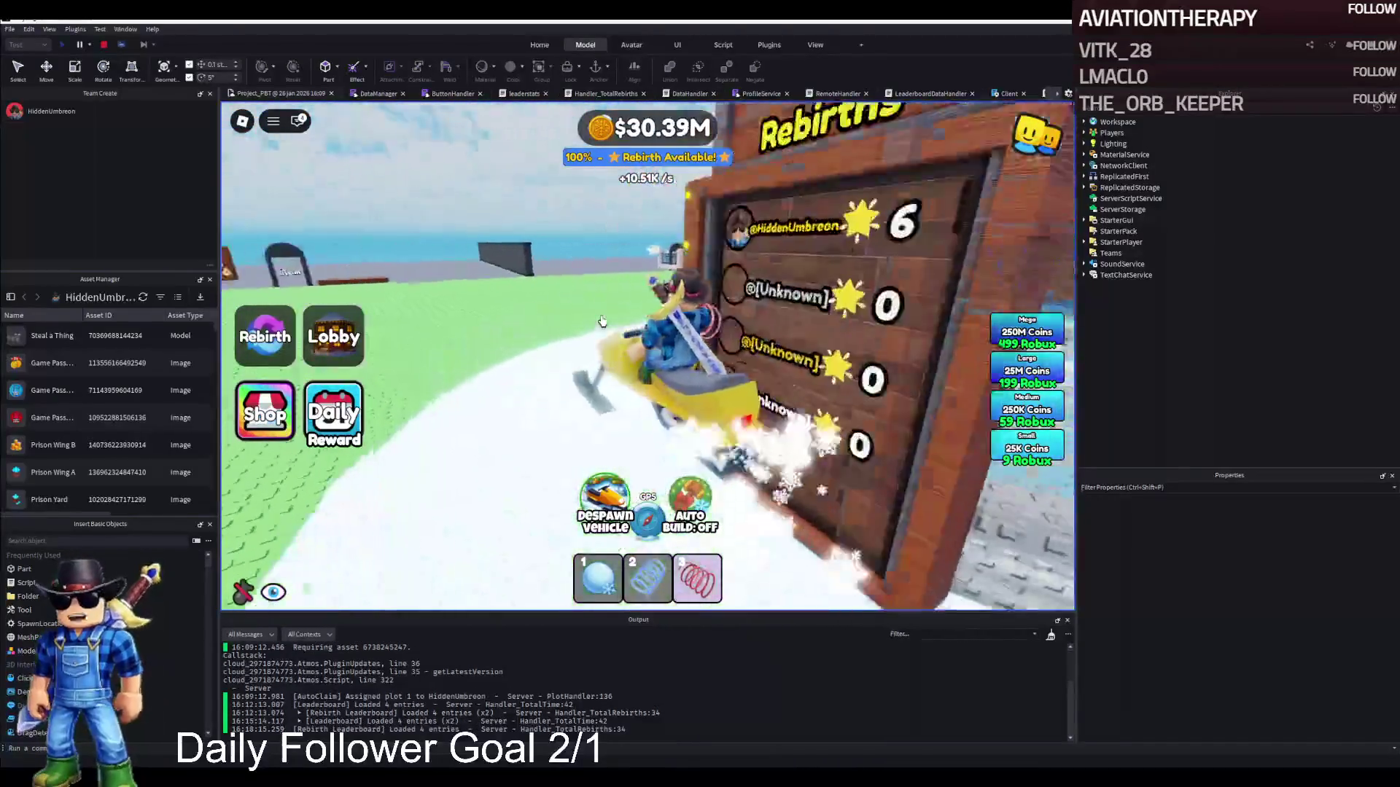
{"action": "key", "text": "d"}
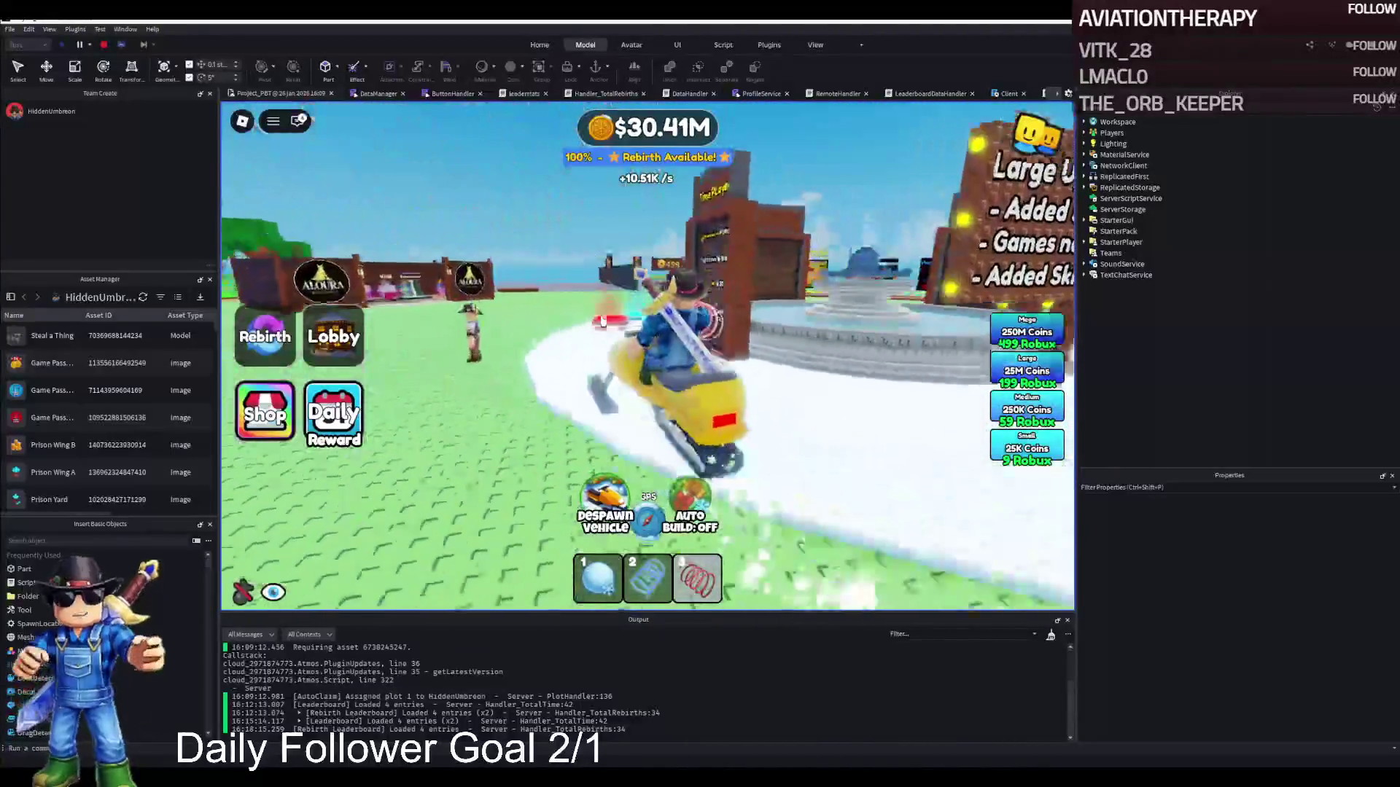
{"action": "key", "text": "d"}
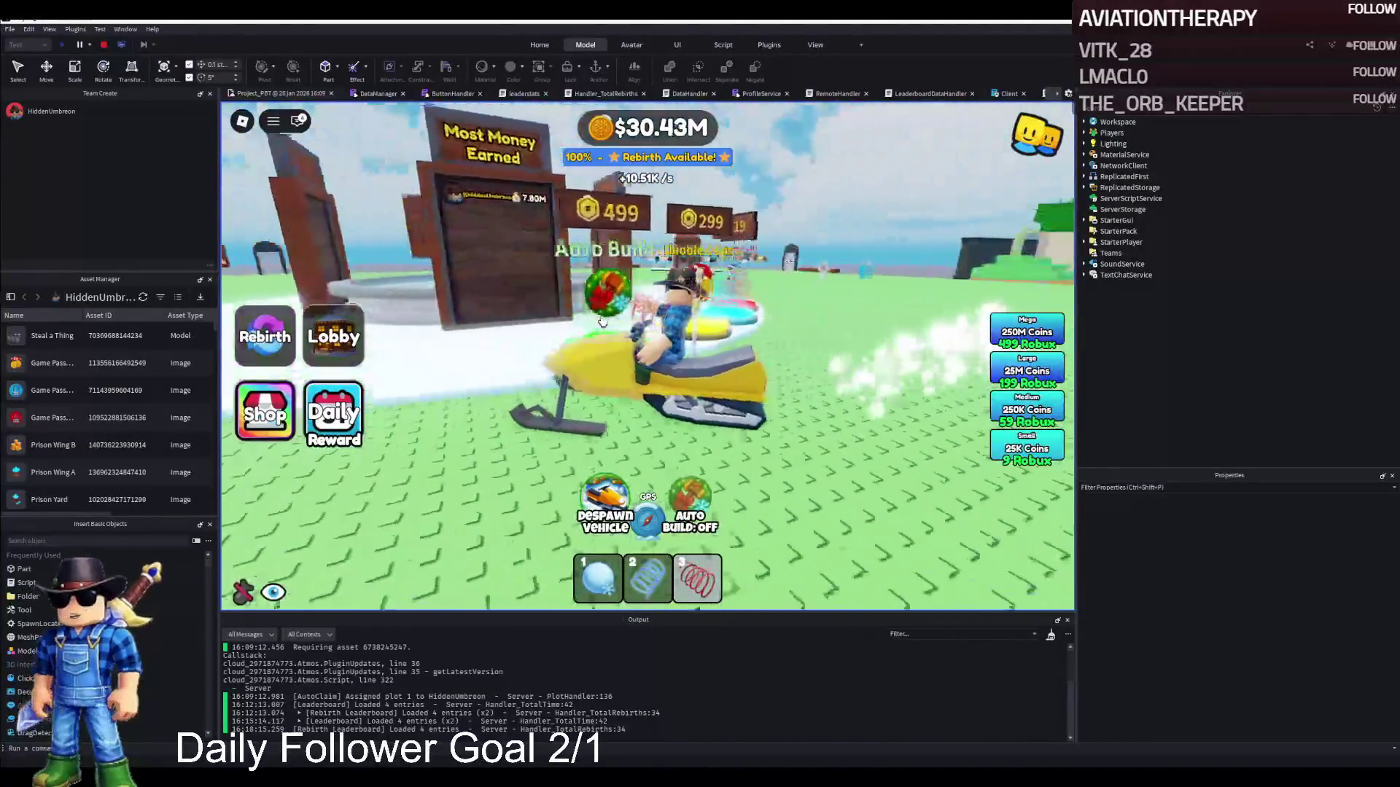
{"action": "key", "text": "d"}
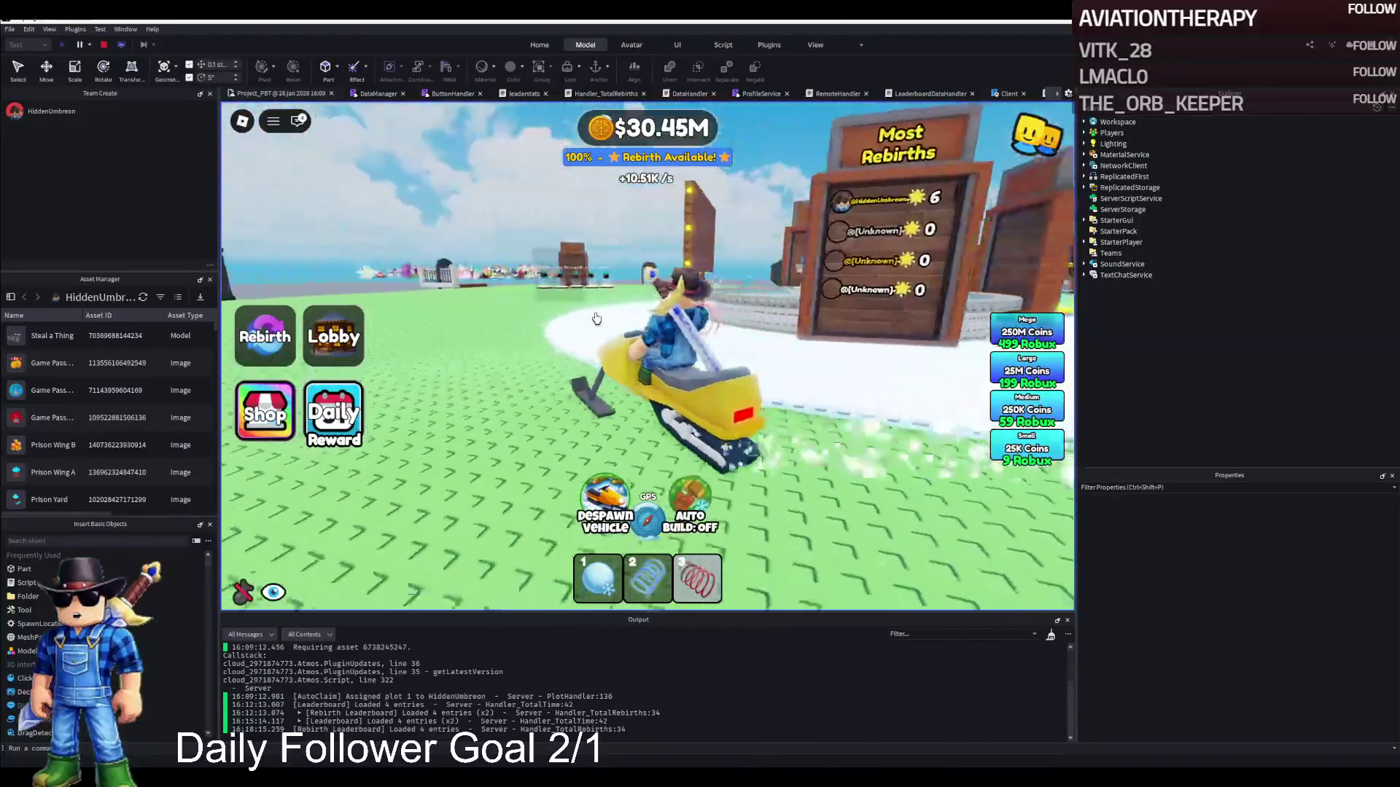
{"action": "key", "text": "d"}
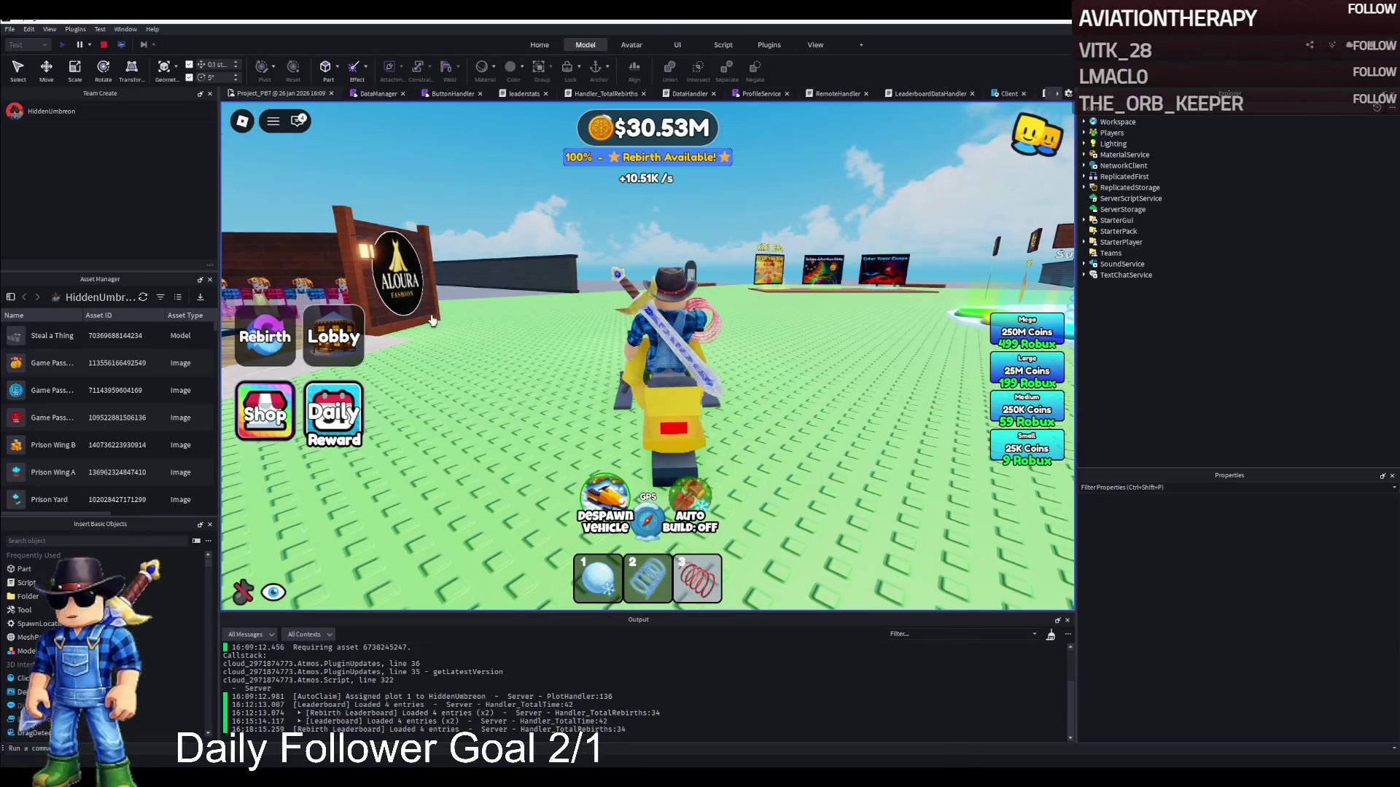
{"action": "key", "text": "d"}
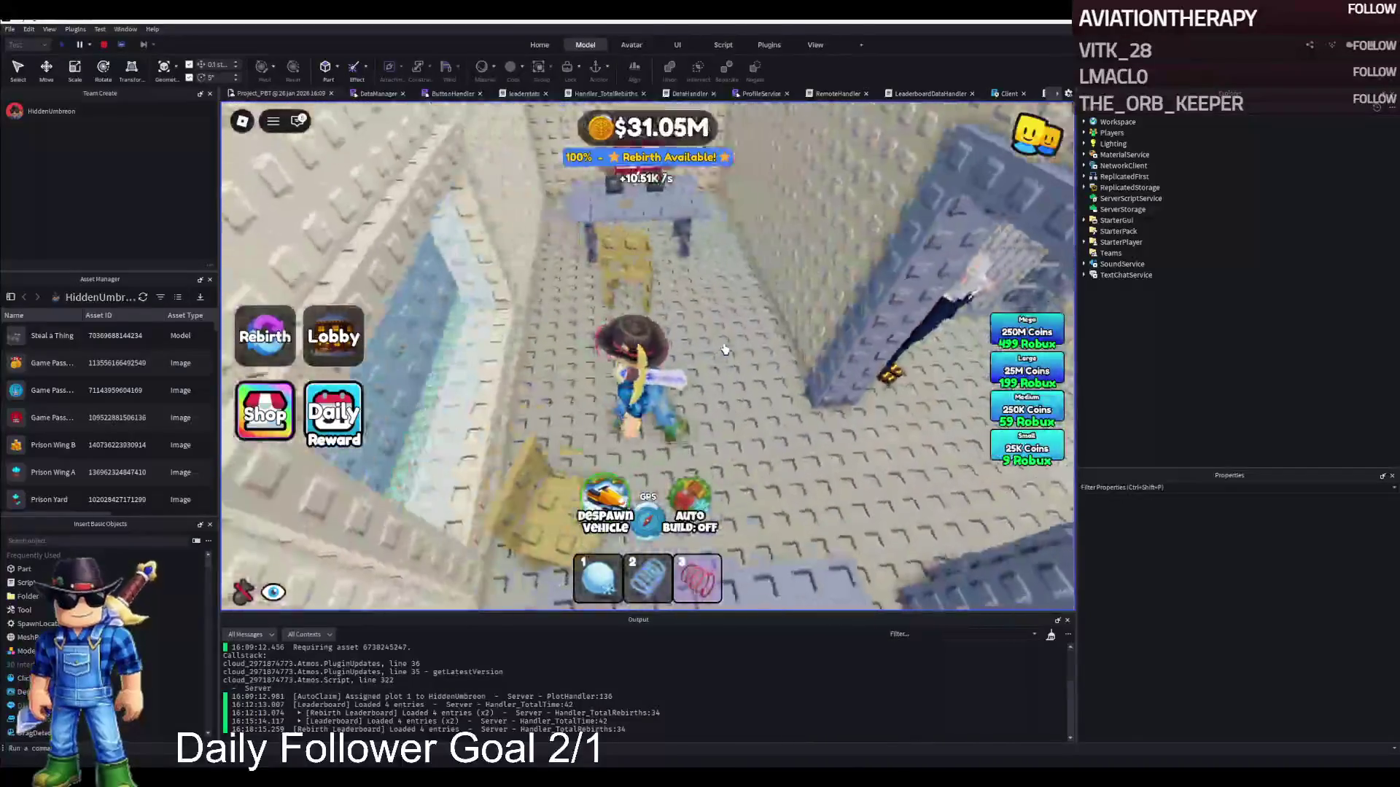
{"action": "key", "text": "s"}
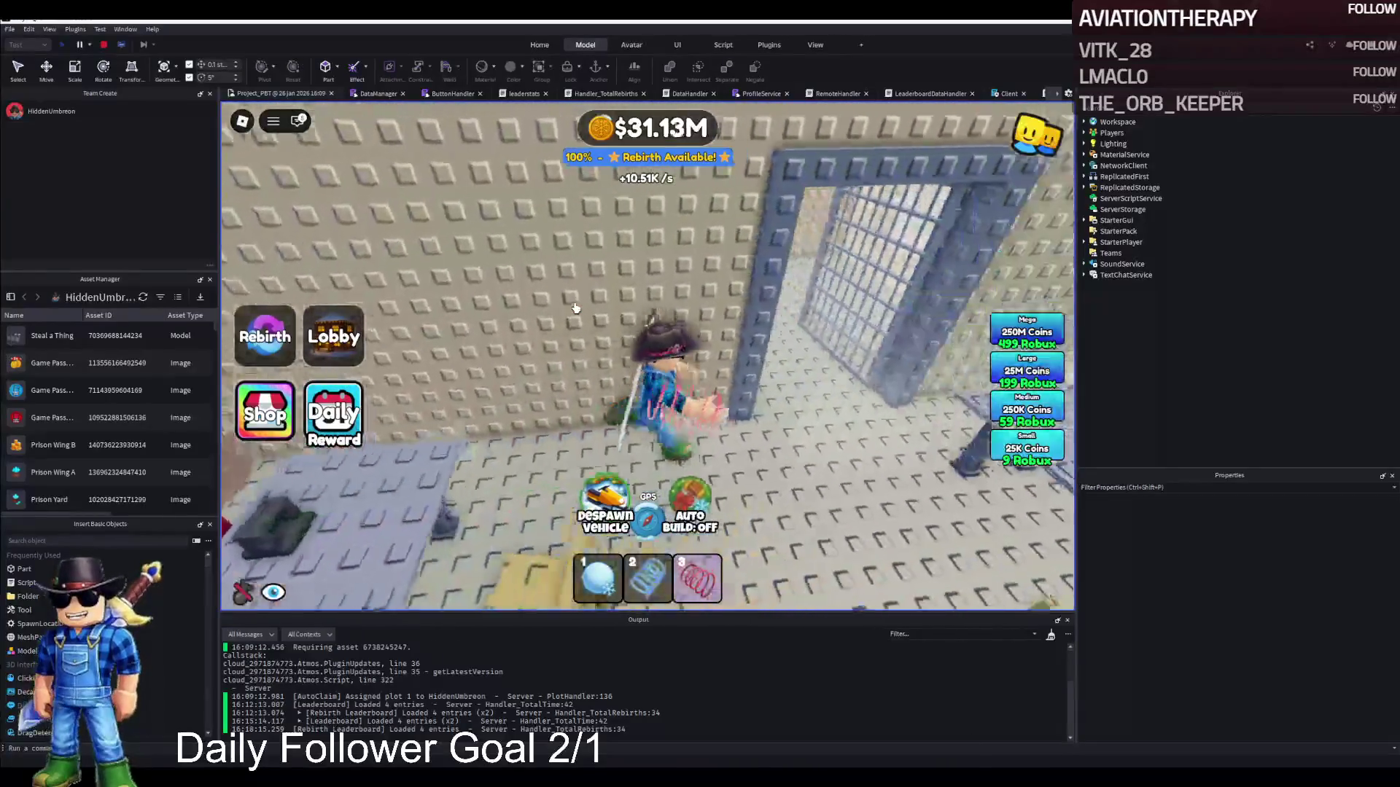
{"action": "key", "text": "w"}
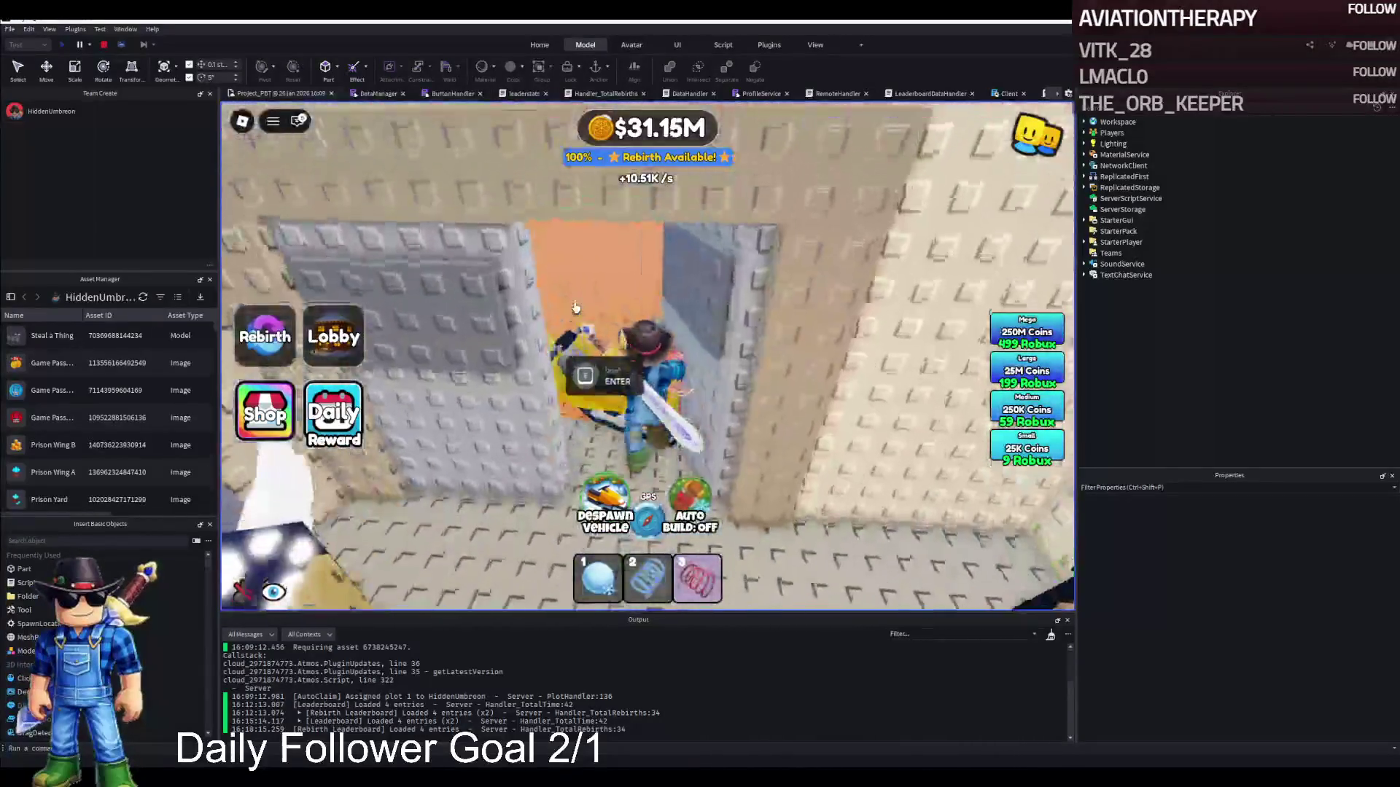
{"action": "key", "text": "w"}
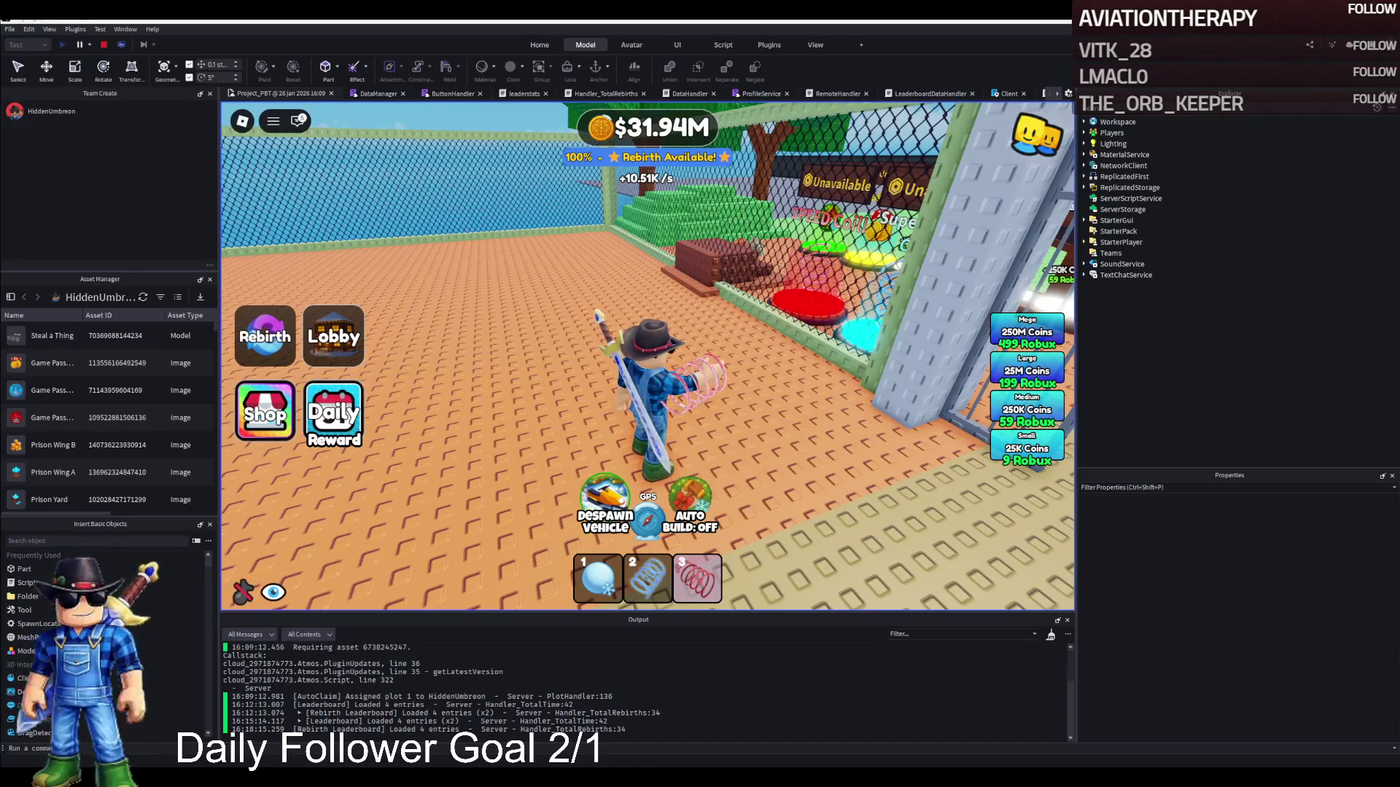
Walk through the prison gate, climb the green steps onto the grey platform, and walk back through the gate.
{"action": "key", "text": "w"}
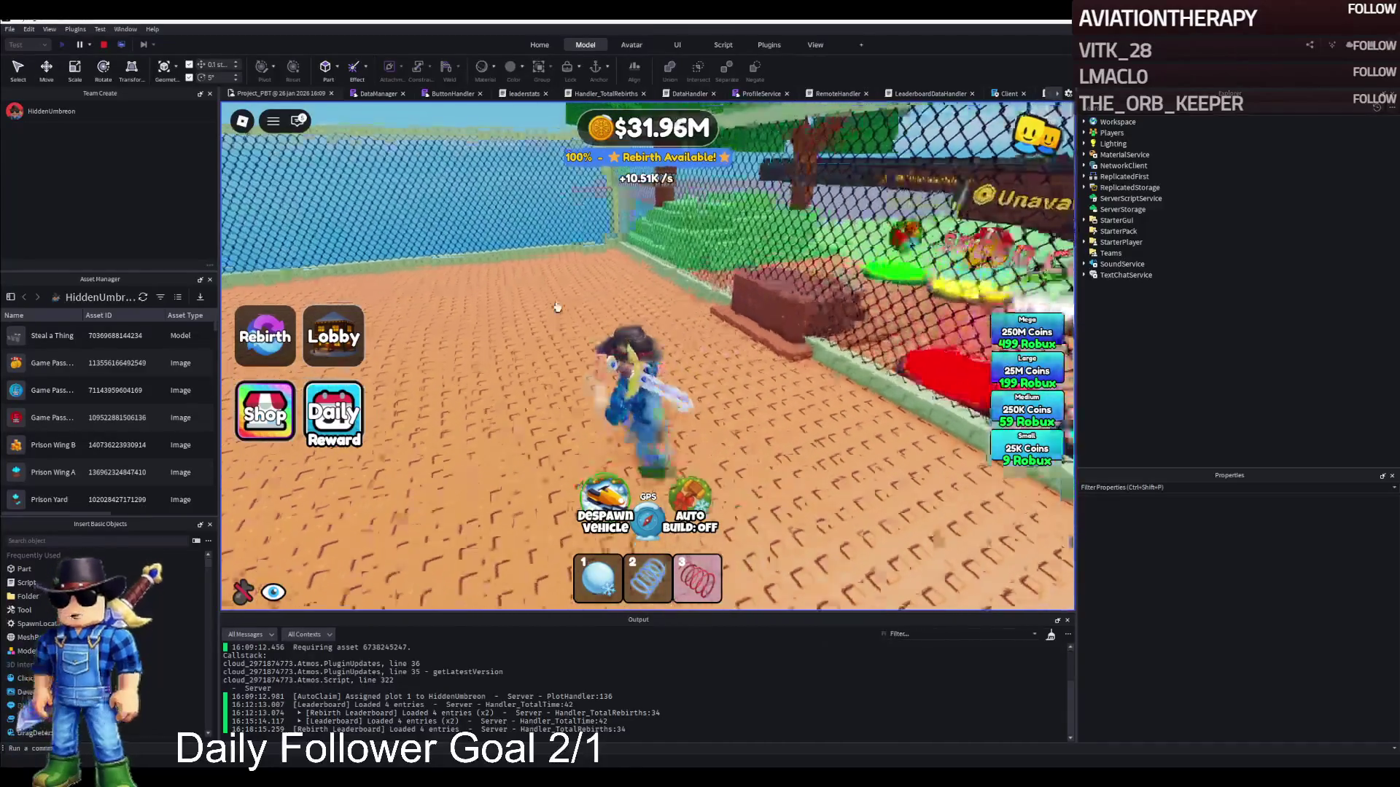
{"action": "key", "text": "d"}
{"action": "key", "text": "w"}
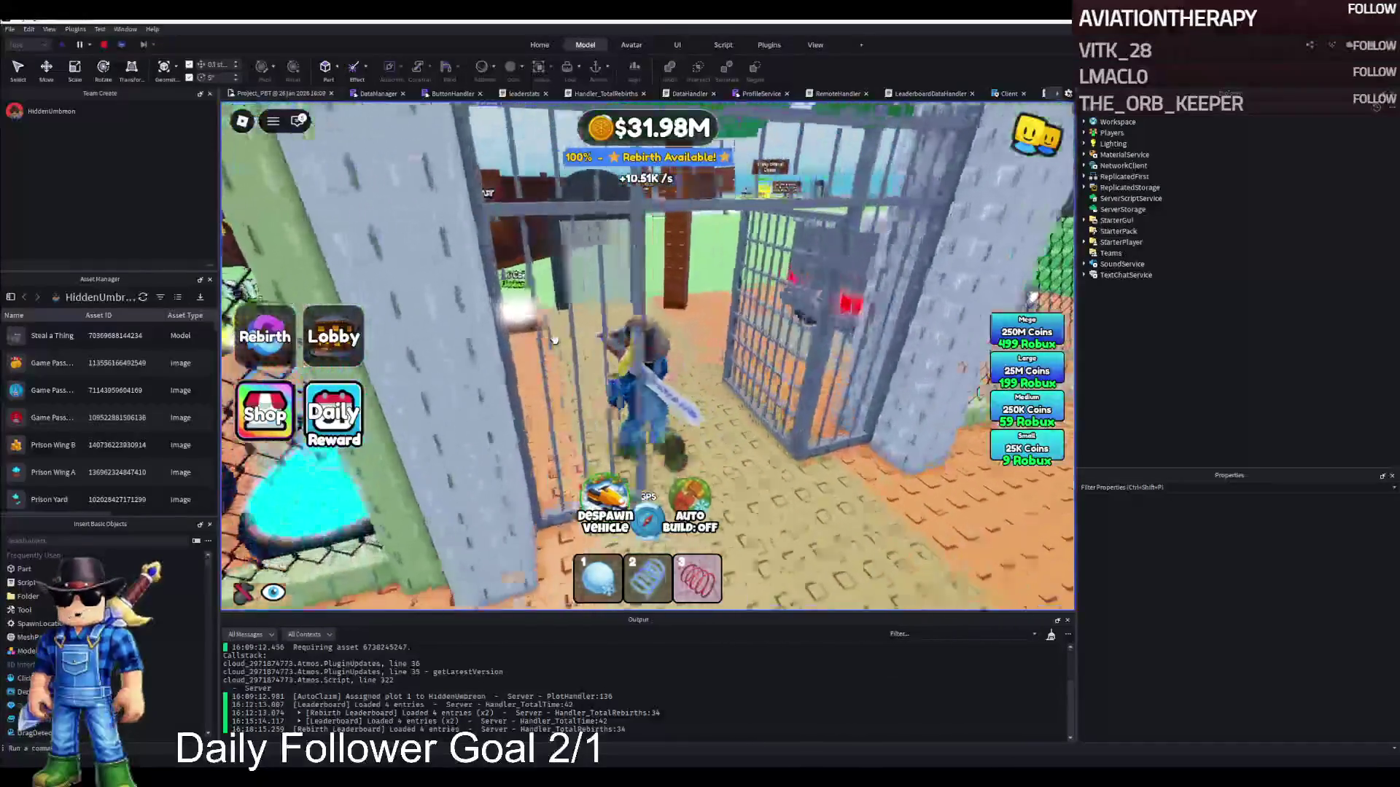
{"action": "key", "text": "w"}
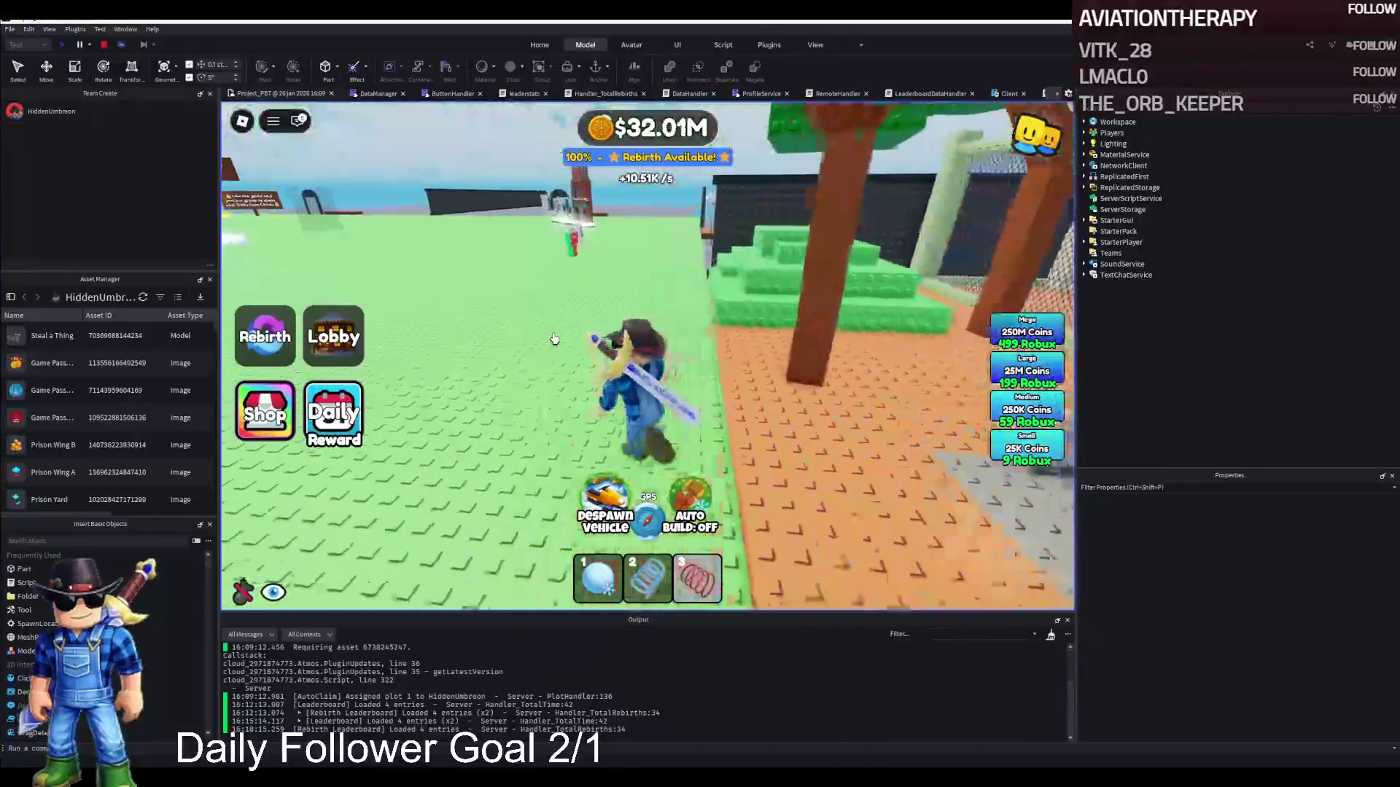
{"action": "key", "text": "w"}
{"action": "key", "text": "space"}
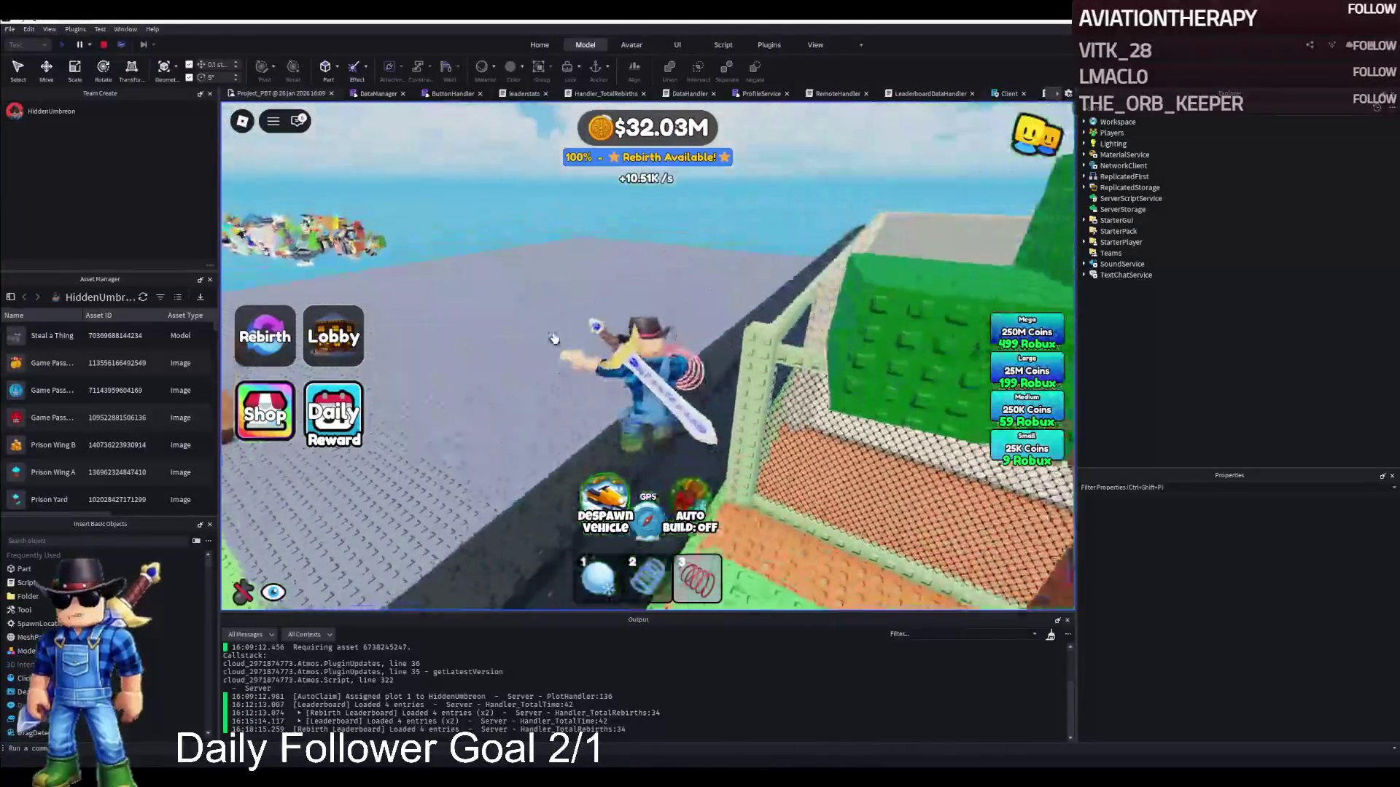
{"action": "key", "text": "w"}
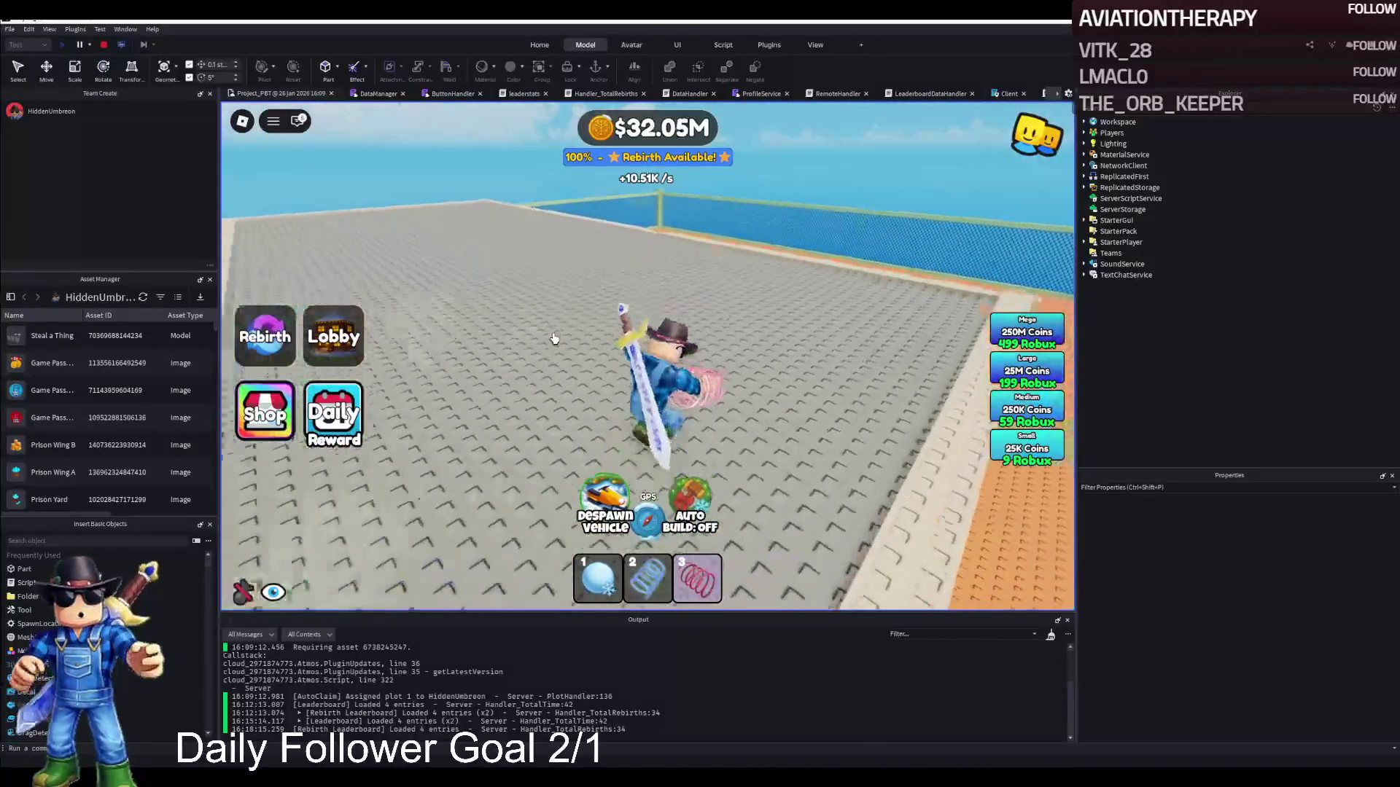
{"action": "key", "text": "w"}
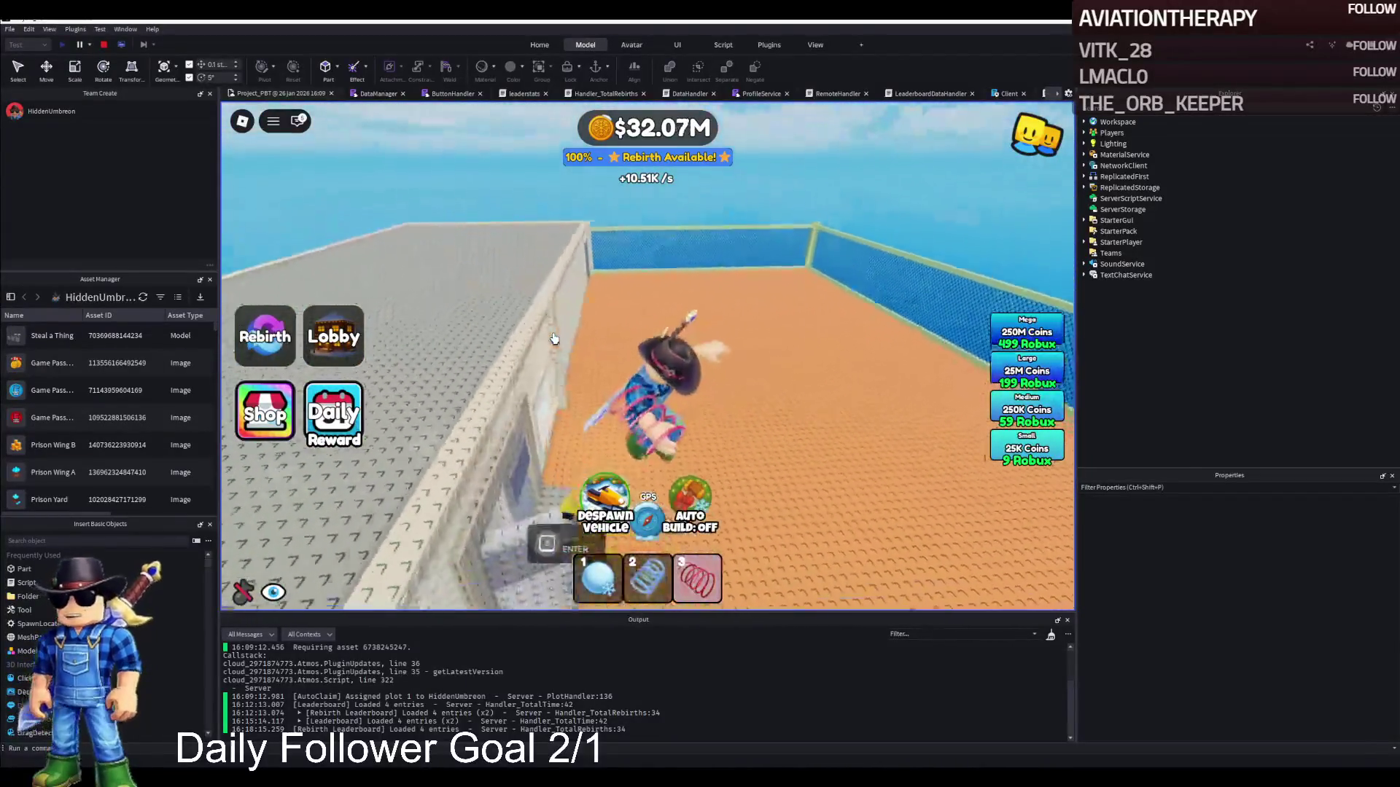
{"action": "key", "text": "w"}
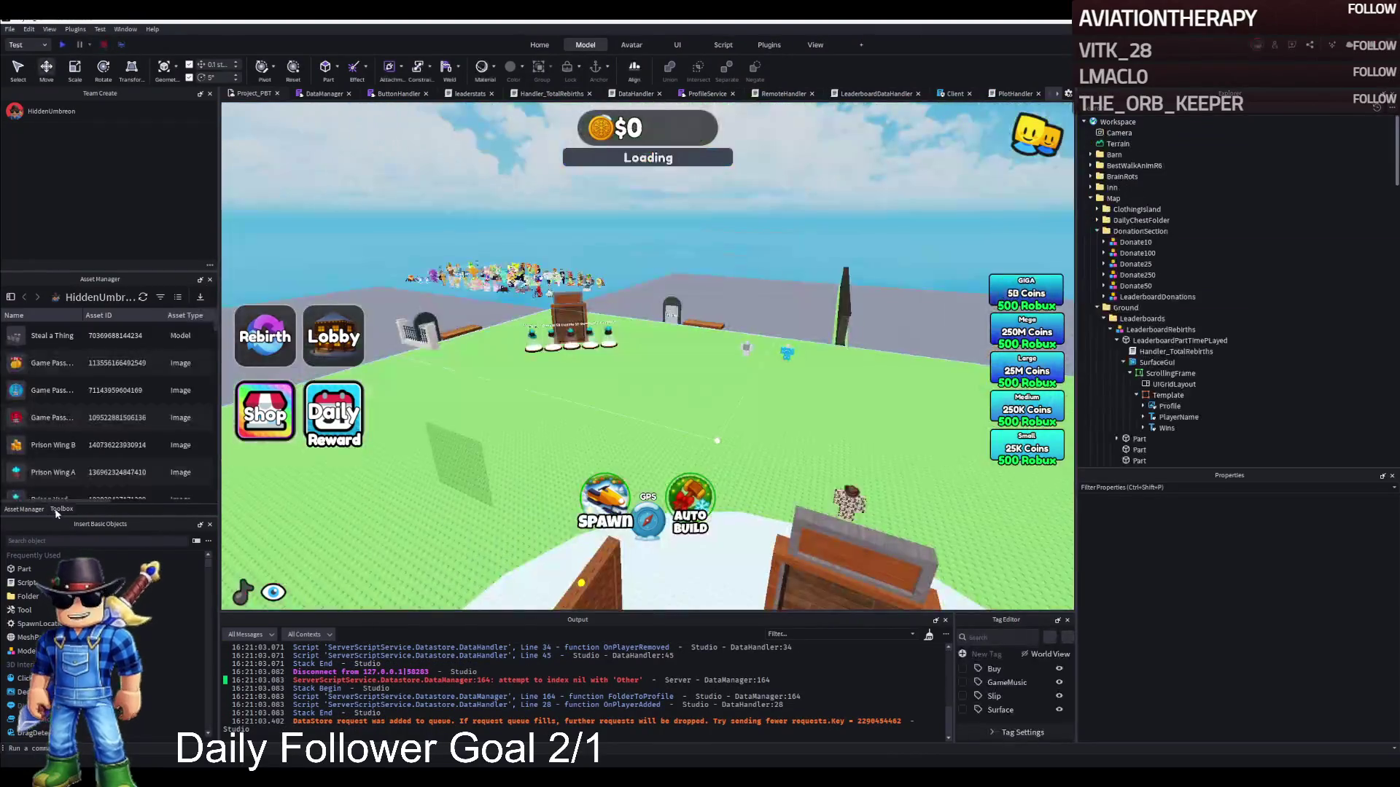
Search the Toolbox free models for 'Brainrot car'.
{"action": "left_click", "coordinate": [62, 509]}
{"action": "key", "text": "ctrl+a"}
{"action": "type", "text": "Brainrot ca"}
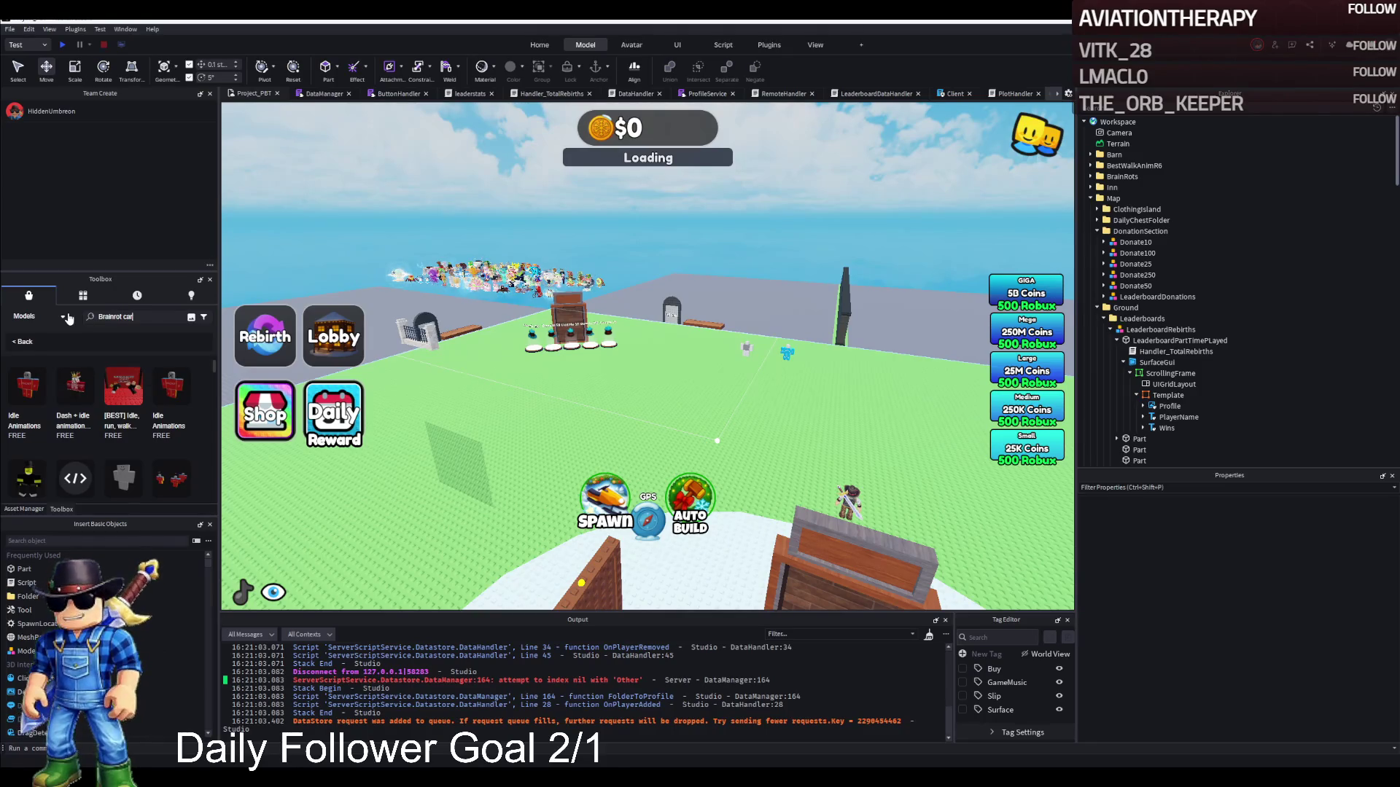
{"action": "type", "text": "r"}
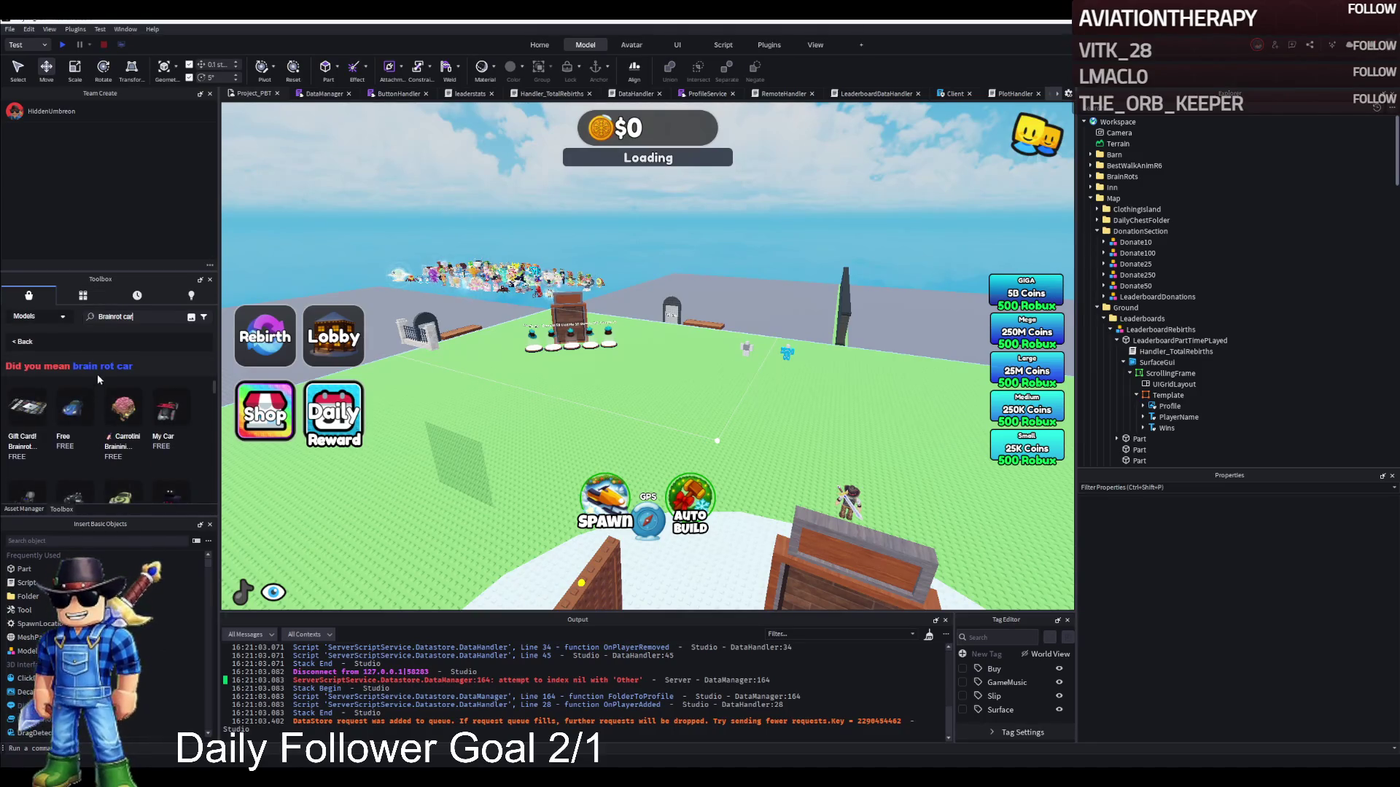
{"action": "key", "text": "Return"}
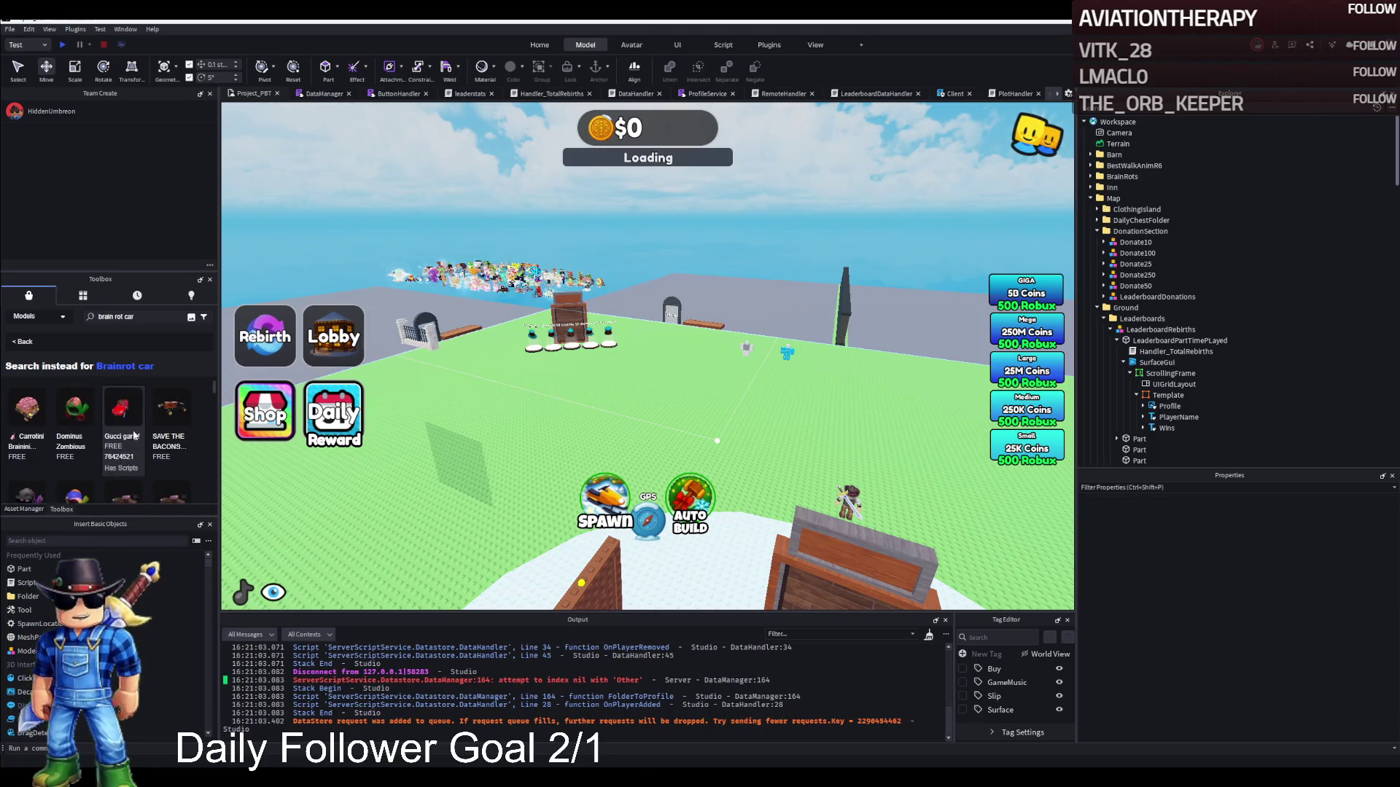
Scroll through the Brainrot car results, then select the search words to replace them.
{"action": "scroll", "coordinate": [138, 436], "scroll_direction": "down", "scroll_amount": 2}
{"action": "scroll", "coordinate": [109, 460], "scroll_direction": "down", "scroll_amount": 4}
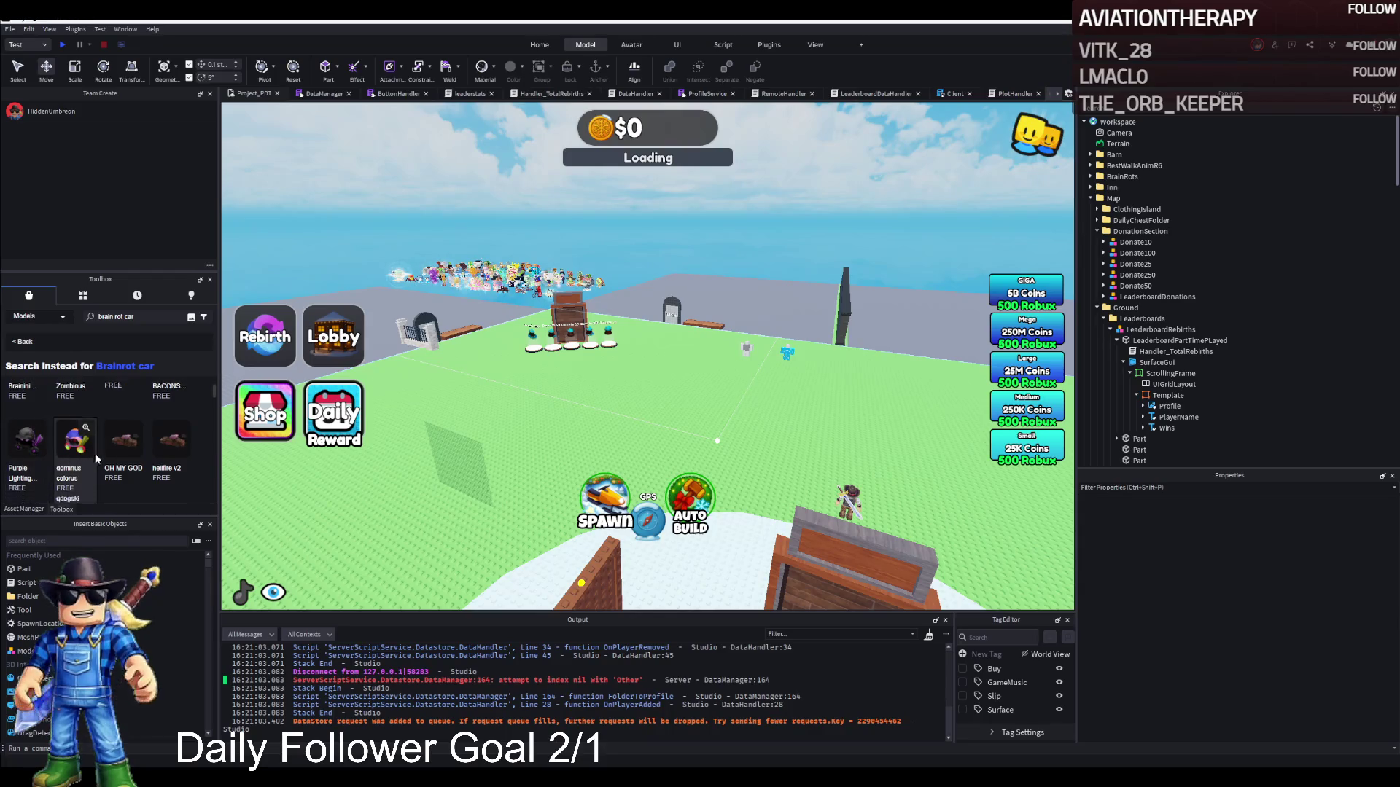
{"action": "scroll", "coordinate": [135, 408], "scroll_direction": "up", "scroll_amount": 6}
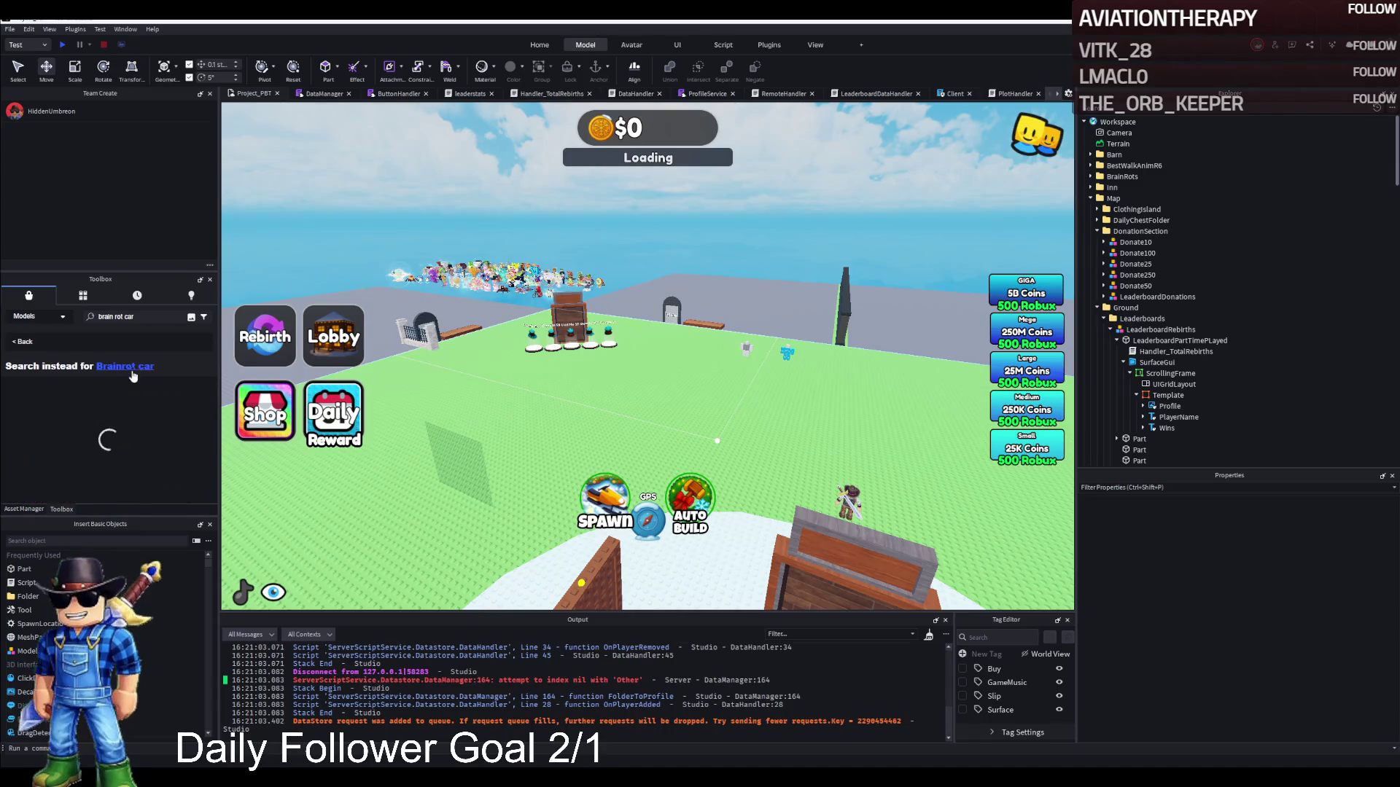
{"action": "scroll", "coordinate": [143, 430], "scroll_direction": "down", "scroll_amount": 3}
{"action": "scroll", "coordinate": [113, 446], "scroll_direction": "down", "scroll_amount": 3}
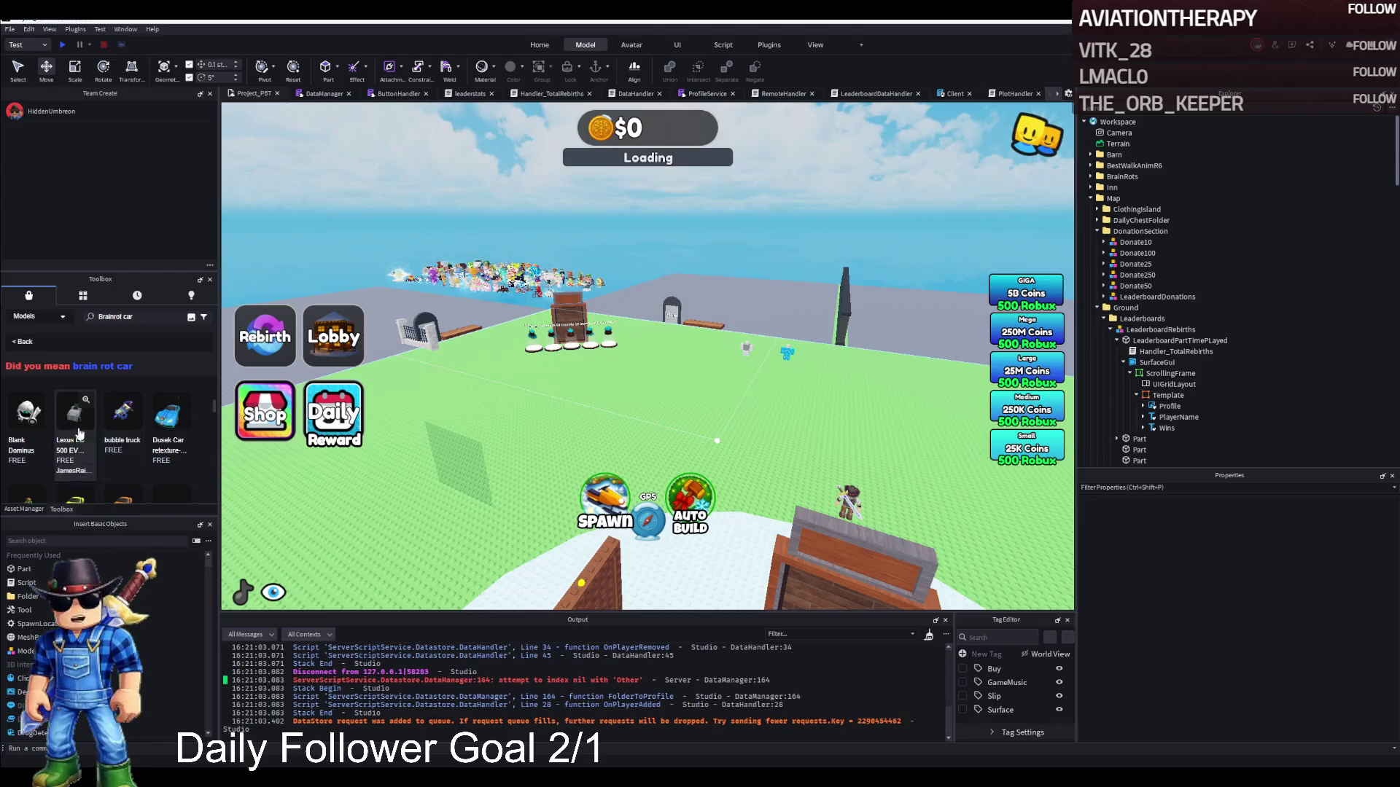
{"action": "scroll", "coordinate": [80, 434], "scroll_direction": "up", "scroll_amount": 1}
{"action": "left_click_drag", "start_coordinate": [116, 317], "coordinate": [80, 321]}
Search the Toolbox for 'car' and place the white Jeep model on the lobby lawn.
{"action": "key", "text": "BackSpace"}
{"action": "key", "text": "Return"}
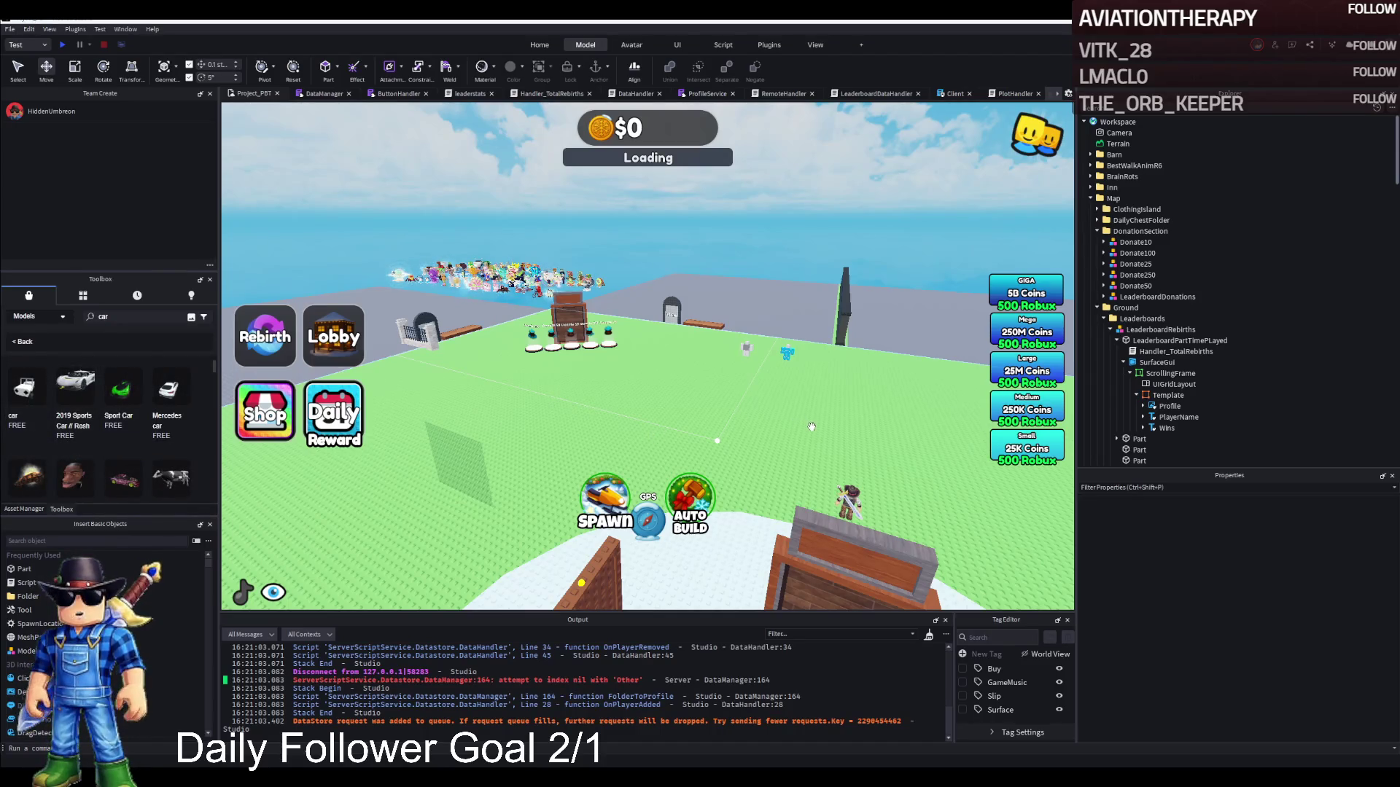
{"action": "mouse_move", "coordinate": [808, 421]}
{"action": "left_mouse_down"}
{"action": "mouse_move", "coordinate": [437, 511]}
{"action": "mouse_move", "coordinate": [437, 466]}
{"action": "mouse_move", "coordinate": [685, 376]}
{"action": "mouse_move", "coordinate": [837, 404]}
{"action": "mouse_move", "coordinate": [838, 365]}
{"action": "left_mouse_up"}
{"action": "scroll", "coordinate": [838, 328], "scroll_direction": "up", "scroll_amount": 5}
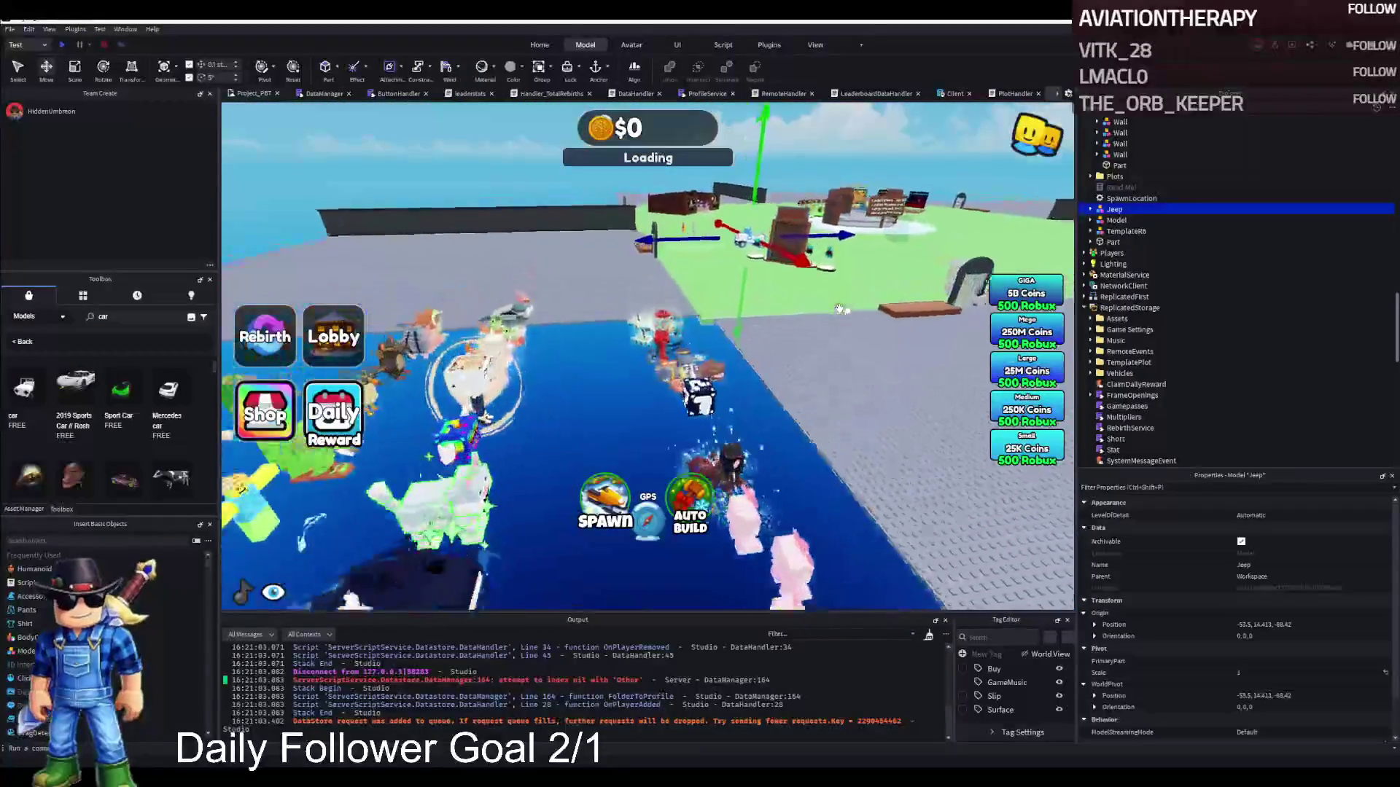
Try moving and rotating the Piccione Macchina model, then undo it back to its original spot.
{"action": "mouse_move", "coordinate": [657, 292]}
{"action": "left_mouse_down"}
{"action": "mouse_move", "coordinate": [775, 337]}
{"action": "mouse_move", "coordinate": [641, 346]}
{"action": "mouse_move", "coordinate": [481, 386]}
{"action": "mouse_move", "coordinate": [458, 407]}
{"action": "left_mouse_up"}
{"action": "key", "text": "ctrl+r"}
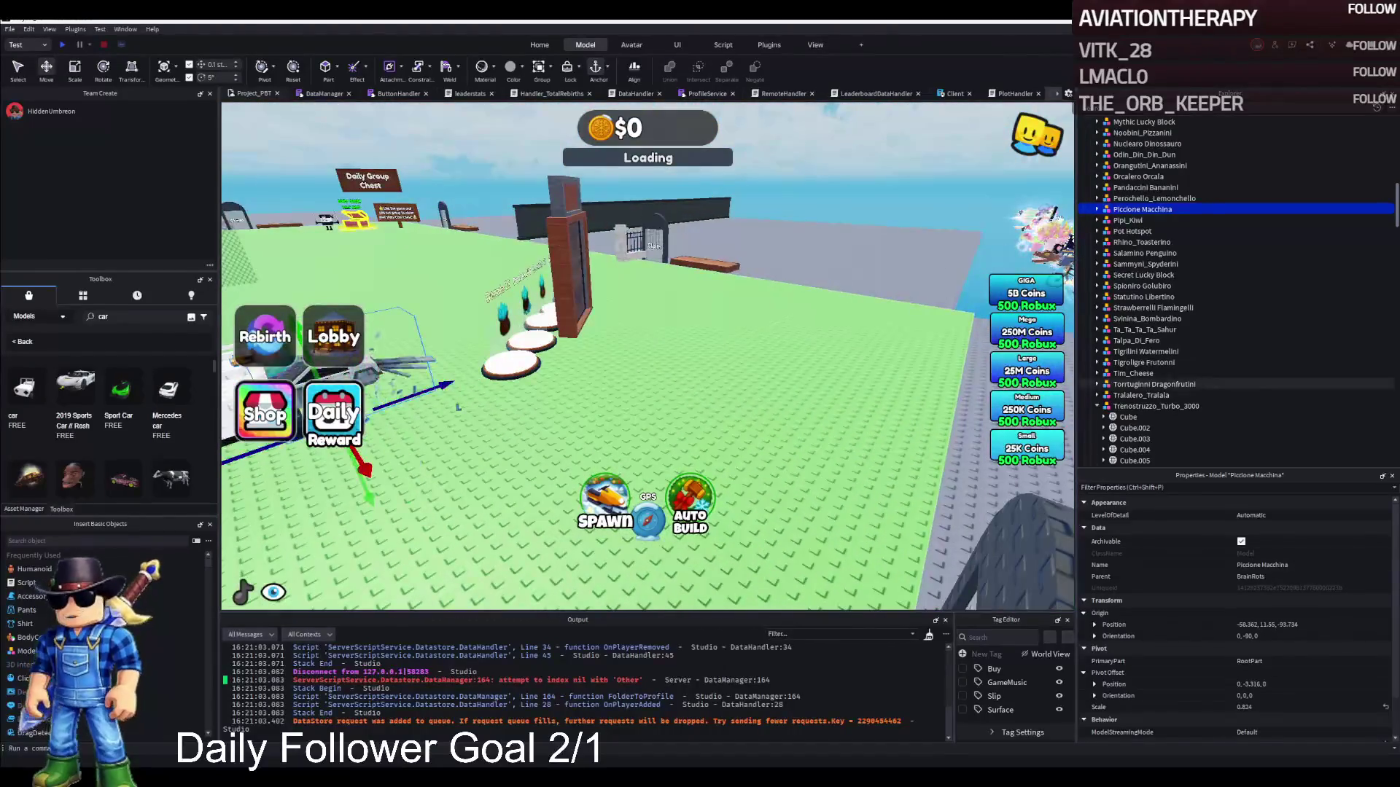
{"action": "key", "text": "ctrl+z"}
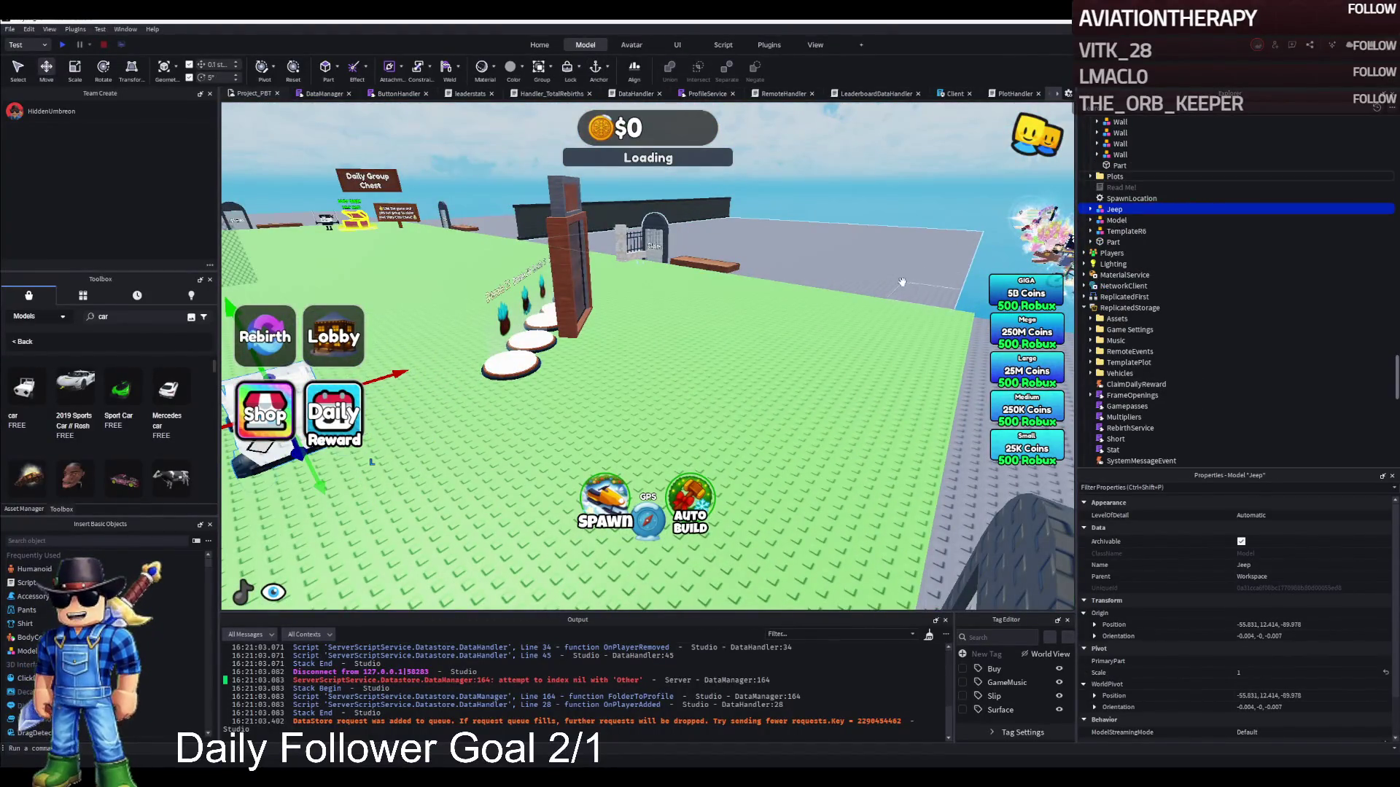
{"action": "key", "text": "ctrl+z"}
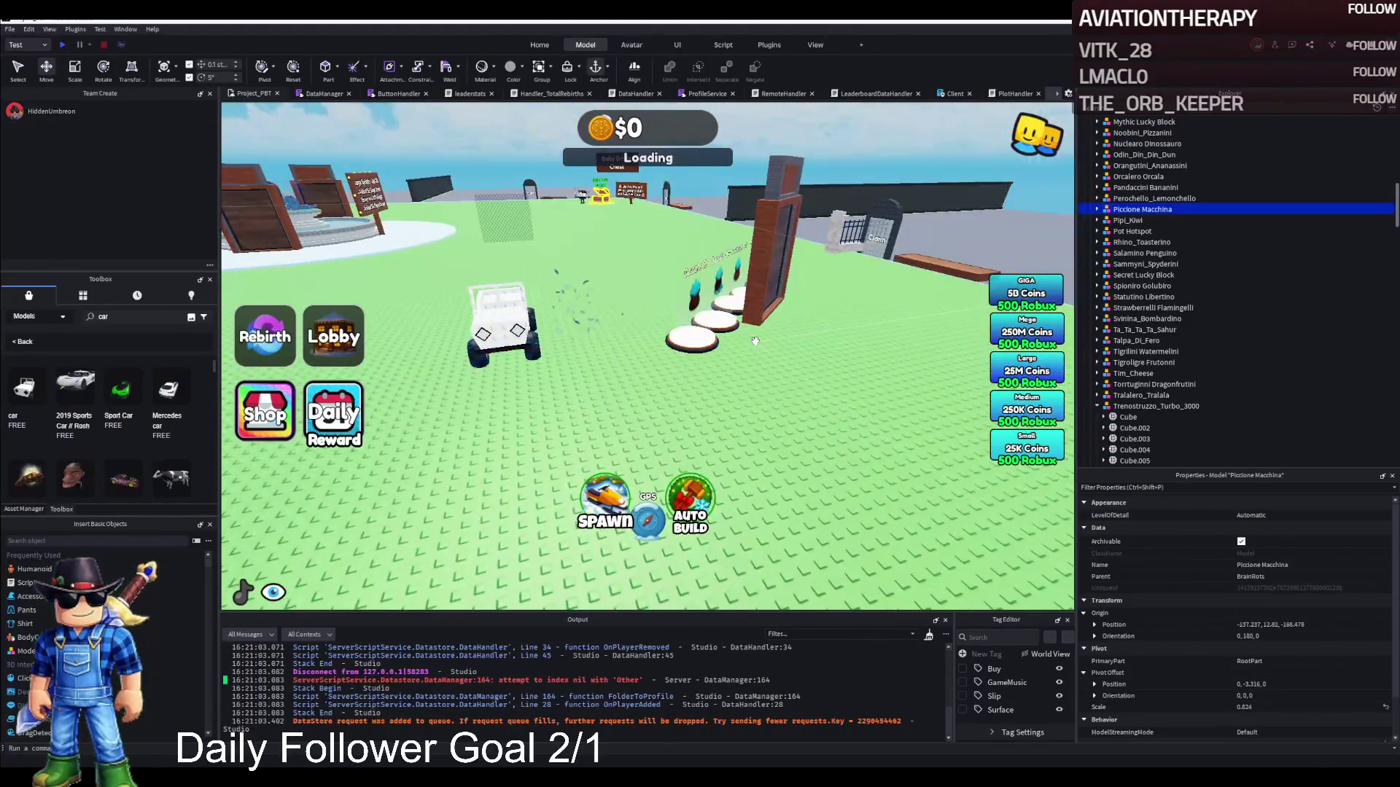
Duplicate Piccione Macchina into Workspace and move the copy beside the white Jeep, rotated to match.
{"action": "key", "text": "ctrl+d"}
{"action": "mouse_move", "coordinate": [1123, 225]}
{"action": "left_mouse_down"}
{"action": "mouse_move", "coordinate": [1130, 131]}
{"action": "mouse_move", "coordinate": [1132, 171]}
{"action": "left_mouse_up"}
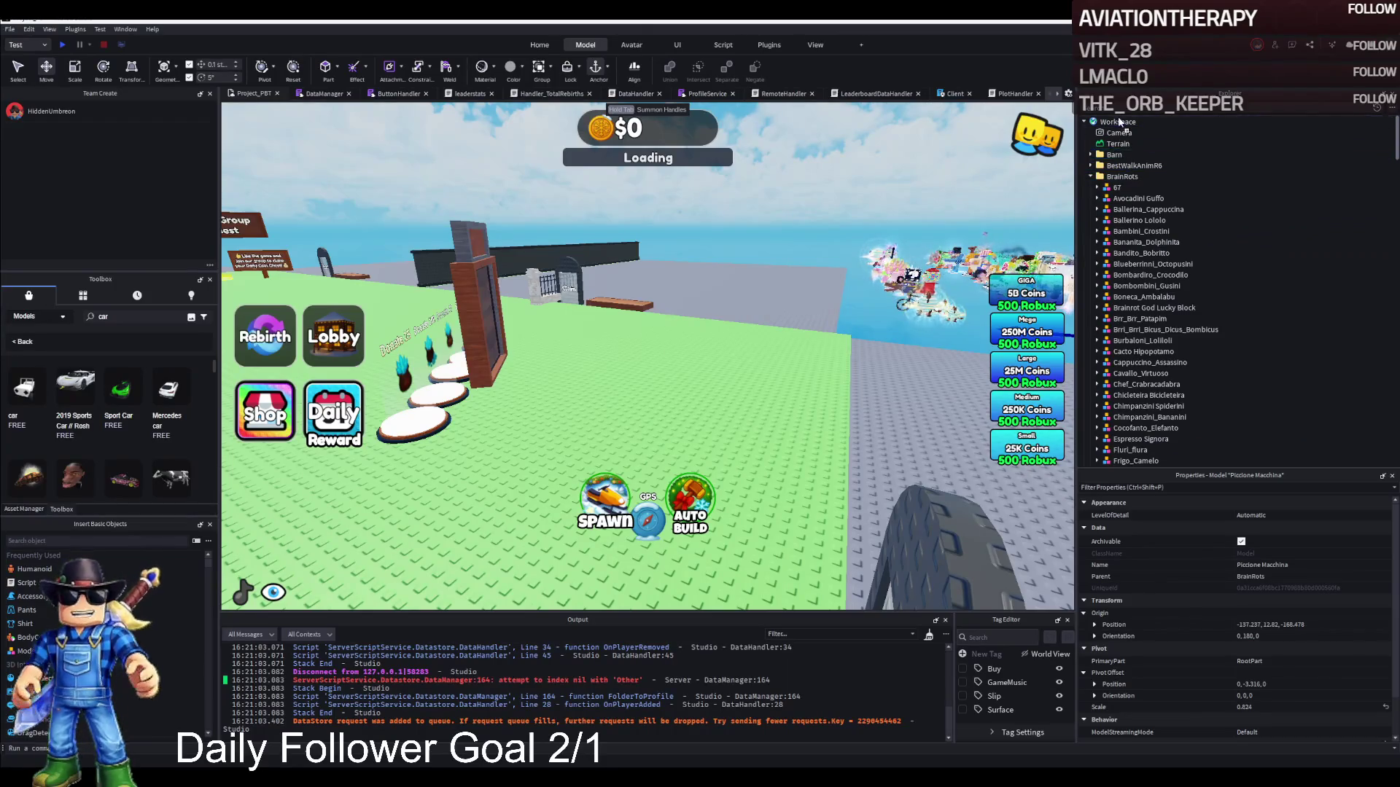
{"action": "key", "text": "ctrl+2"}
{"action": "key", "text": "f"}
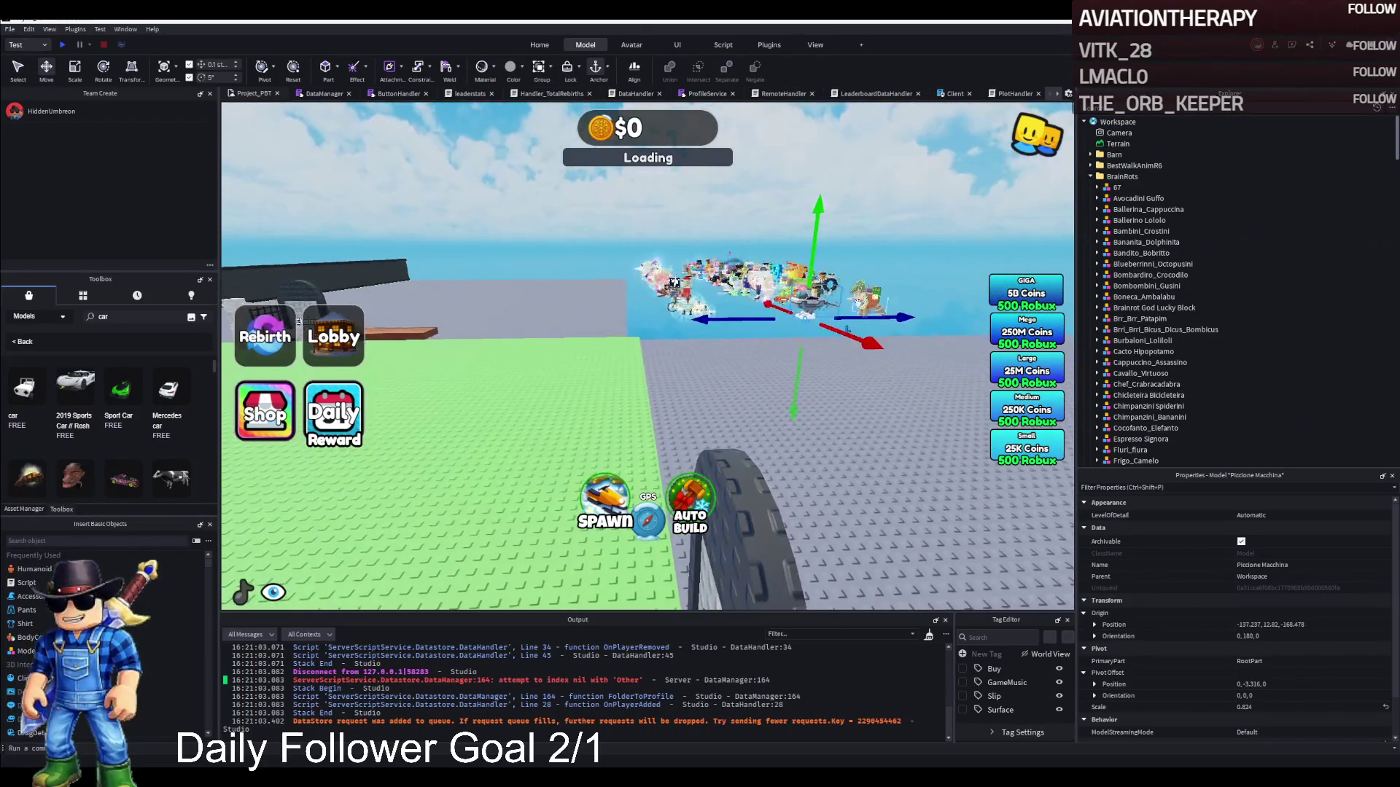
{"action": "mouse_move", "coordinate": [839, 331]}
{"action": "left_mouse_down"}
{"action": "mouse_move", "coordinate": [627, 379]}
{"action": "mouse_move", "coordinate": [525, 437]}
{"action": "mouse_move", "coordinate": [518, 458]}
{"action": "mouse_move", "coordinate": [503, 394]}
{"action": "mouse_move", "coordinate": [518, 240]}
{"action": "mouse_move", "coordinate": [529, 268]}
{"action": "mouse_move", "coordinate": [683, 376]}
{"action": "left_mouse_up"}
{"action": "scroll", "coordinate": [529, 268], "scroll_direction": "up", "scroll_amount": 2}
{"action": "mouse_move", "coordinate": [791, 404]}
{"action": "left_mouse_down"}
{"action": "mouse_move", "coordinate": [700, 397]}
{"action": "mouse_move", "coordinate": [598, 485]}
{"action": "left_mouse_up"}
{"action": "key", "text": "ctrl+r"}
{"action": "key", "text": "ctrl+r"}
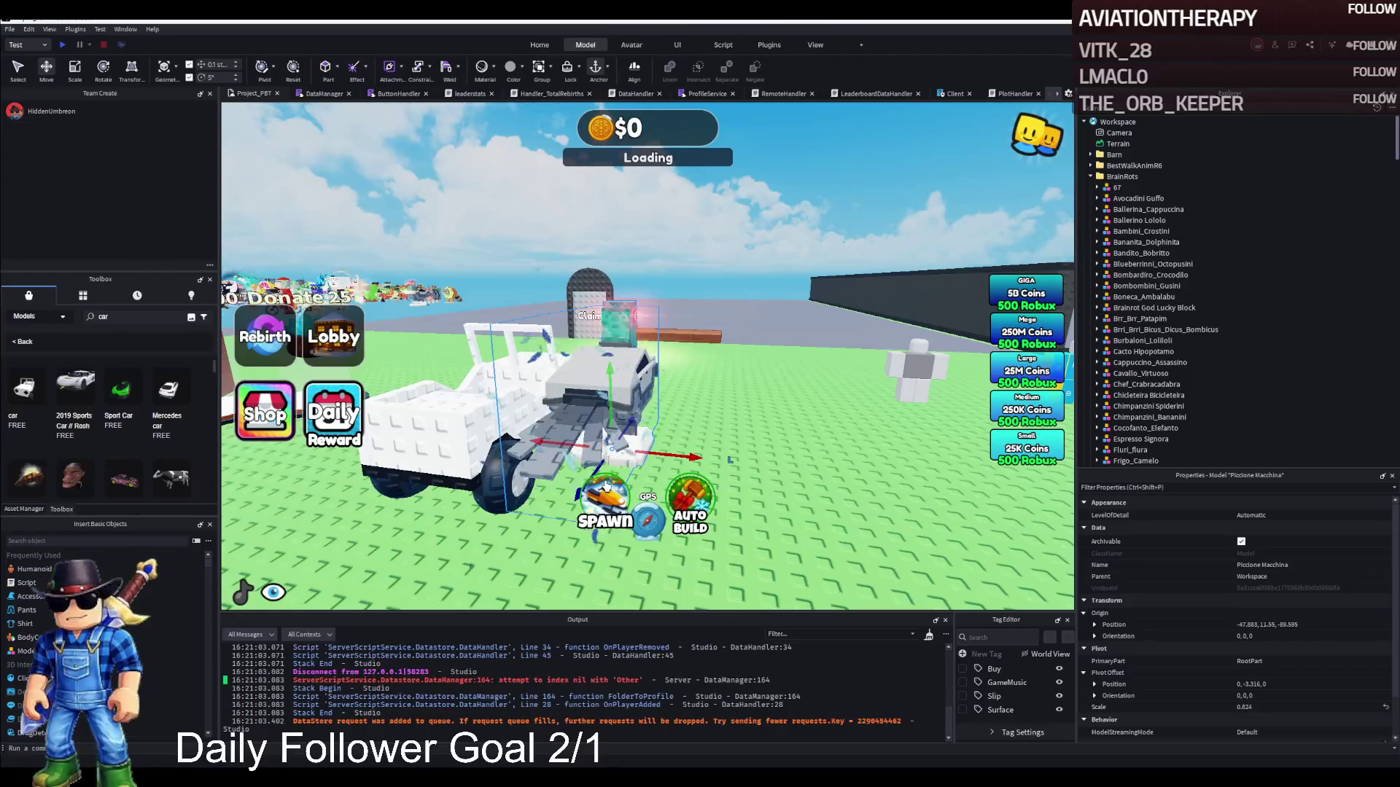
{"action": "scroll", "coordinate": [646, 438], "scroll_direction": "up", "scroll_amount": 5}
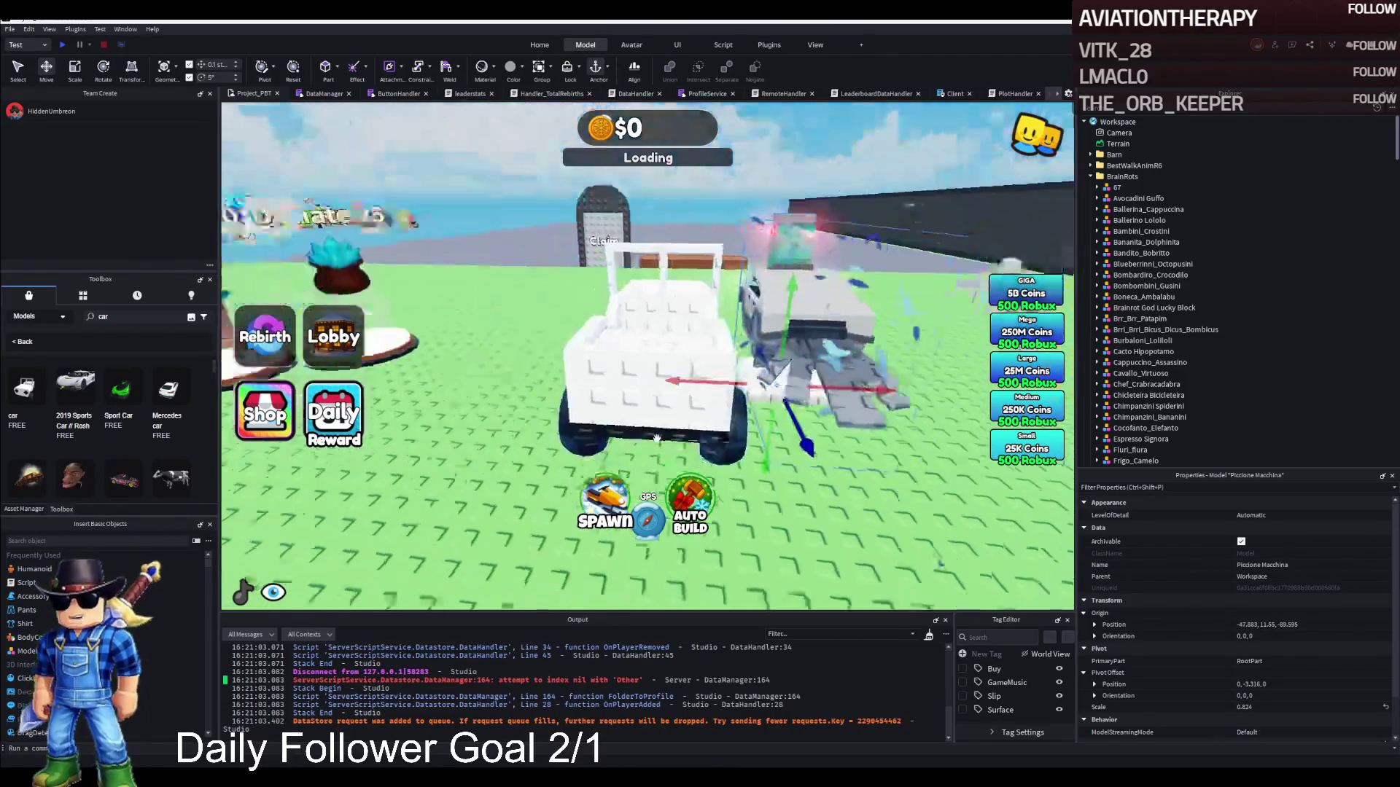
{"action": "left_click", "coordinate": [554, 328]}
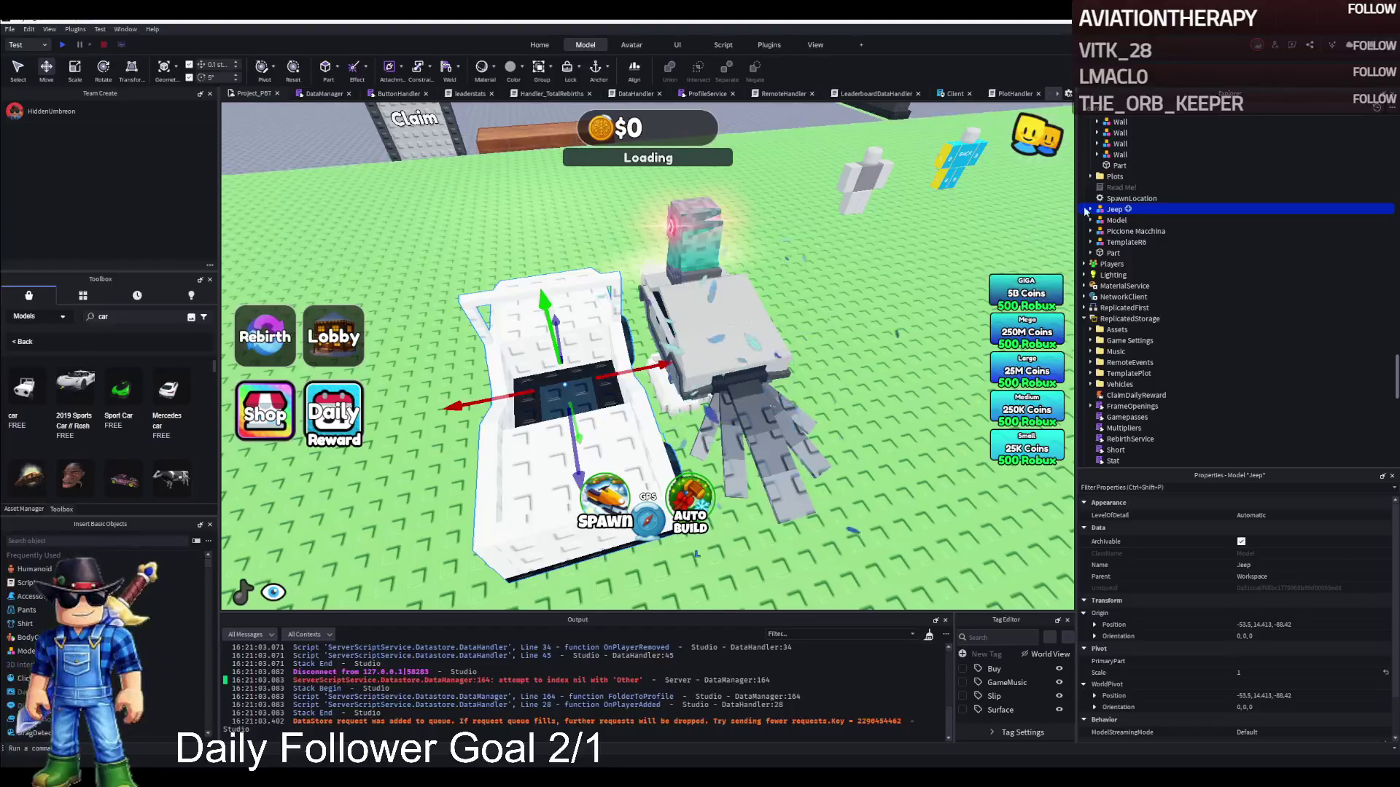
Expand the Jeep in Explorer and inspect its Union body parts.
{"action": "left_click", "coordinate": [1091, 210]}
{"action": "left_click", "coordinate": [1119, 341]}
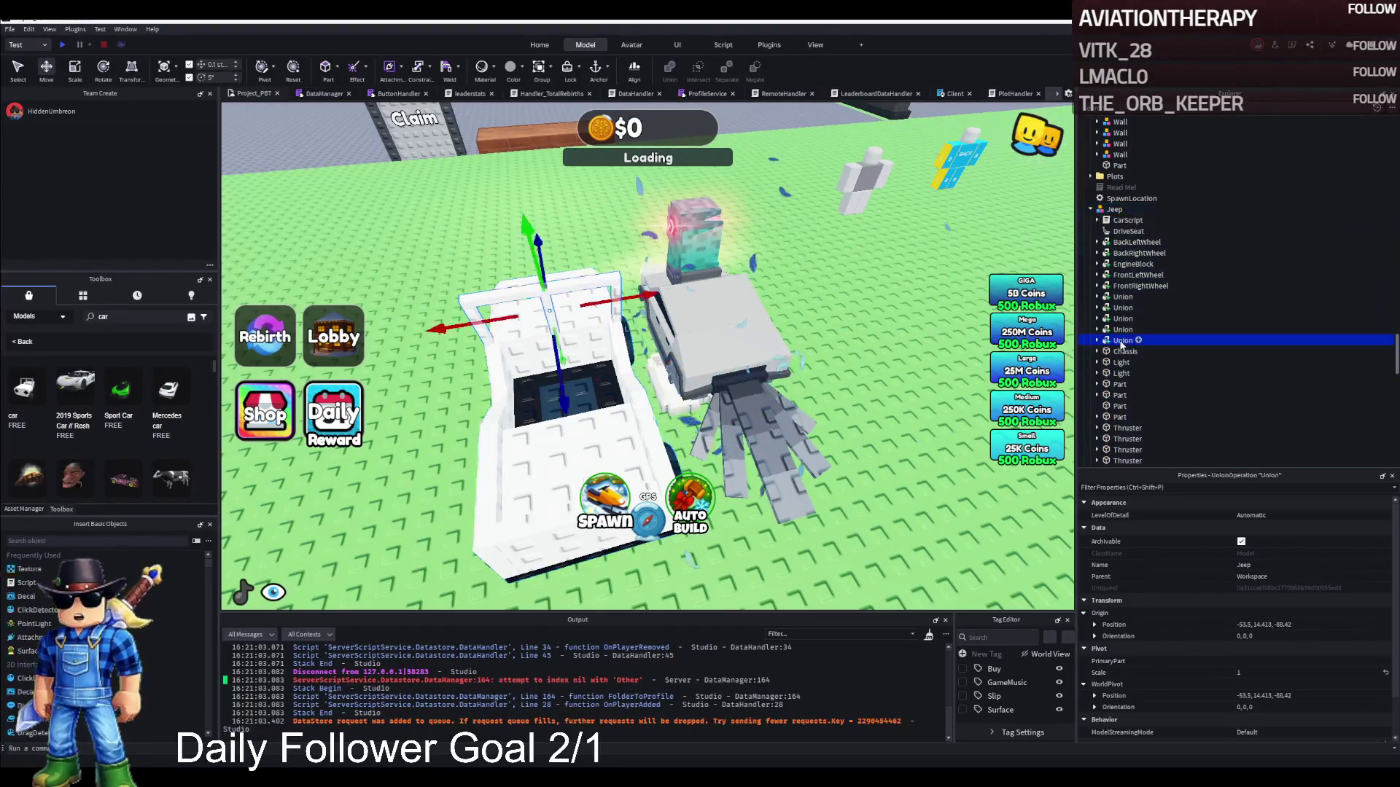
{"action": "key", "text": "f"}
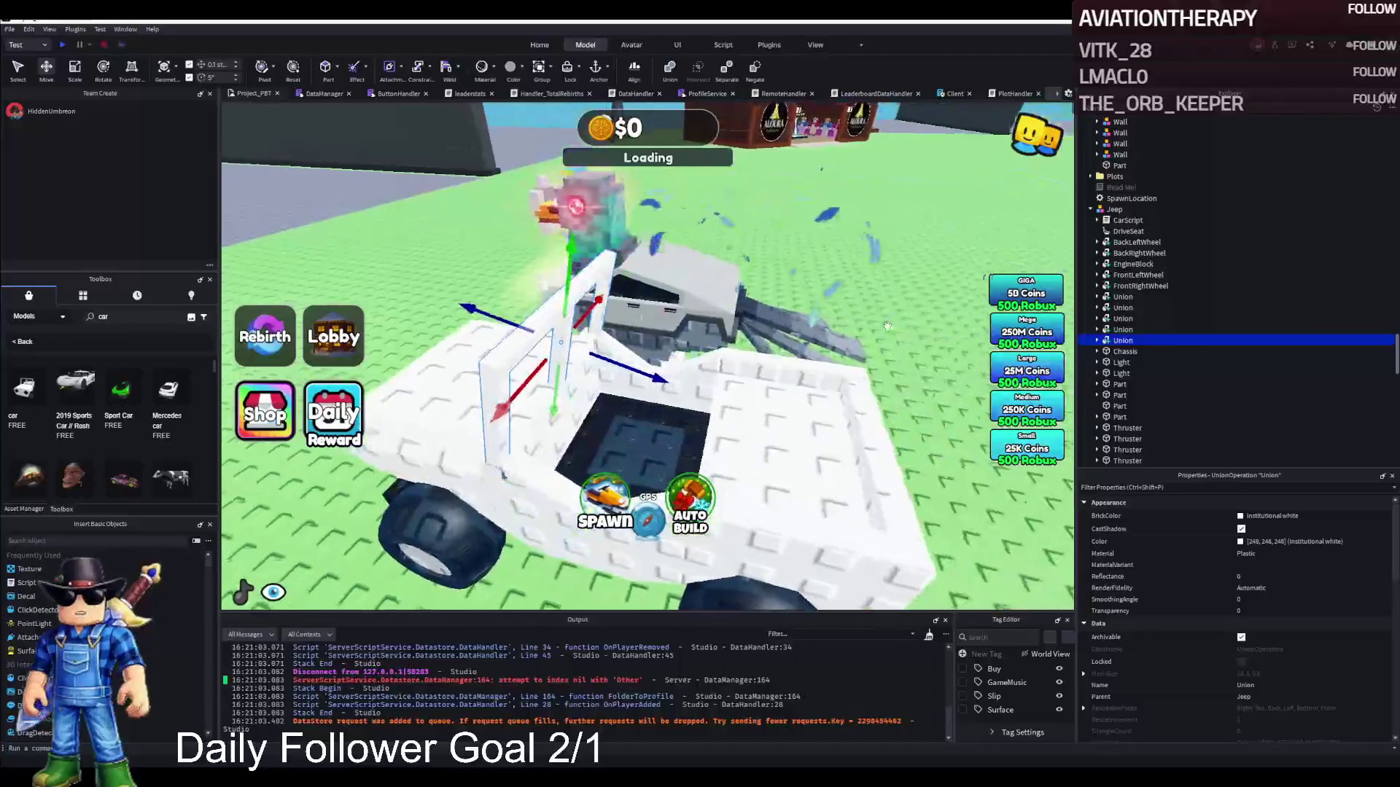
{"action": "left_click", "coordinate": [1094, 340]}
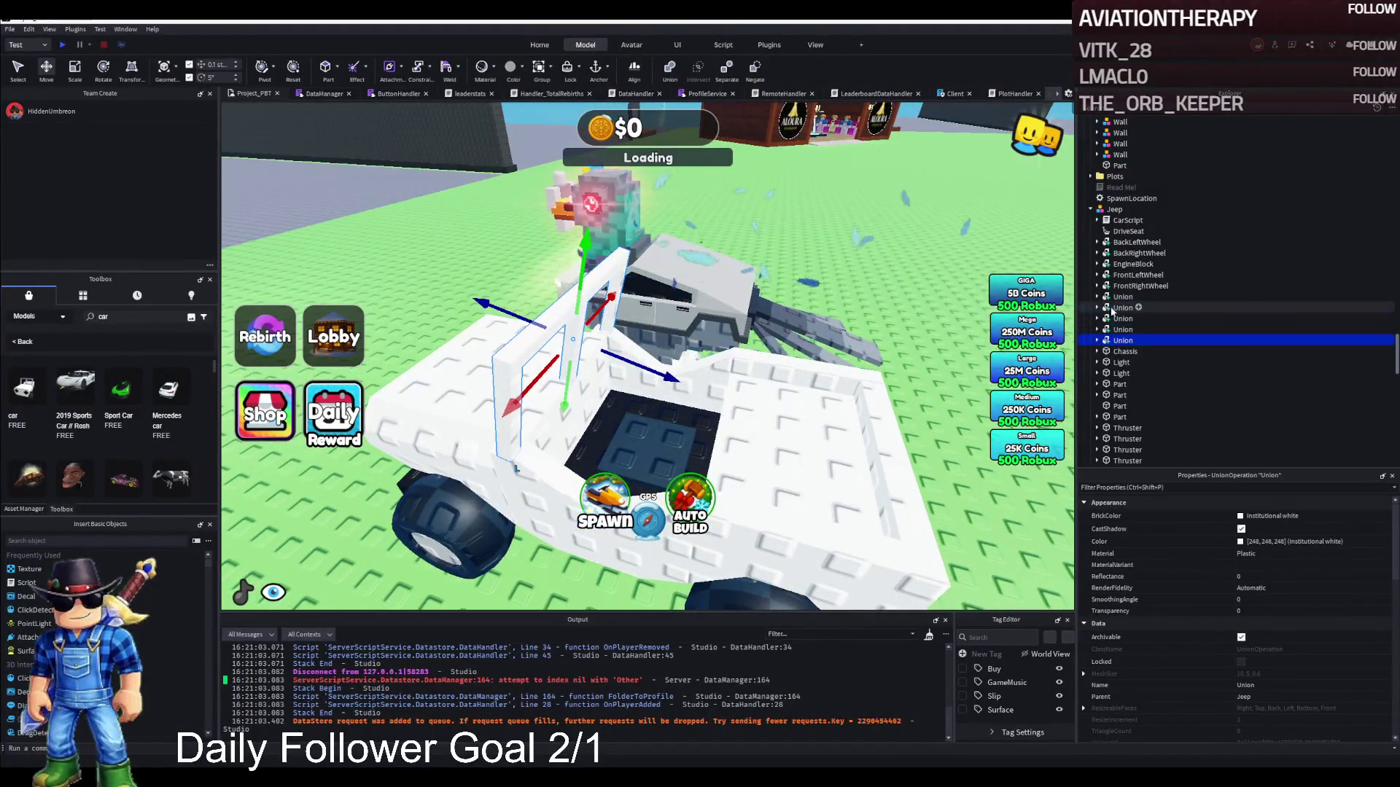
{"action": "left_click", "coordinate": [1115, 297]}
{"action": "left_click", "coordinate": [1121, 308]}
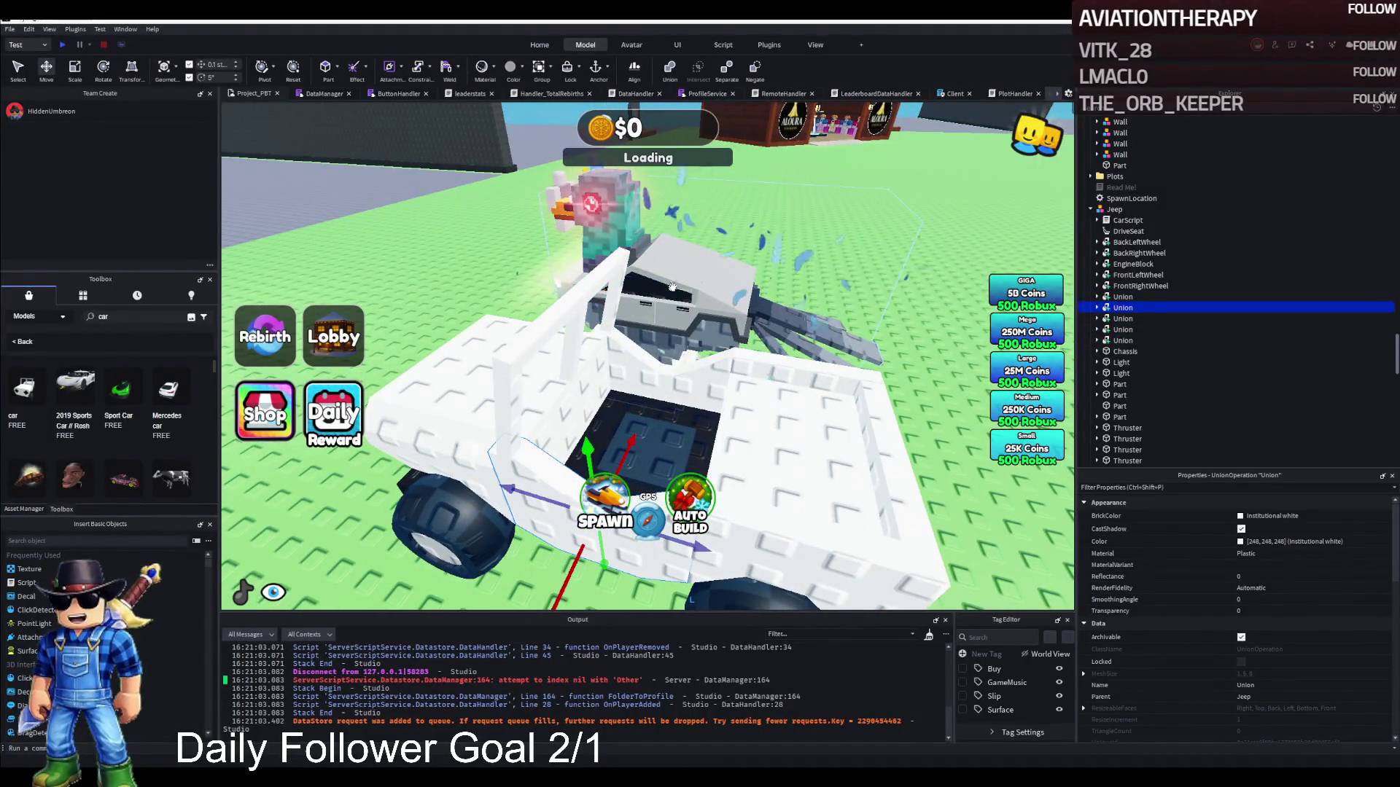
Slide Piccione Macchina forward into the Jeep's cabin.
{"action": "left_click", "coordinate": [672, 287]}
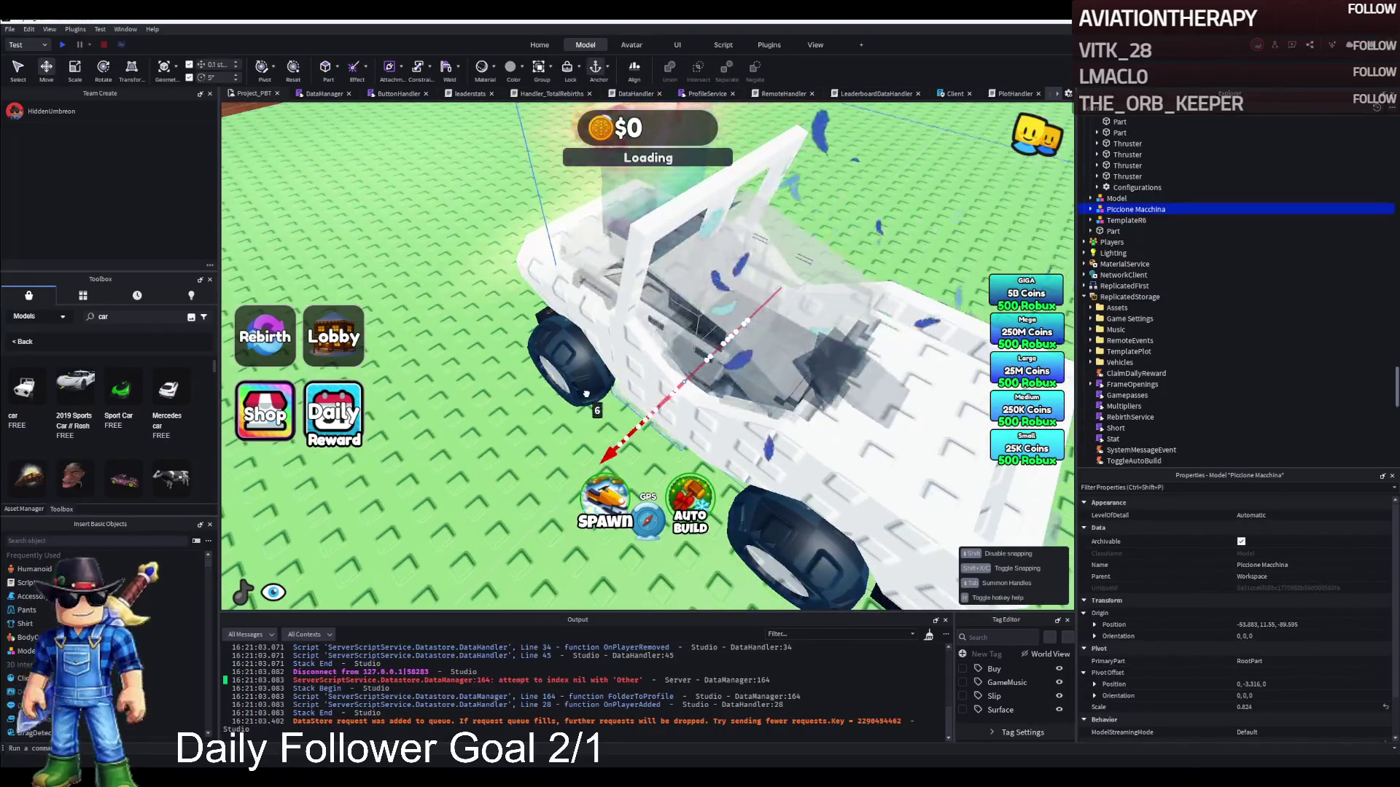
{"action": "left_click_drag", "start_coordinate": [729, 405], "coordinate": [817, 397]}
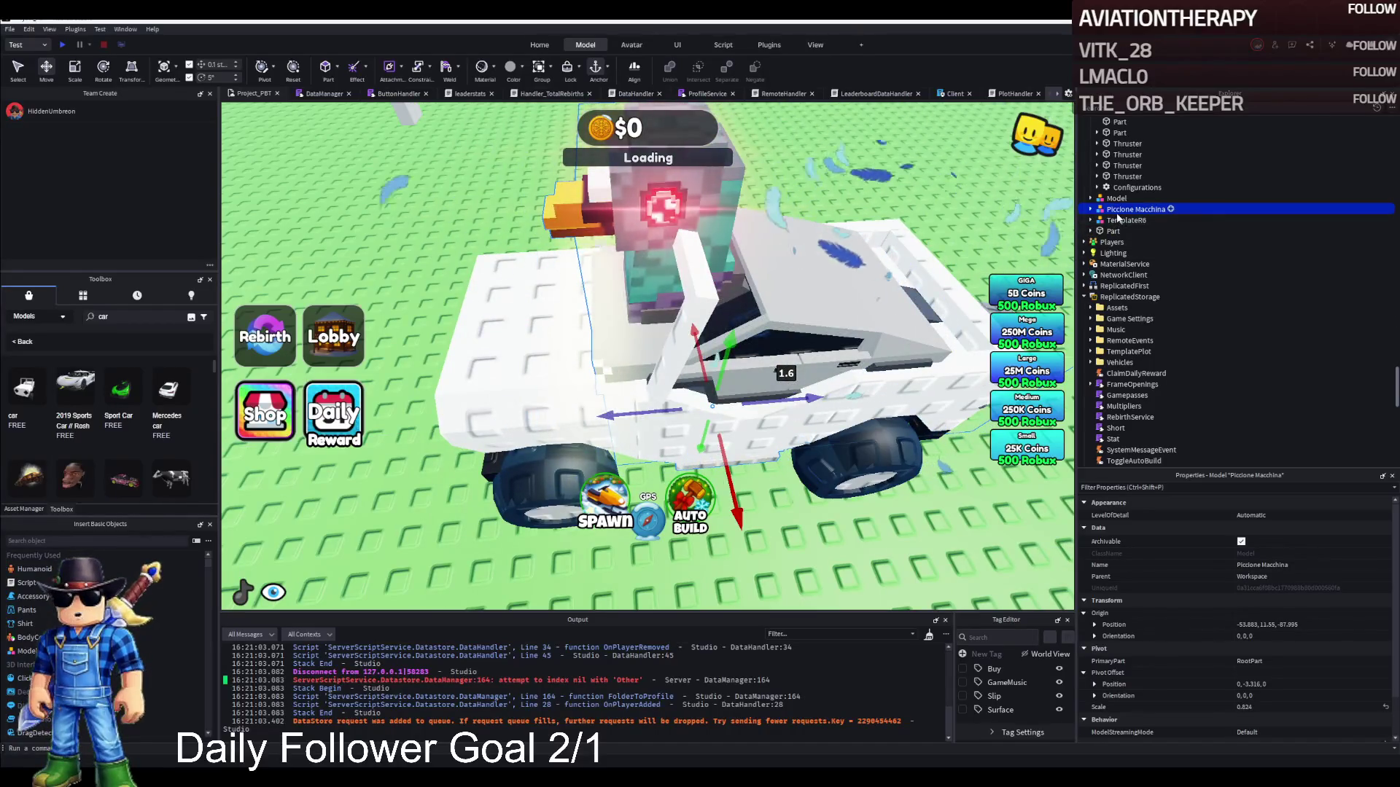
{"action": "left_click", "coordinate": [521, 392], "text": "ctrl"}
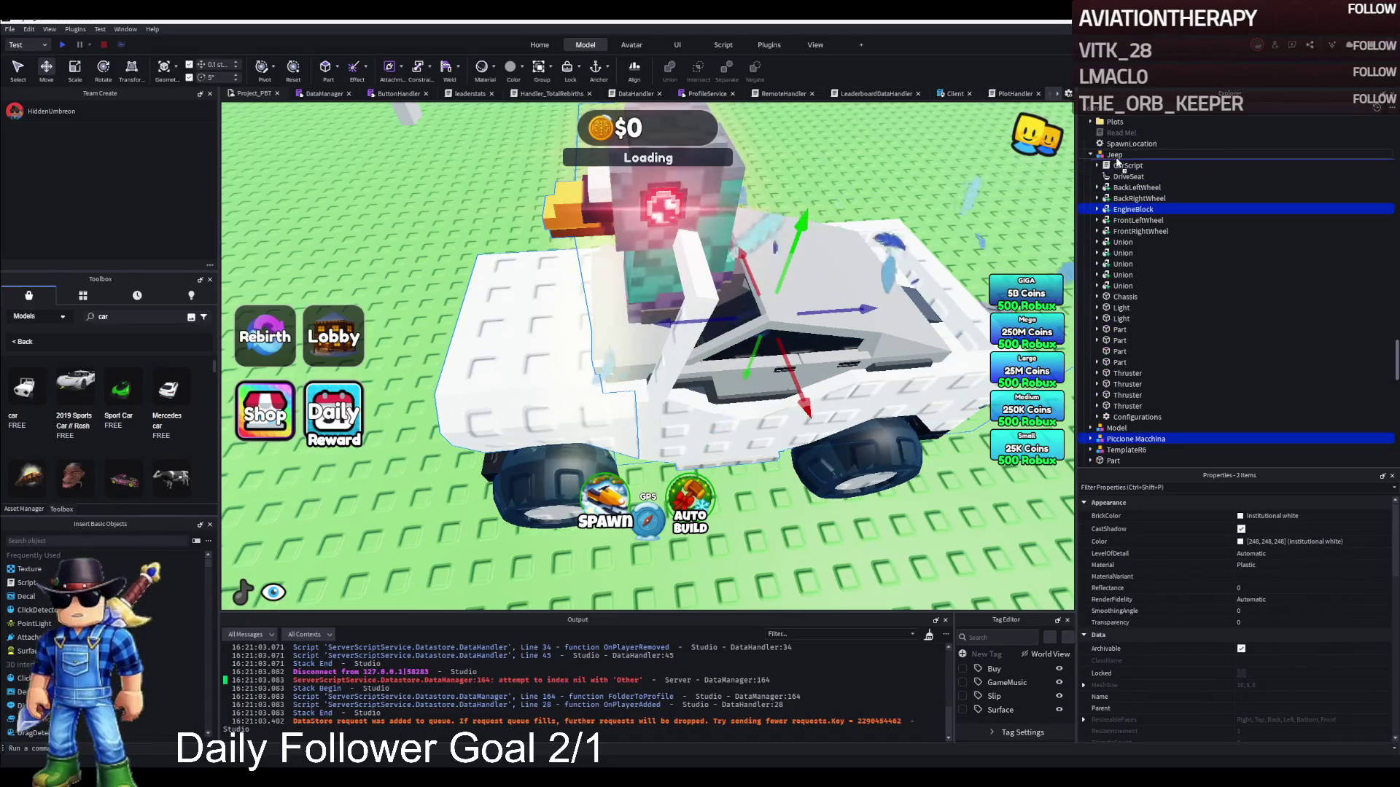
Parent Piccione Macchina under Jeep, delete AnimSaves, and group the 12 meshes Cube.004 to Plane.021 into a Model.
{"action": "left_click_drag", "start_coordinate": [1134, 212], "coordinate": [1114, 155]}
{"action": "left_click", "coordinate": [1097, 188]}
{"action": "left_click", "coordinate": [1123, 199]}
{"action": "key", "text": "Delete"}
{"action": "left_click", "coordinate": [1127, 199]}
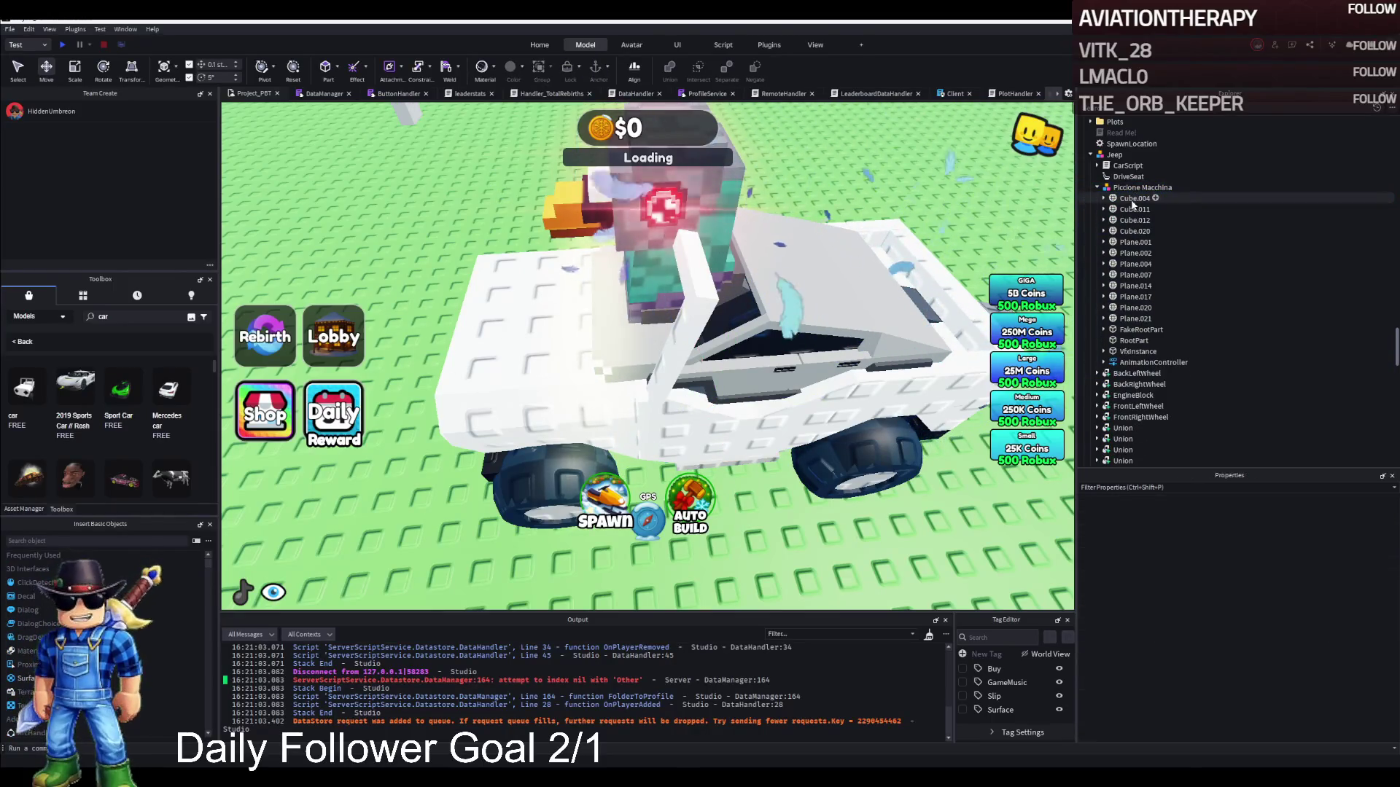
{"action": "left_click", "coordinate": [1135, 318], "text": "shift"}
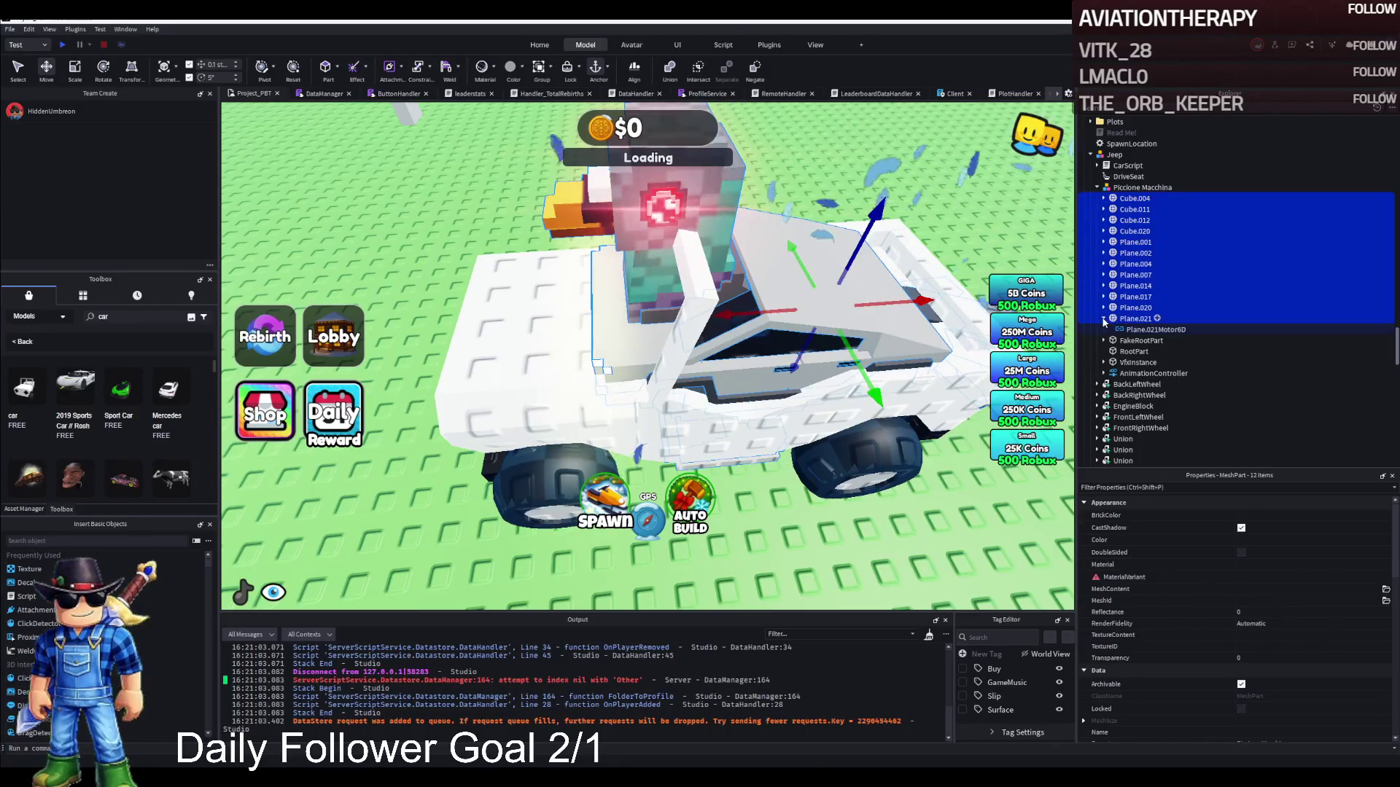
{"action": "key", "text": "ctrl+g"}
Delete the FakeRootPart, RootPart and AnimationController from the brainrot model.
{"action": "left_click", "coordinate": [1136, 210]}
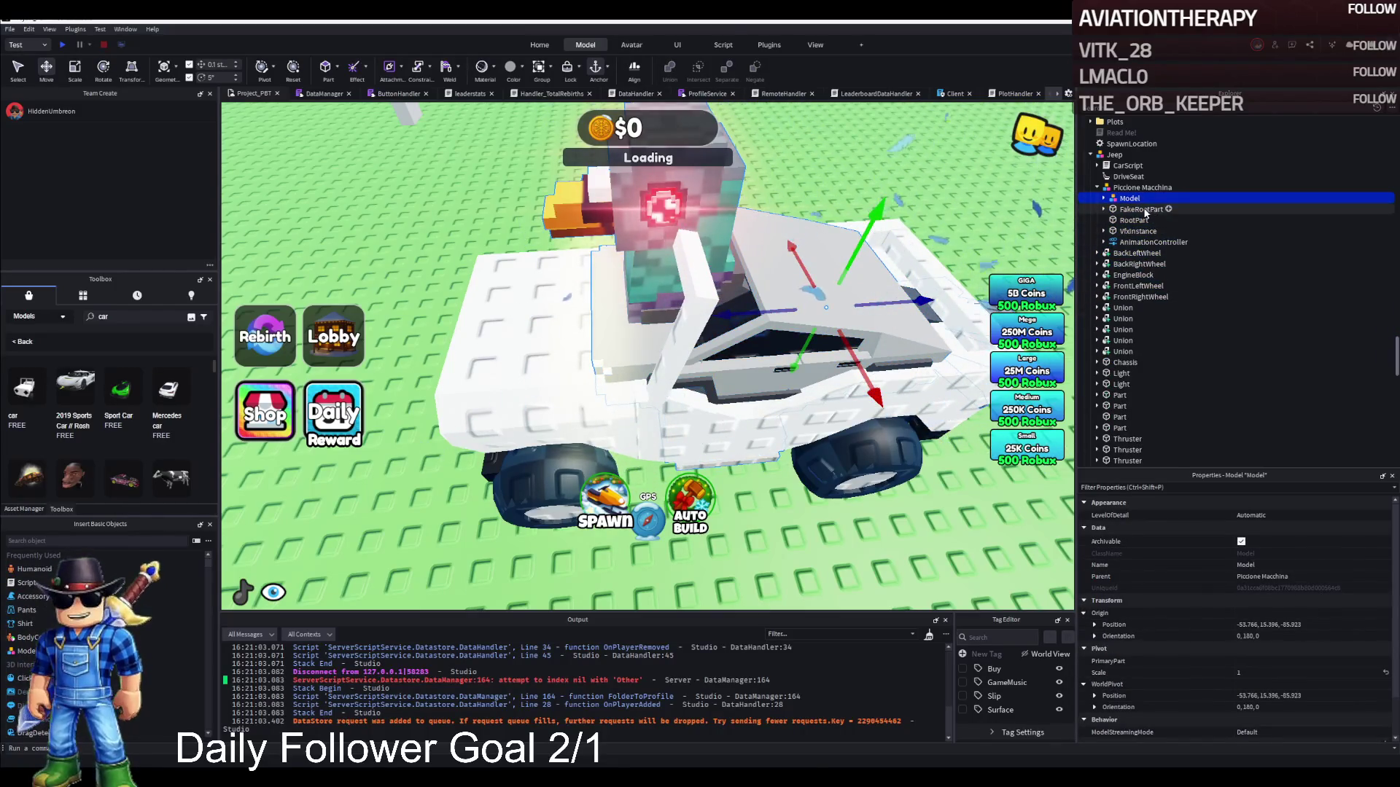
{"action": "key", "text": "Delete"}
{"action": "left_click", "coordinate": [1136, 210]}
{"action": "key", "text": "Delete"}
{"action": "left_click", "coordinate": [1136, 221]}
{"action": "key", "text": "Delete"}
{"action": "left_click", "coordinate": [1136, 210]}
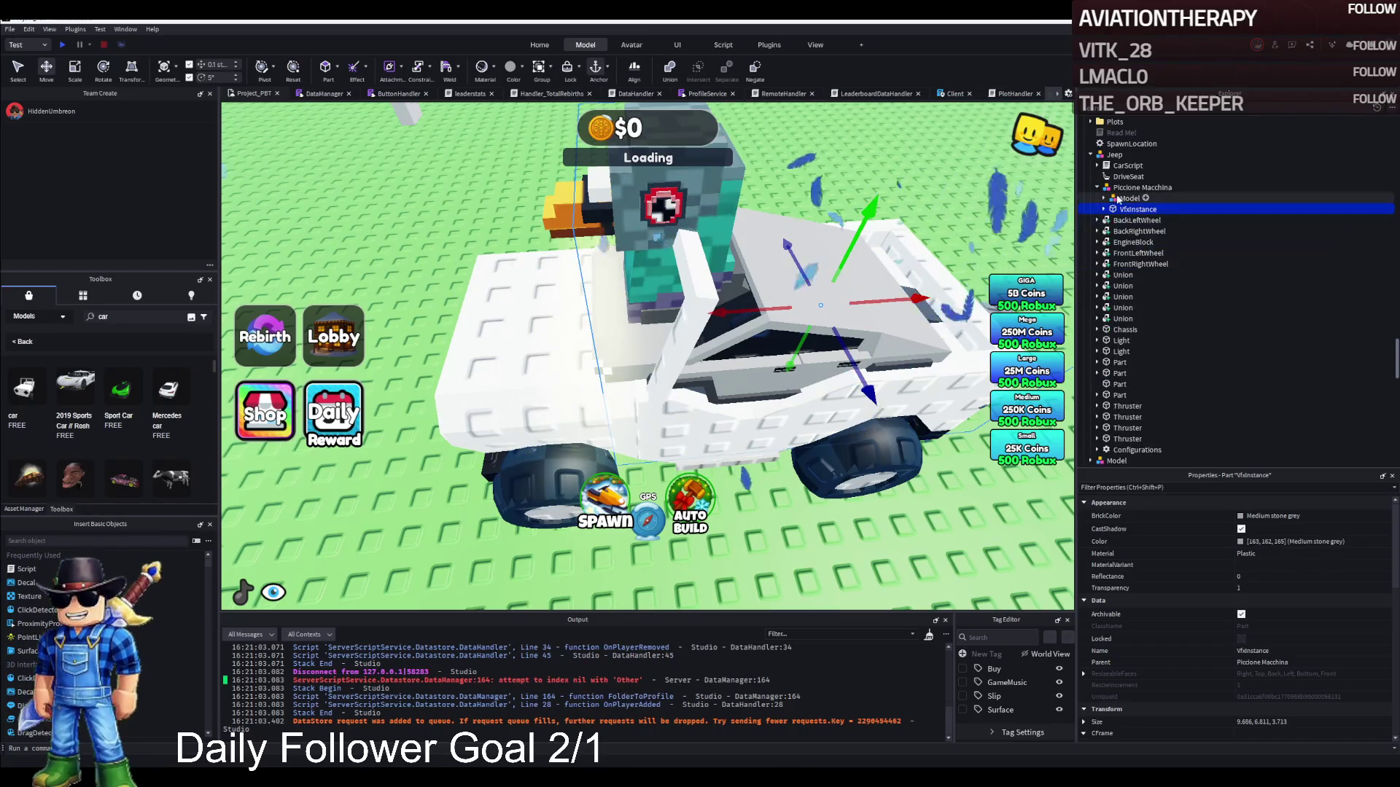
Move the grouped mesh Model directly under Jeep and delete the leftover Piccione Macchina container.
{"action": "left_click", "coordinate": [1130, 199]}
{"action": "key", "text": "Left"}
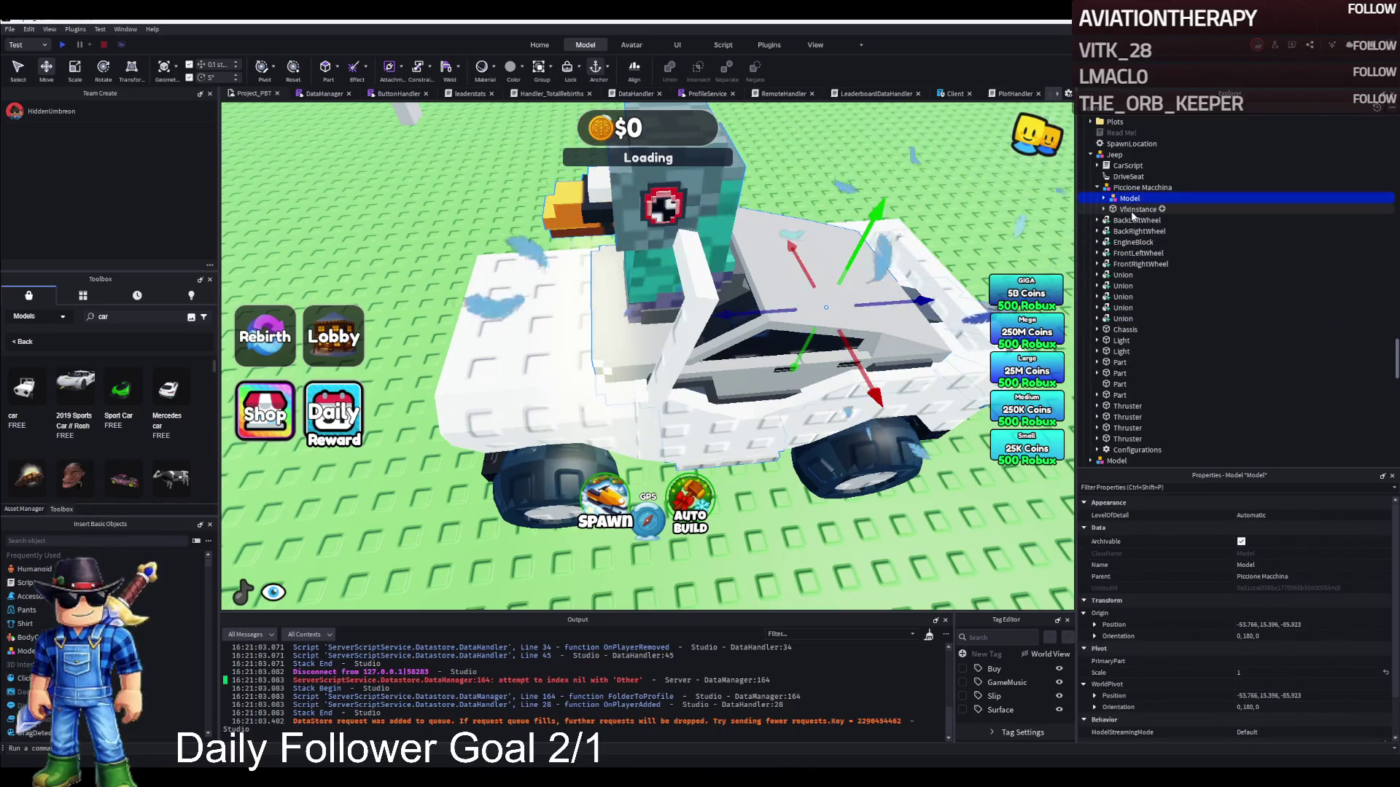
{"action": "double_click", "coordinate": [1130, 199]}
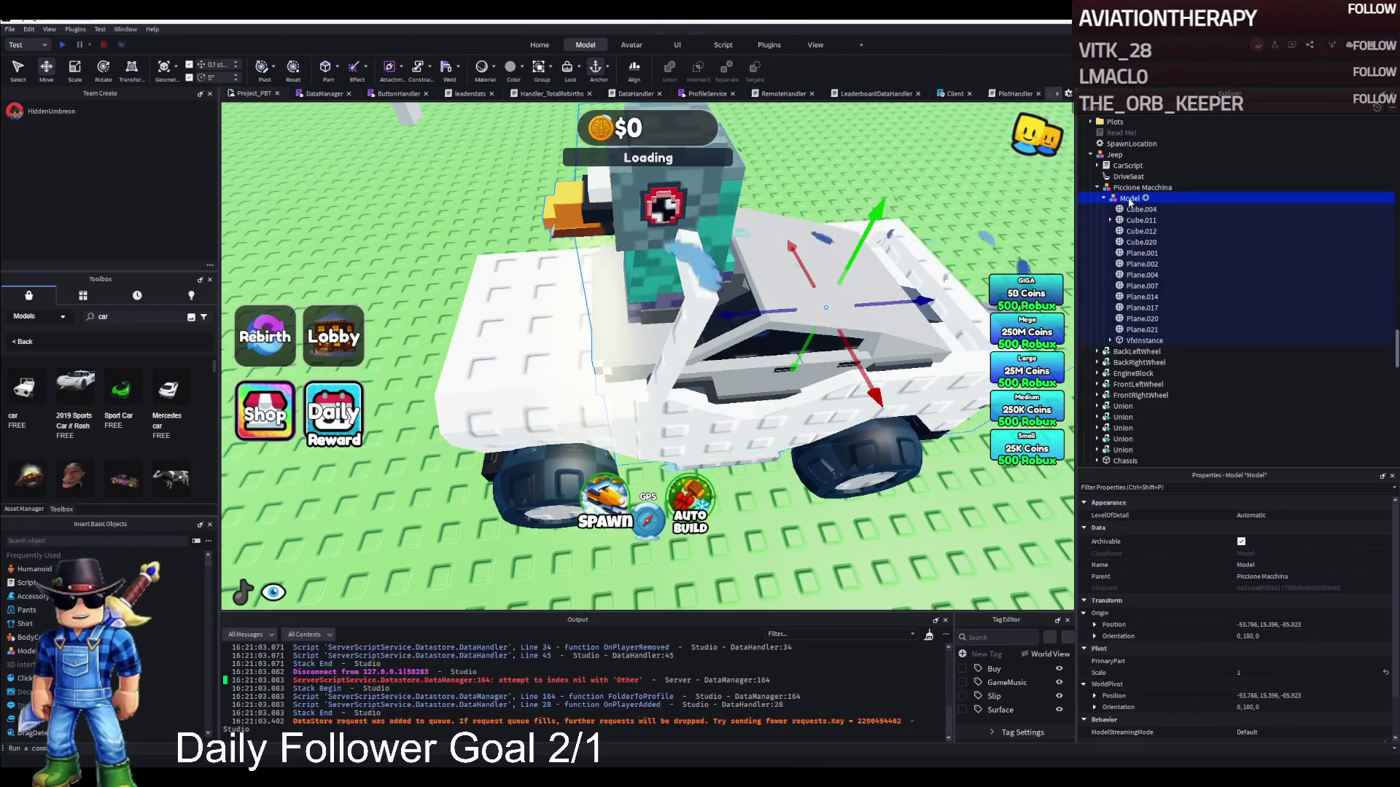
{"action": "left_click_drag", "start_coordinate": [1130, 199], "coordinate": [1125, 175]}
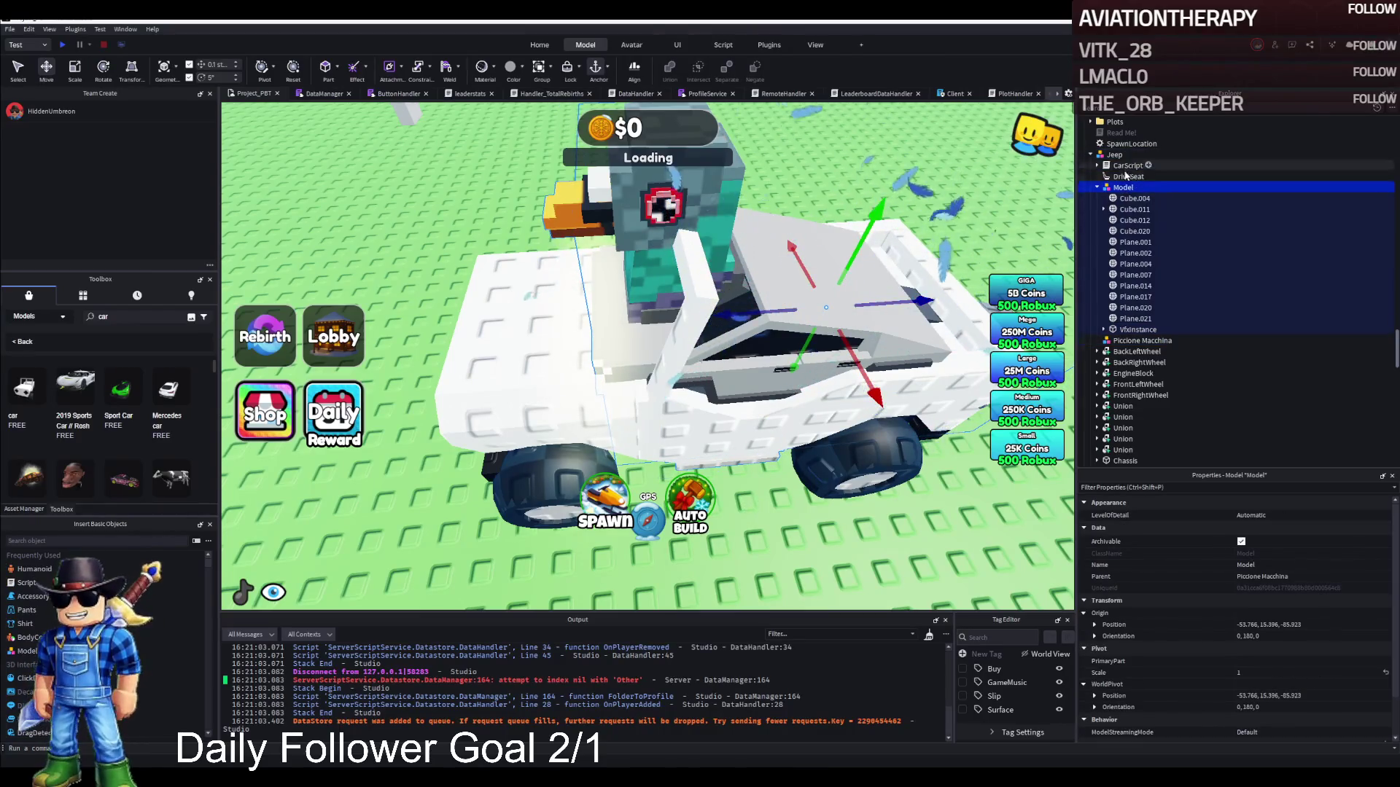
{"action": "left_click", "coordinate": [1138, 340]}
{"action": "key", "text": "Delete"}
{"action": "left_click", "coordinate": [1135, 319]}
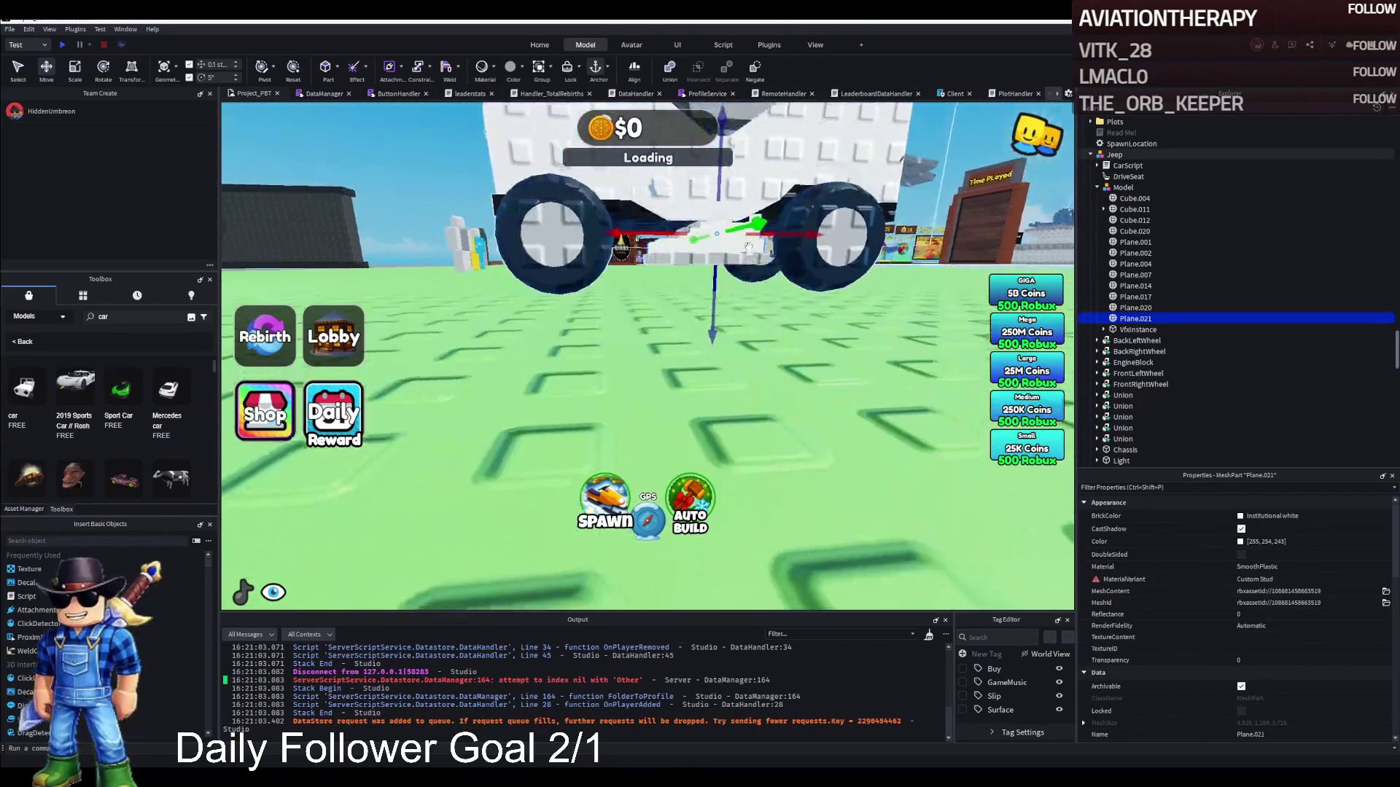
Lower the grouped body Model by about 0.81 studs toward the wheels.
{"action": "left_click", "coordinate": [1123, 188]}
{"action": "key", "text": "f"}
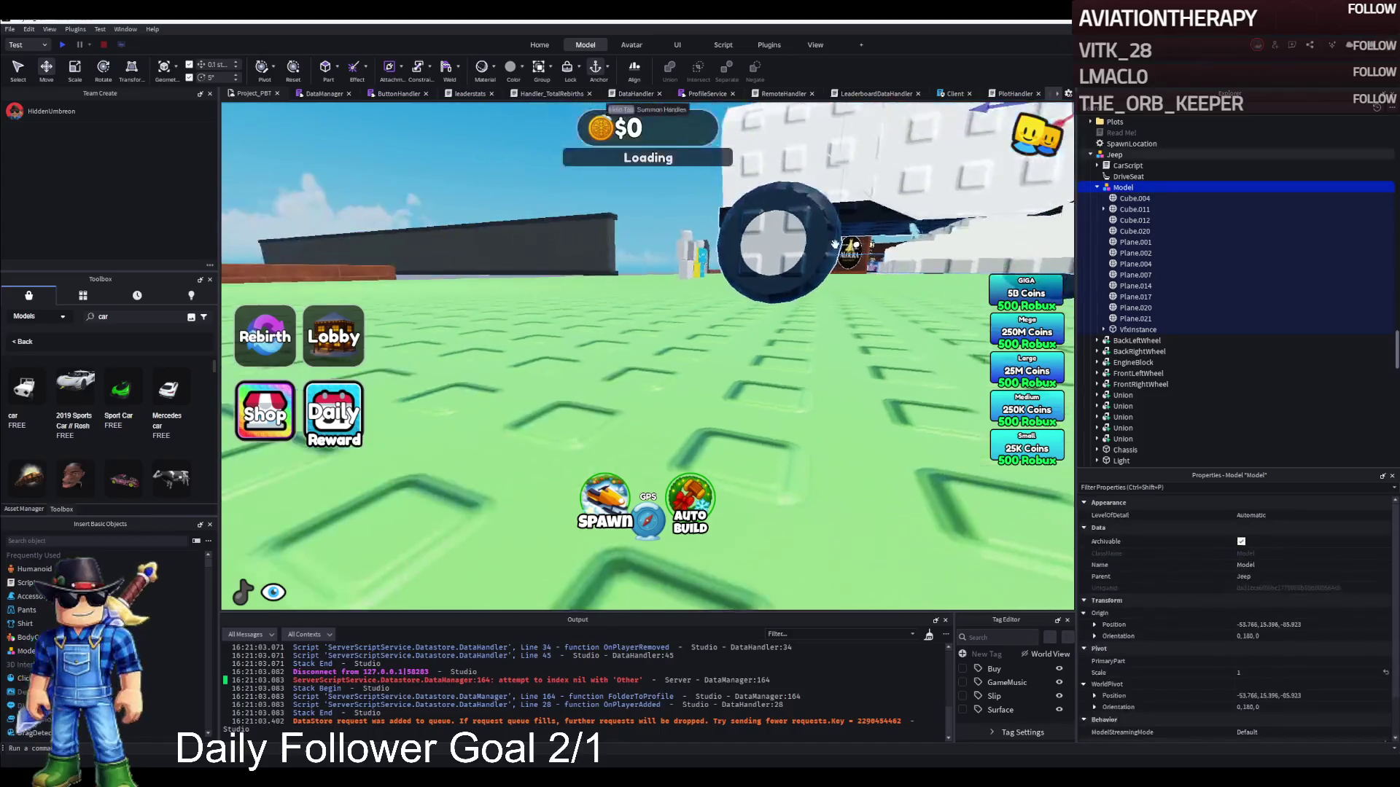
{"action": "left_click_drag", "start_coordinate": [824, 242], "coordinate": [814, 278]}
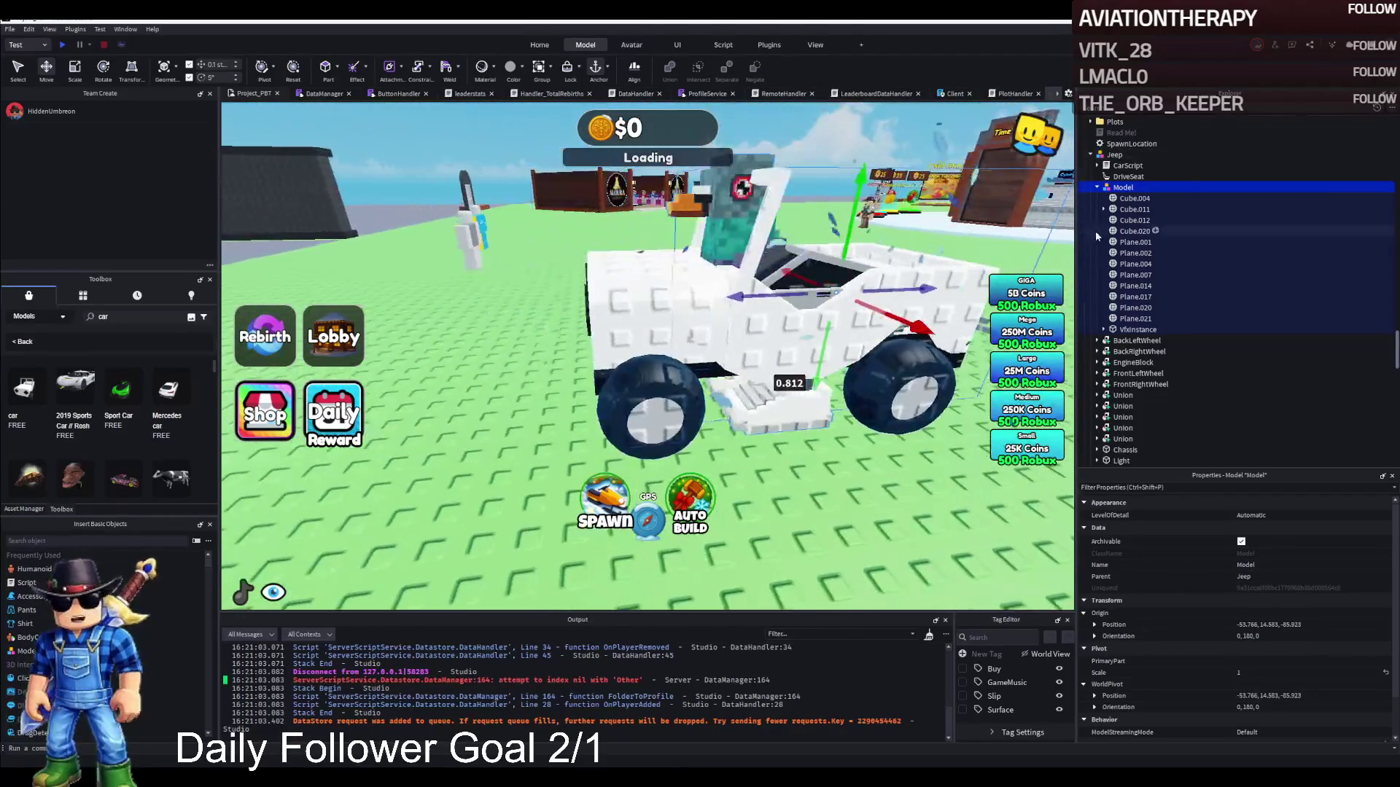
{"action": "left_click", "coordinate": [1097, 187]}
Delete the Jeep's original white Union bodywork.
{"action": "left_click", "coordinate": [1136, 199]}
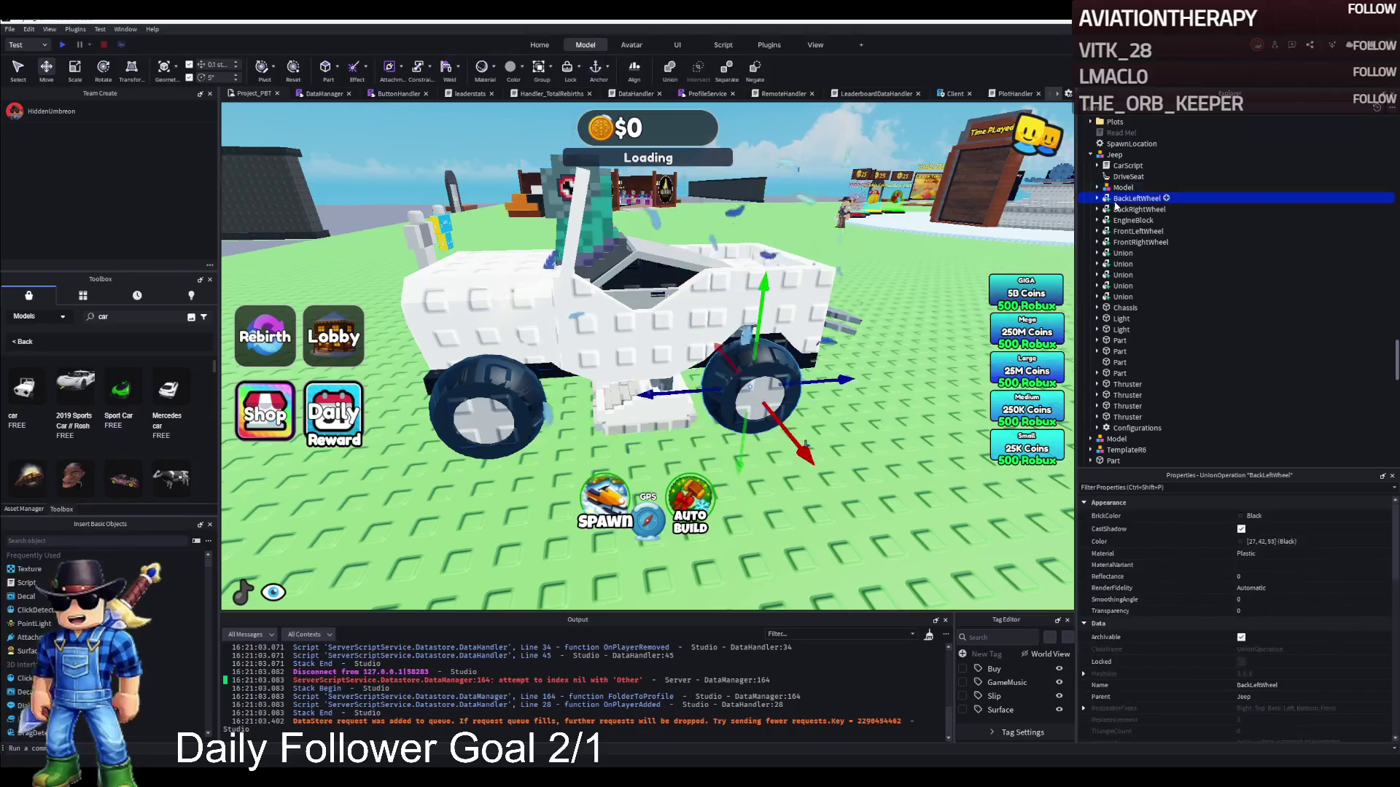
{"action": "left_click", "coordinate": [1129, 209]}
{"action": "left_click", "coordinate": [1138, 243]}
{"action": "left_click", "coordinate": [1117, 253]}
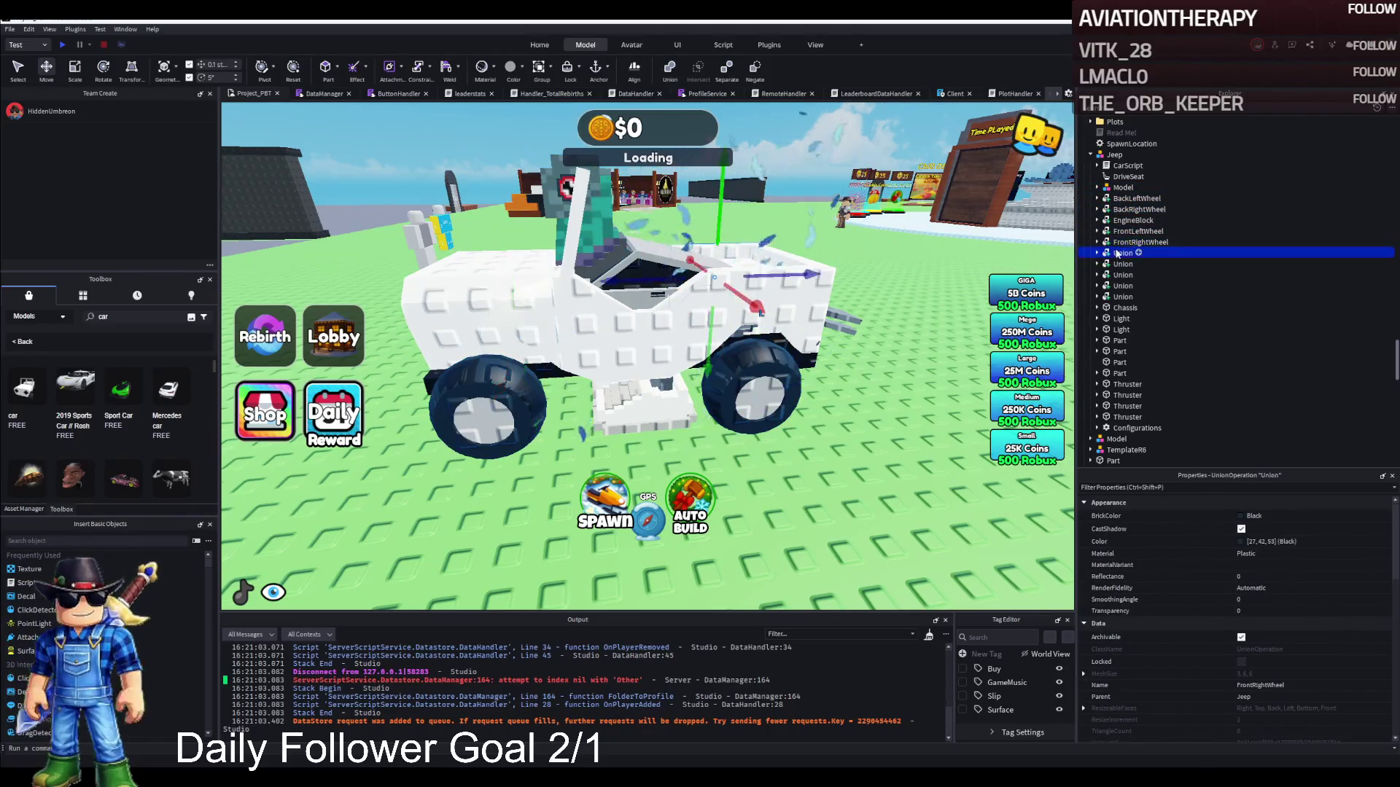
{"action": "key", "text": "Delete"}
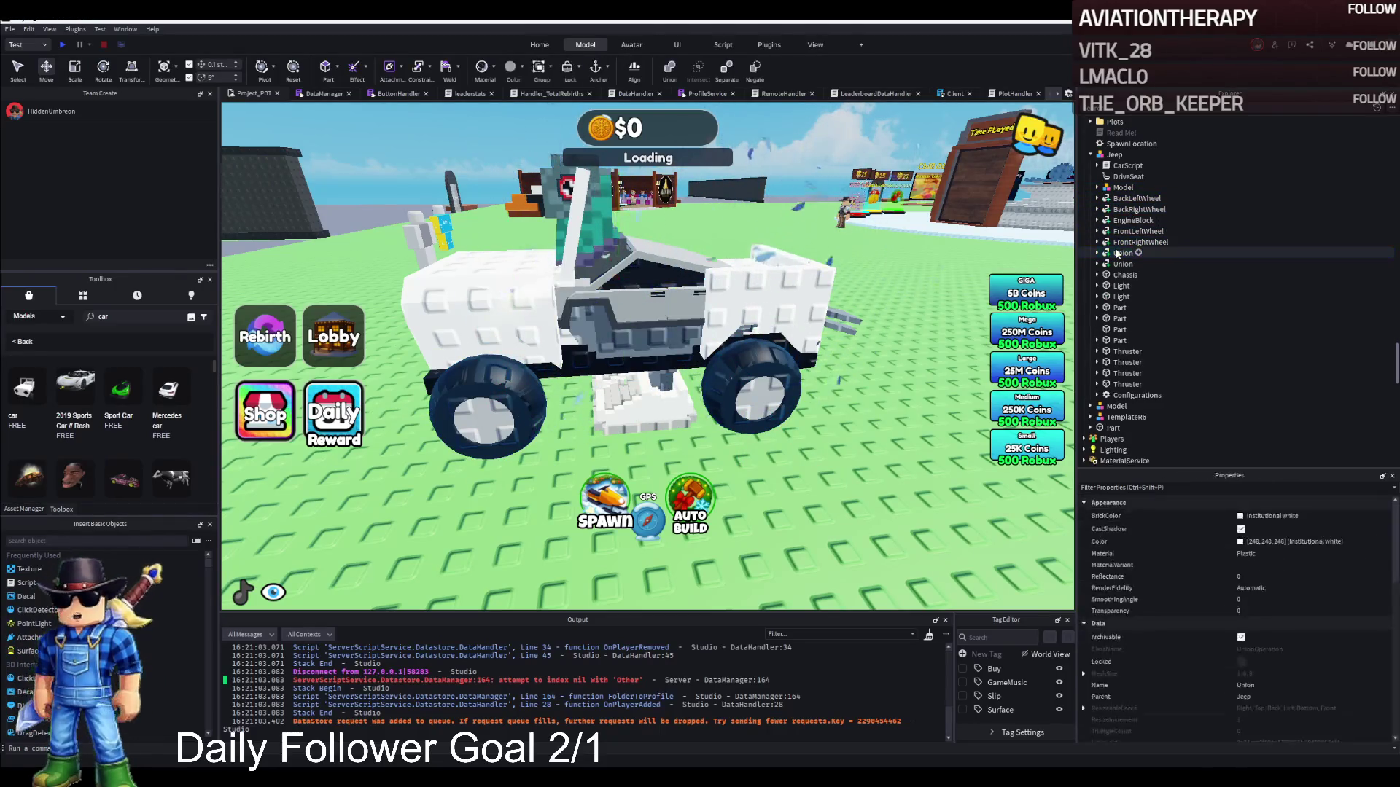
Delete the Jeep's four Thruster parts.
{"action": "left_click", "coordinate": [1118, 253]}
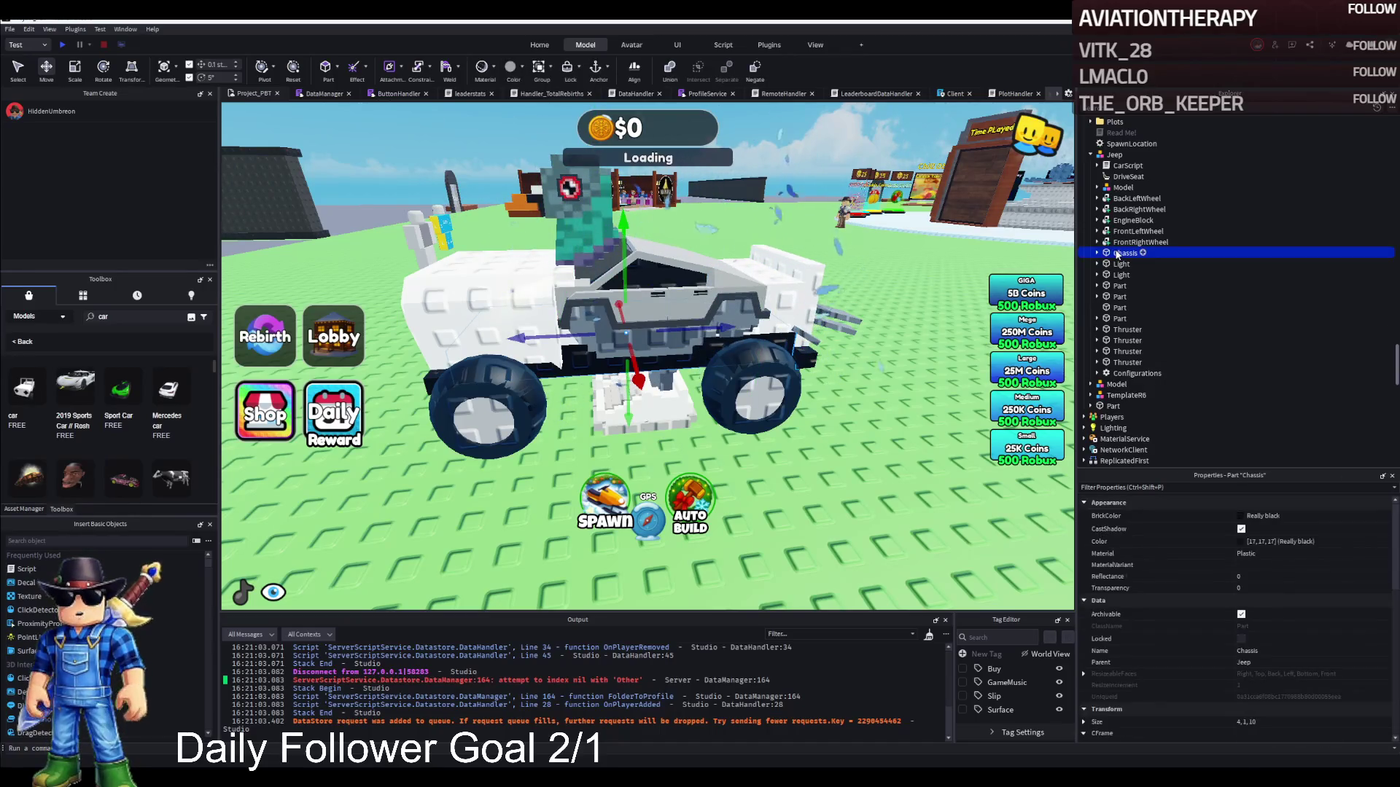
{"action": "left_click", "coordinate": [1097, 253]}
{"action": "left_click", "coordinate": [1113, 263]}
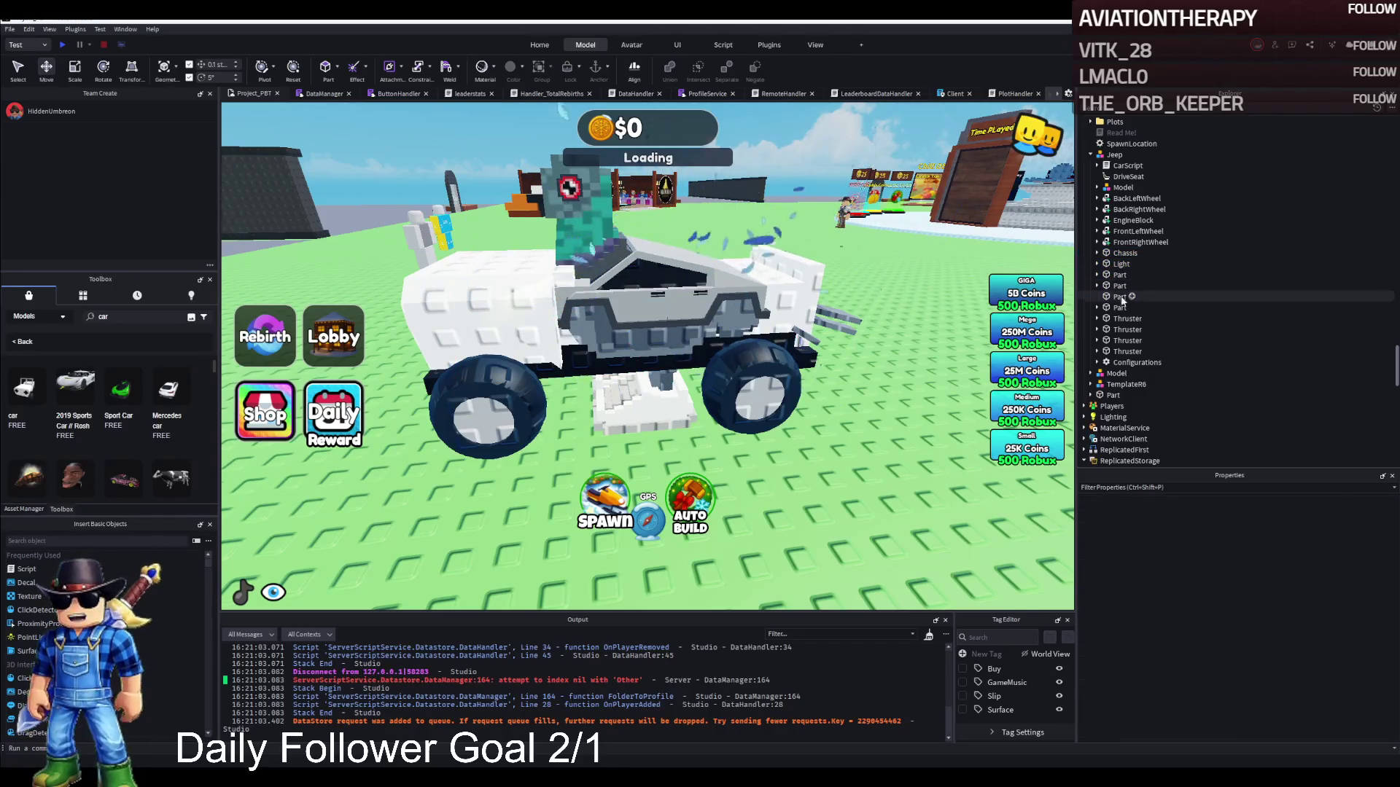
{"action": "left_click", "coordinate": [1119, 319]}
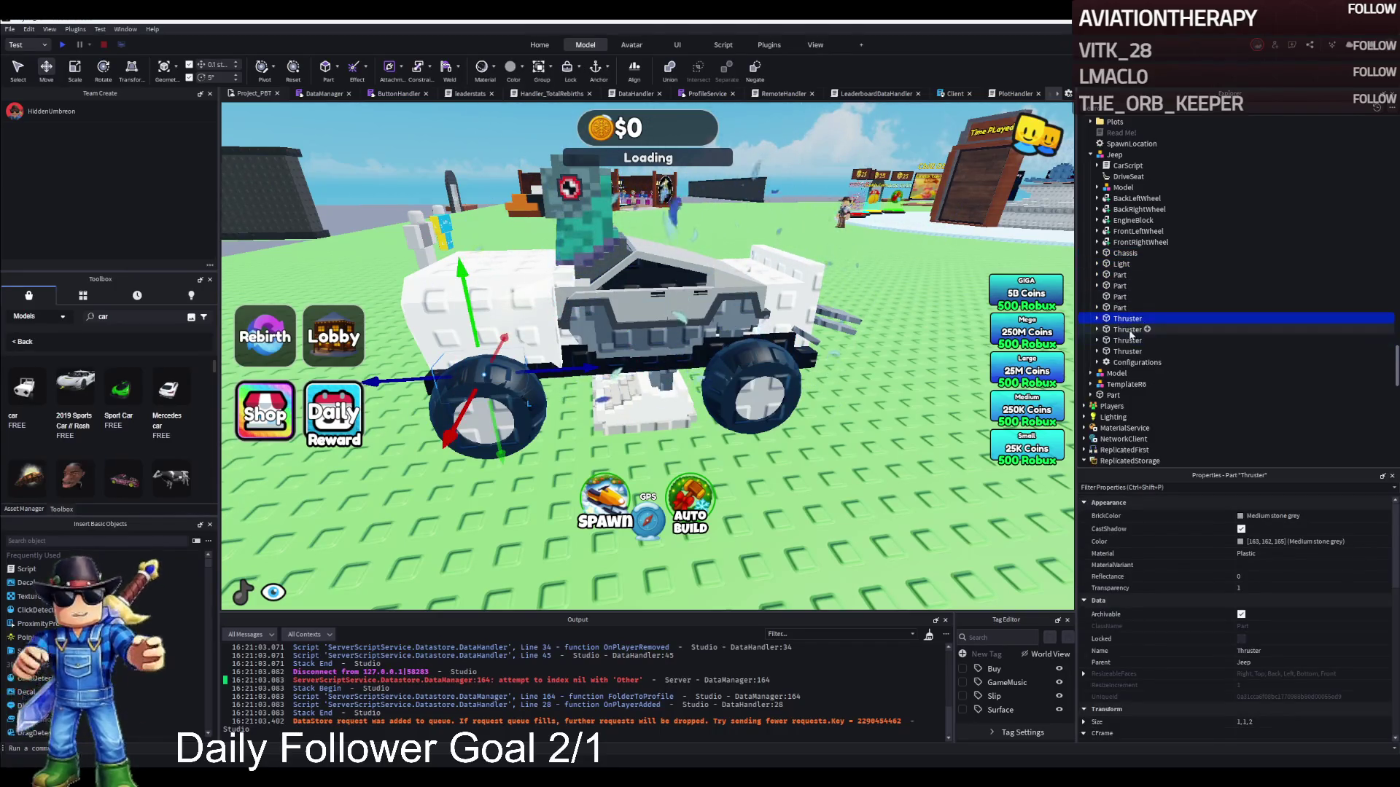
{"action": "left_click", "coordinate": [1128, 351], "text": "shift"}
{"action": "key", "text": "Delete"}
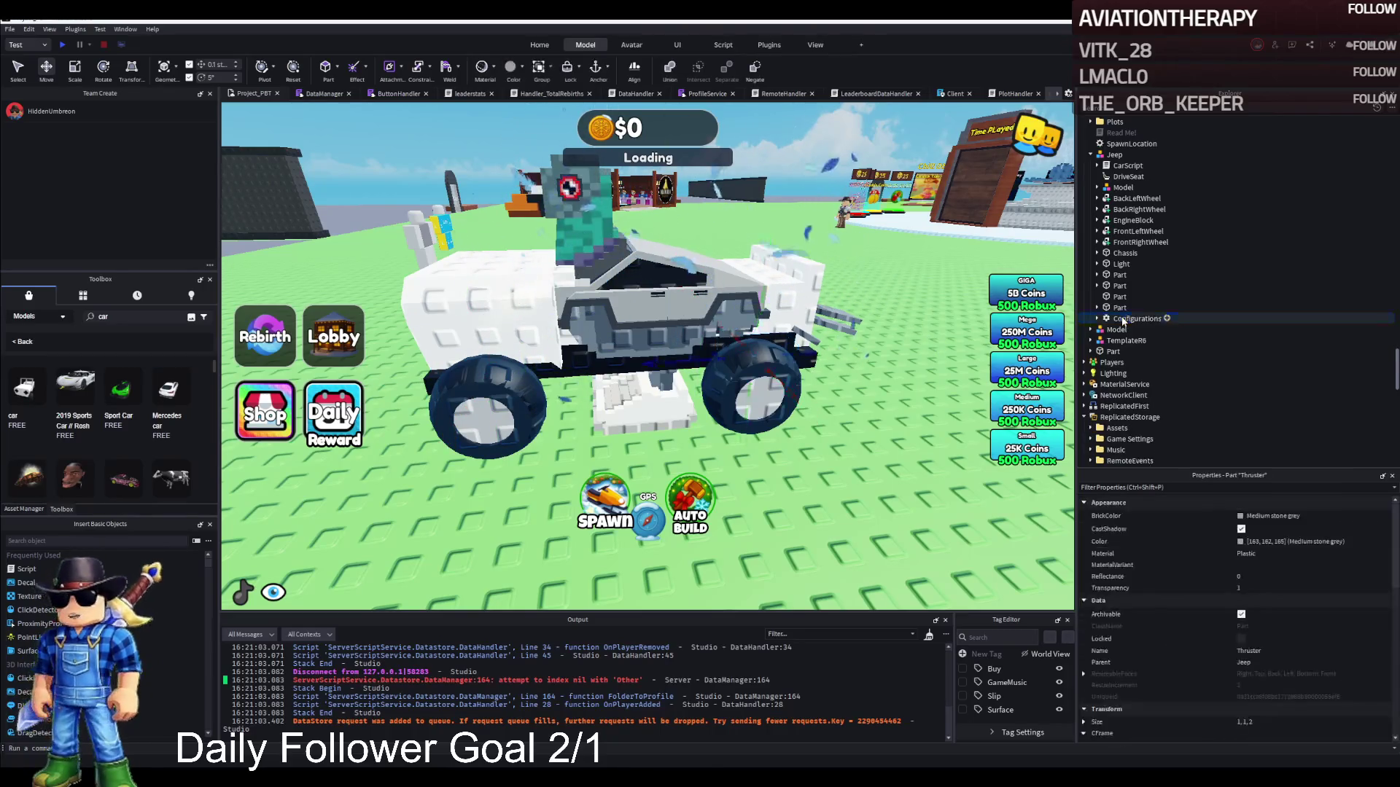
Inspect the EngineBlock part and select the Plane.017 mesh on the jeep's side.
{"action": "left_click", "coordinate": [464, 312]}
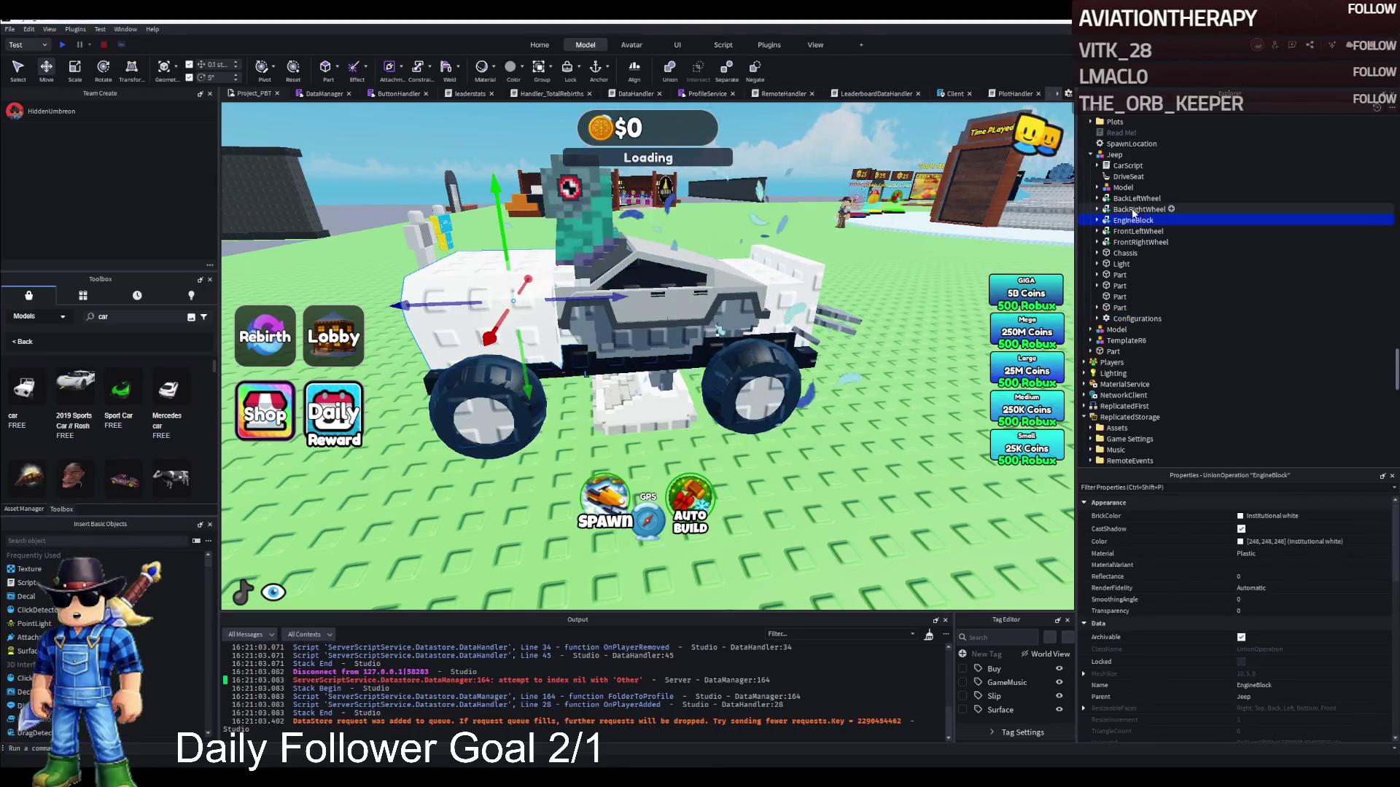
{"action": "left_click", "coordinate": [1097, 220]}
{"action": "key", "text": "Escape"}
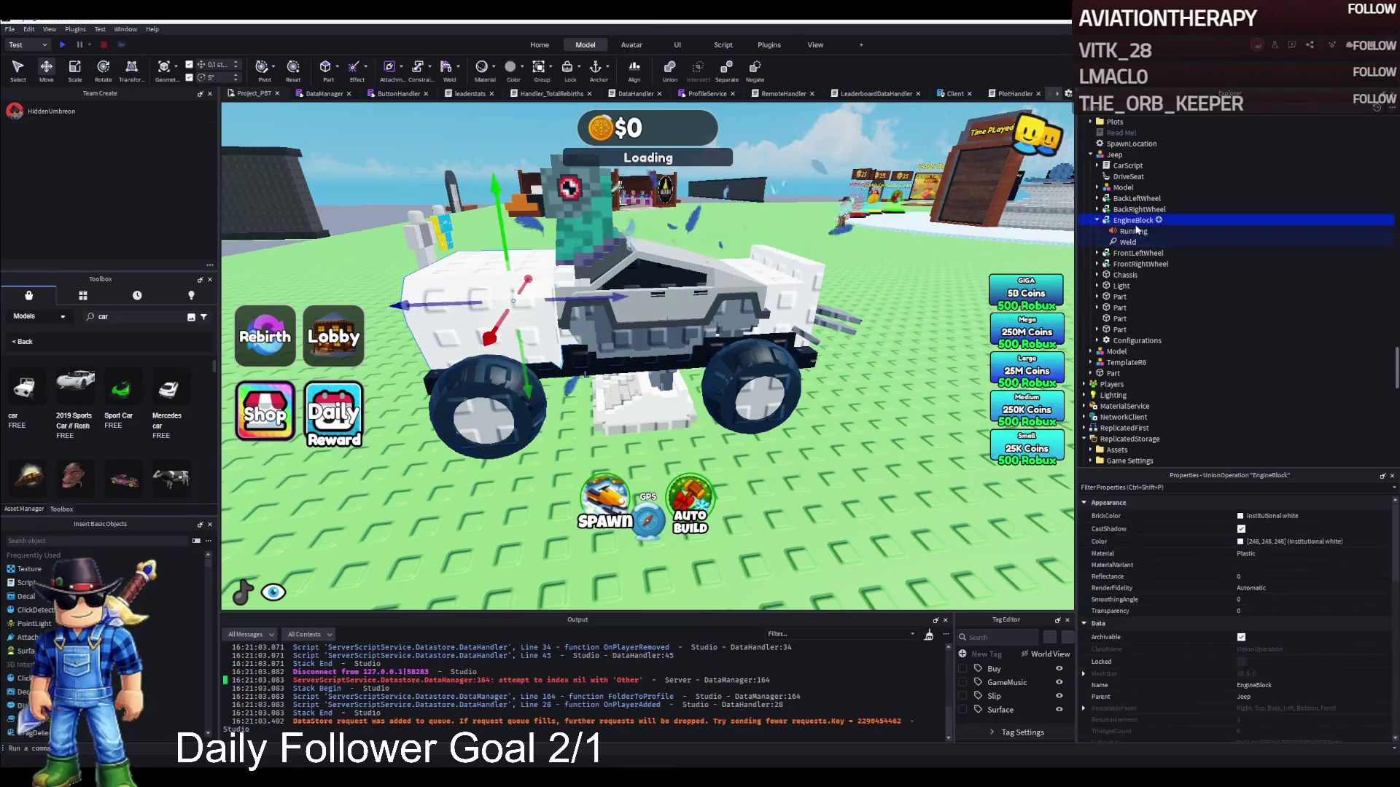
{"action": "left_click", "coordinate": [1133, 220]}
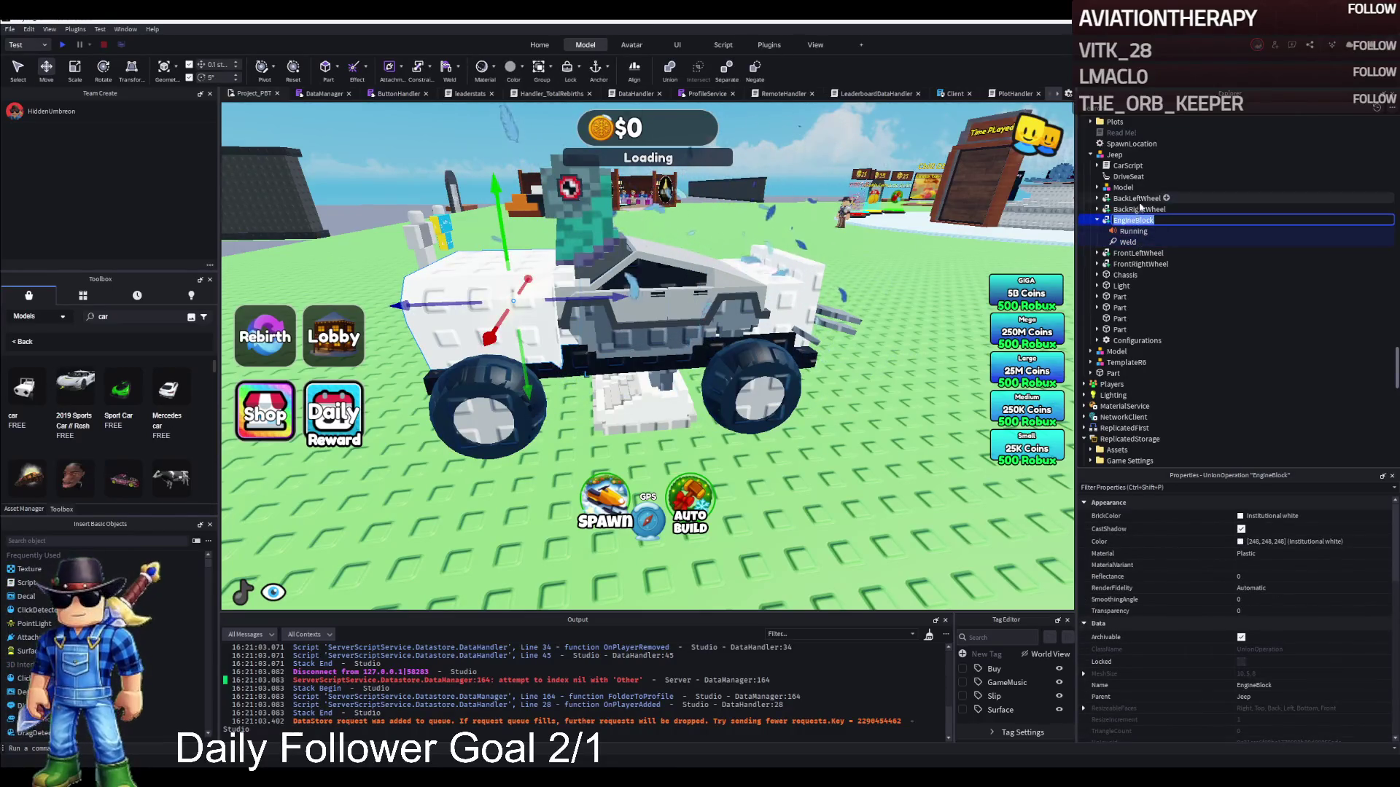
{"action": "left_click", "coordinate": [758, 299]}
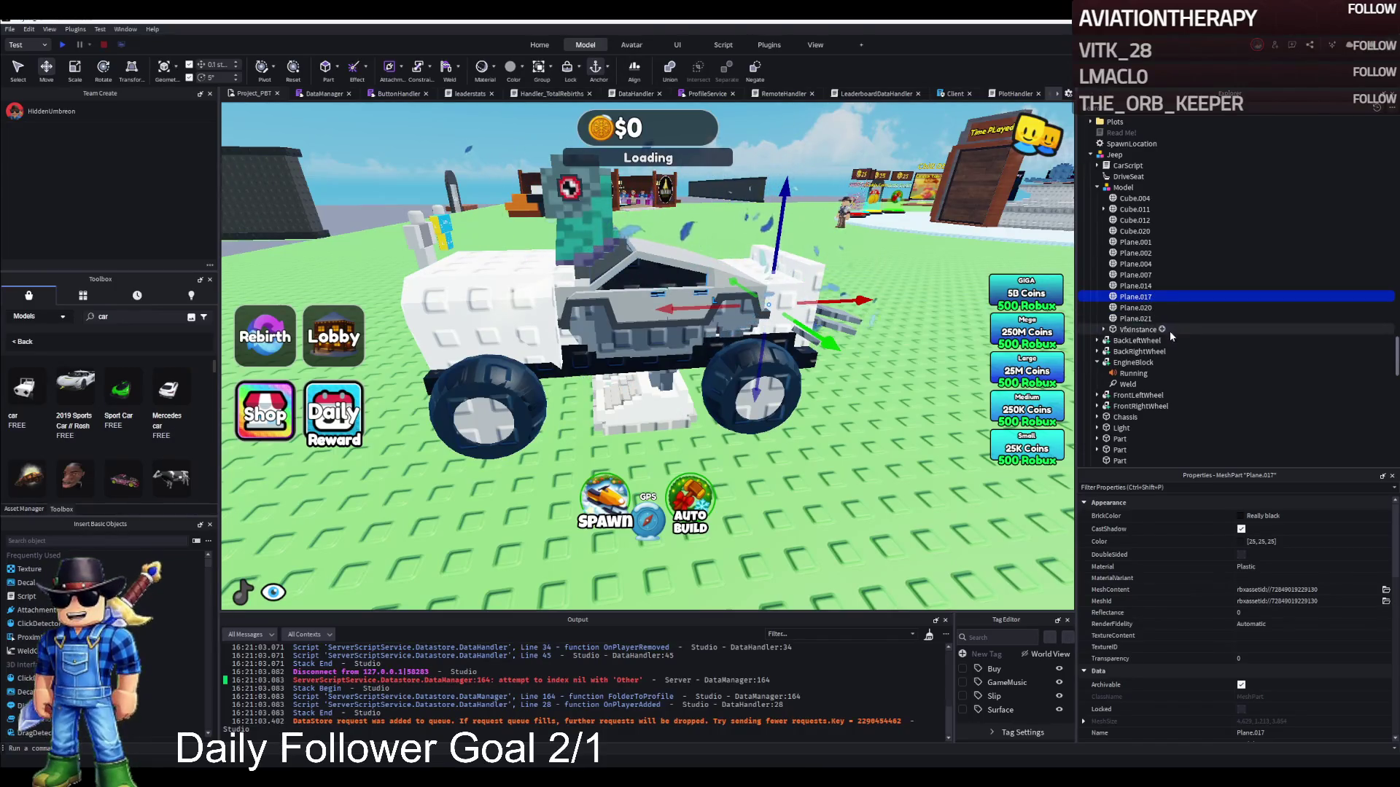
Rename Plane.017 to EngineBlock and move the 13 body meshes out of Model into Jeep.
{"action": "type", "text": "EngineBlock"}
{"action": "key", "text": "Return"}
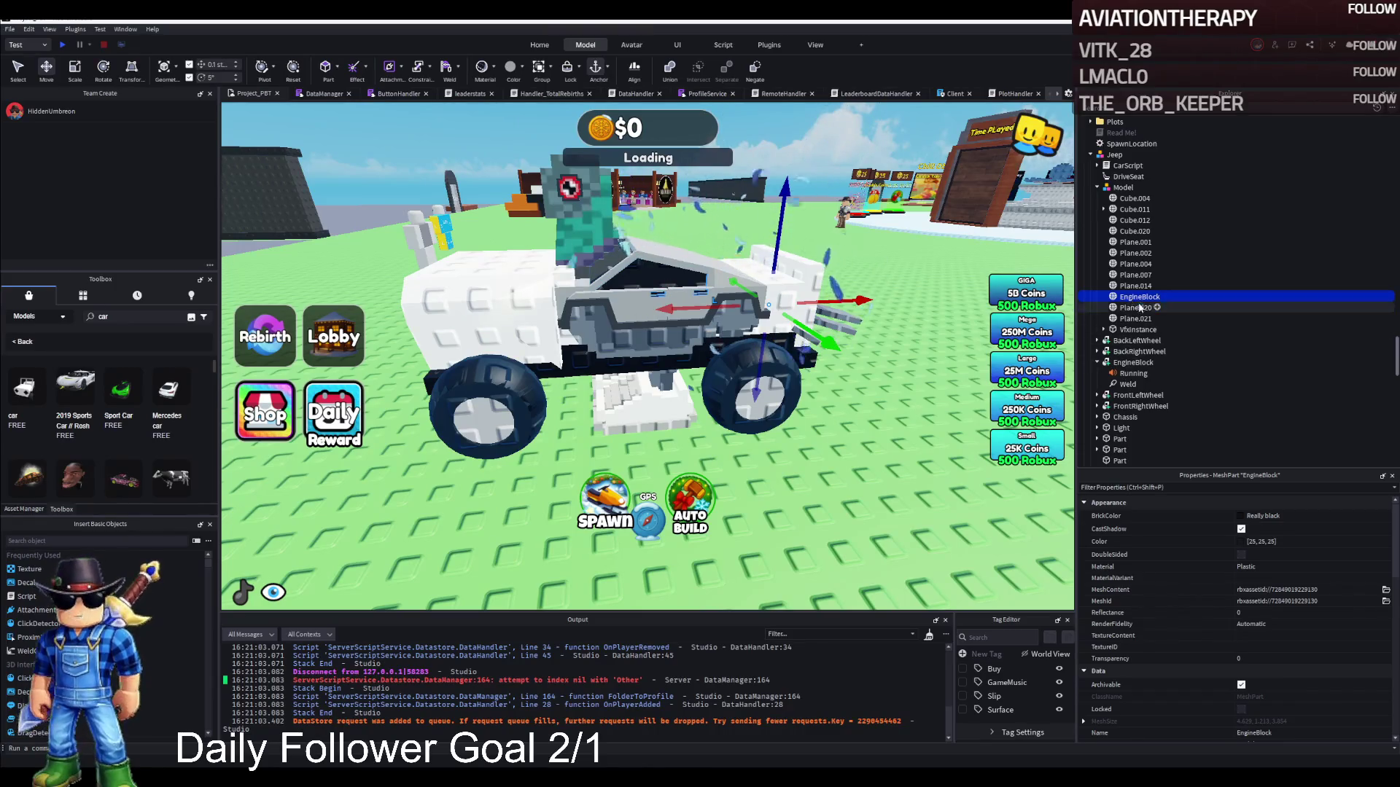
{"action": "left_click", "coordinate": [1134, 198]}
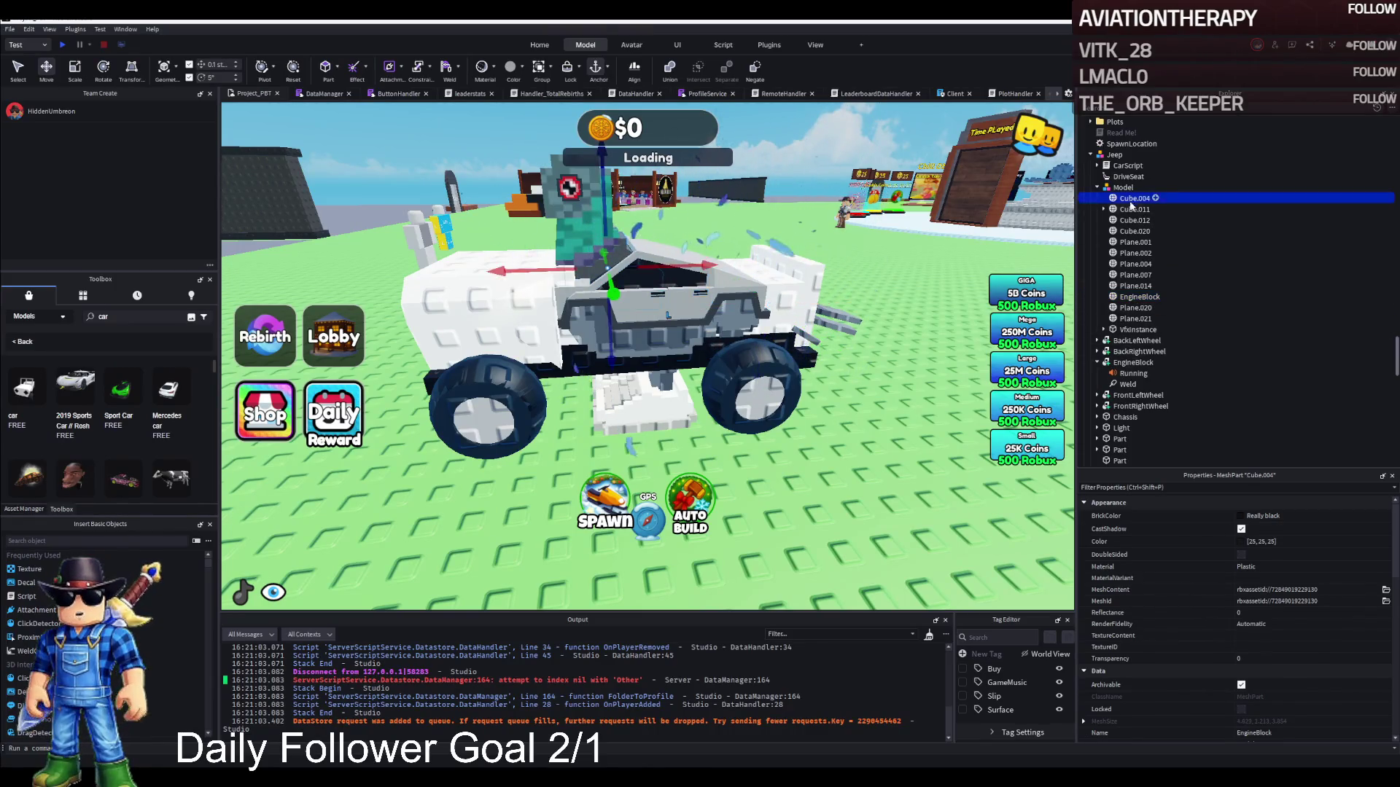
{"action": "left_click", "coordinate": [1139, 326], "text": "shift"}
{"action": "left_click_drag", "start_coordinate": [1128, 162], "coordinate": [1123, 156]}
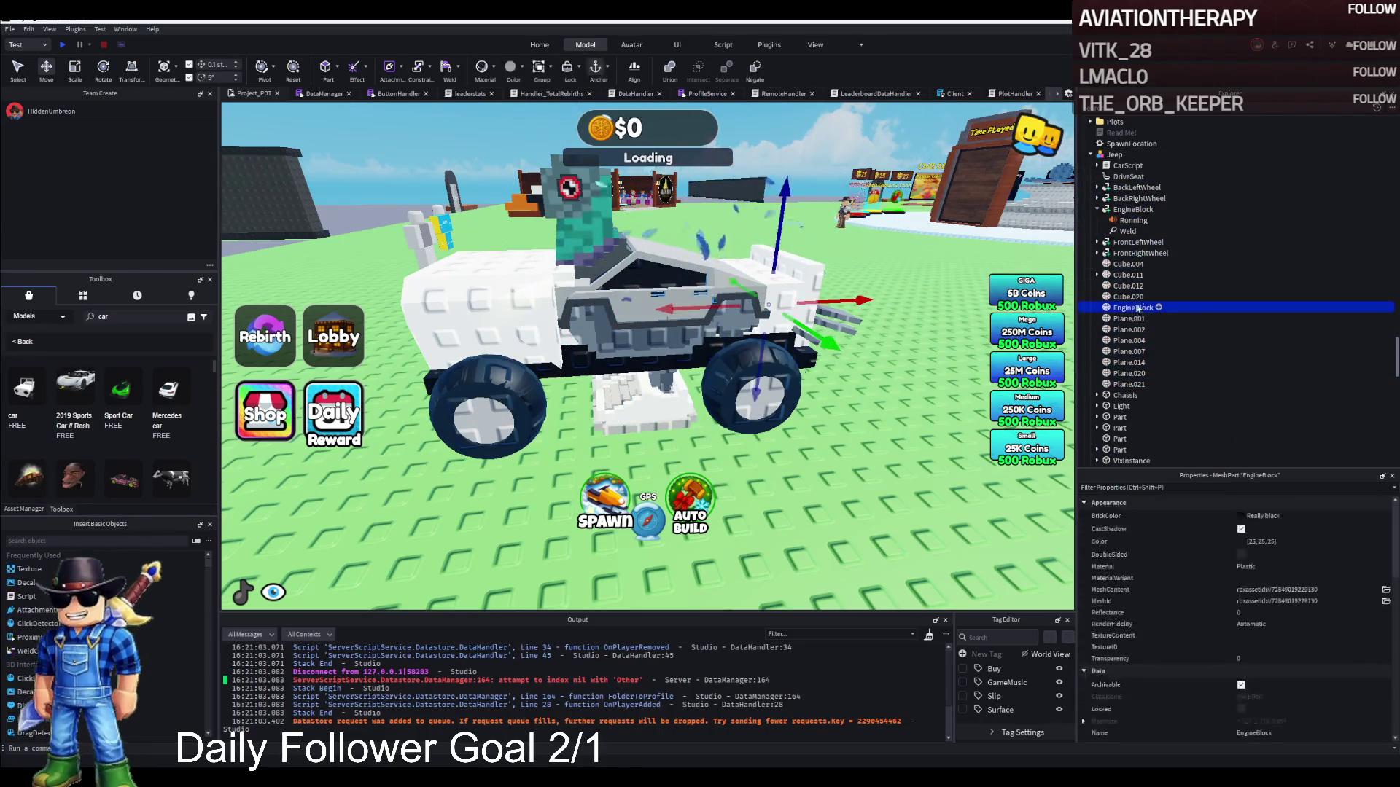
Delete the white Light part from the Jeep's hood.
{"action": "left_click", "coordinate": [487, 313]}
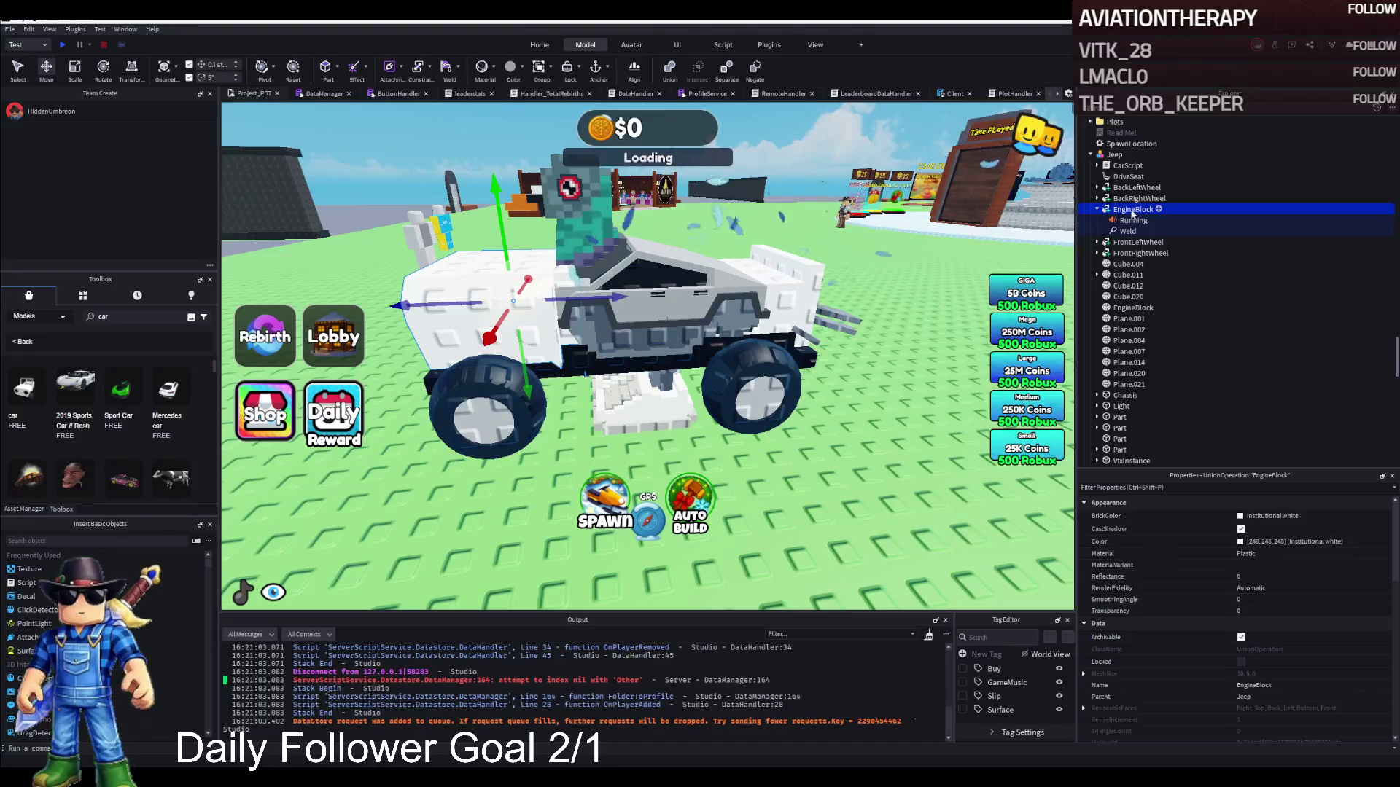
{"action": "left_click", "coordinate": [1096, 210]}
{"action": "left_click", "coordinate": [1139, 199]}
{"action": "key", "text": "f"}
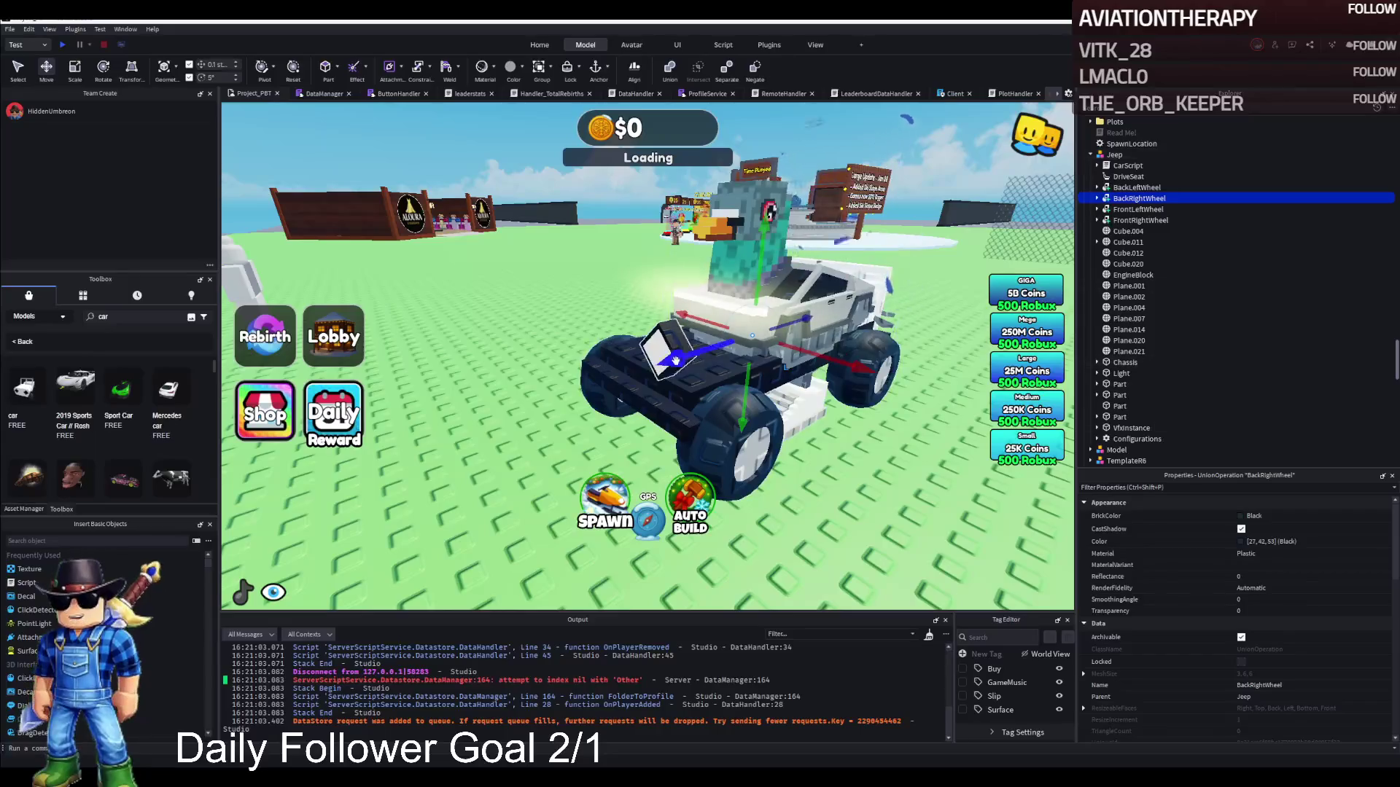
{"action": "left_click", "coordinate": [659, 333]}
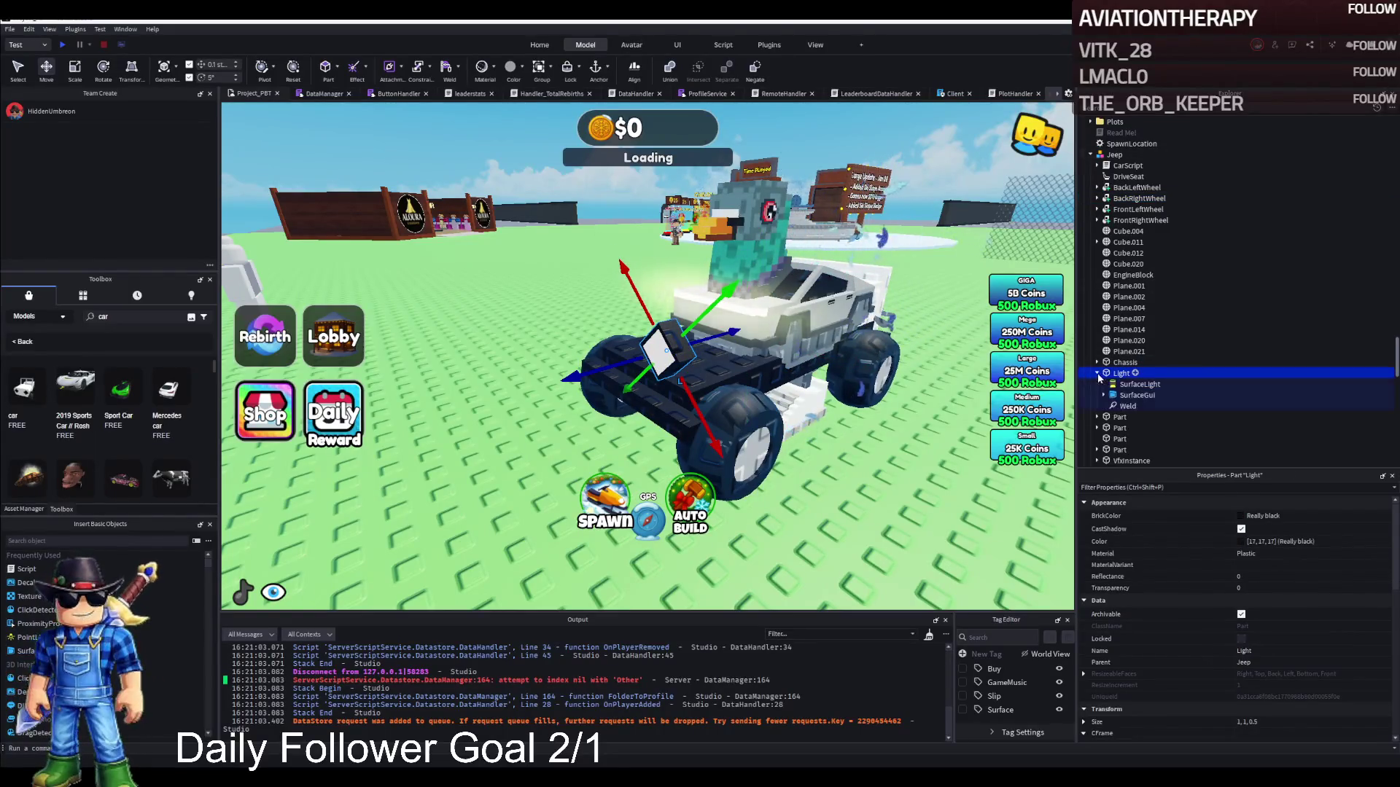
{"action": "key", "text": "Delete"}
Inspect the remaining Parts and wheels under Jeep and the white mesh beneath it.
{"action": "left_click", "coordinate": [1120, 384]}
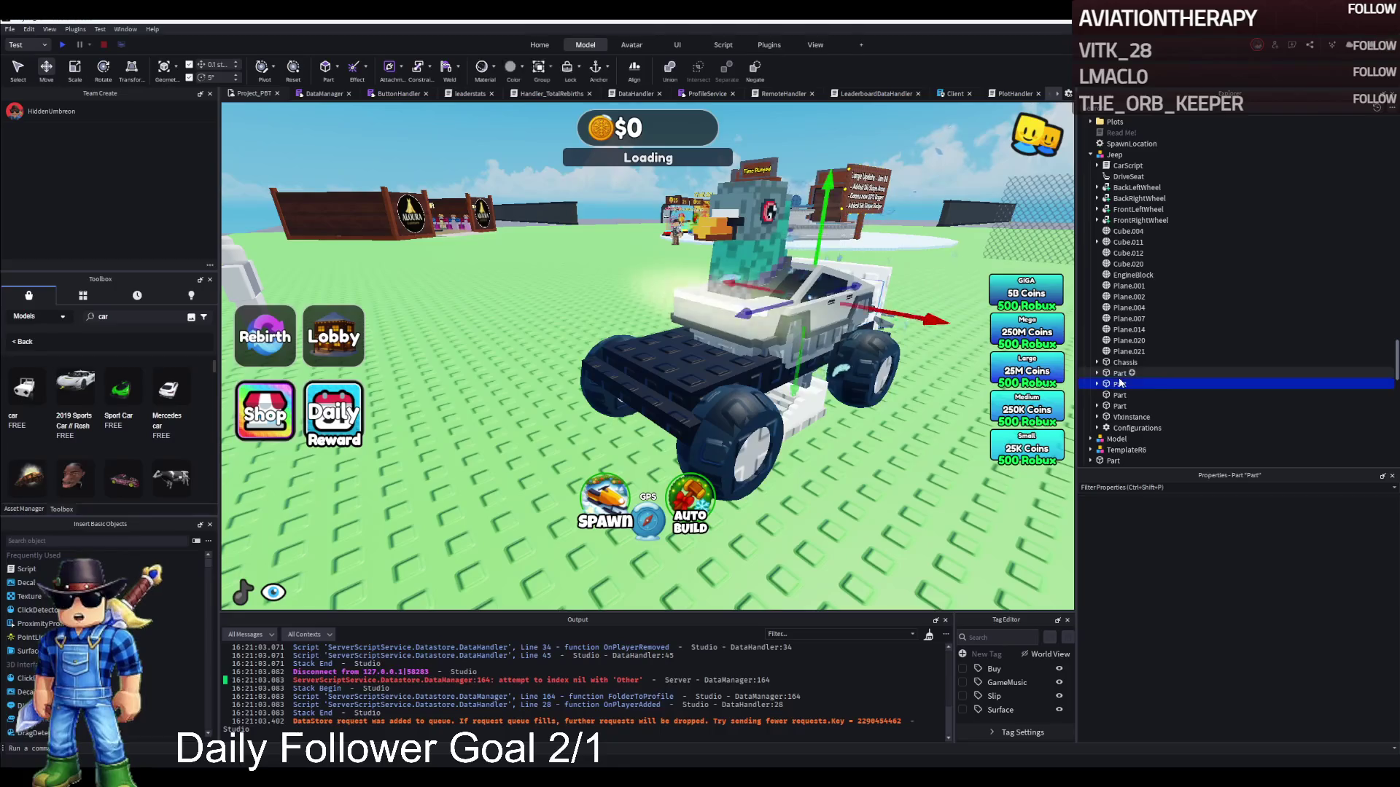
{"action": "left_click", "coordinate": [1097, 384]}
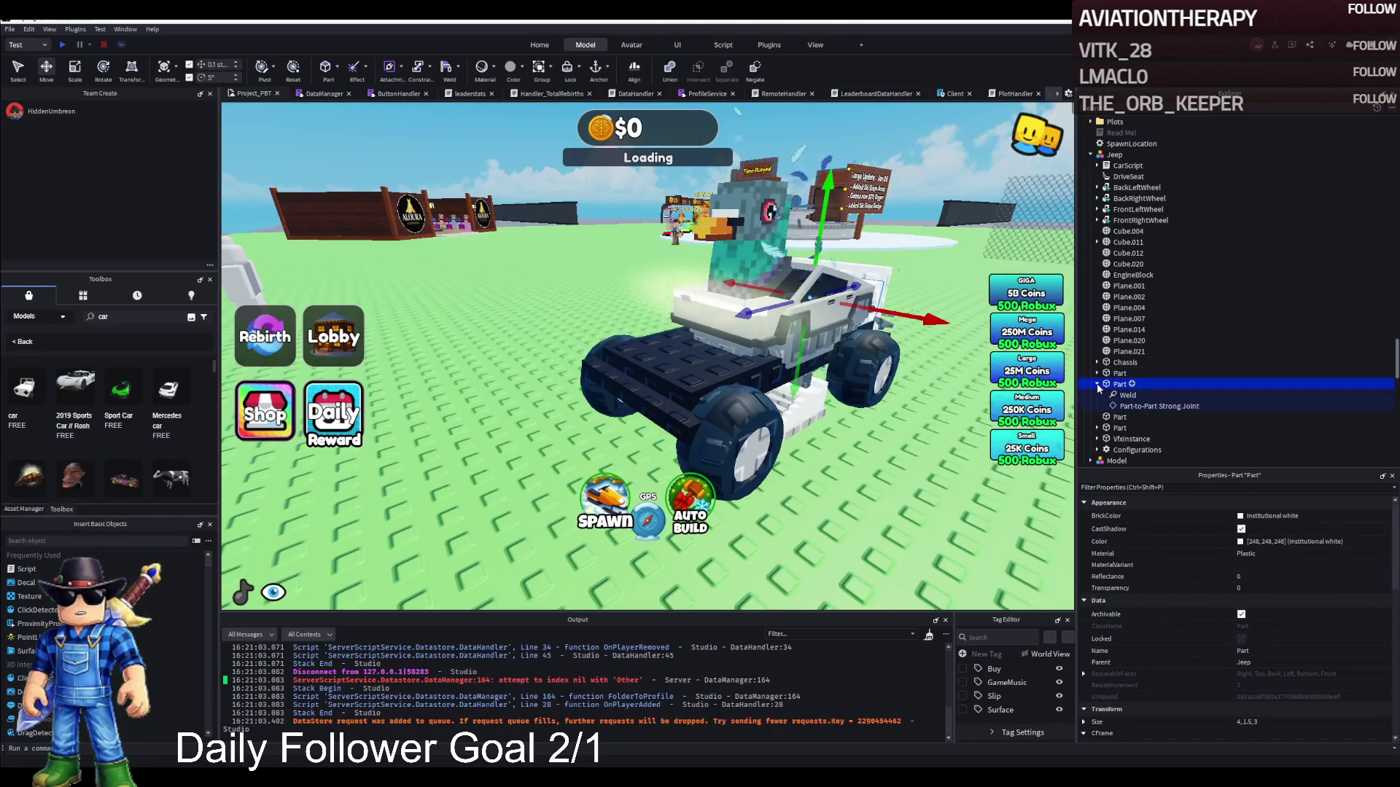
{"action": "key", "text": "f"}
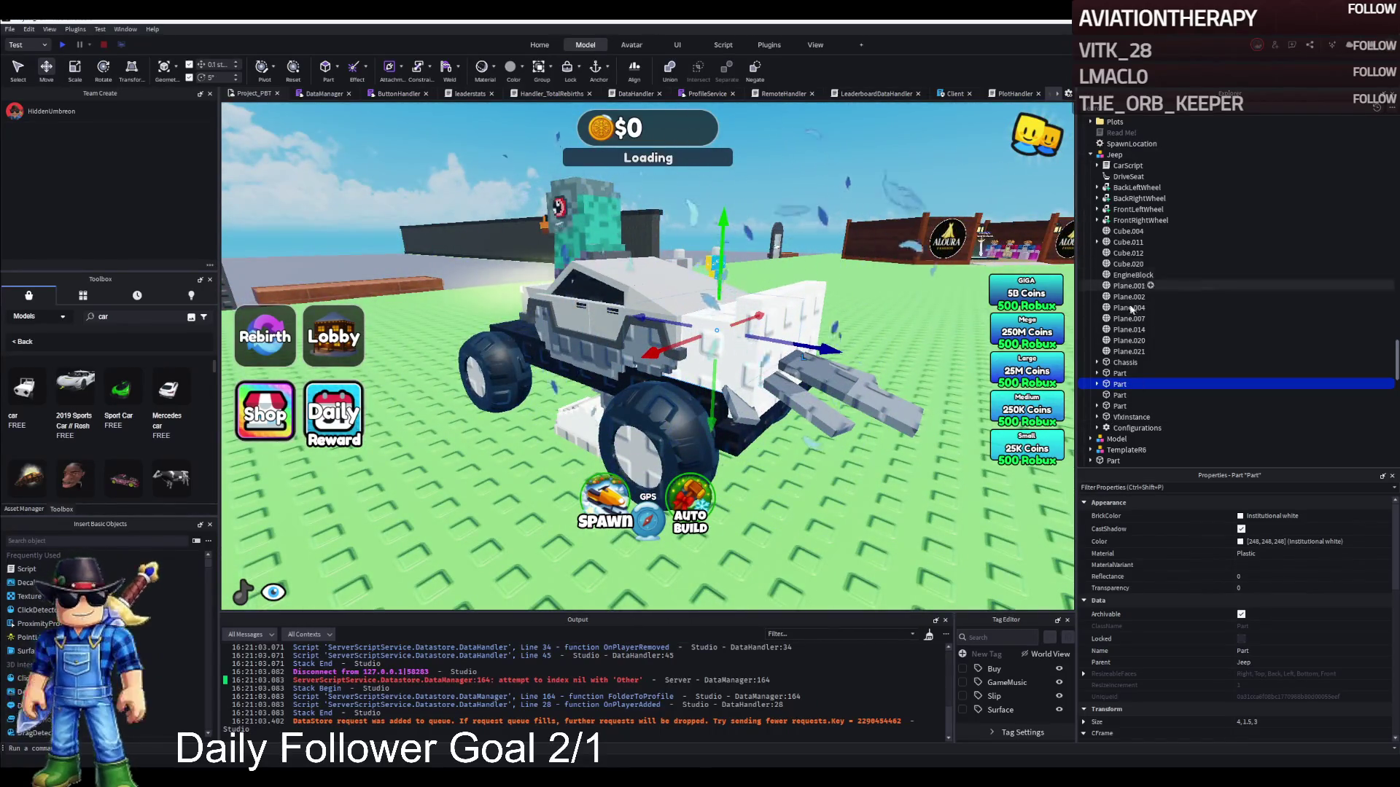
{"action": "left_click", "coordinate": [1133, 221]}
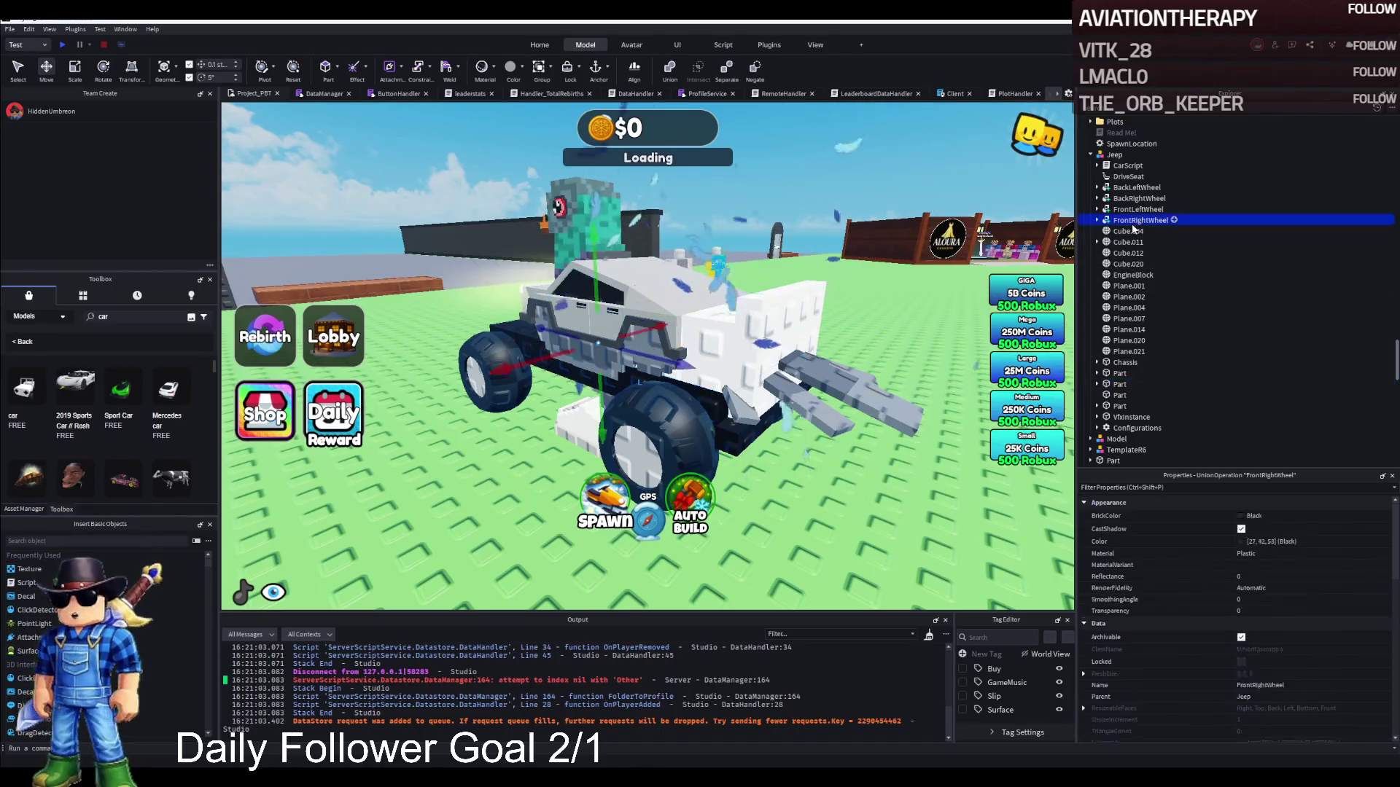
{"action": "left_click", "coordinate": [1134, 188]}
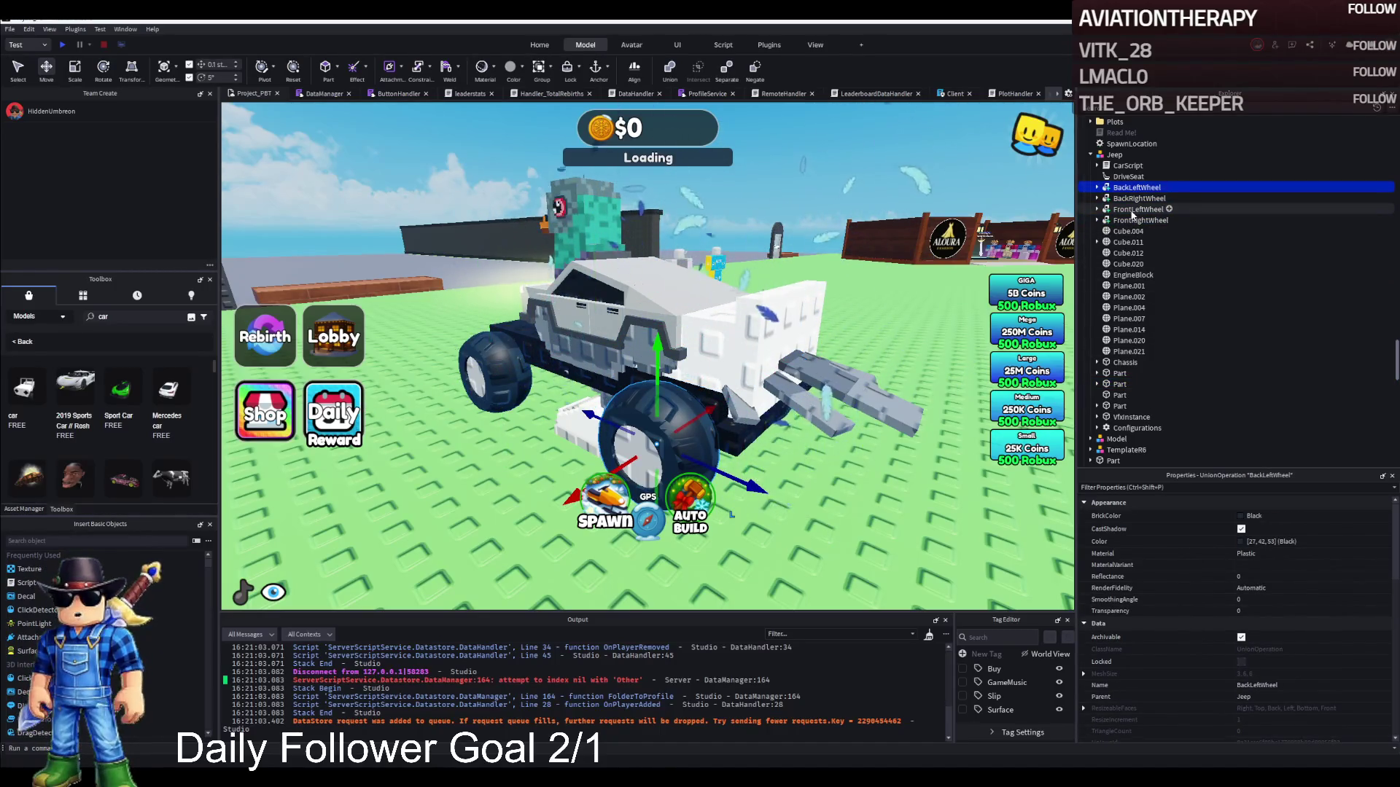
{"action": "key", "text": "Down"}
{"action": "key", "text": "Right"}
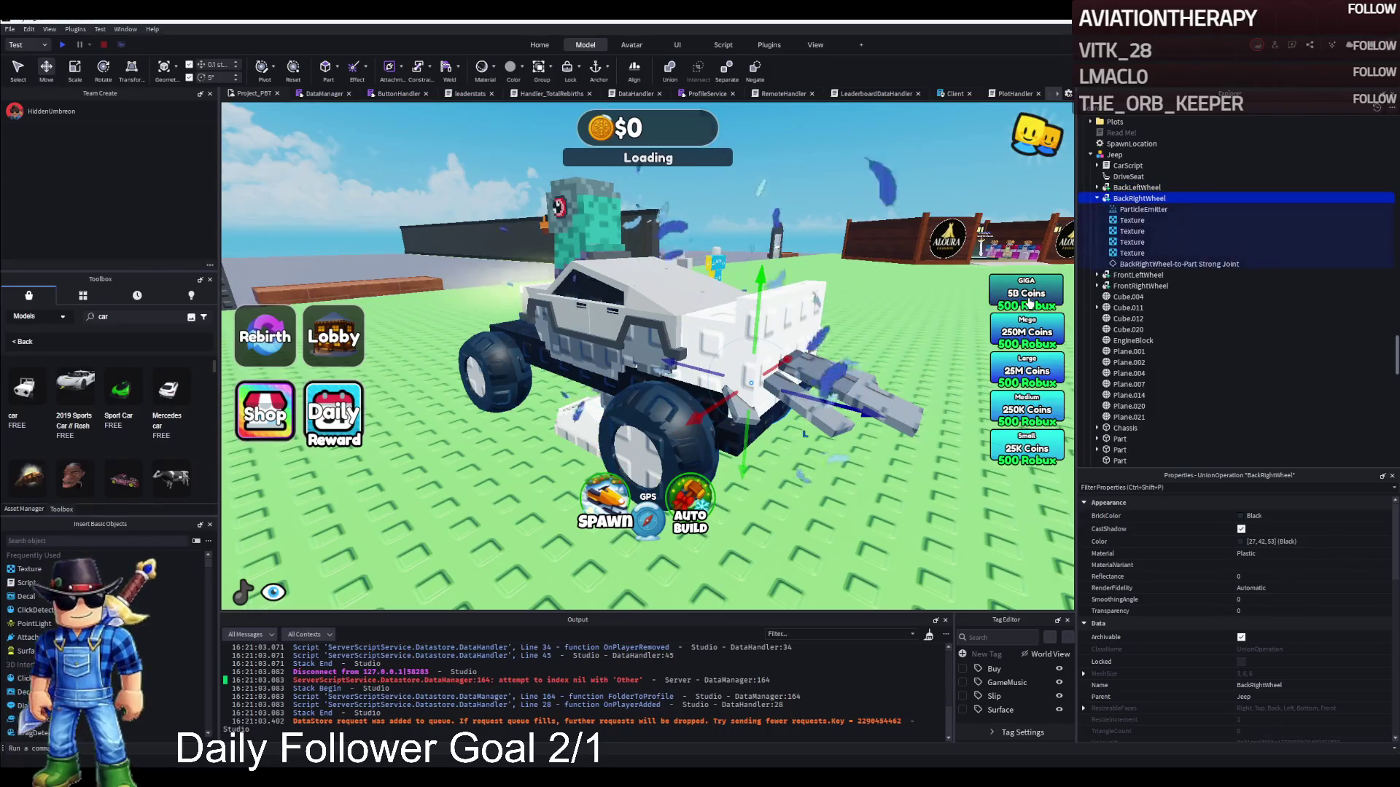
{"action": "key", "text": "Left"}
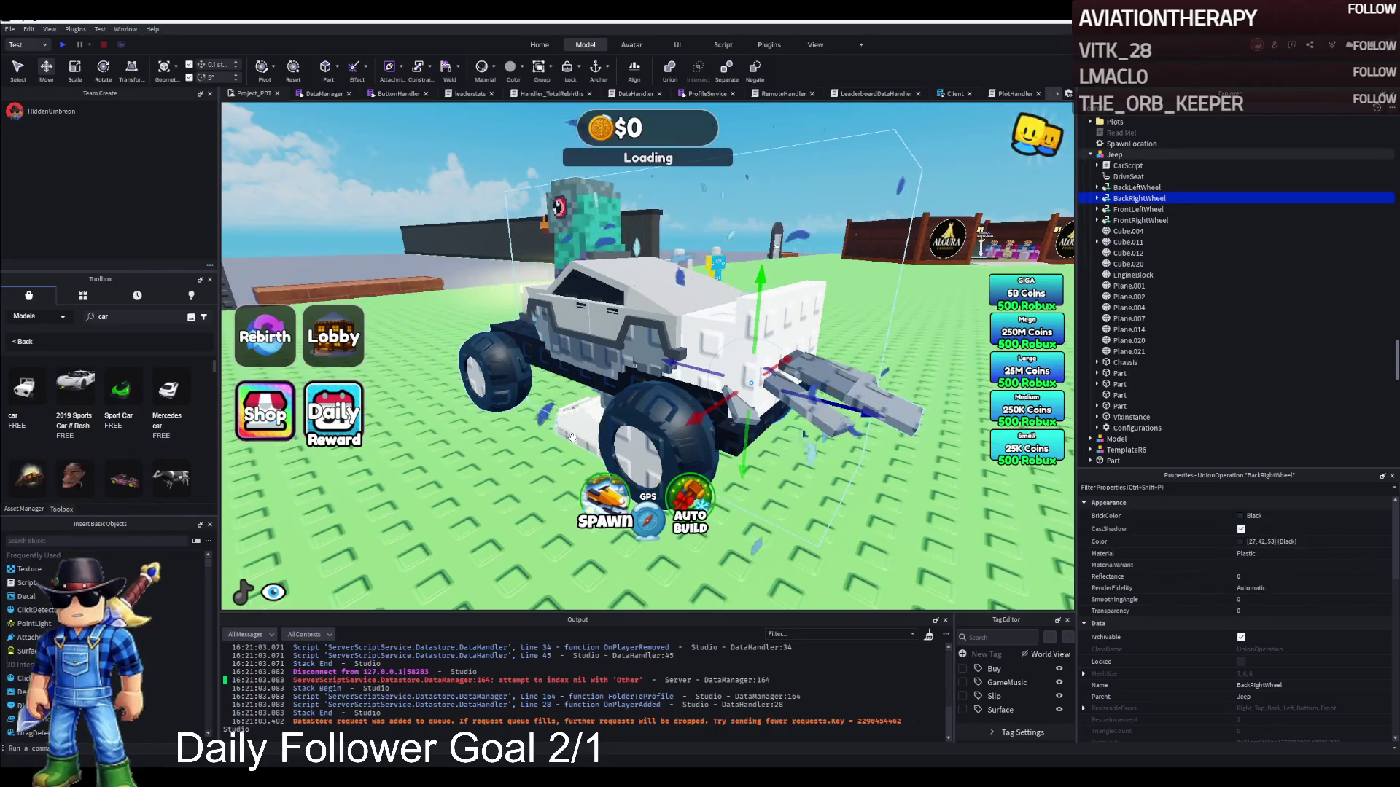
{"action": "left_click", "coordinate": [571, 437]}
{"action": "key", "text": "f"}
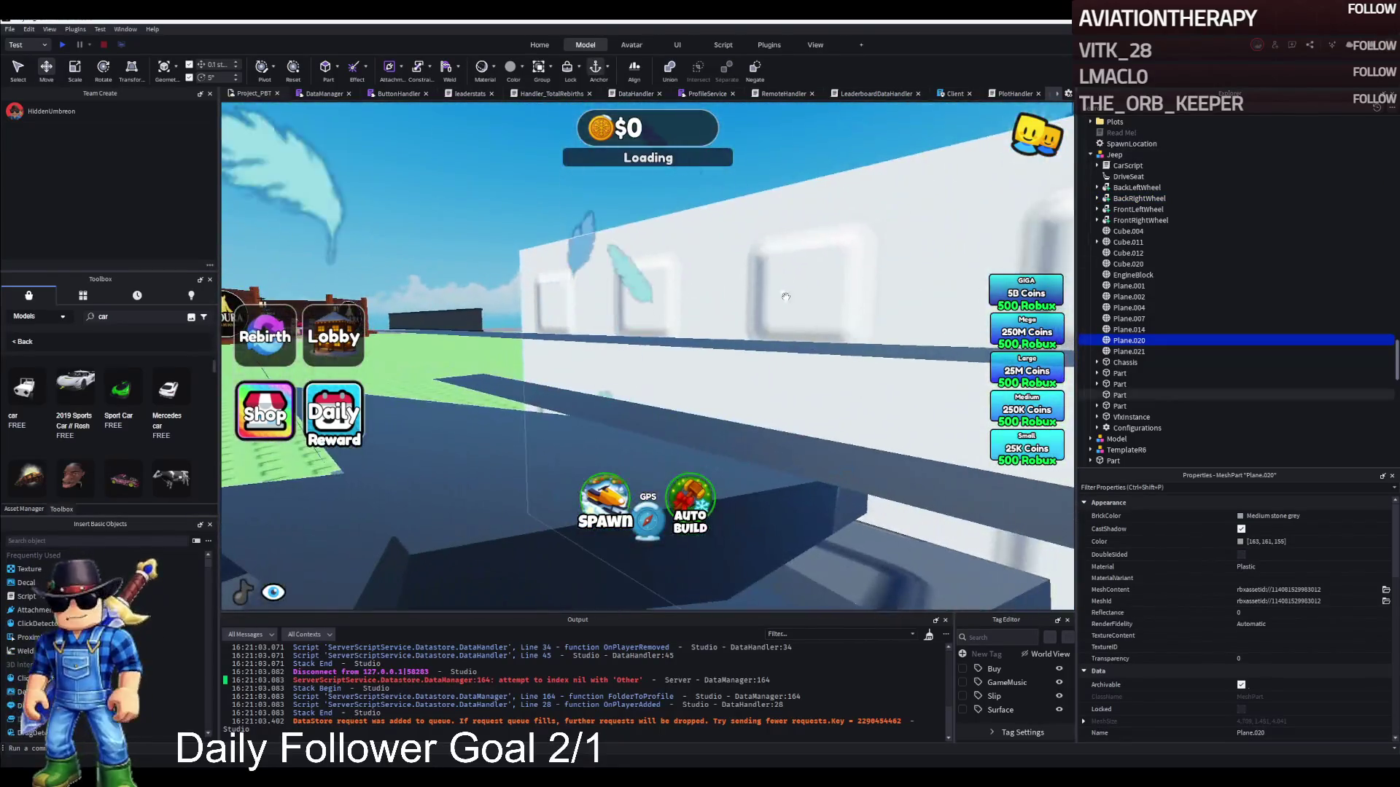
Delete the stray white wall Part and the two leftover black Parts.
{"action": "left_click", "coordinate": [784, 282]}
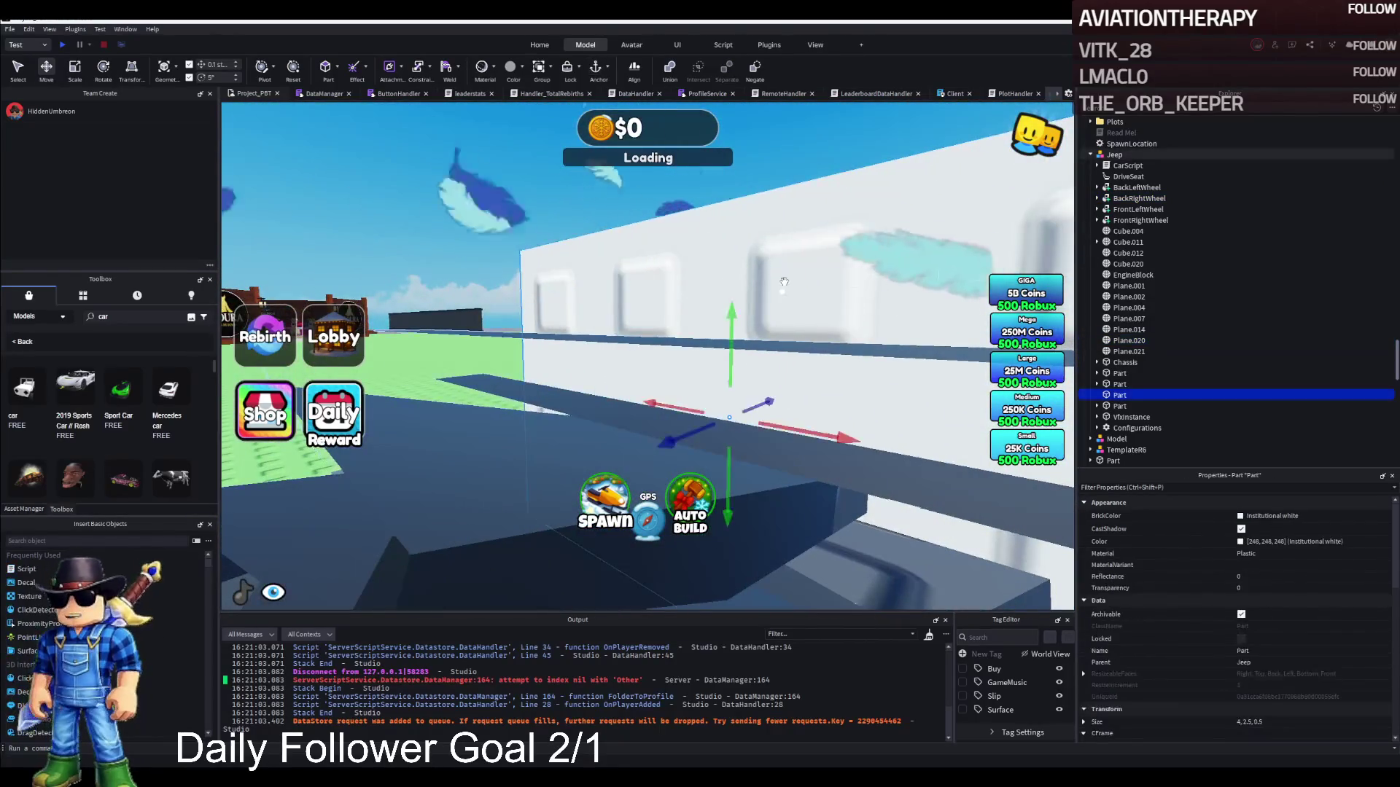
{"action": "key", "text": "Delete"}
{"action": "scroll", "coordinate": [784, 281], "scroll_direction": "down", "scroll_amount": 5}
{"action": "left_click", "coordinate": [1115, 384]}
{"action": "left_click", "coordinate": [1118, 374]}
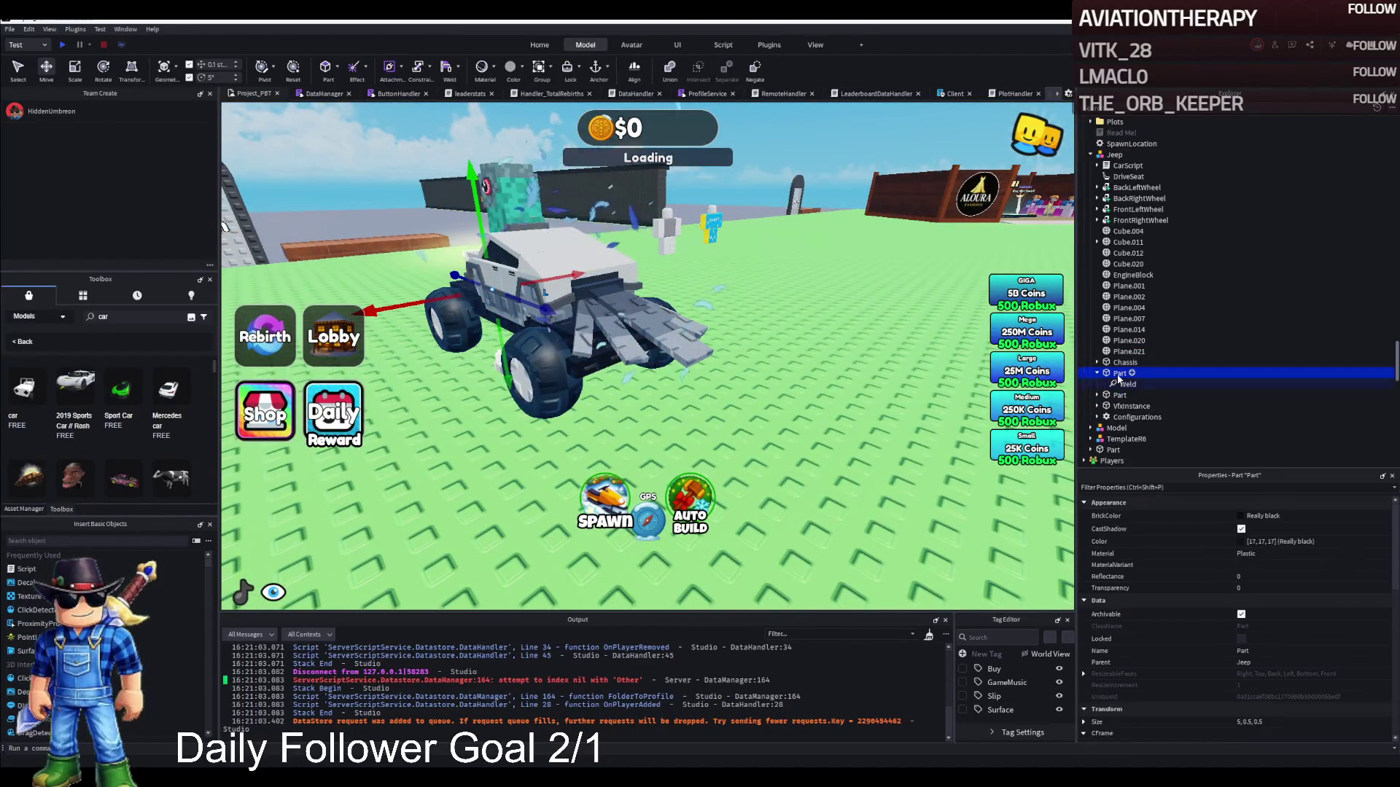
{"action": "key", "text": "Delete"}
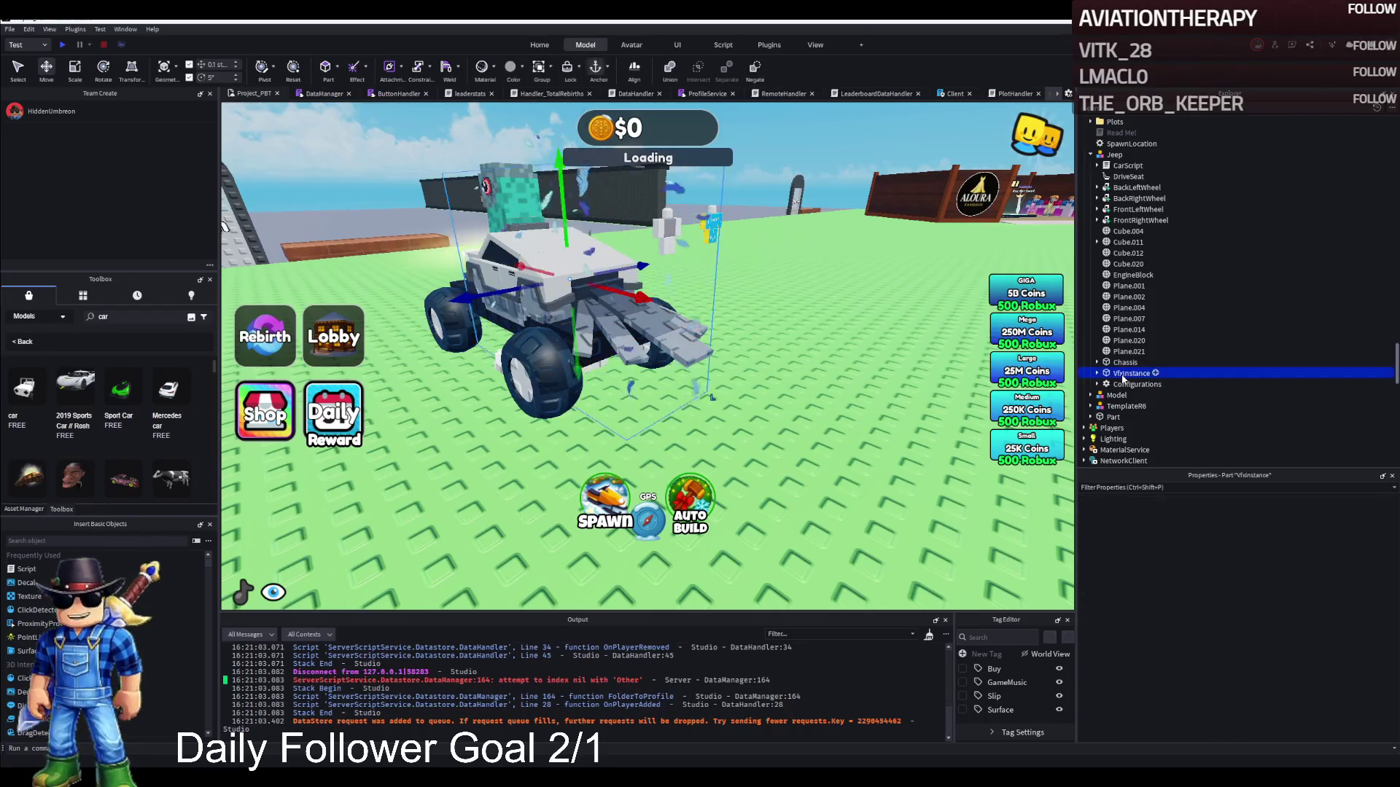
Move the original Piccione Macchina model onto the lobby lawn beside the Jeep.
{"action": "scroll", "coordinate": [787, 343], "scroll_direction": "up", "scroll_amount": 2}
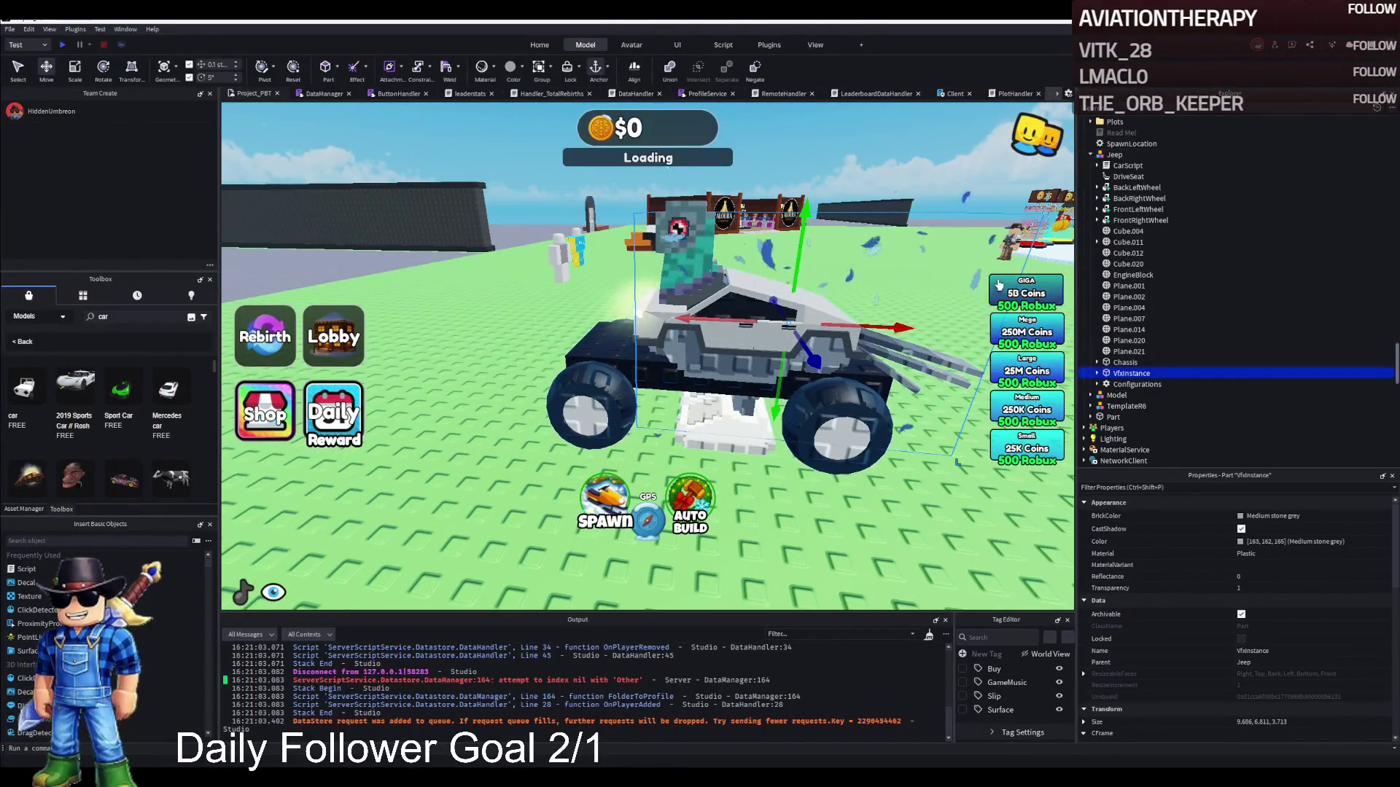
{"action": "scroll", "coordinate": [973, 239], "scroll_direction": "up", "scroll_amount": 5}
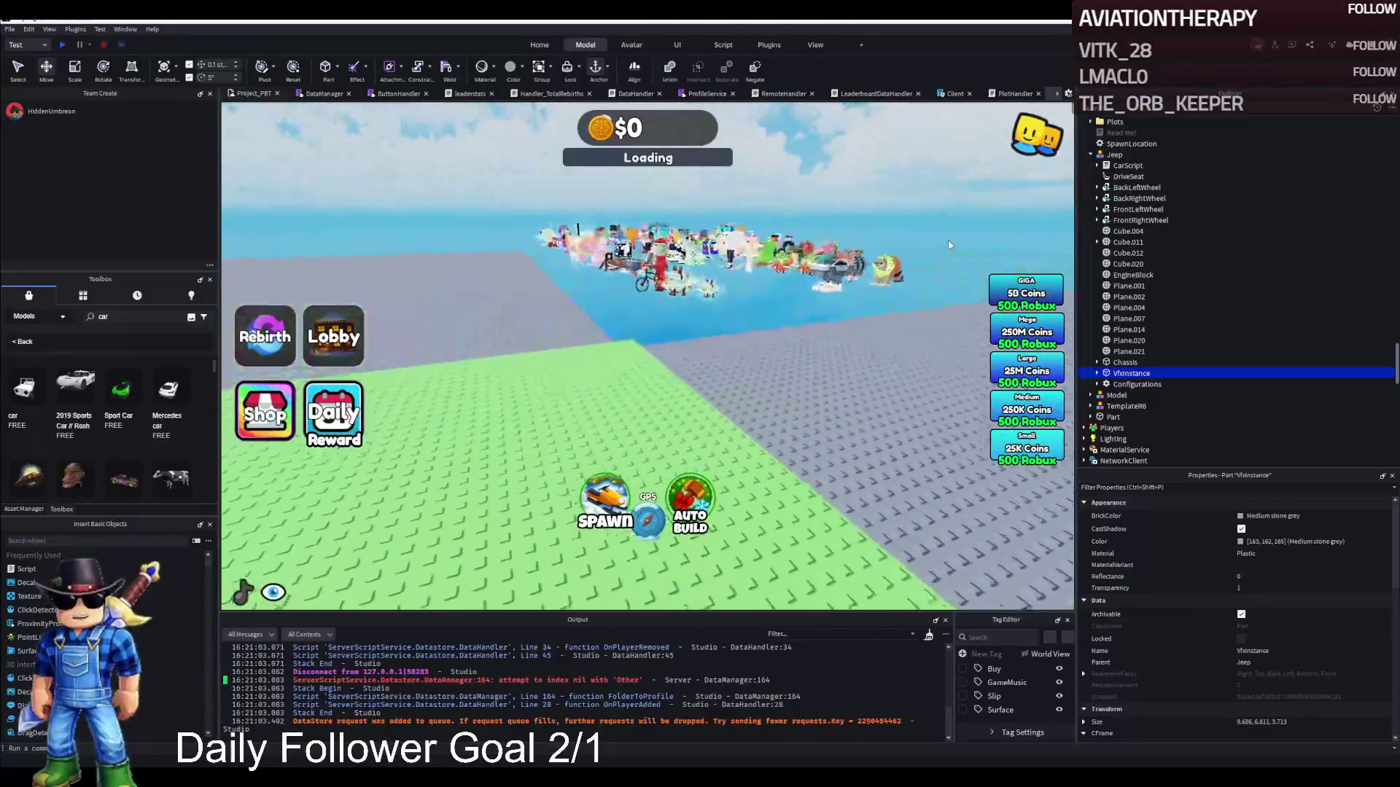
{"action": "mouse_move", "coordinate": [705, 334]}
{"action": "left_mouse_down"}
{"action": "mouse_move", "coordinate": [737, 341]}
{"action": "mouse_move", "coordinate": [786, 398]}
{"action": "left_mouse_up"}
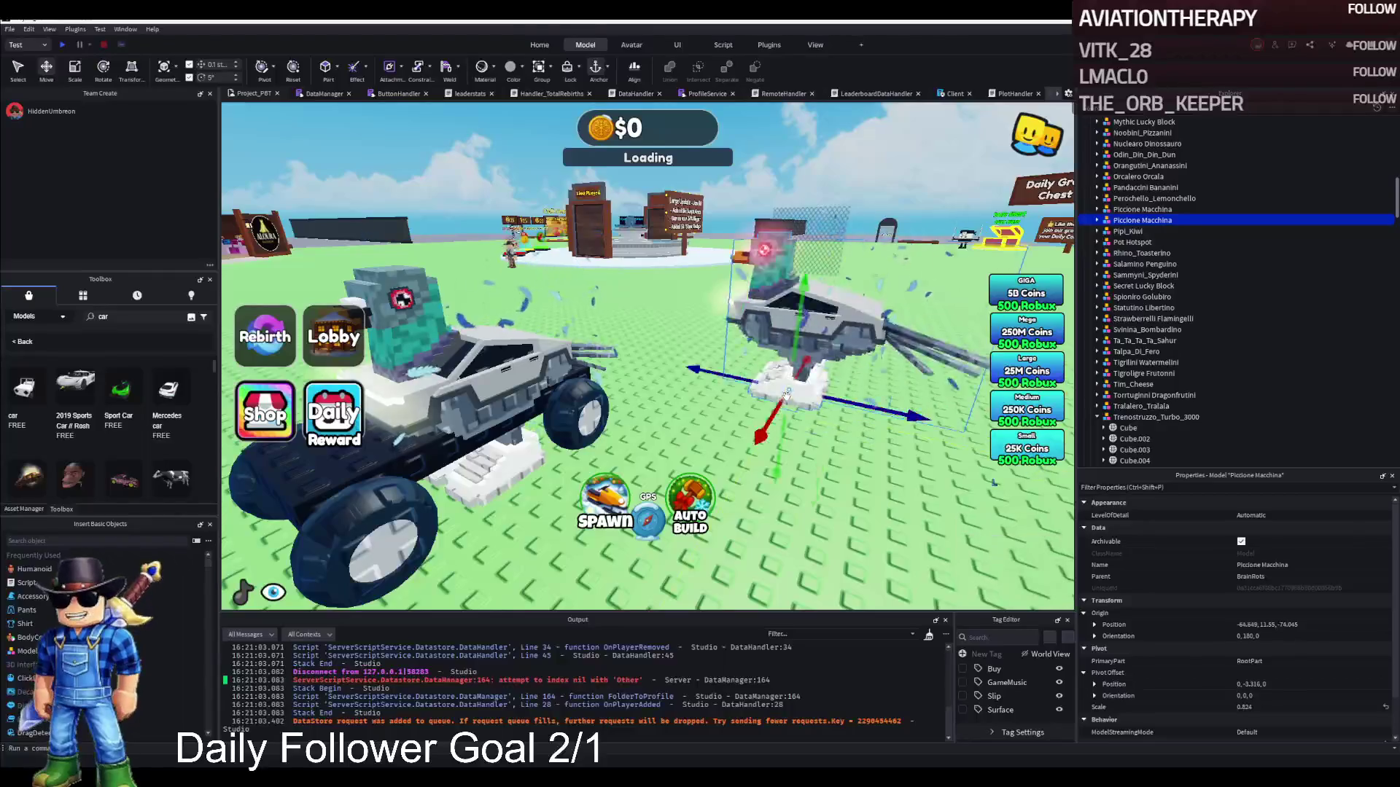
Focus on the Jeep's Chassis and shorten it lengthwise.
{"action": "key", "text": "w"}
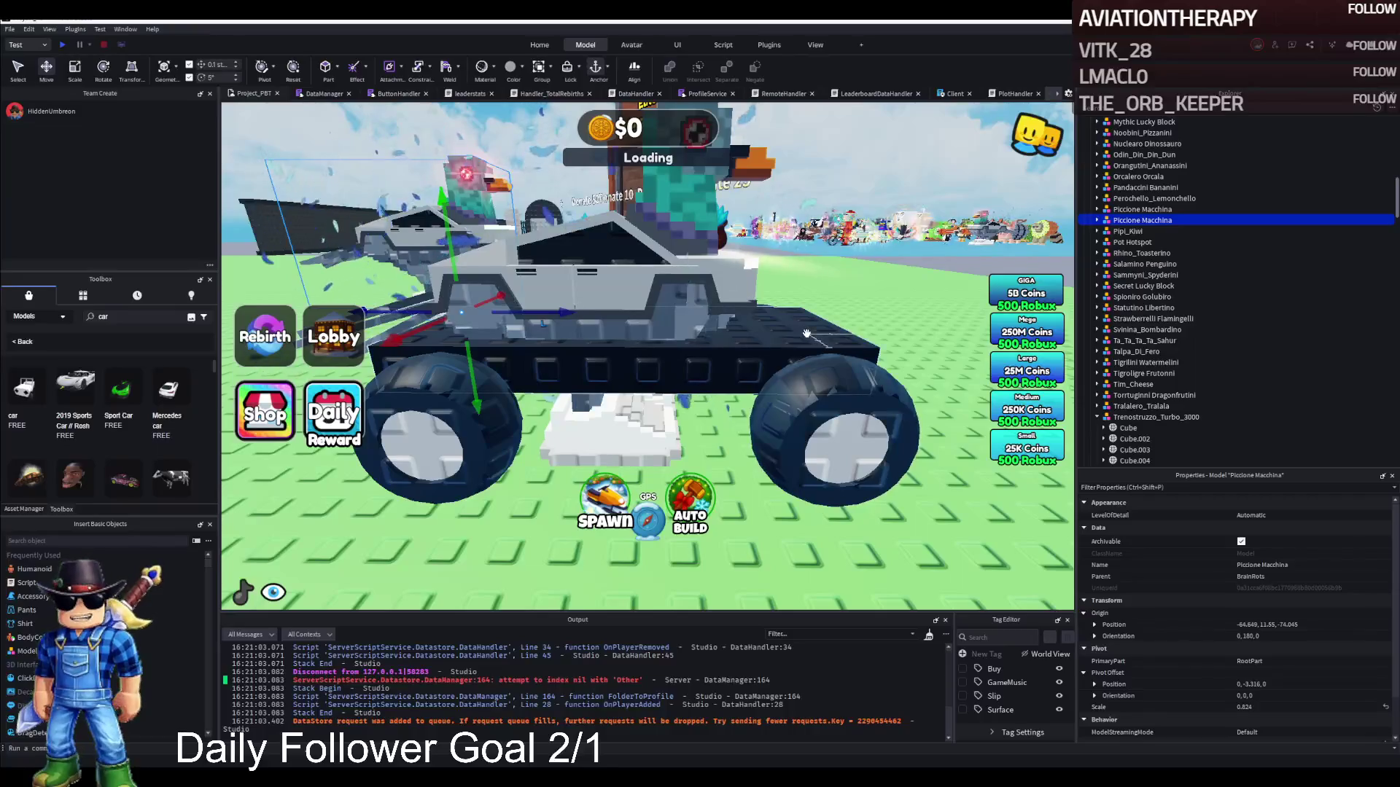
{"action": "left_click", "coordinate": [806, 334], "text": "alt"}
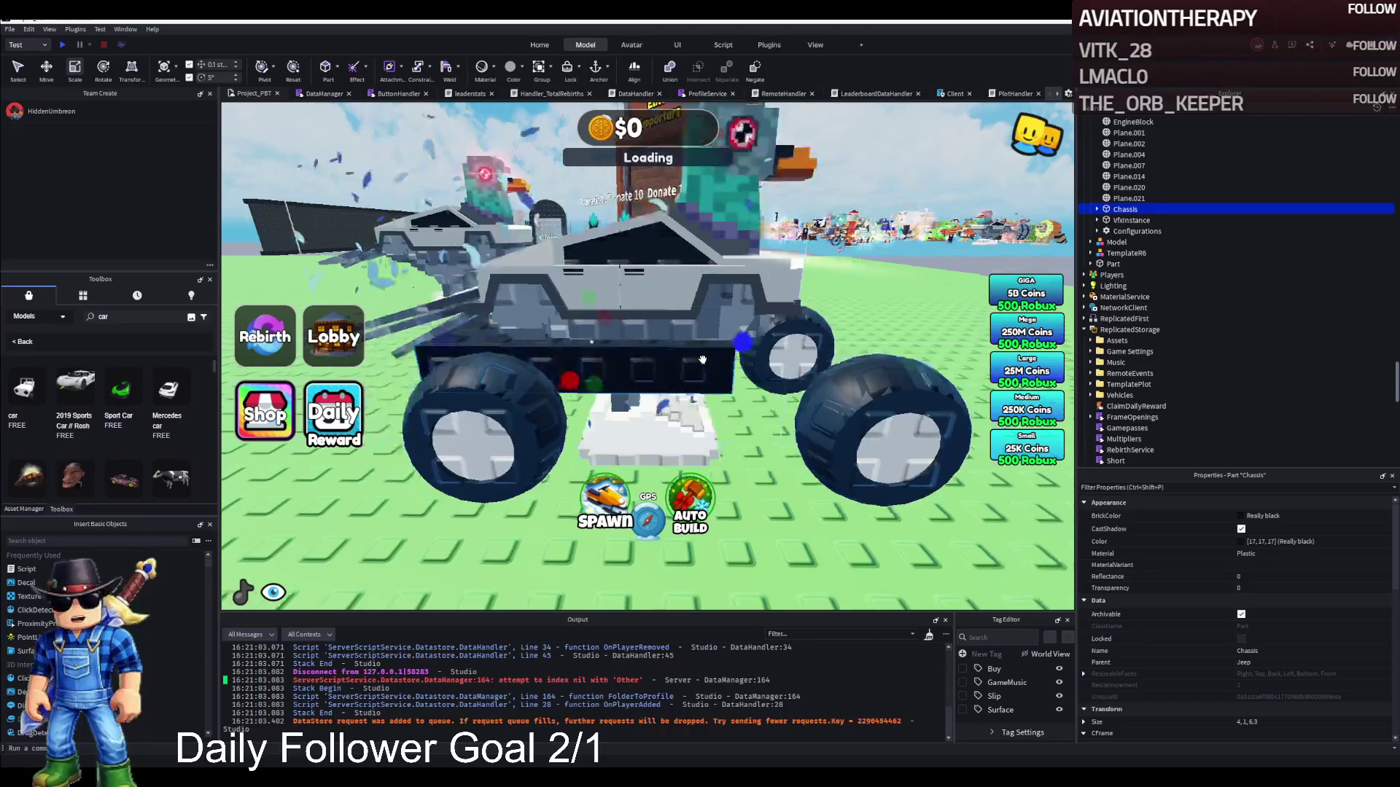
{"action": "key", "text": "f"}
{"action": "left_click_drag", "start_coordinate": [610, 341], "coordinate": [801, 380]}
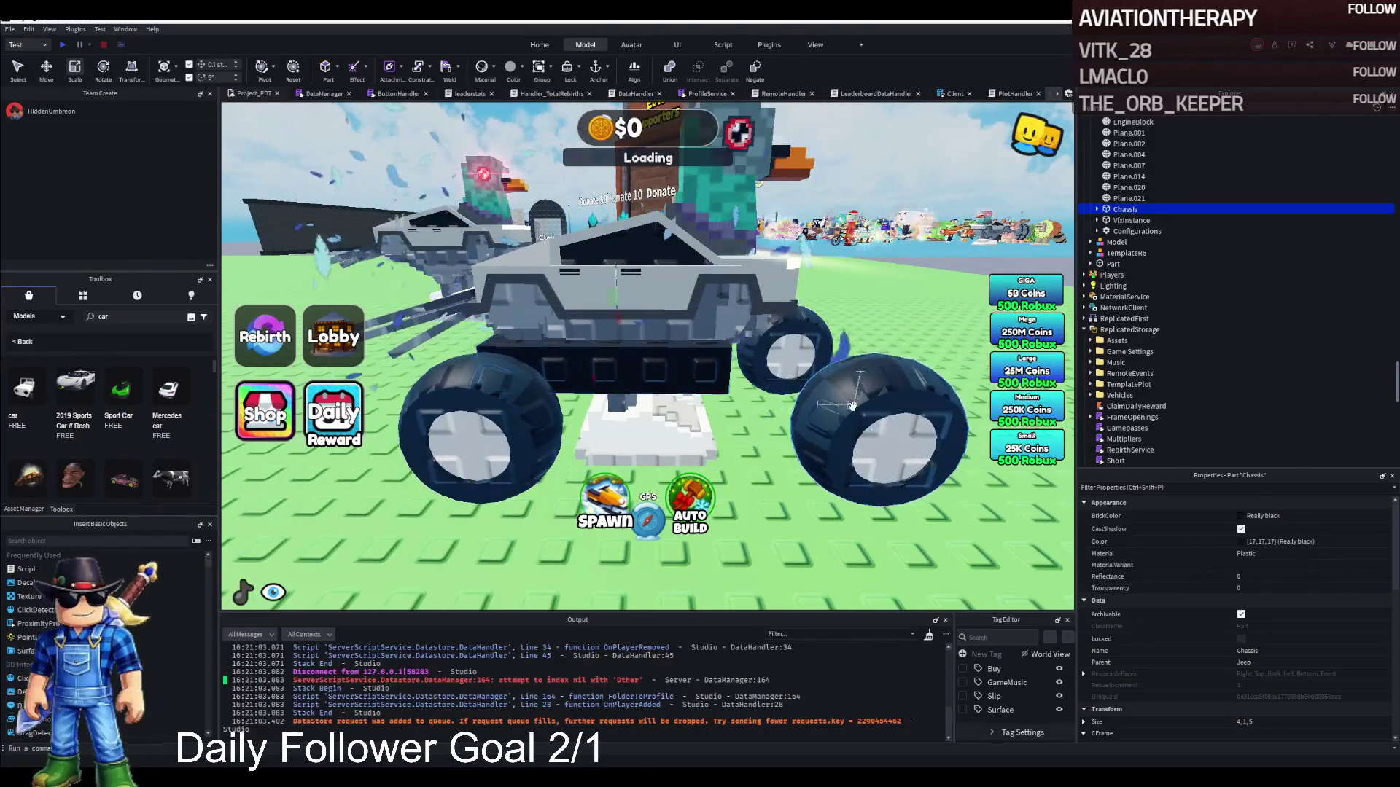
Move both front wheels back toward the Piccione Macchina body along the blue axis.
{"action": "left_click", "coordinate": [852, 405]}
{"action": "left_click", "coordinate": [779, 353], "text": "ctrl"}
{"action": "key", "text": "ctrl+2"}
{"action": "mouse_move", "coordinate": [784, 333]}
{"action": "left_mouse_down"}
{"action": "mouse_move", "coordinate": [722, 410]}
{"action": "mouse_move", "coordinate": [696, 407]}
{"action": "left_mouse_up"}
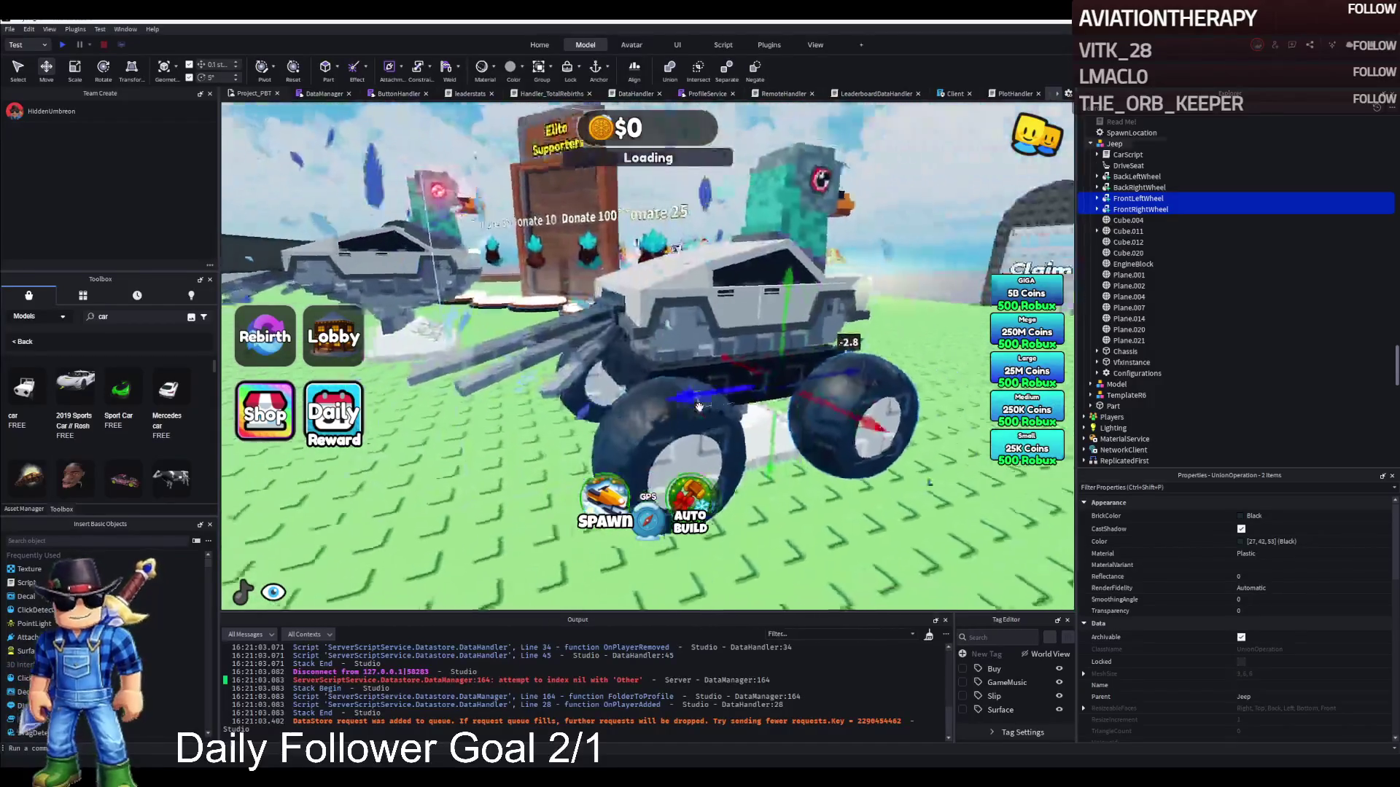
Delete Cube.012 and restore it with undo, then inspect VfxInstance and the FrontLeftWheel.
{"action": "scroll", "coordinate": [696, 405], "scroll_direction": "up", "scroll_amount": 3}
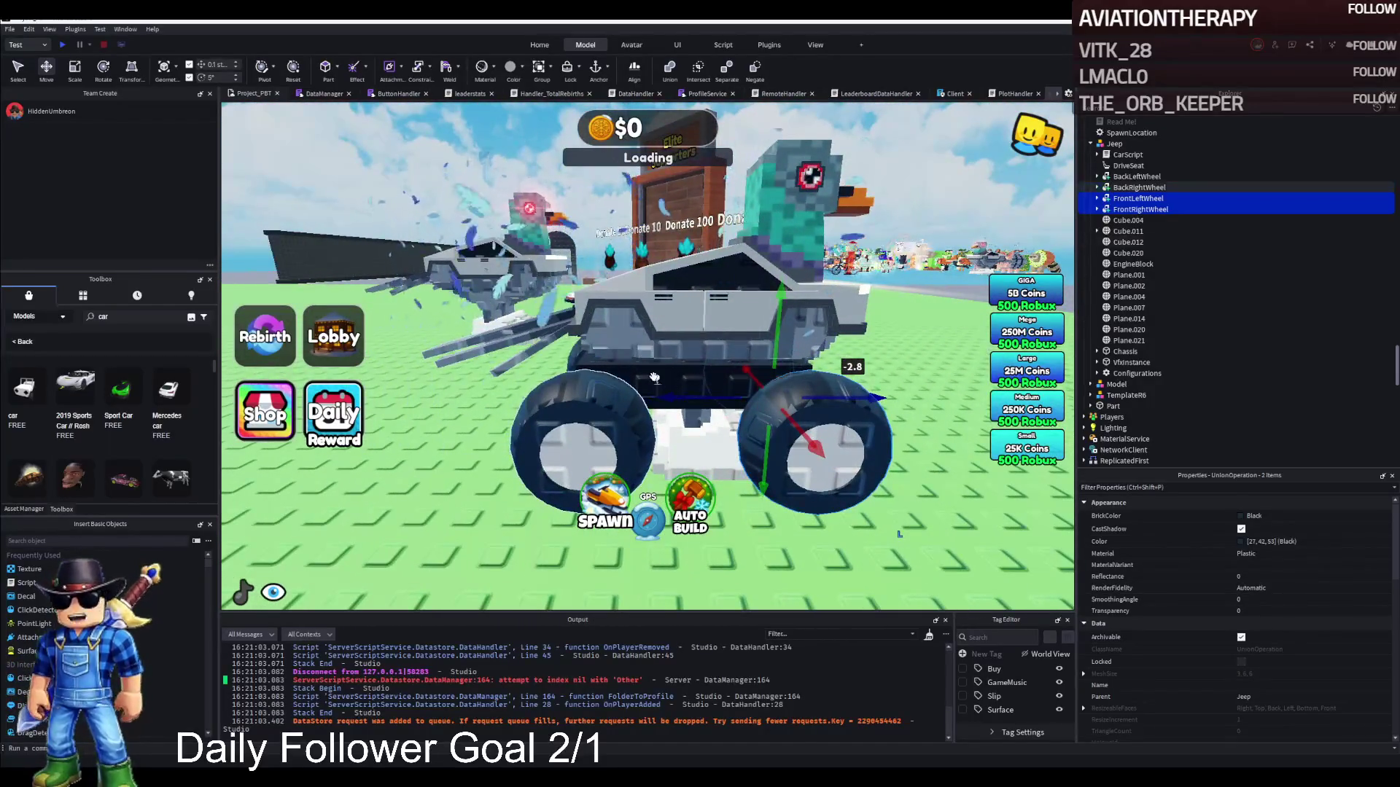
{"action": "left_click", "coordinate": [700, 450]}
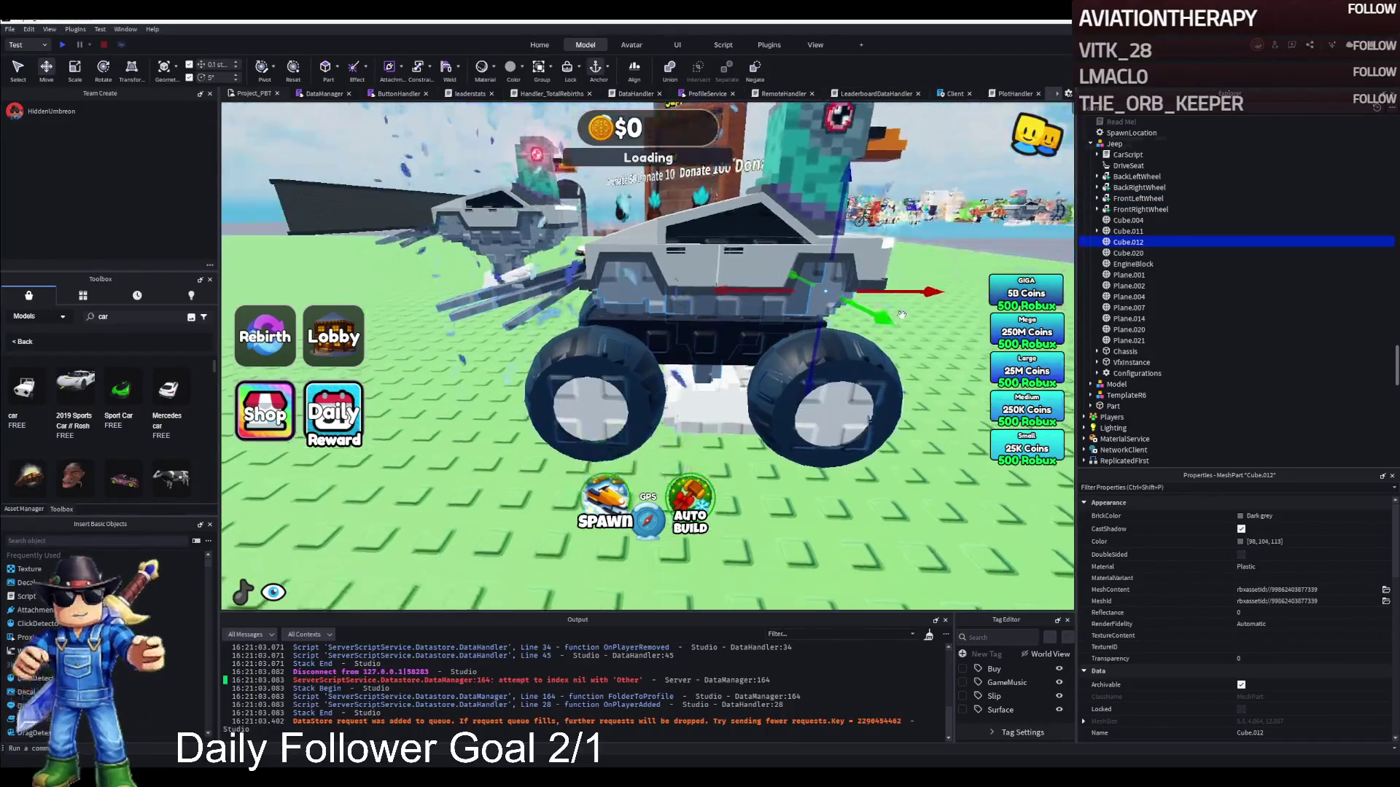
{"action": "key", "text": "Delete"}
{"action": "key", "text": "ctrl+z"}
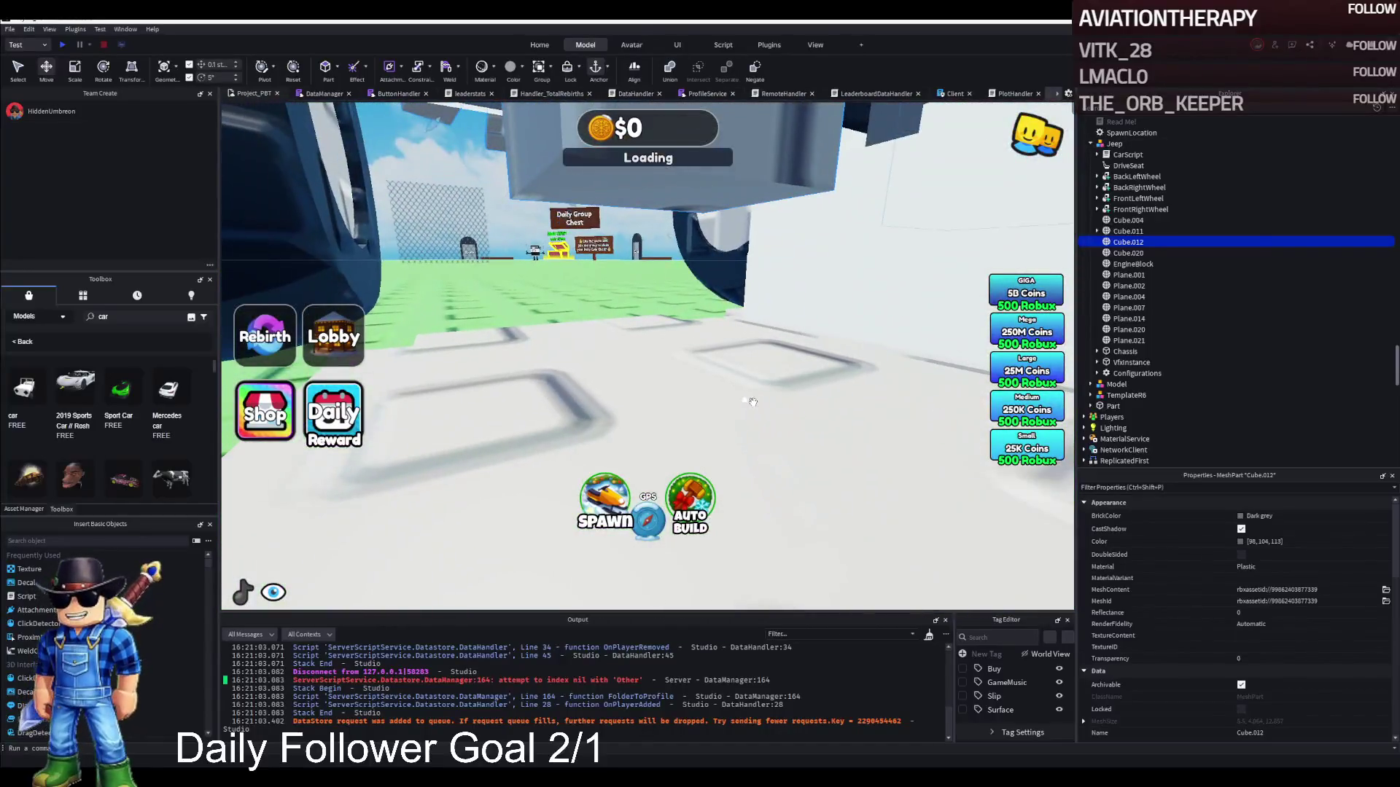
{"action": "left_click", "coordinate": [755, 401]}
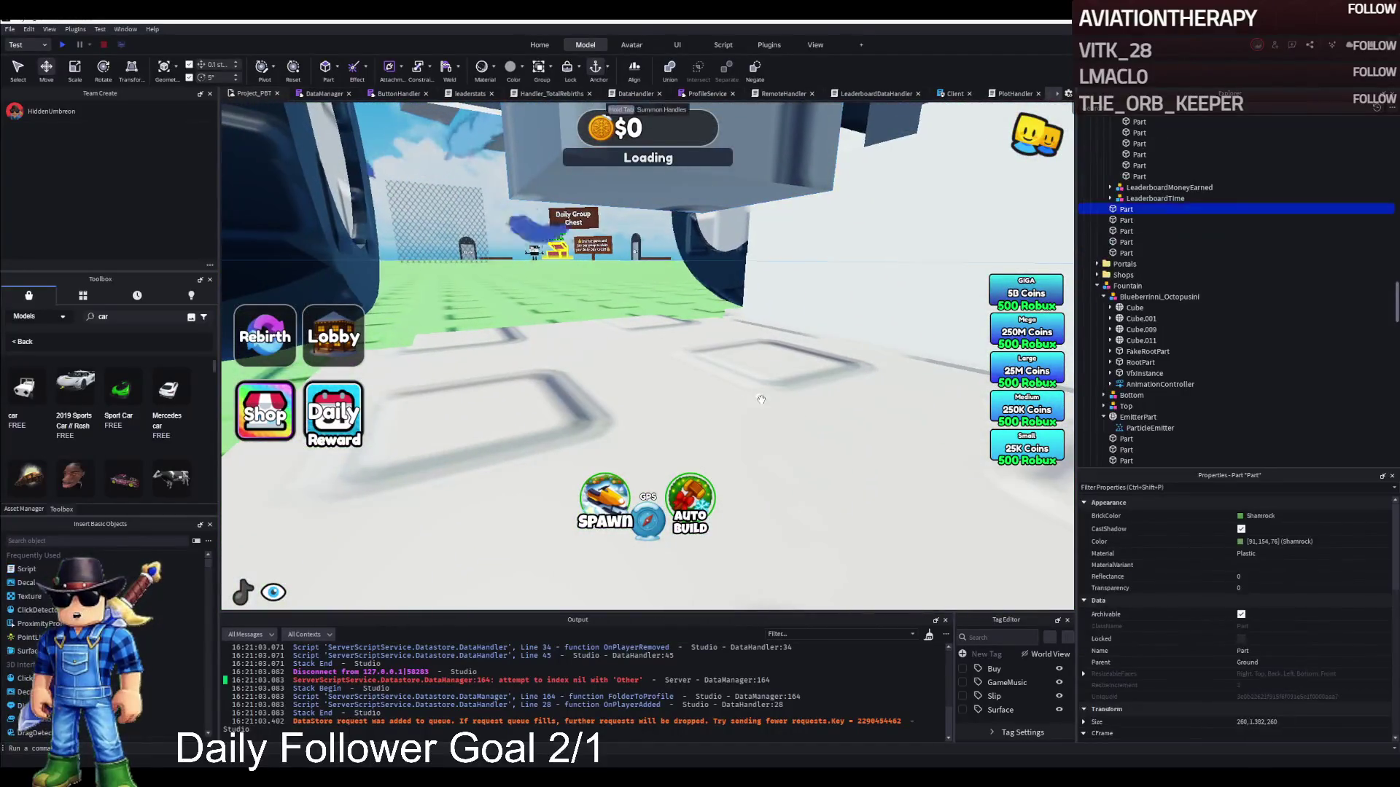
{"action": "scroll", "coordinate": [766, 389], "scroll_direction": "down", "scroll_amount": 5}
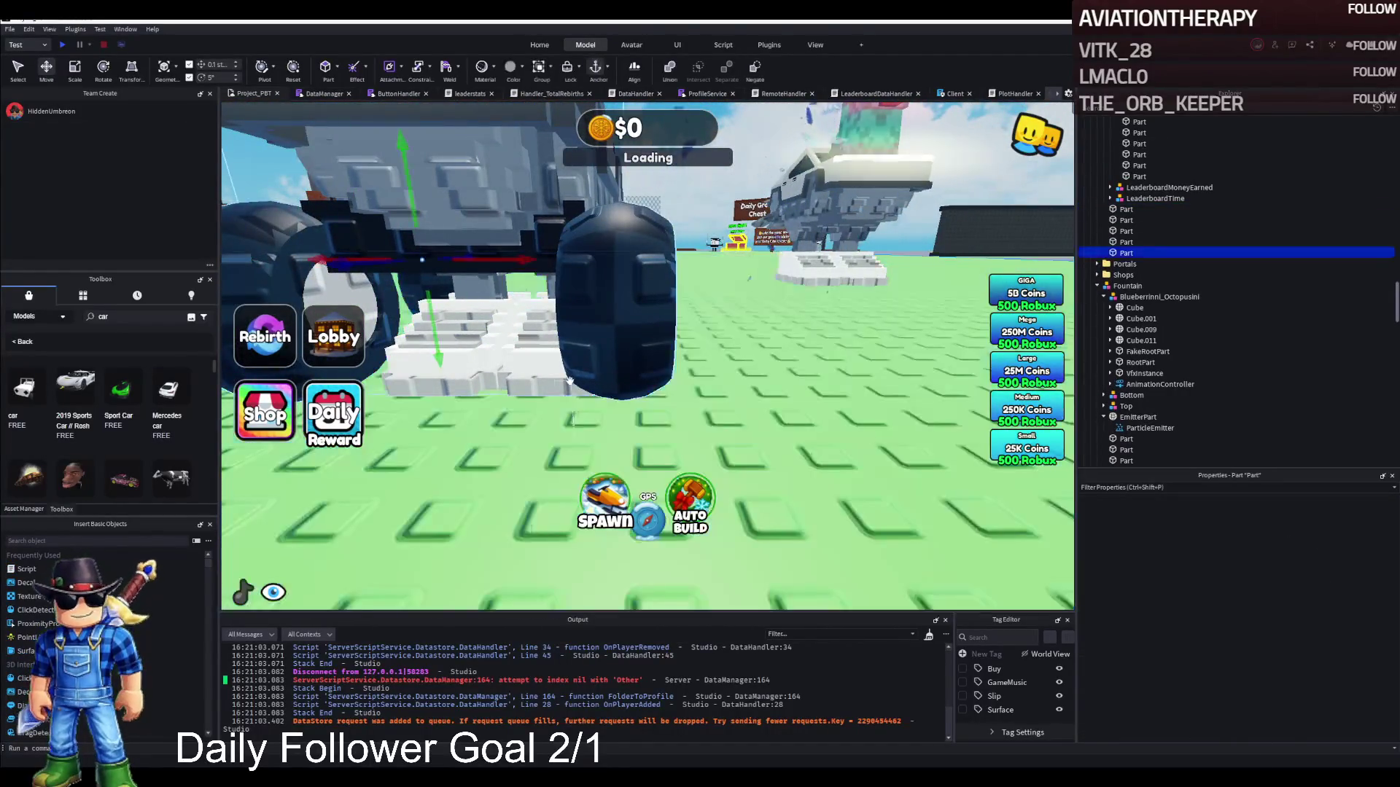
{"action": "left_click", "coordinate": [567, 396]}
{"action": "scroll", "coordinate": [567, 396], "scroll_direction": "up", "scroll_amount": 5}
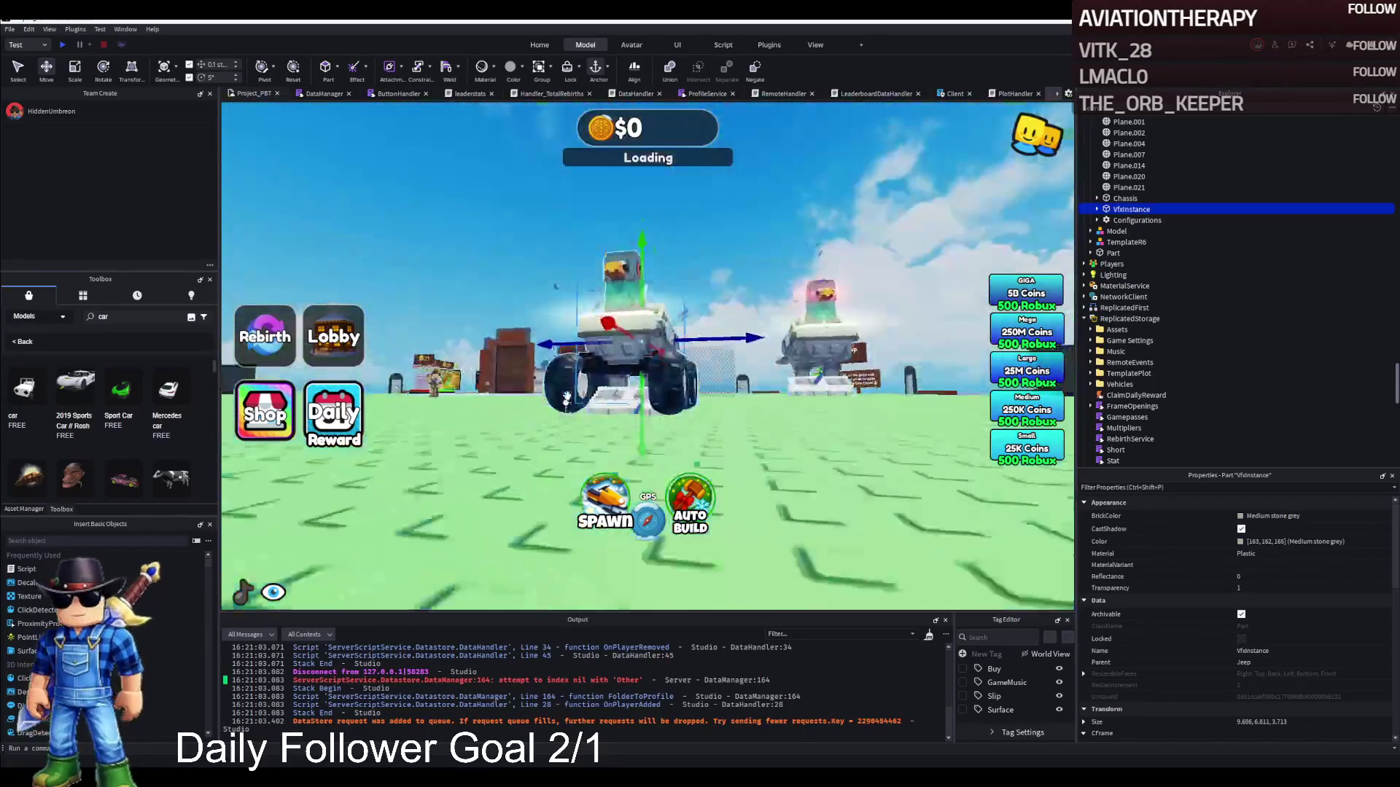
{"action": "left_click", "coordinate": [940, 299]}
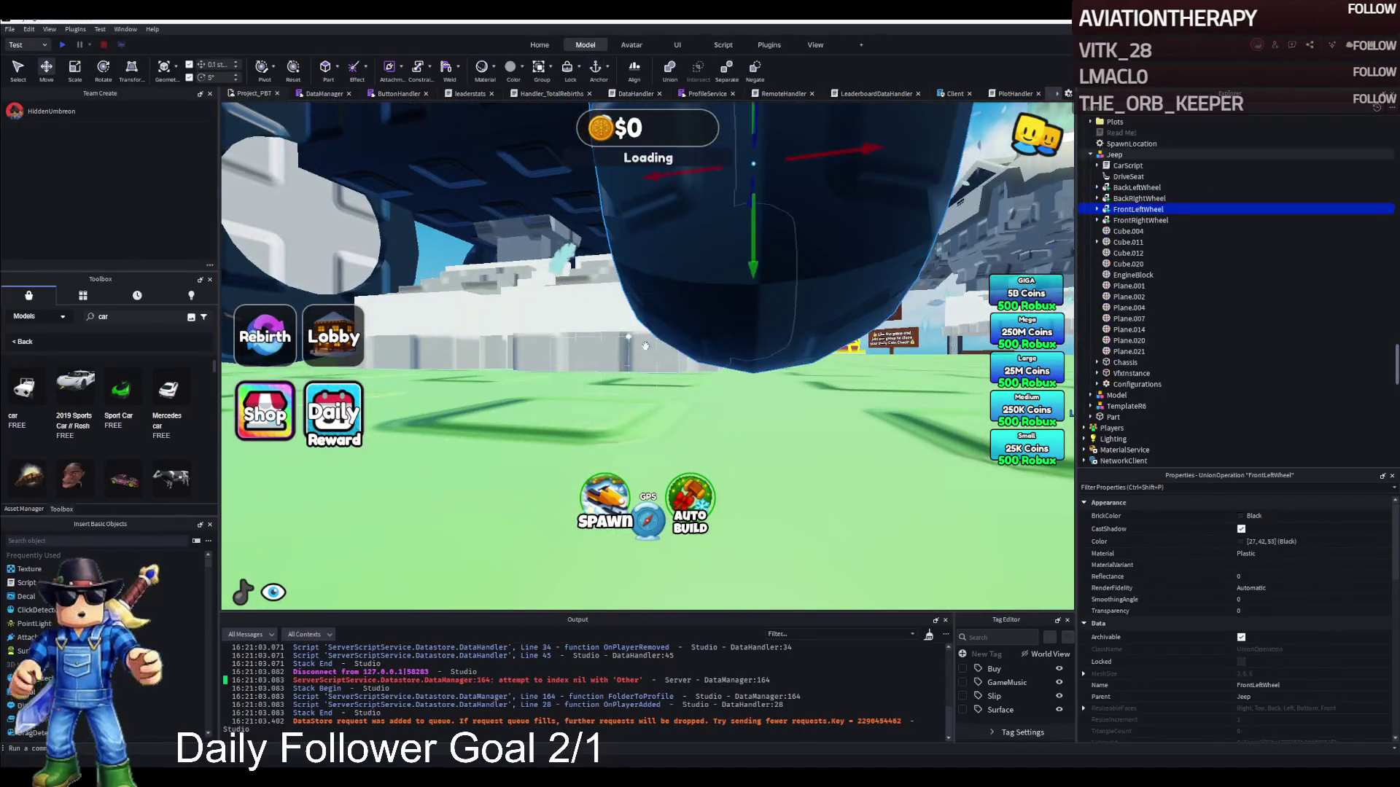
Delete the white-block pieces Plane.021 and Plane.020 from the Jeep.
{"action": "scroll", "coordinate": [963, 285], "scroll_direction": "up", "scroll_amount": 5}
{"action": "scroll", "coordinate": [963, 285], "scroll_direction": "down", "scroll_amount": 3}
{"action": "left_click", "coordinate": [857, 338]}
{"action": "scroll", "coordinate": [857, 338], "scroll_direction": "down", "scroll_amount": 3}
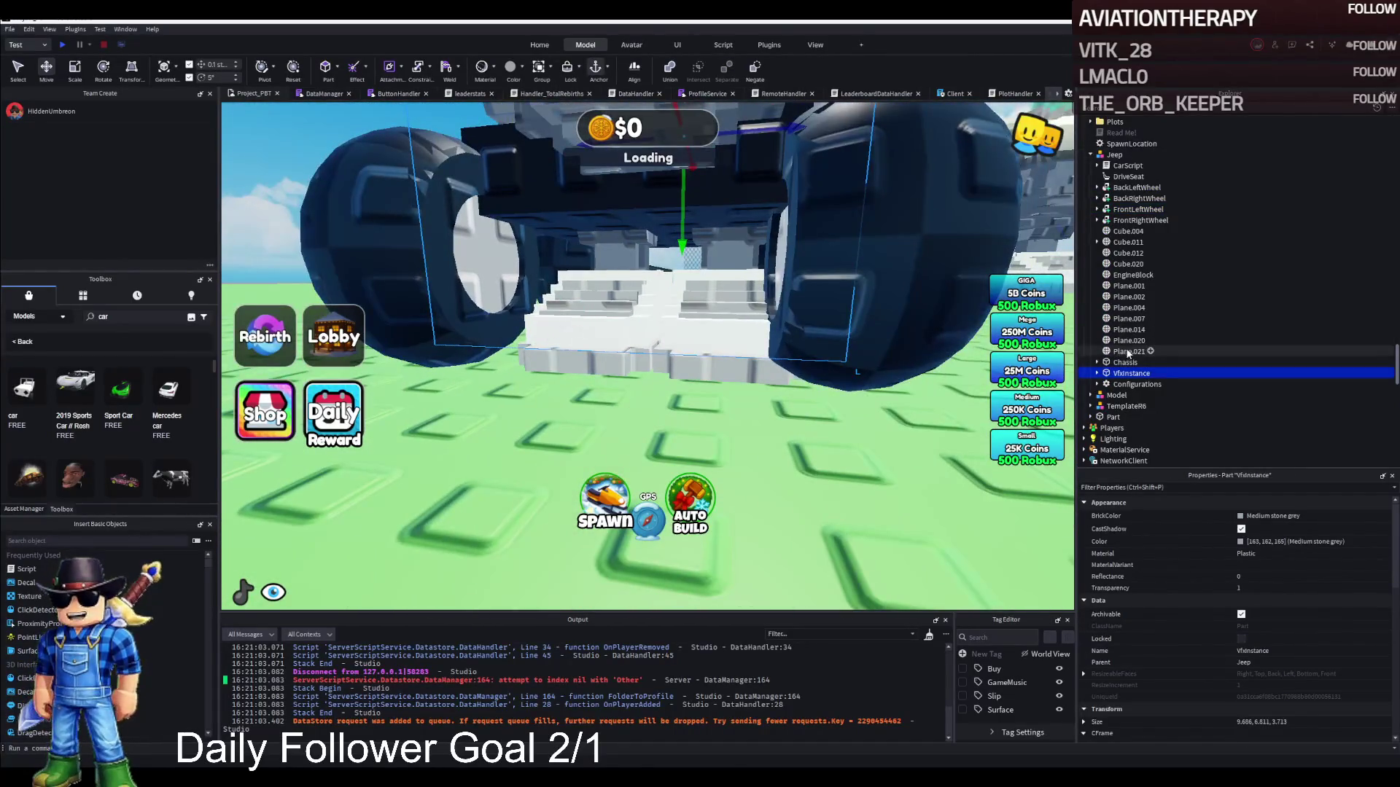
{"action": "left_click", "coordinate": [1128, 353]}
{"action": "key", "text": "Delete"}
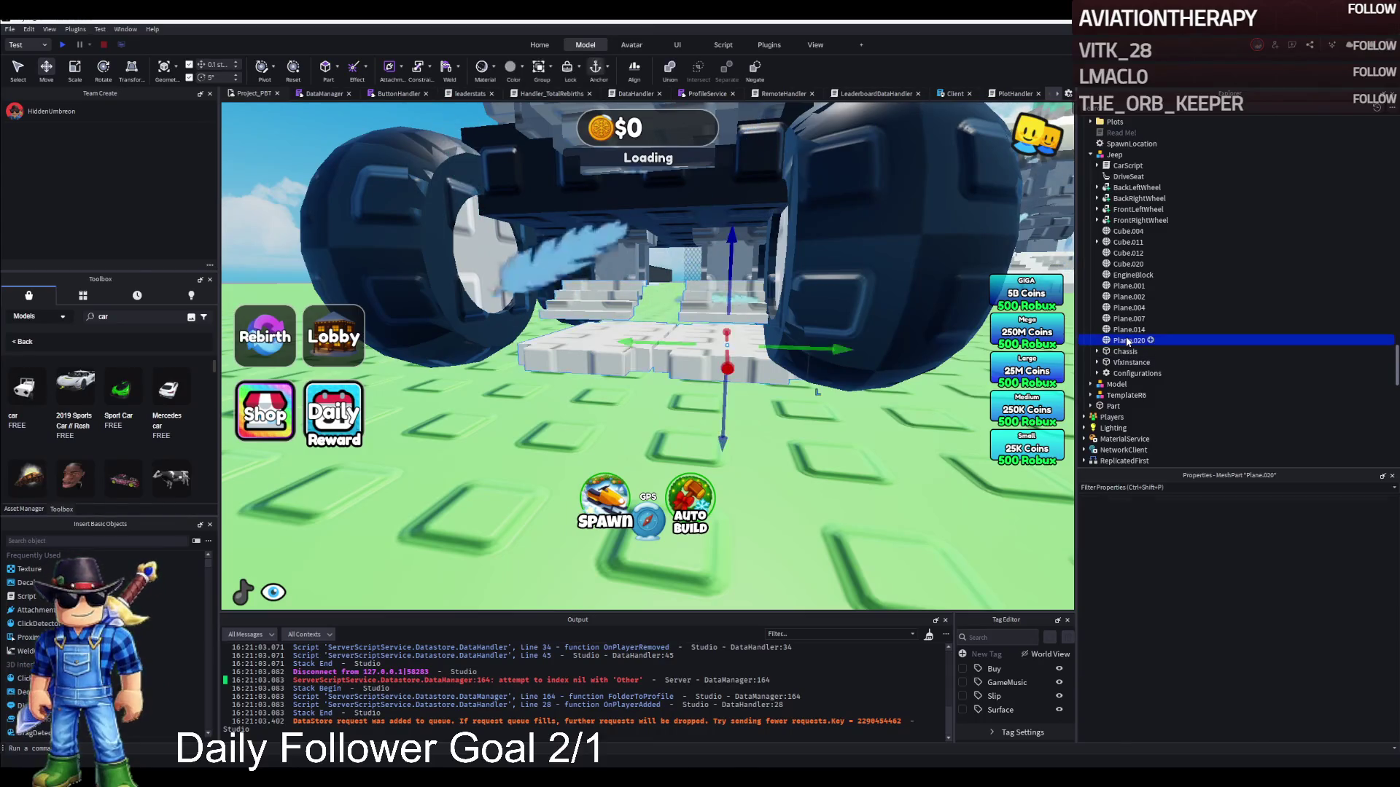
{"action": "key", "text": "Delete"}
{"action": "left_click", "coordinate": [1128, 331]}
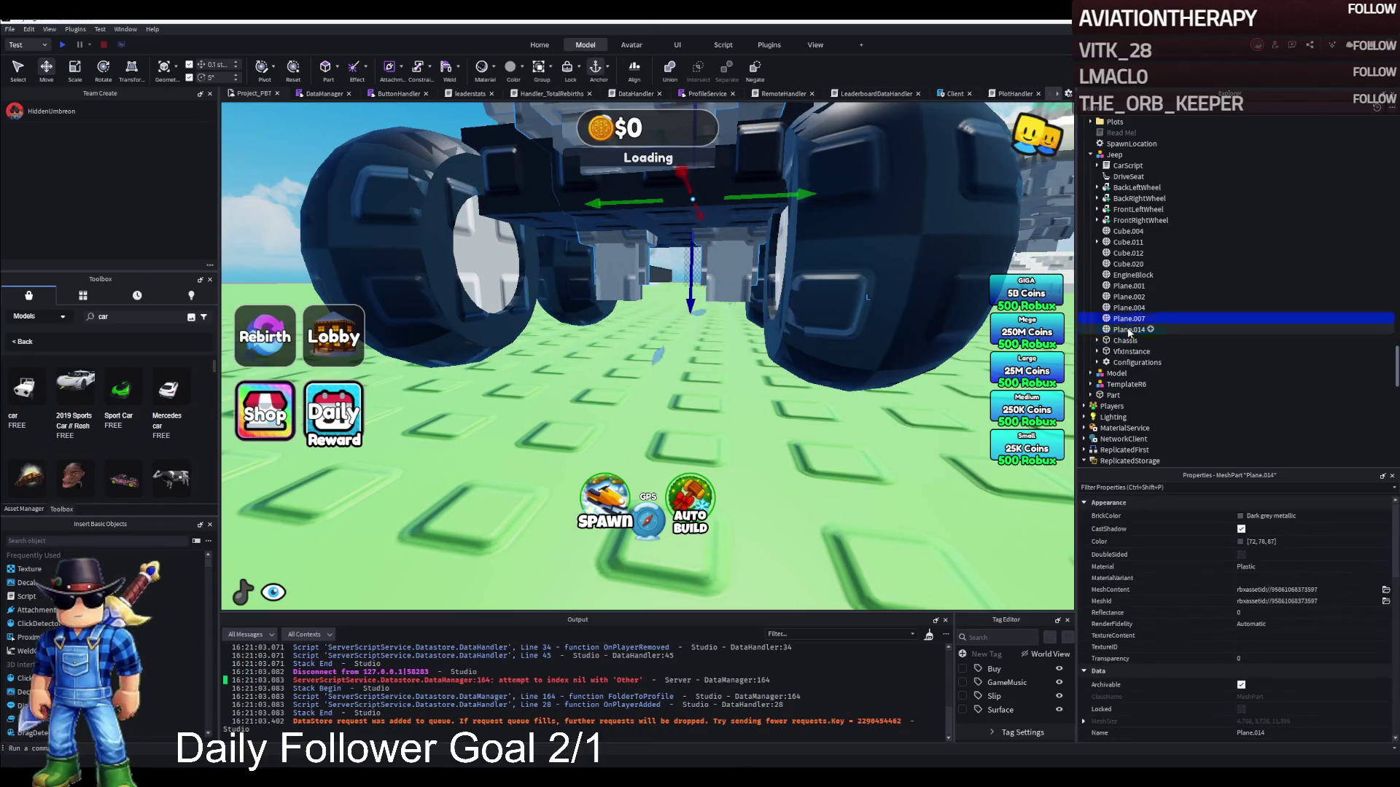
Lower the Cube.012 body part by 0.4 studs.
{"action": "key", "text": "Up"}
{"action": "key", "text": "Up"}
{"action": "key", "text": "Up"}
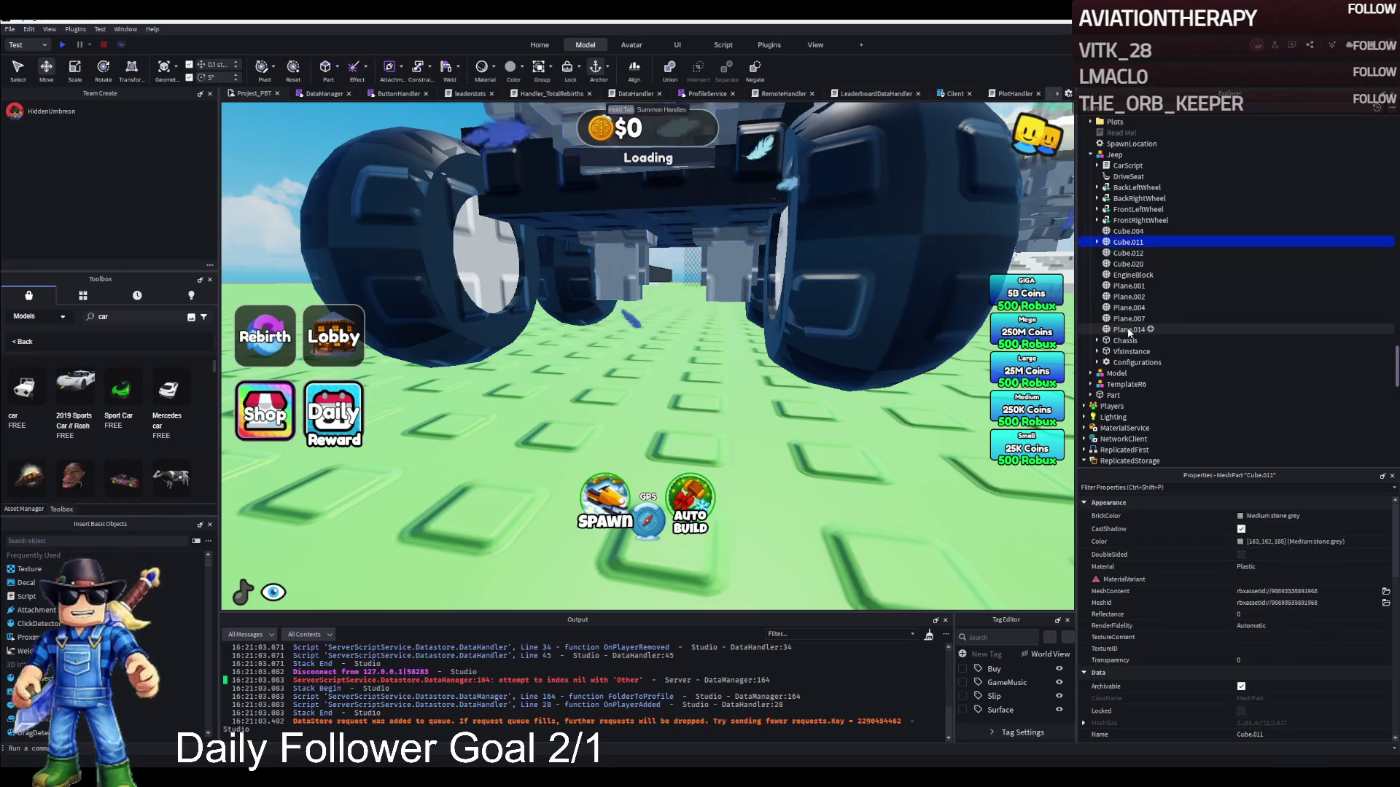
{"action": "key", "text": "f"}
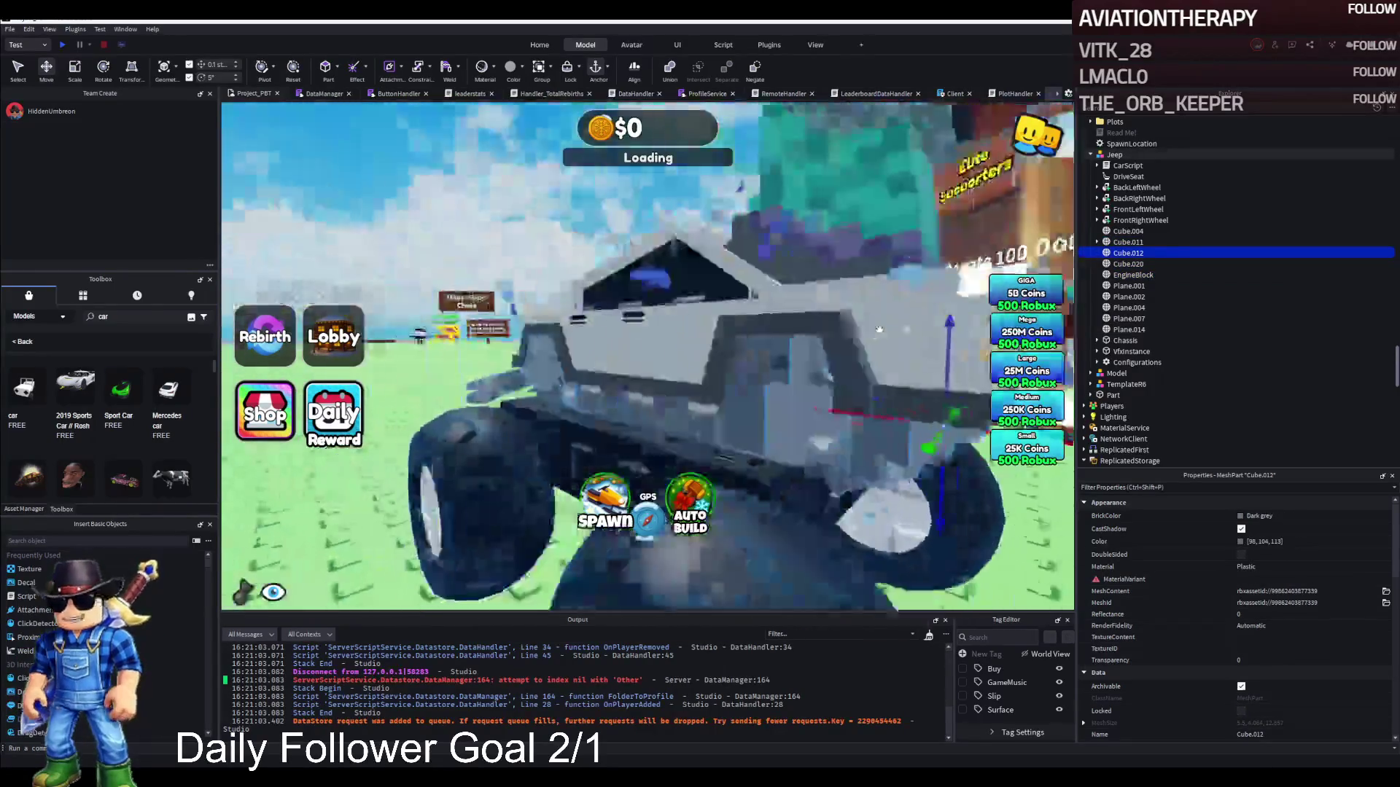
{"action": "left_click_drag", "start_coordinate": [629, 443], "coordinate": [641, 405]}
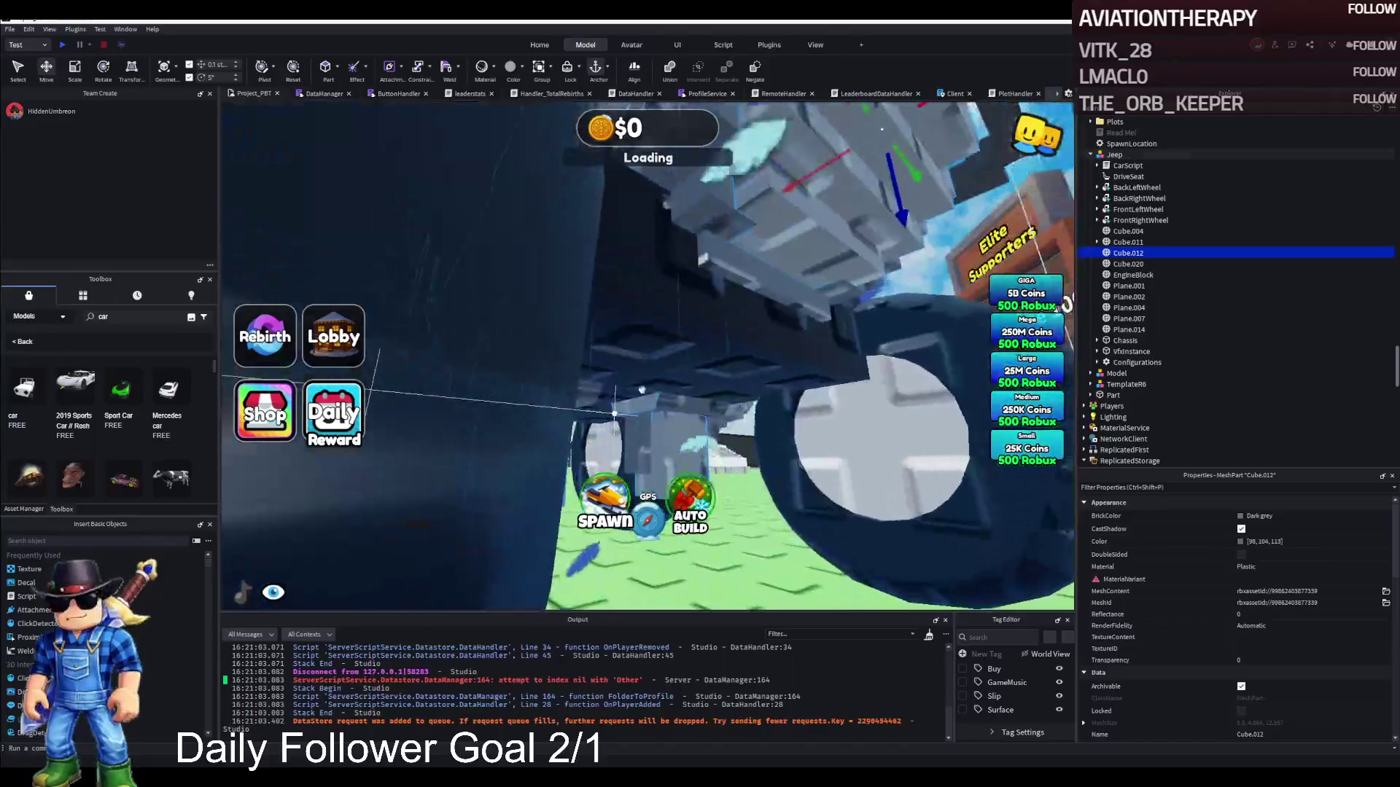
Select the Chassis with the Scale tool active and start editing its Color value.
{"action": "left_click", "coordinate": [1125, 341]}
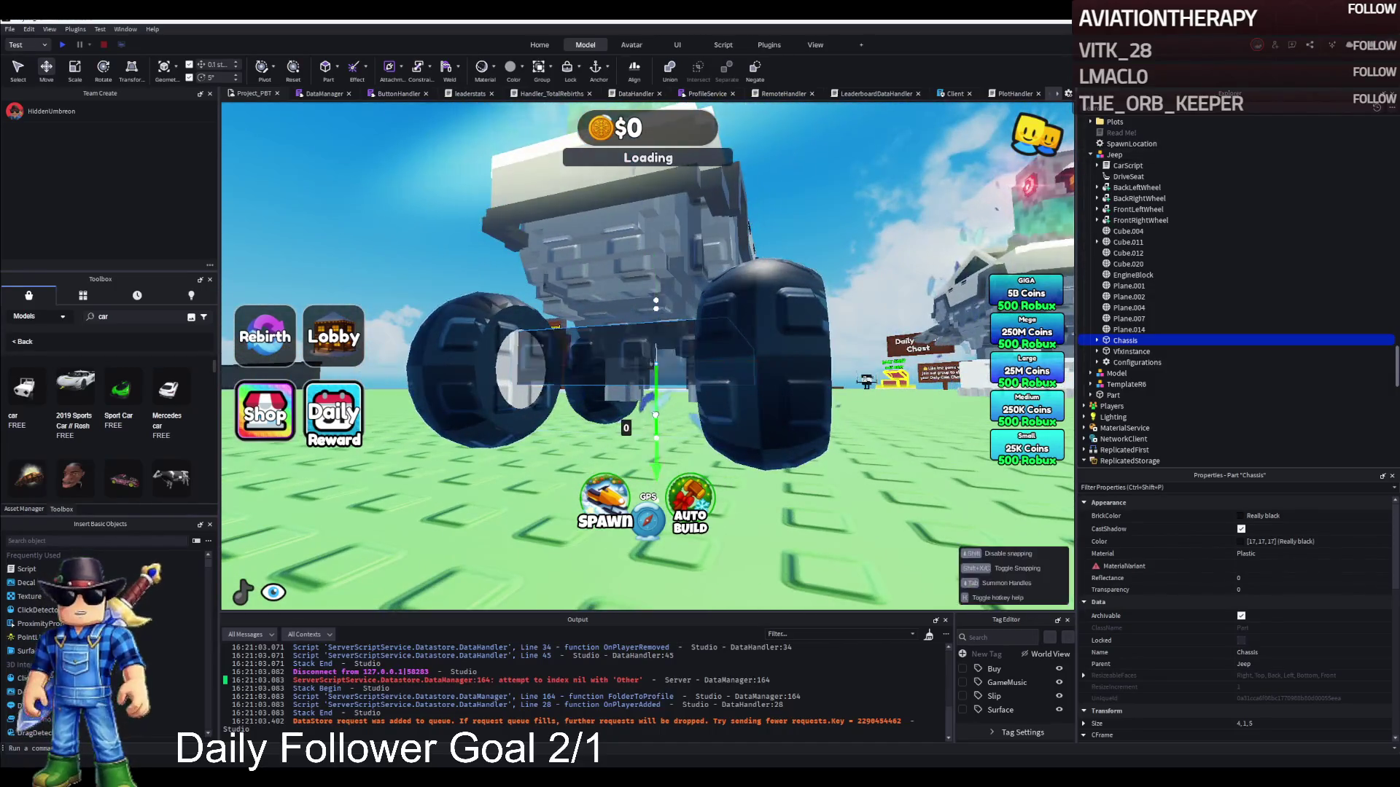
{"action": "key", "text": "ctrl+3"}
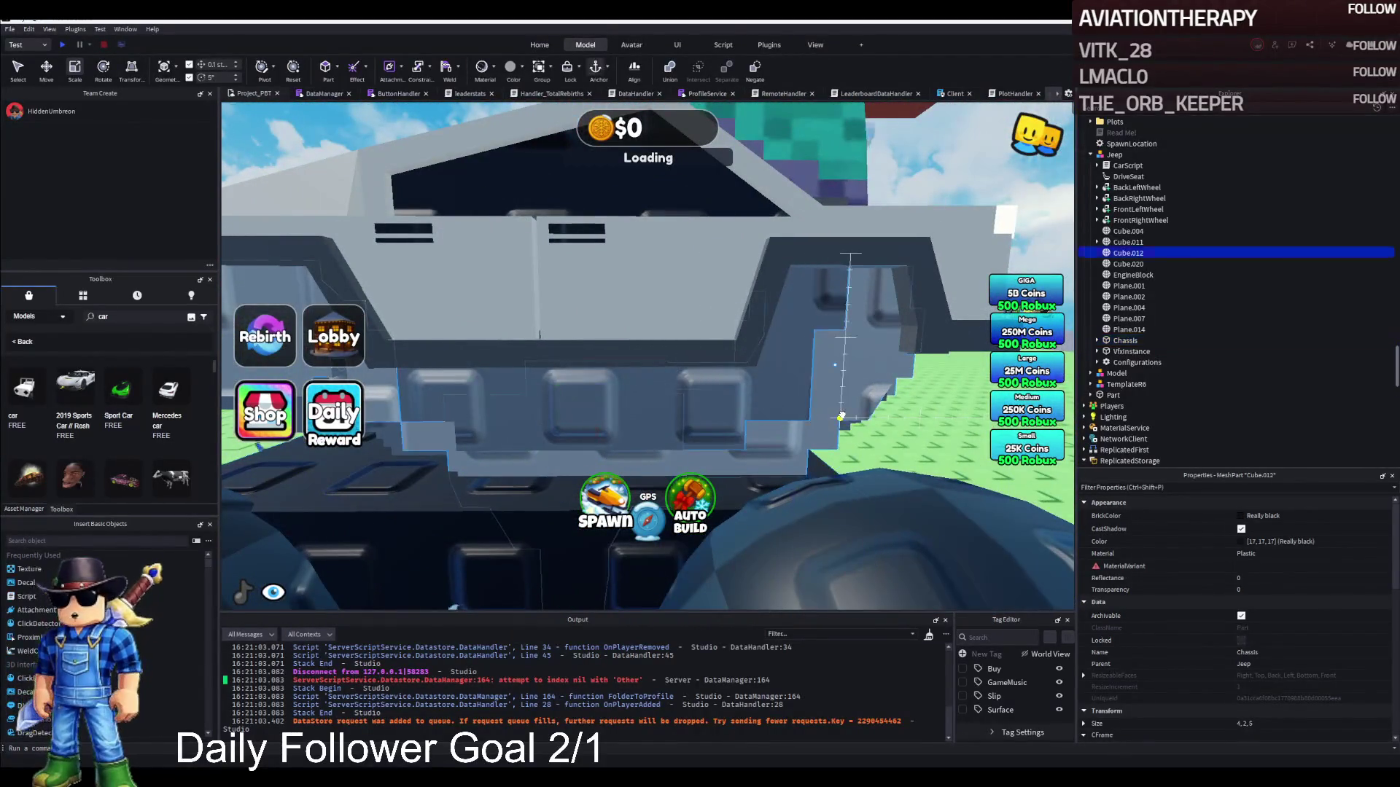
{"action": "left_click", "coordinate": [1316, 541]}
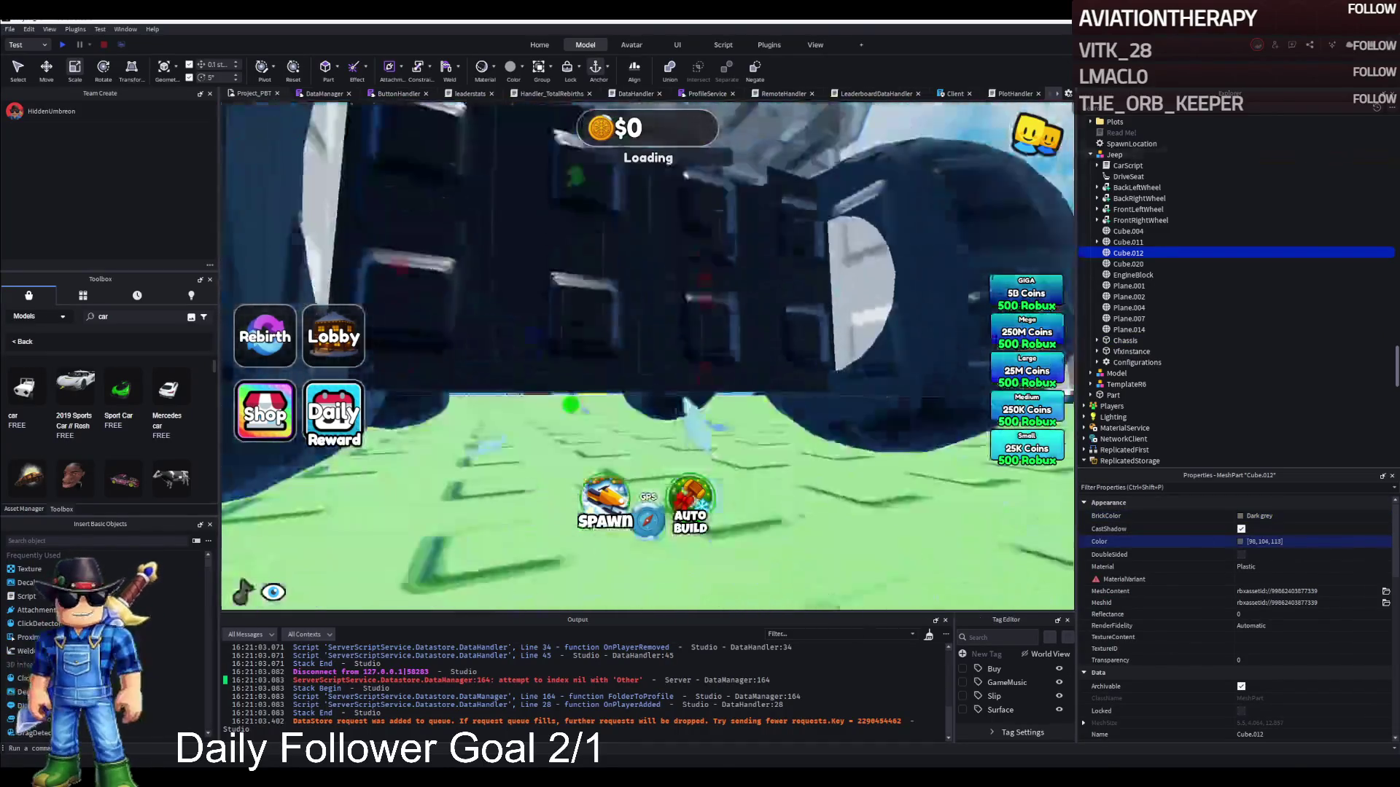
Apply the dark grey colour 98, 104, 113 to the Chassis.
{"action": "left_click", "coordinate": [736, 366]}
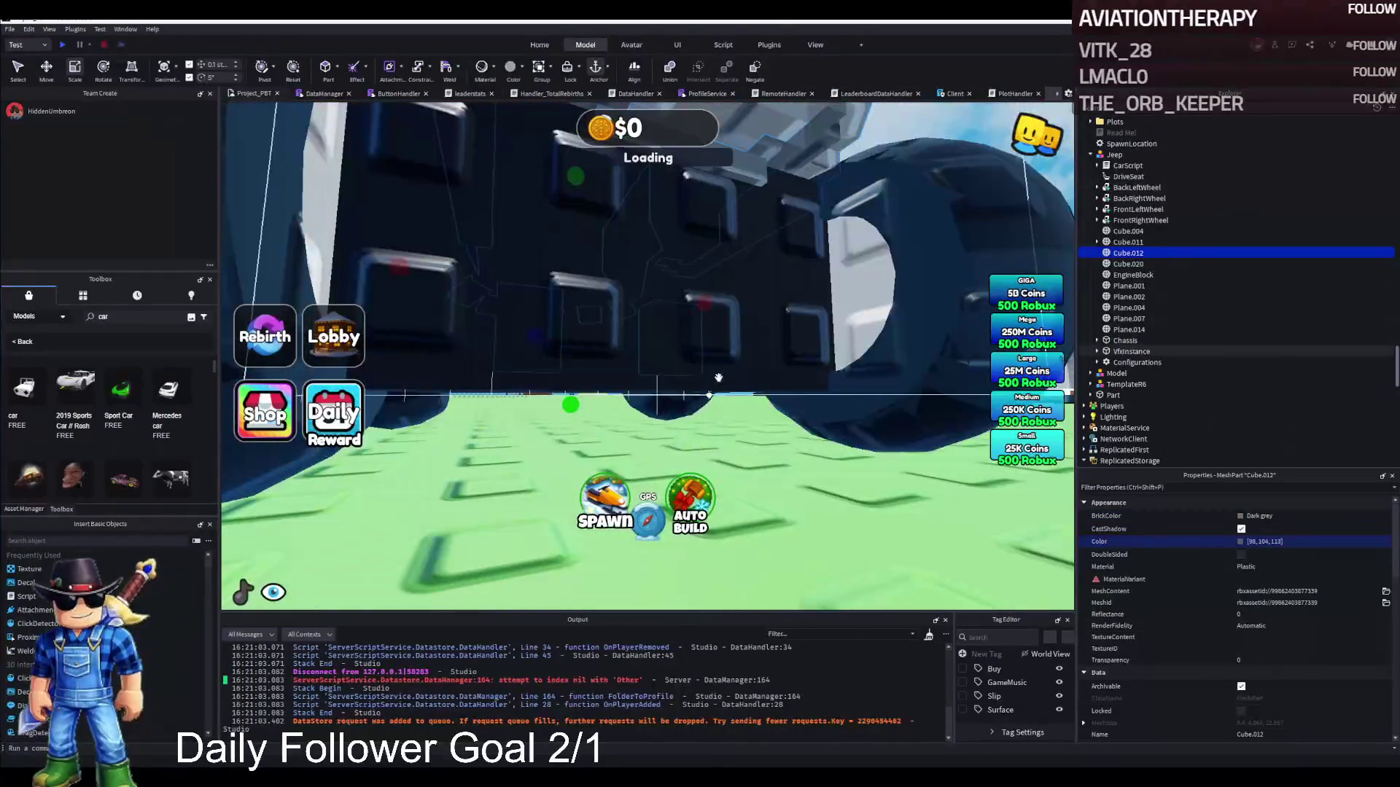
{"action": "left_click", "coordinate": [1125, 341]}
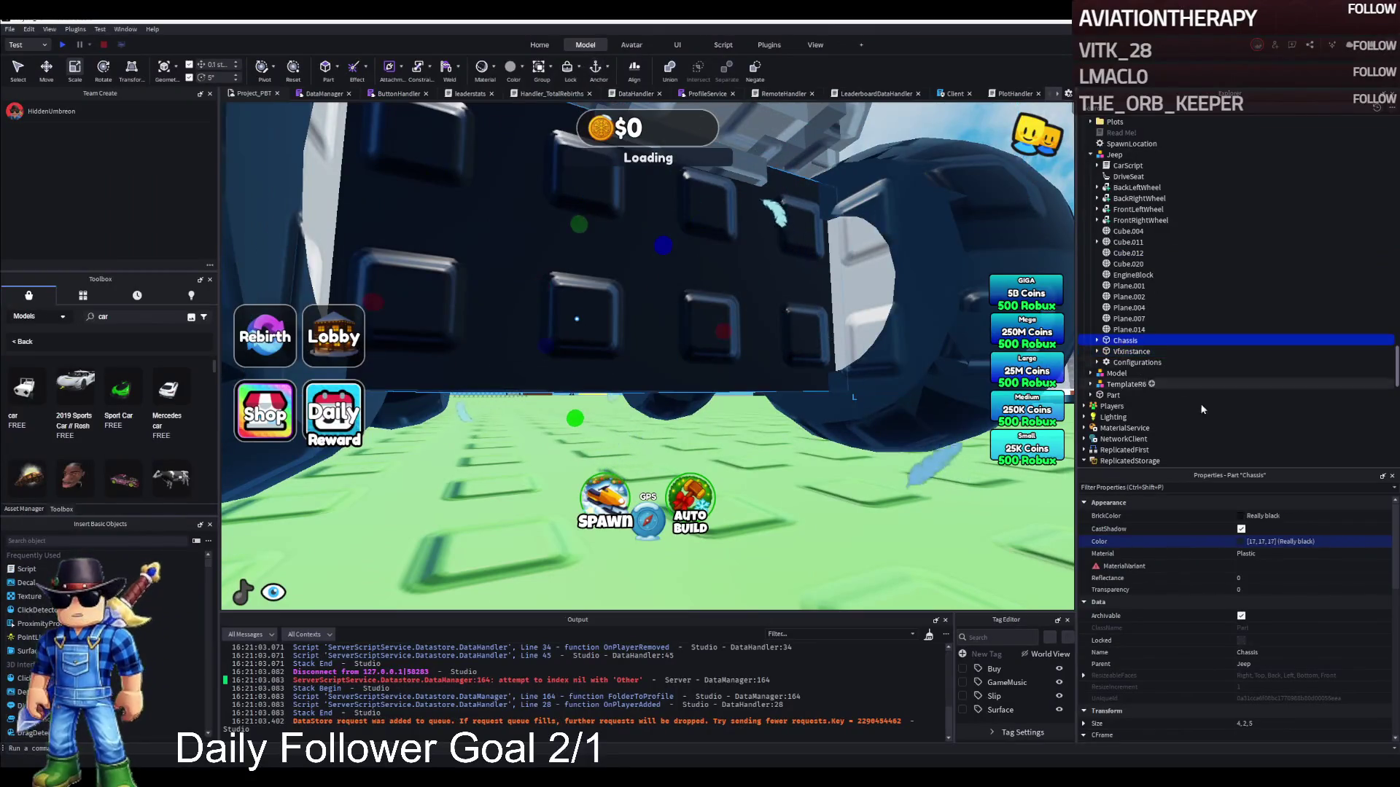
{"action": "key", "text": "Return"}
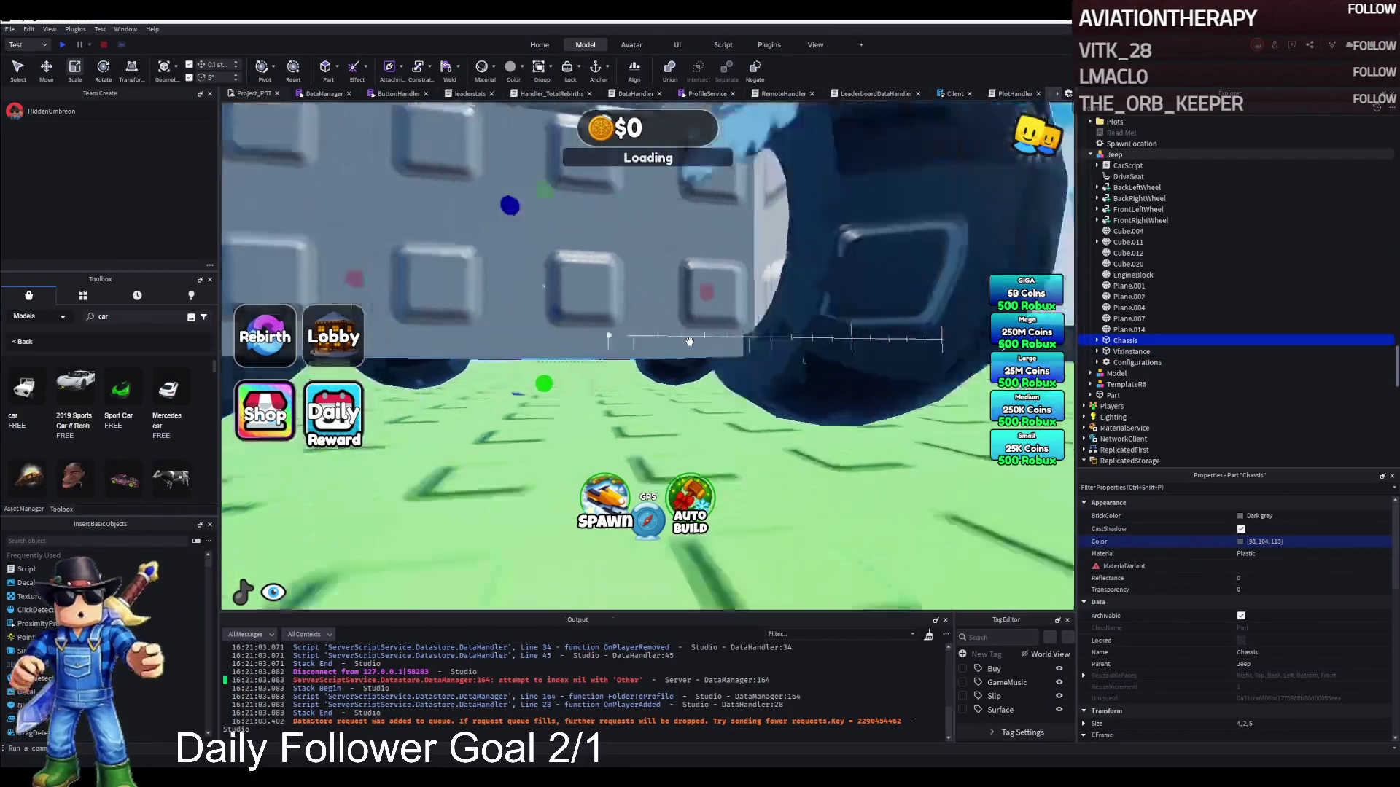
{"action": "key", "text": "a"}
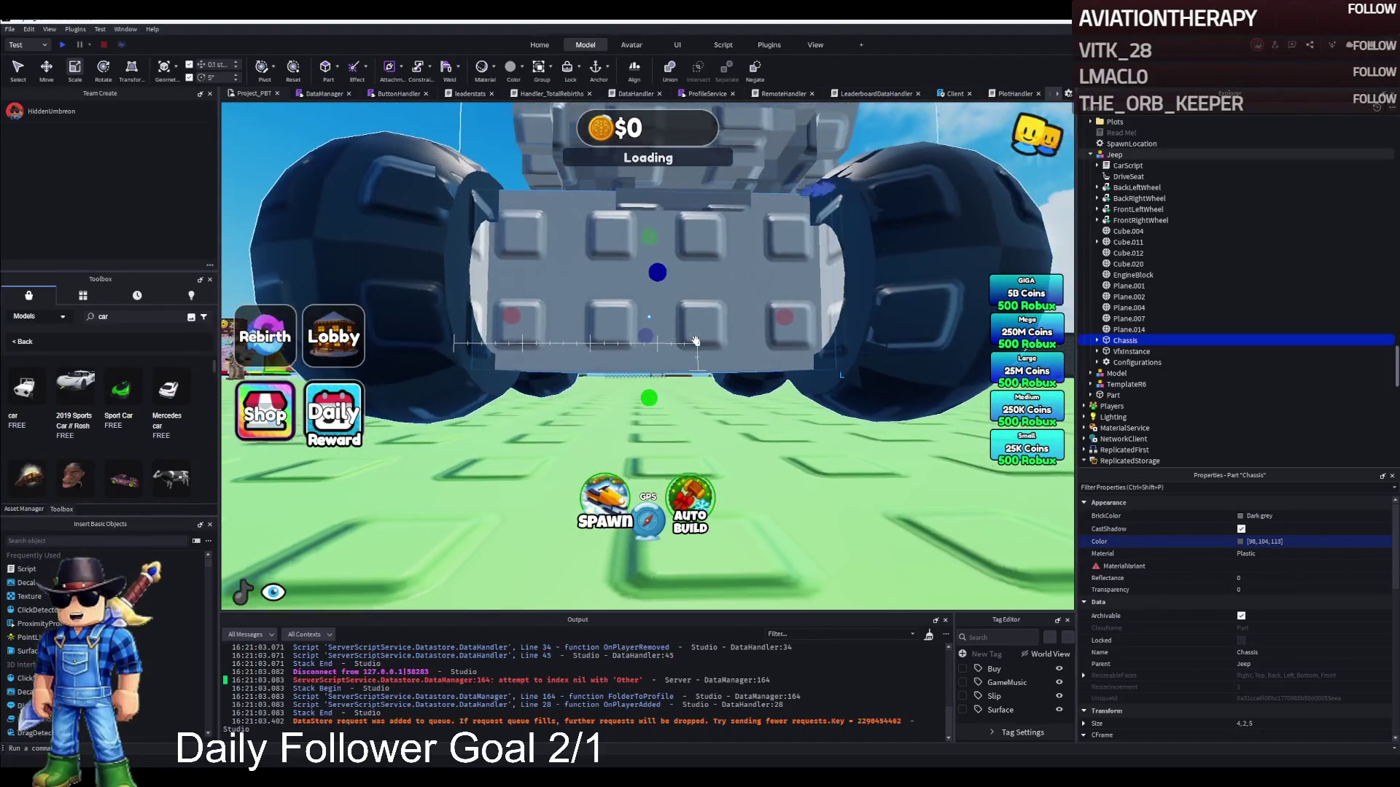
Select the body meshes Cube.011 and Plane.001 to Plane.014, then the DriveSeat.
{"action": "scroll", "coordinate": [697, 343], "scroll_direction": "down", "scroll_amount": 5}
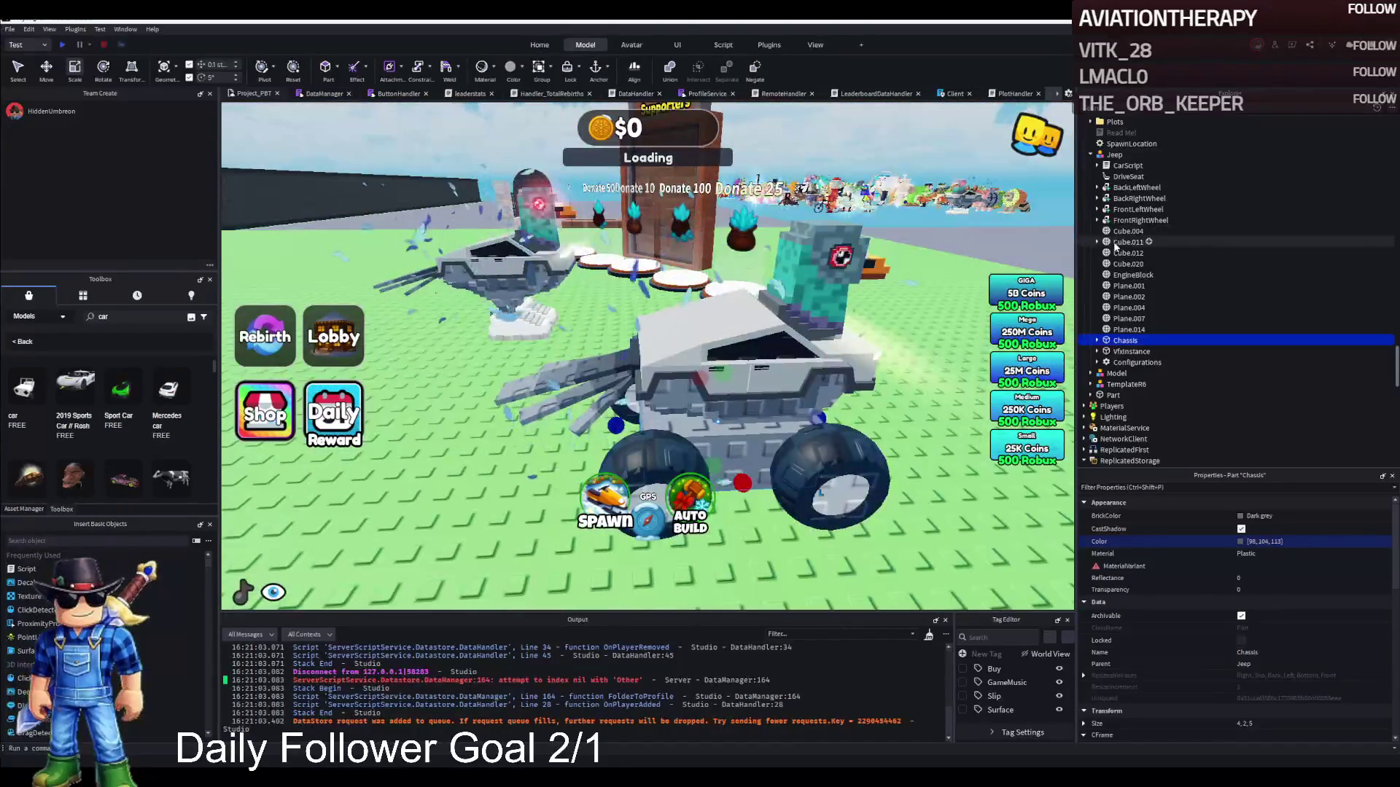
{"action": "left_click", "coordinate": [1115, 244]}
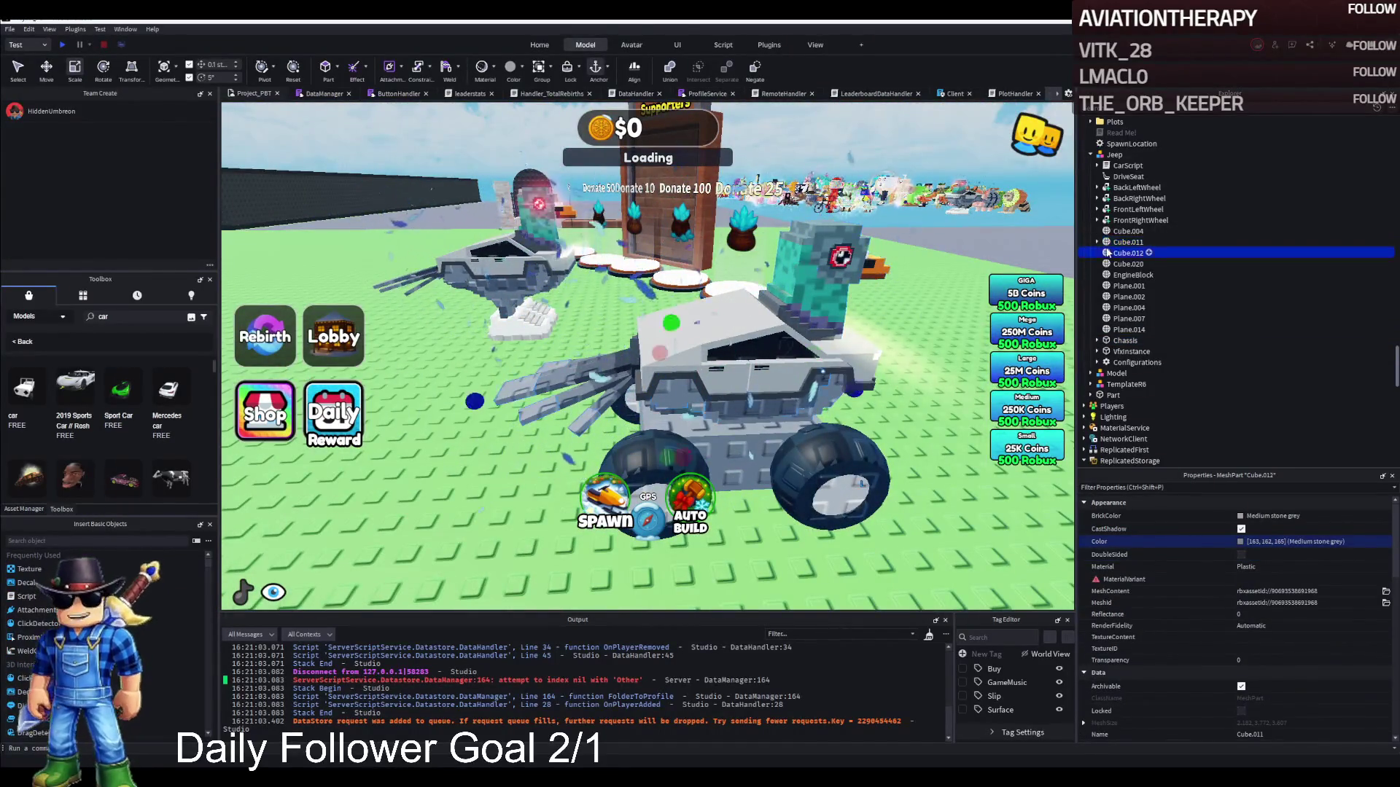
{"action": "left_click", "coordinate": [1127, 330], "text": "shift"}
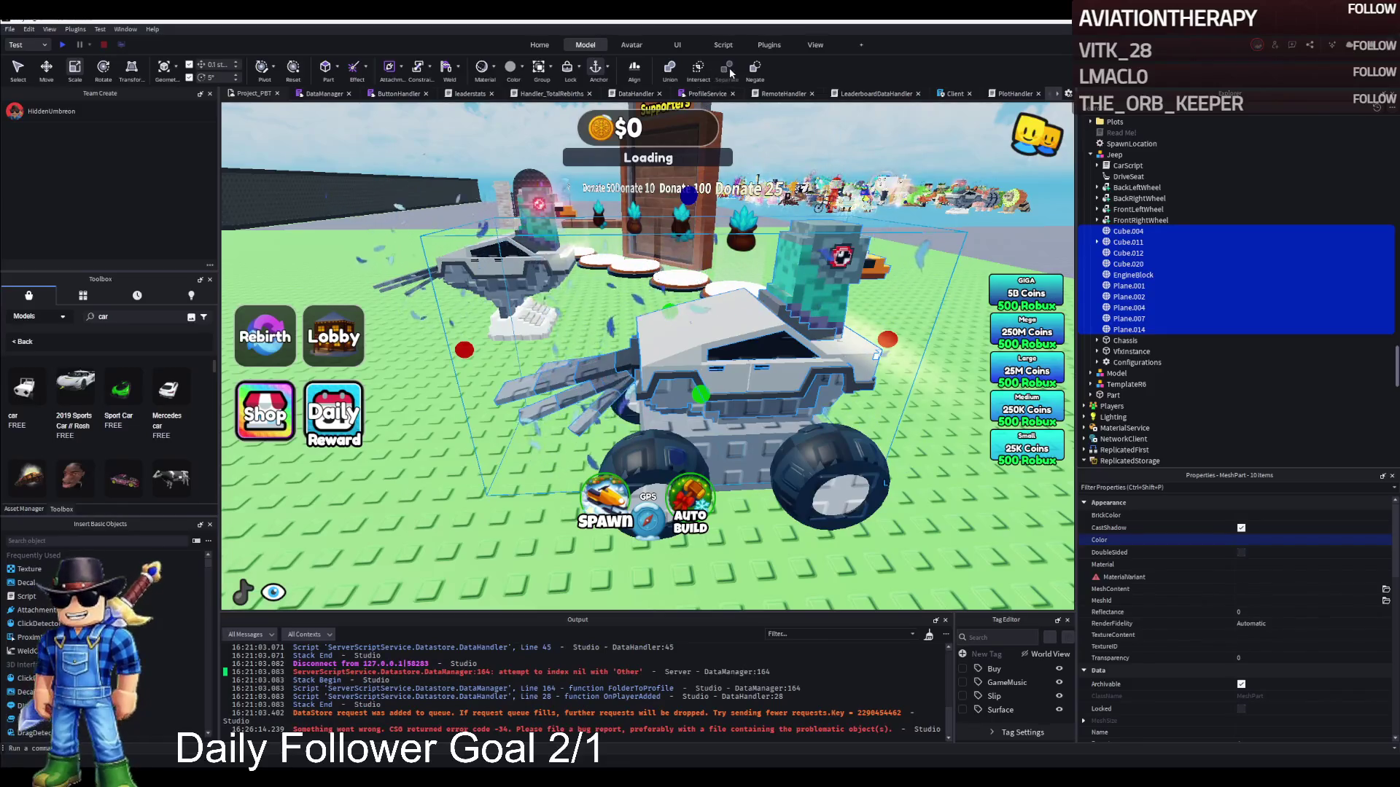
{"action": "left_click", "coordinate": [1118, 265]}
{"action": "left_click", "coordinate": [1128, 330]}
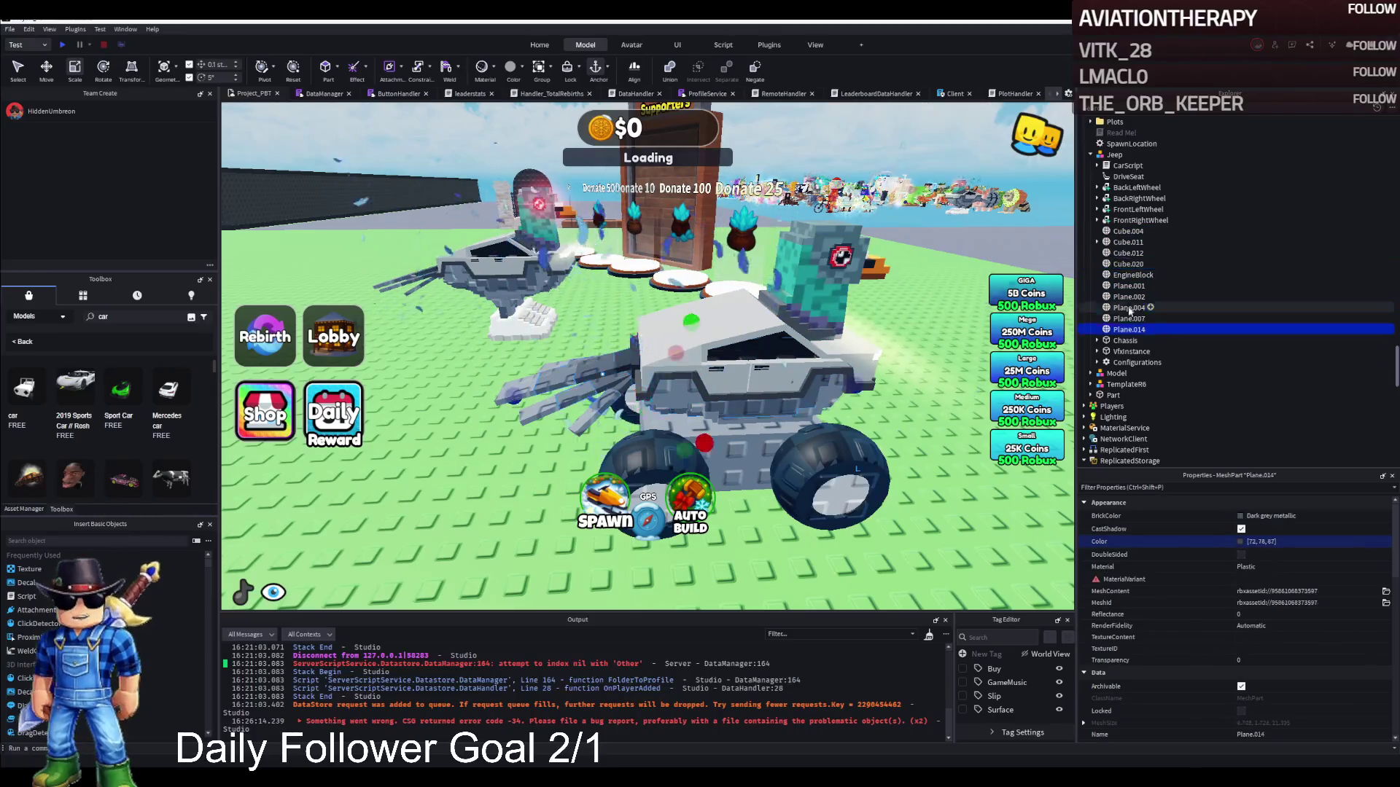
{"action": "left_click", "coordinate": [1129, 286], "text": "shift"}
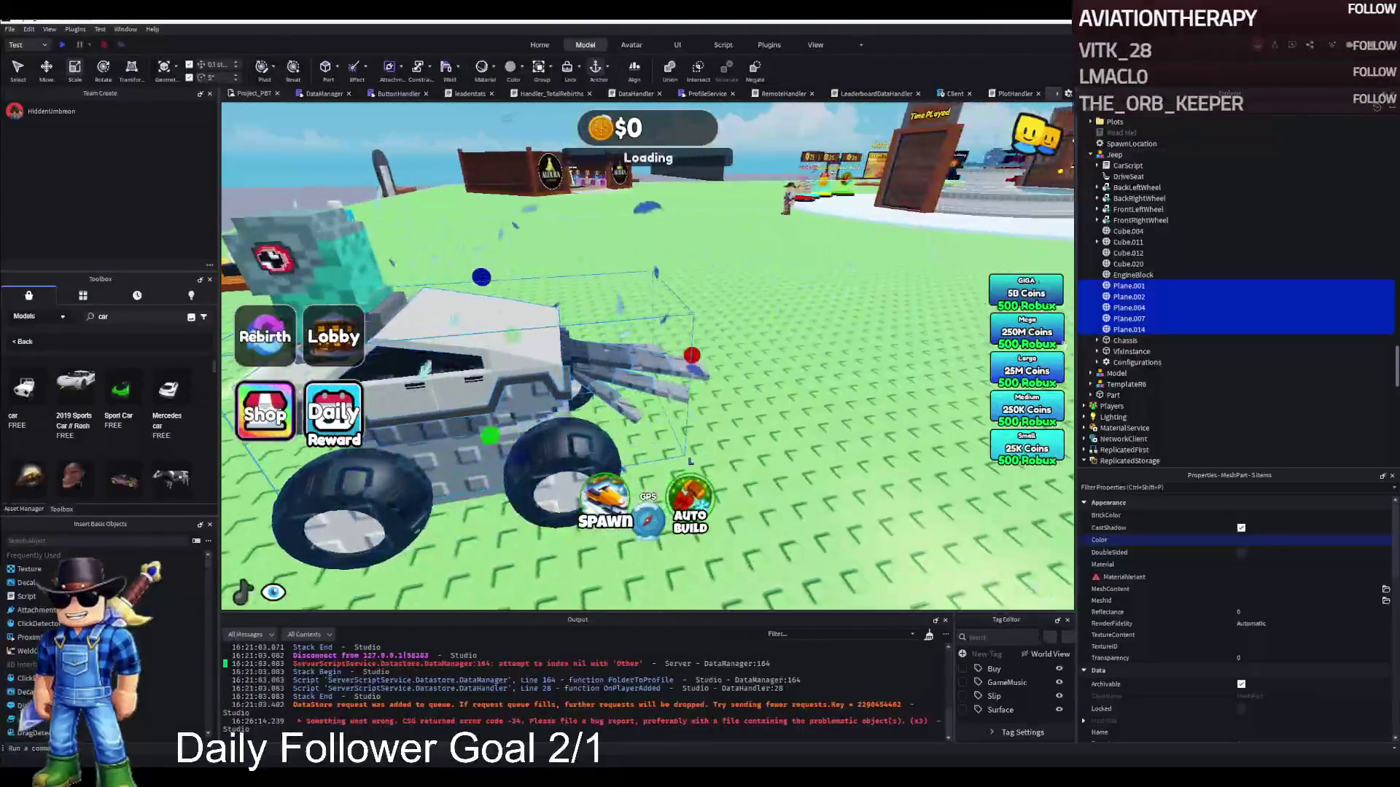
{"action": "left_click", "coordinate": [1126, 177]}
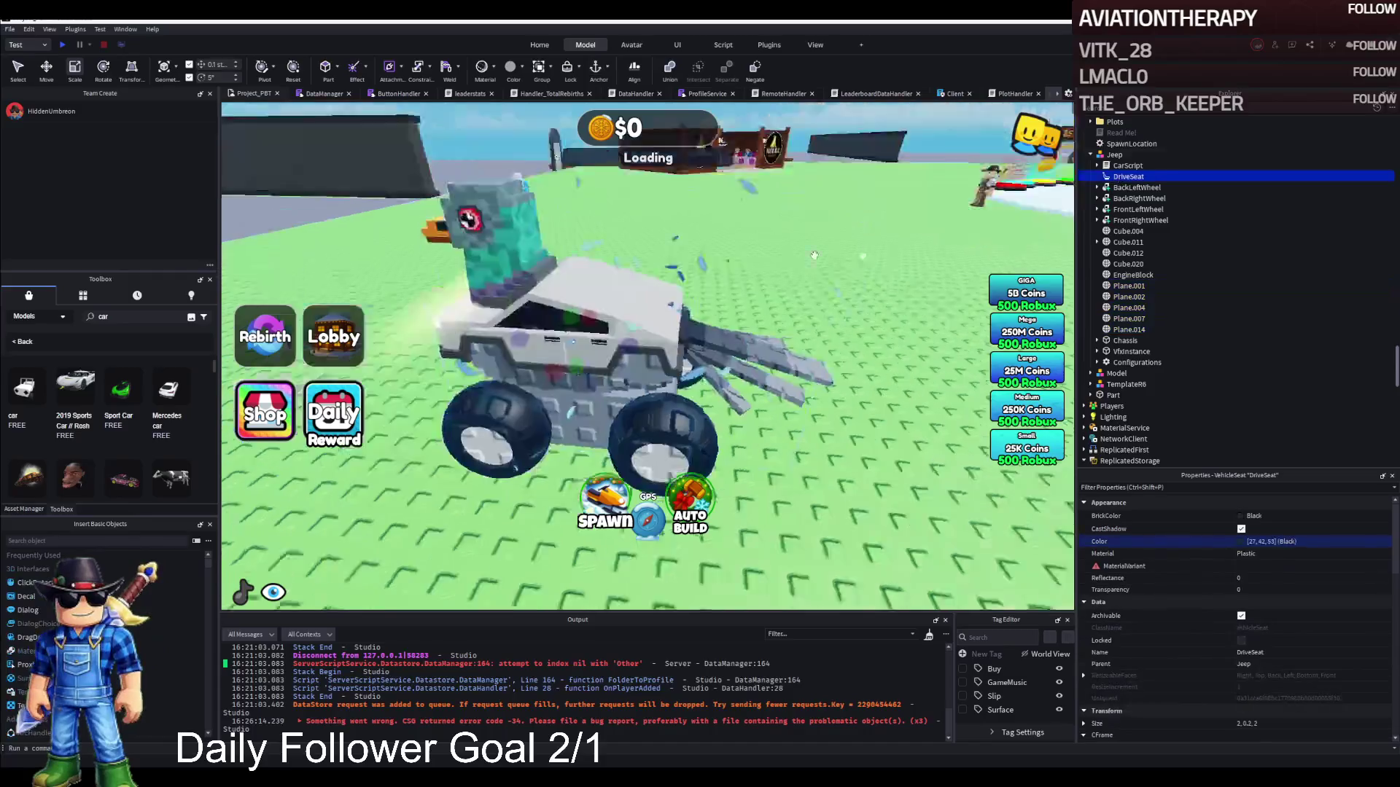